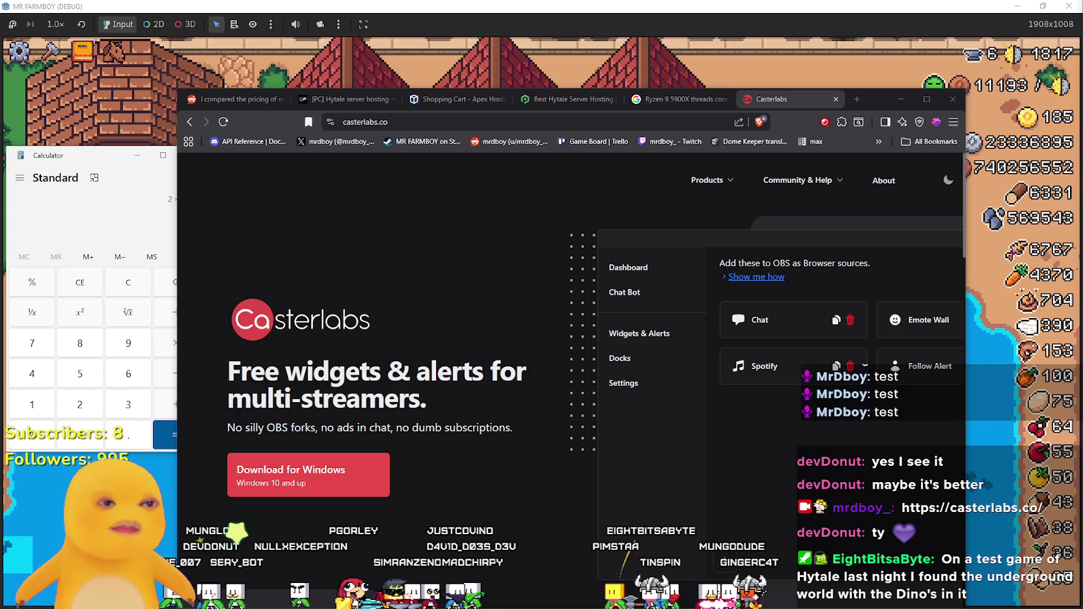
# Minimize the browser, bring MR FARMBOY to the front, and open its Animals advancements.
pyautogui.click(905, 99)
pyautogui.click(617, 280)
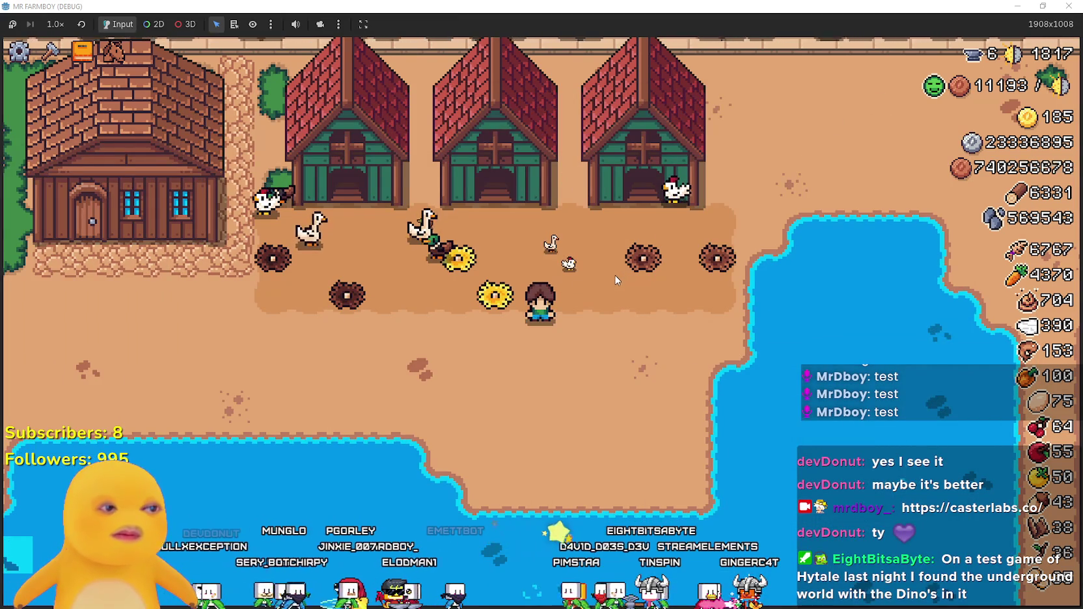
pyautogui.scroll(-2, 619, 277)
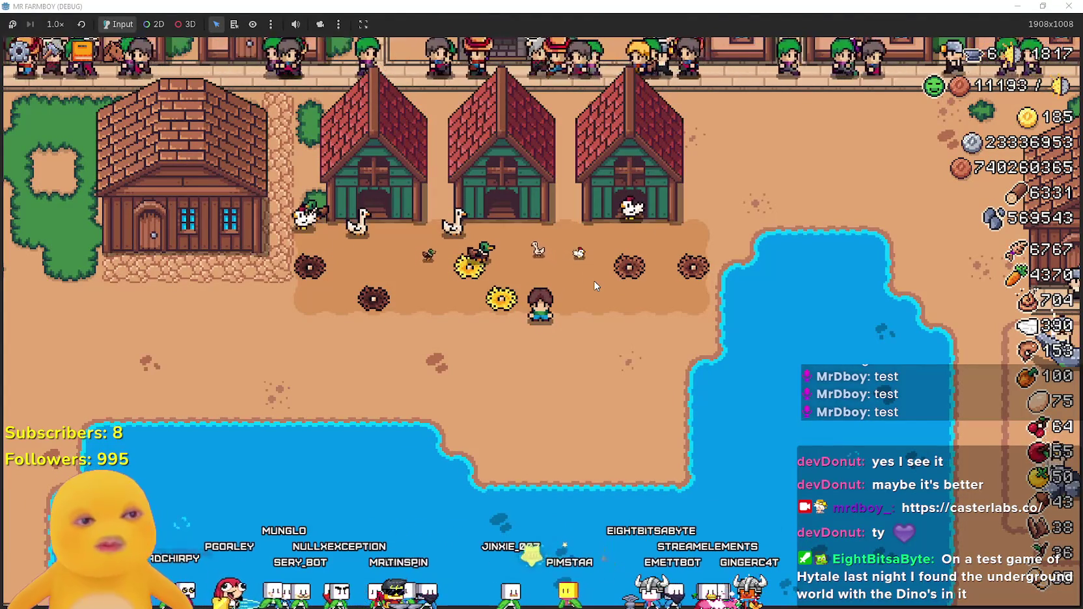
pyautogui.scroll(2, 543, 324)
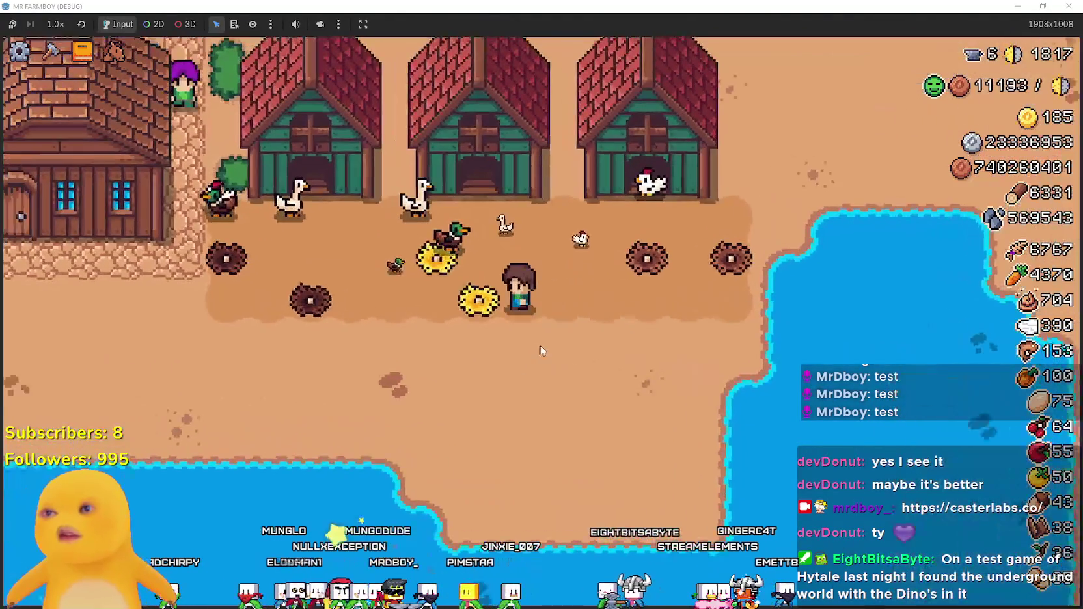
pyautogui.press('Tab')
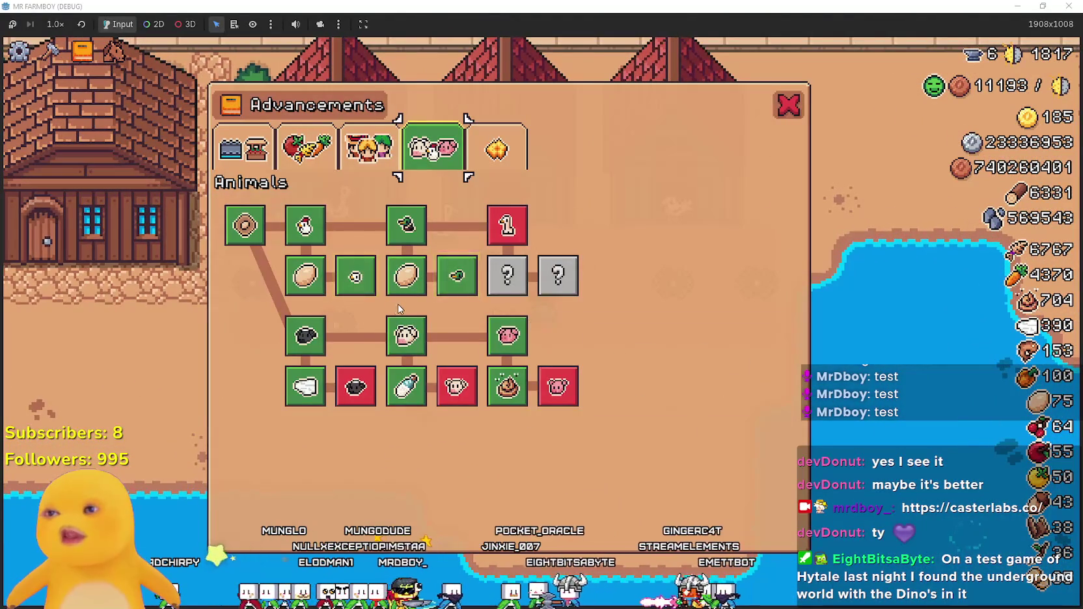
# Read the Animals advancement tooltips, closing and reopening the panel once.
pyautogui.moveTo(357, 296)
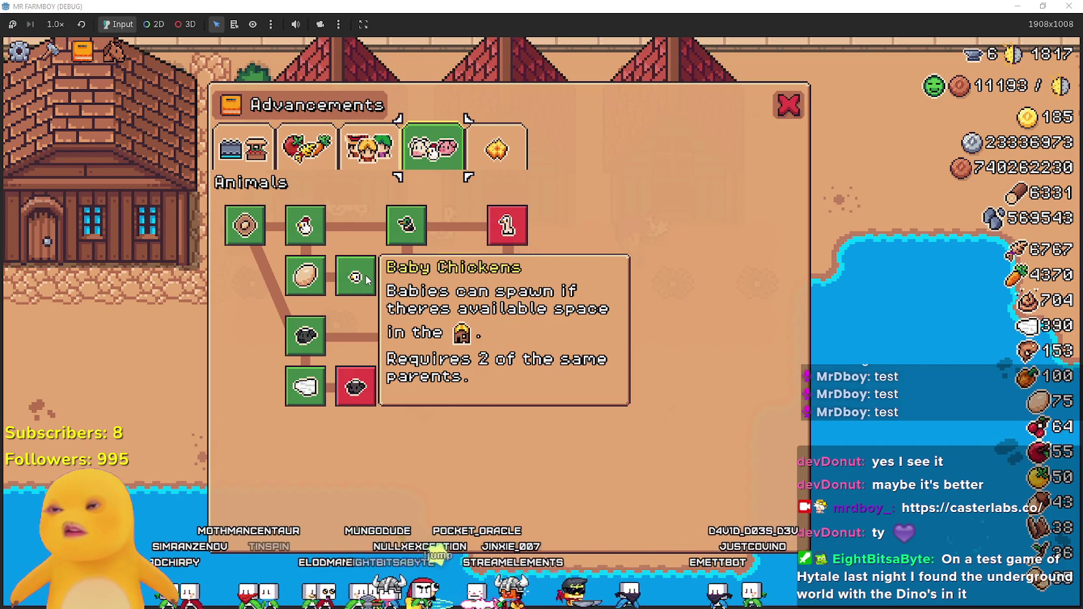
pyautogui.moveTo(456, 284)
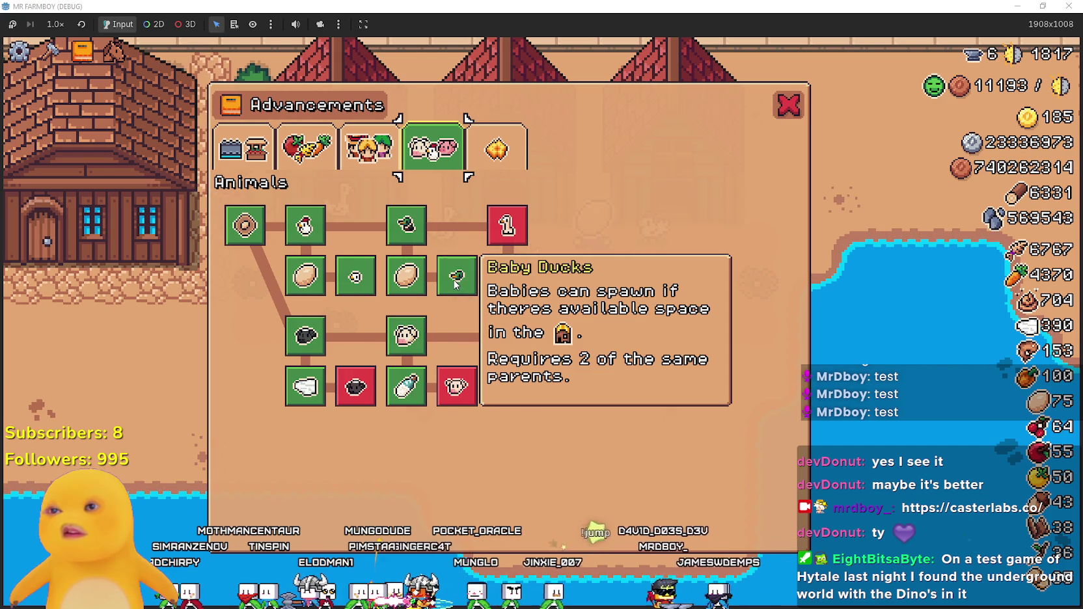
pyautogui.press('Tab')
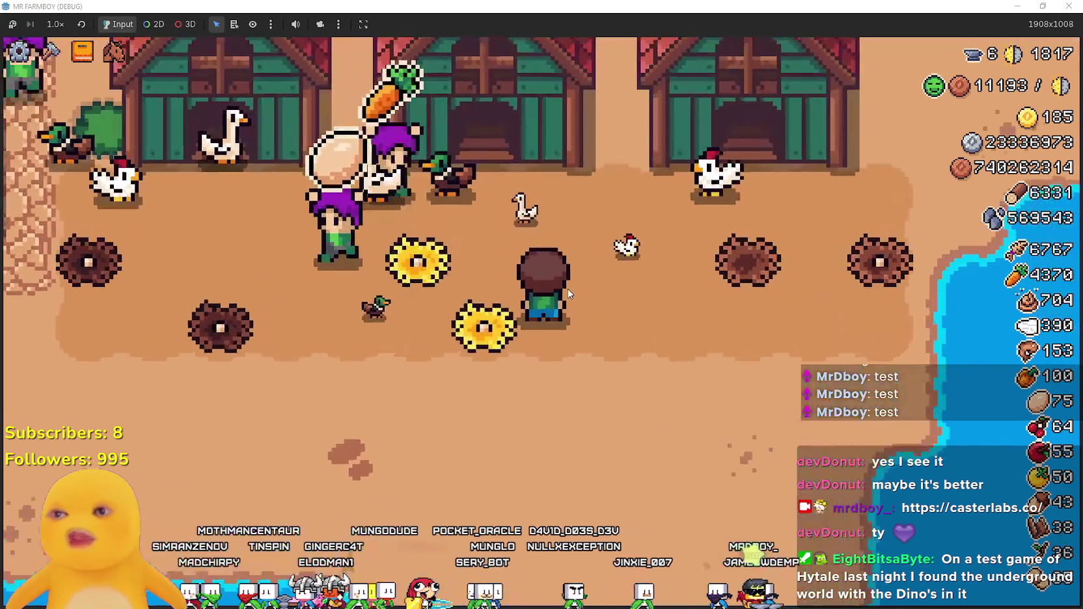
pyautogui.press('Tab')
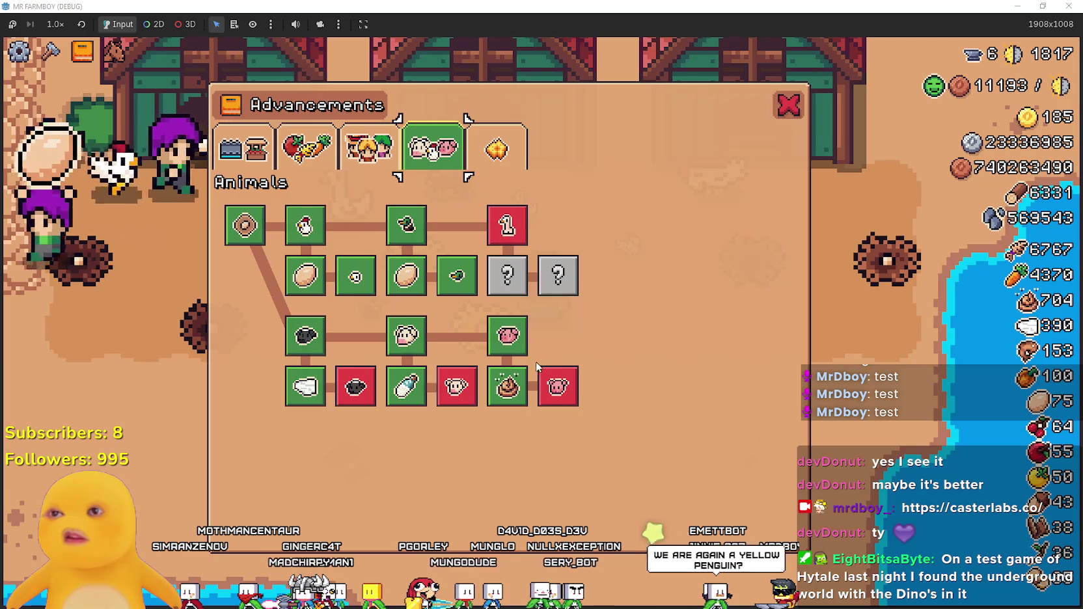
pyautogui.moveTo(507, 224)
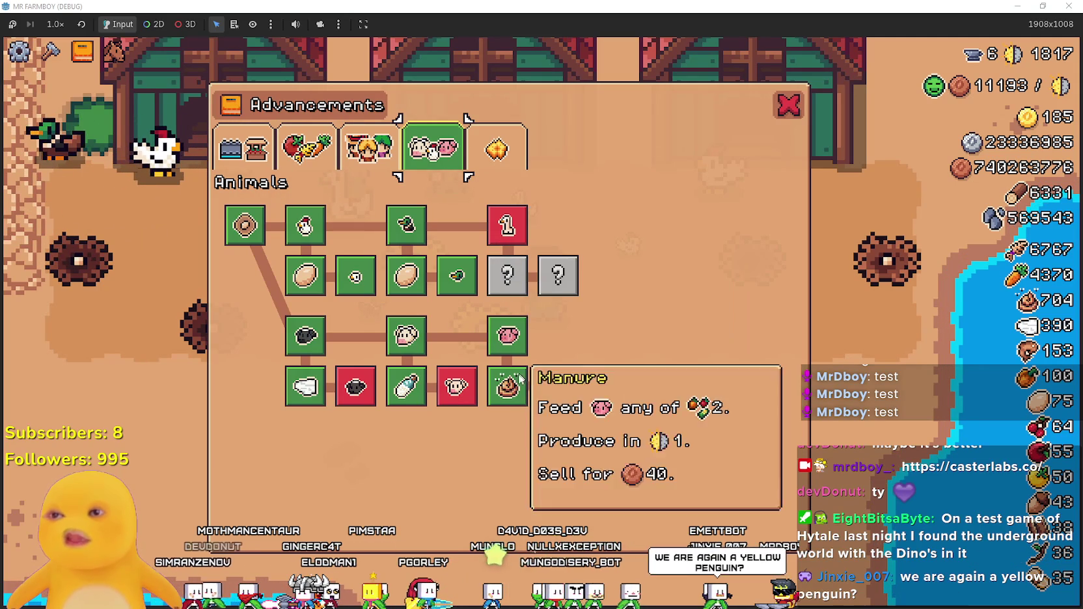
pyautogui.moveTo(357, 393)
# Close the advancements and walk the farmer left, then north toward the houses.
pyautogui.press('Tab')
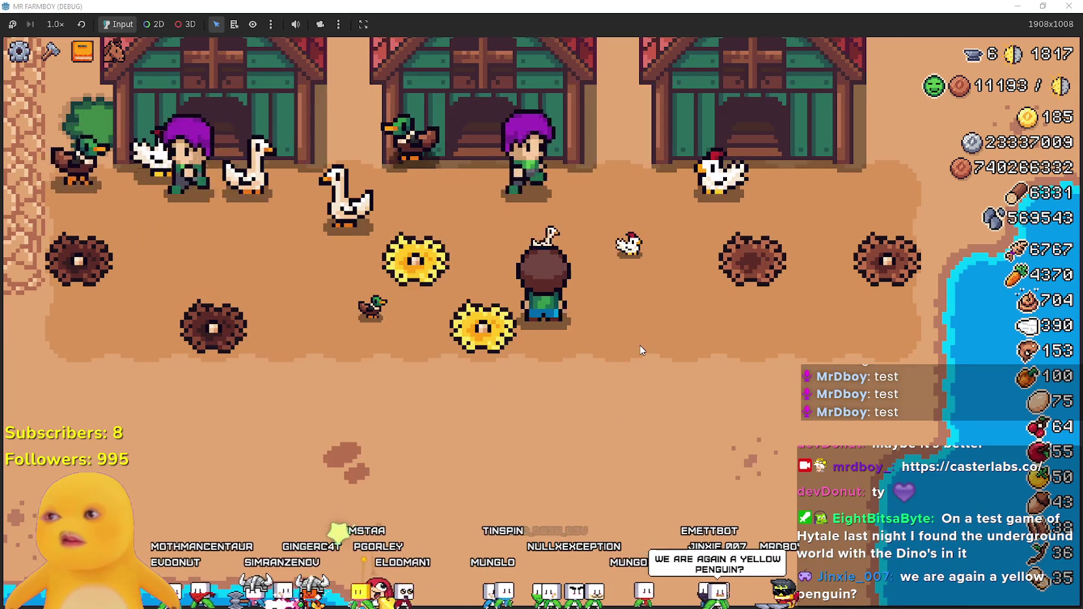
pyautogui.press('a')
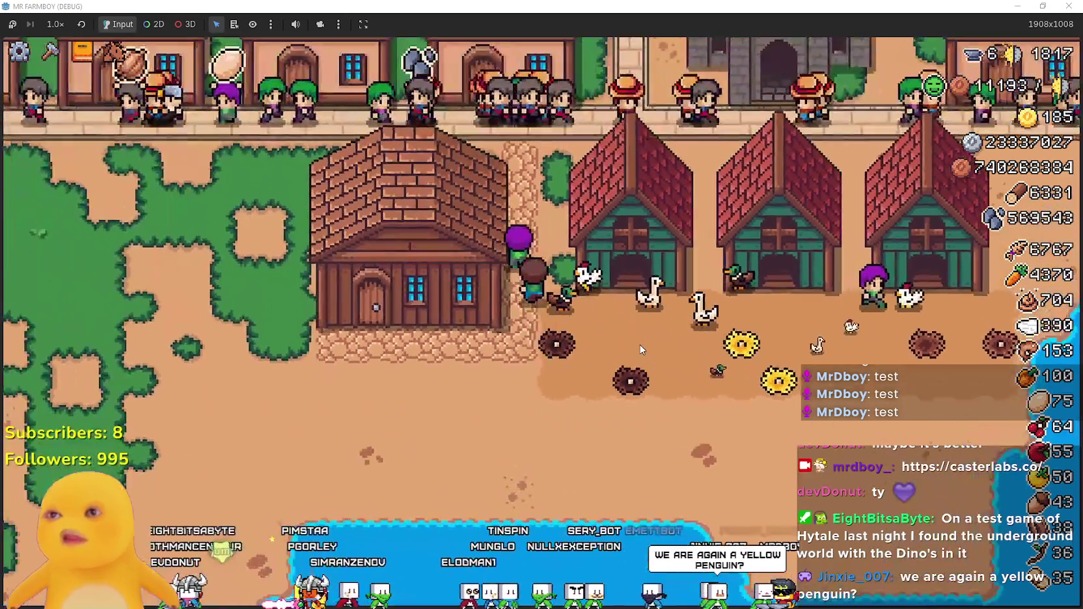
pyautogui.press('w')
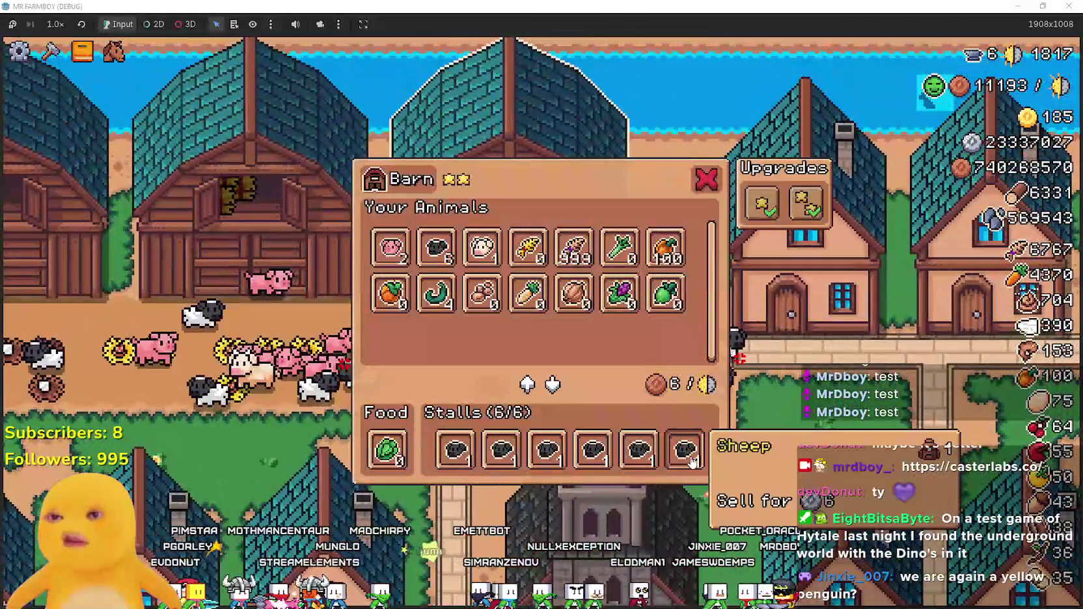
# Move four sheep from their barn stalls into Your Animals.
pyautogui.click(685, 453)
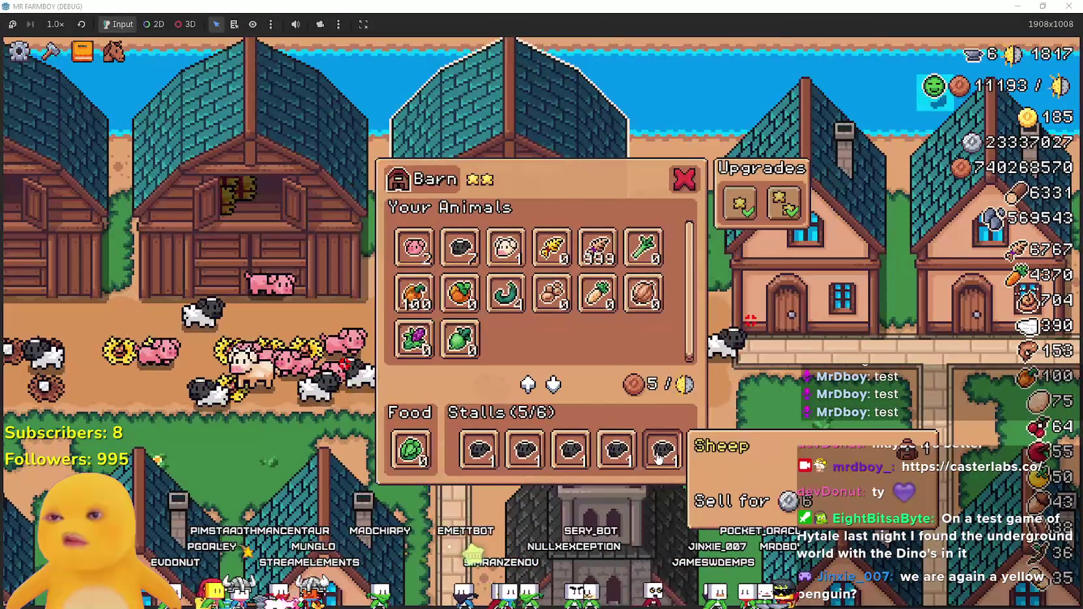
pyautogui.click(658, 452)
pyautogui.click(630, 453)
pyautogui.click(592, 452)
# In the pig barn, move four pigs into Your Animals and close the panel.
pyautogui.press('a')
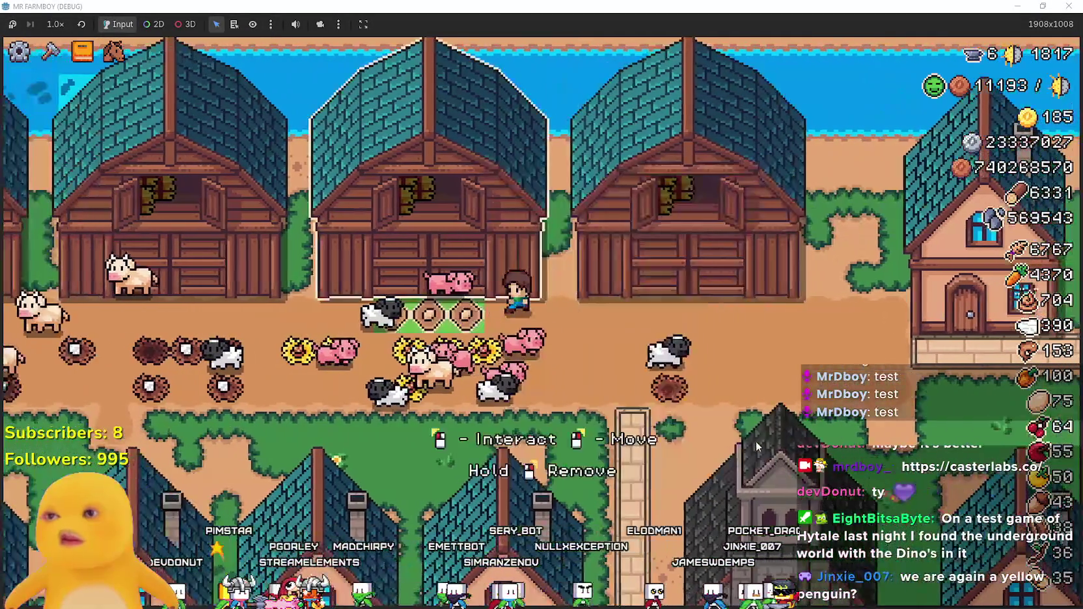
pyautogui.click(684, 454)
pyautogui.click(662, 455)
pyautogui.click(640, 461)
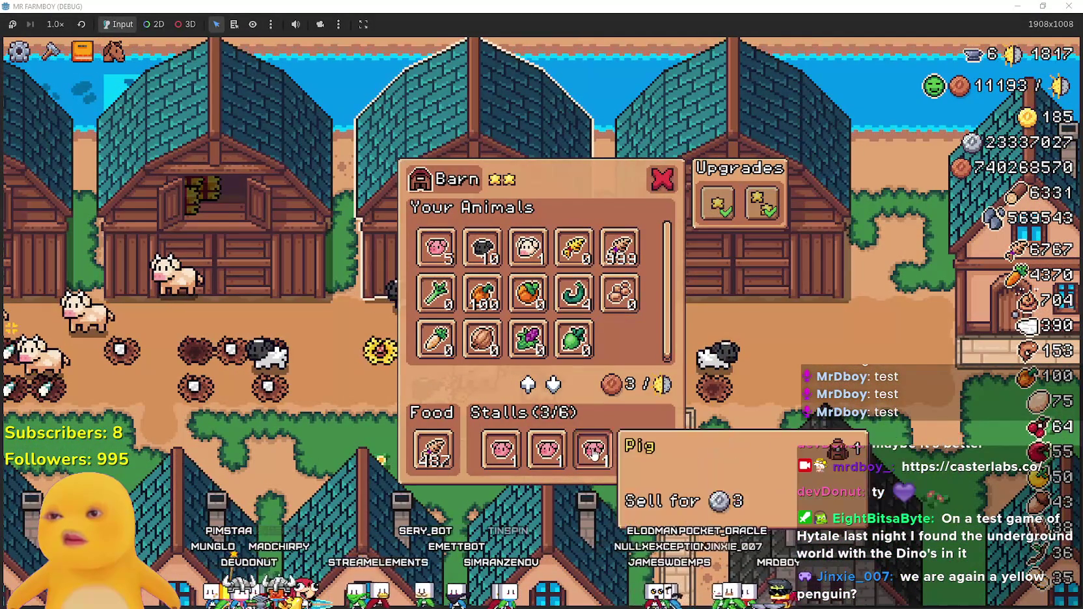
pyautogui.click(592, 453)
pyautogui.press('Escape')
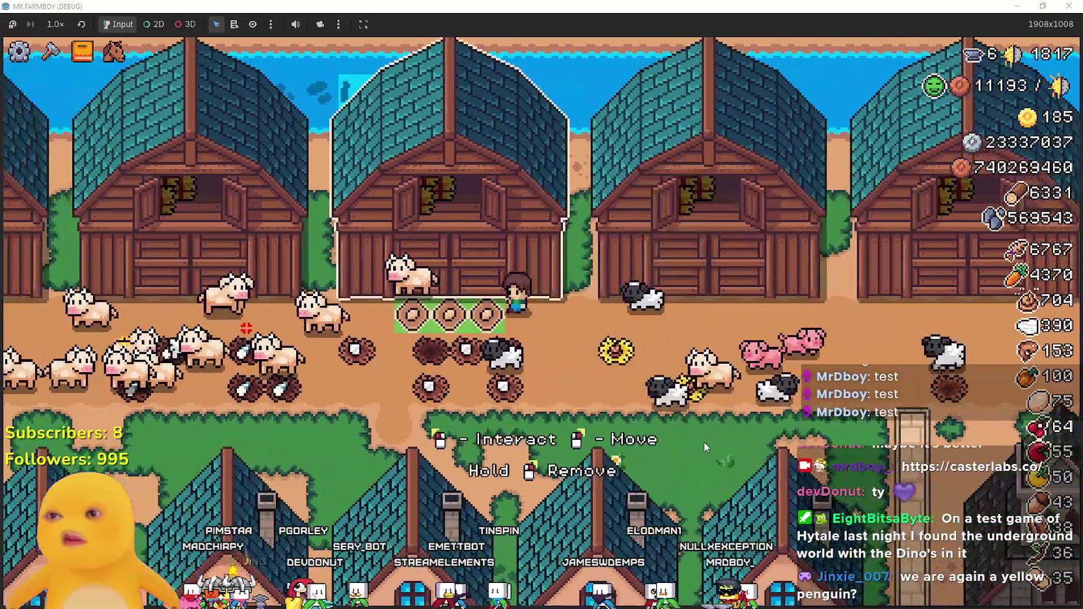
# Take two more sheep out of the next barn's stalls and close it.
pyautogui.click(704, 444)
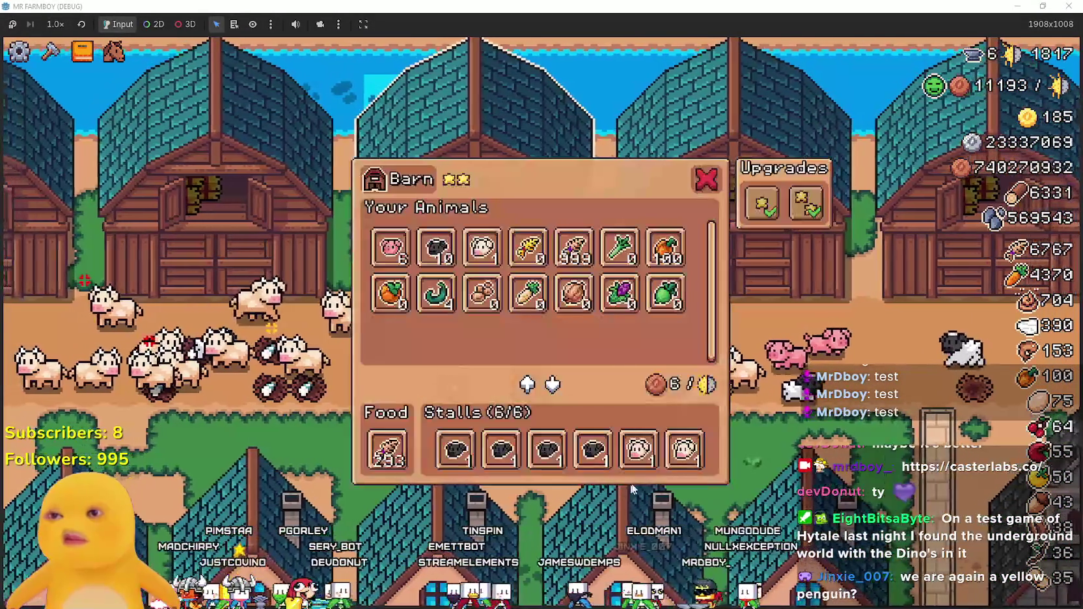
pyautogui.click(622, 450)
pyautogui.click(622, 449)
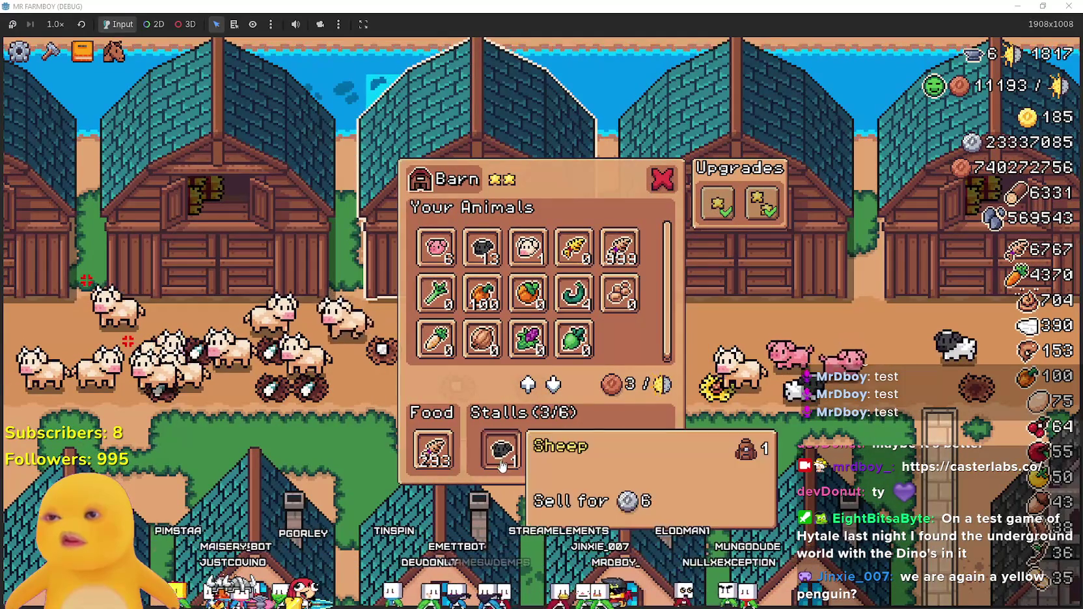
pyautogui.press('Escape')
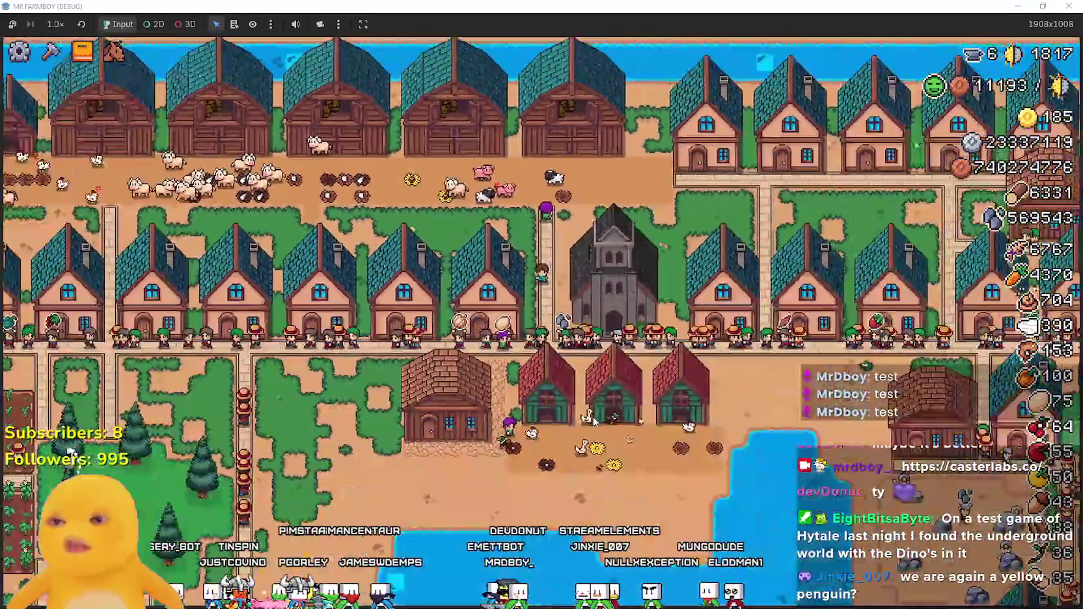
pyautogui.scroll(5, 594, 422)
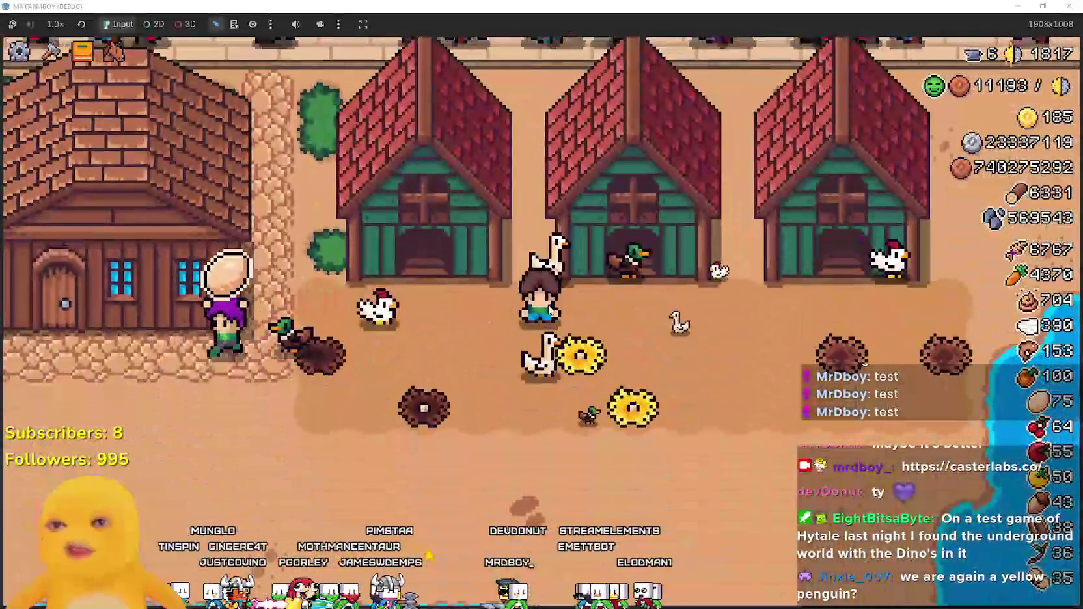
# Open and close the Animals advancements twice with L, then walk north past the coops.
pyautogui.press('l')
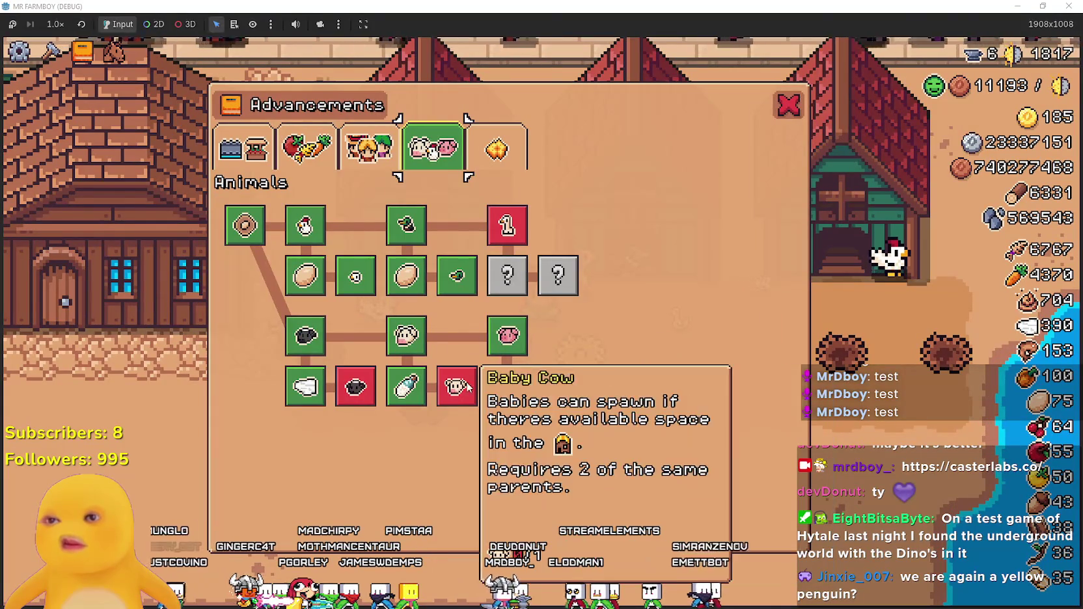
pyautogui.press('Escape')
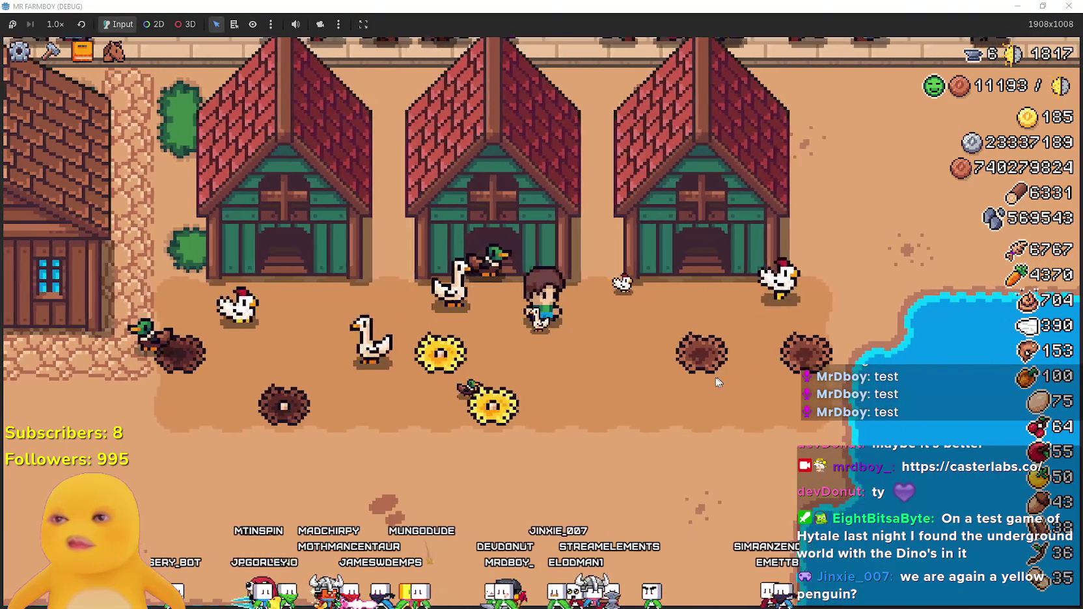
pyautogui.press('l')
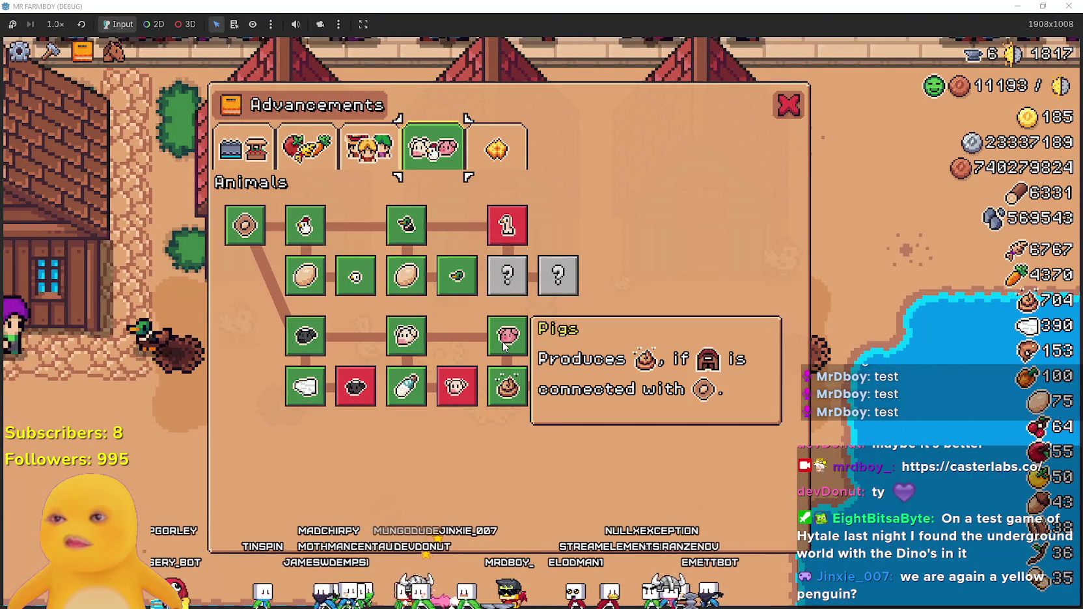
pyautogui.press('Escape')
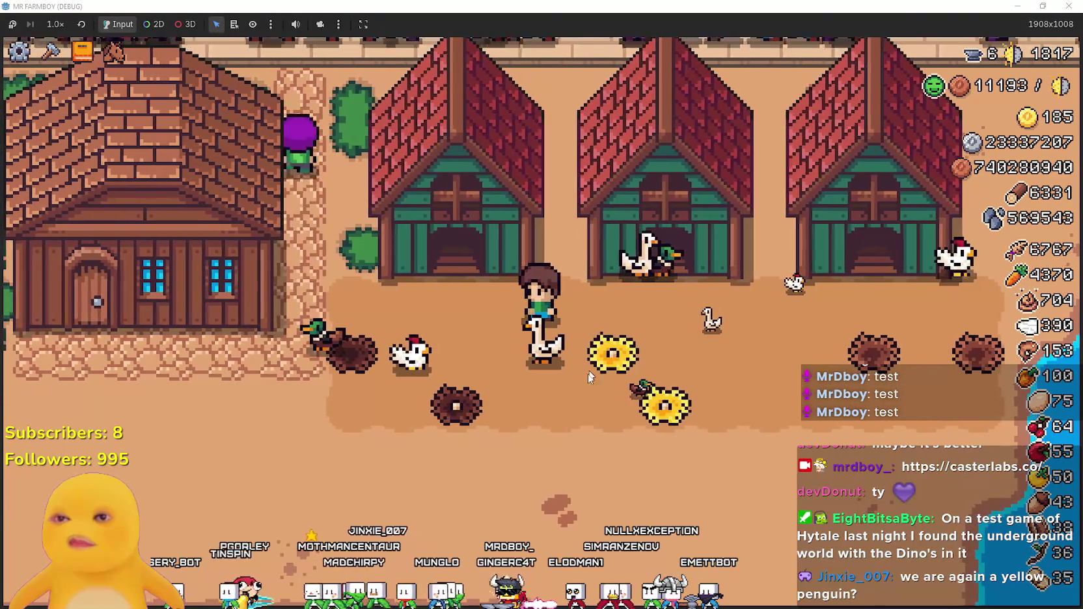
pyautogui.press('w')
pyautogui.press('w')
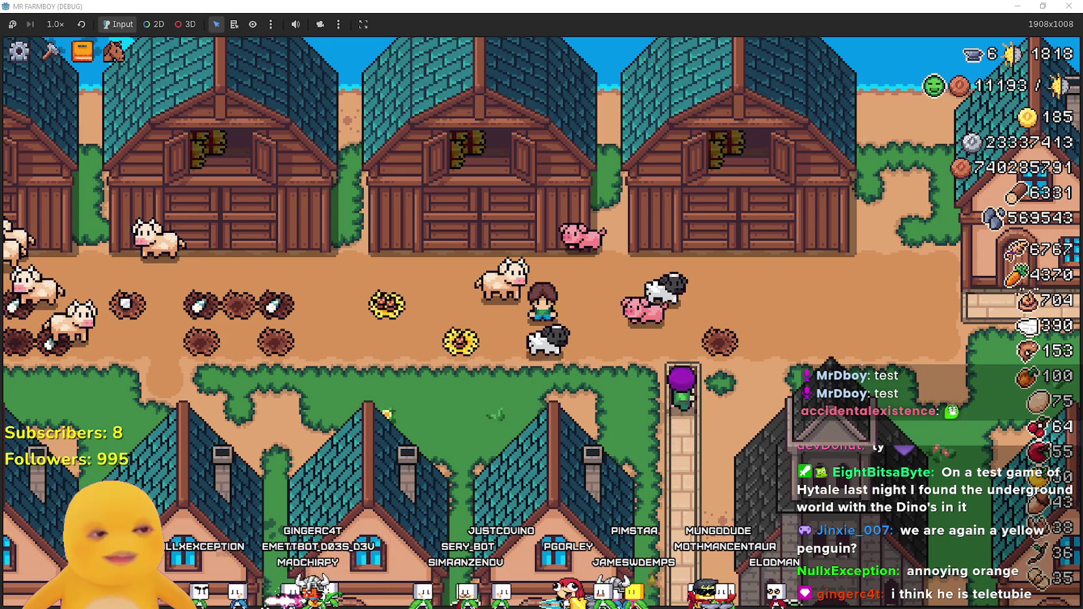
# Alt+Tab back to the Brave window showing Casterlabs.
pyautogui.hotkey('alt', 'Tab')
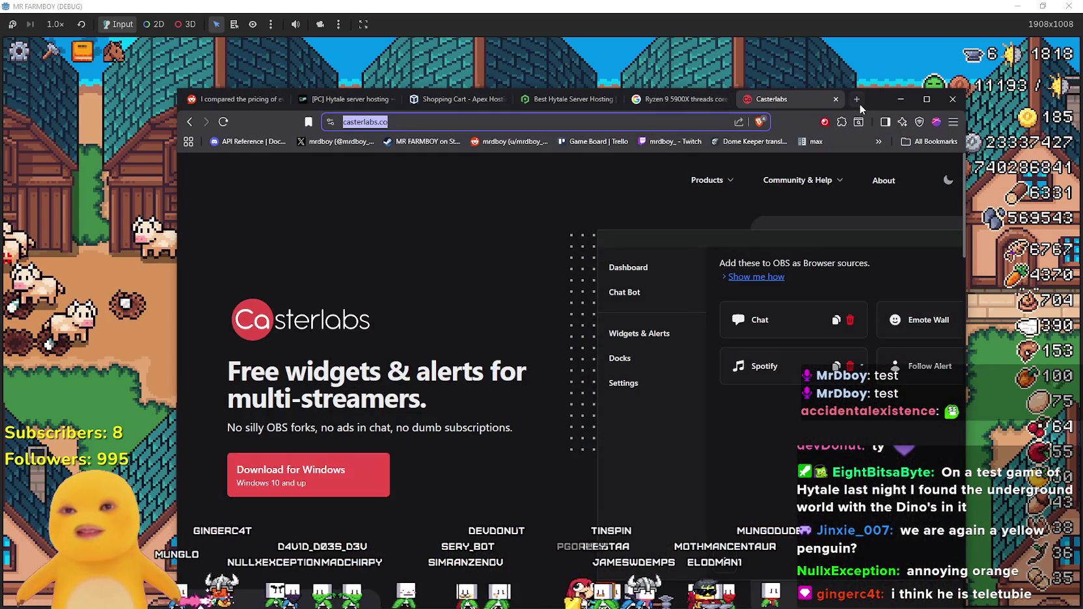
# Search Google for 'Strawhat 3d model' in a new tab.
pyautogui.click(858, 101)
pyautogui.write('Strawha')
pyautogui.write('t mo')
pyautogui.press('BackSpace')
pyautogui.press('BackSpace')
pyautogui.write('3d model')
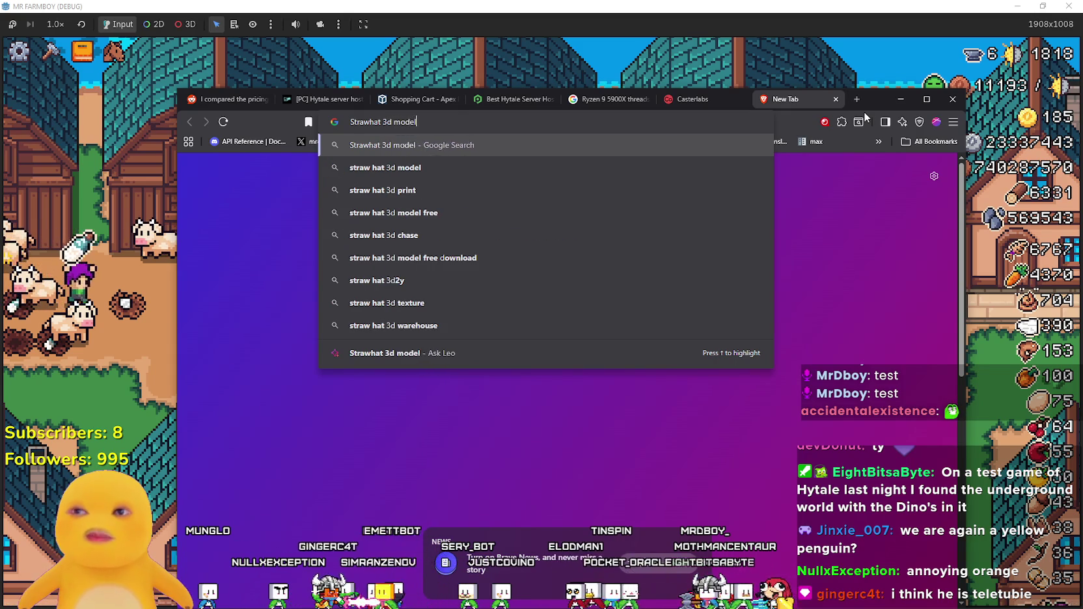
pyautogui.press('Return')
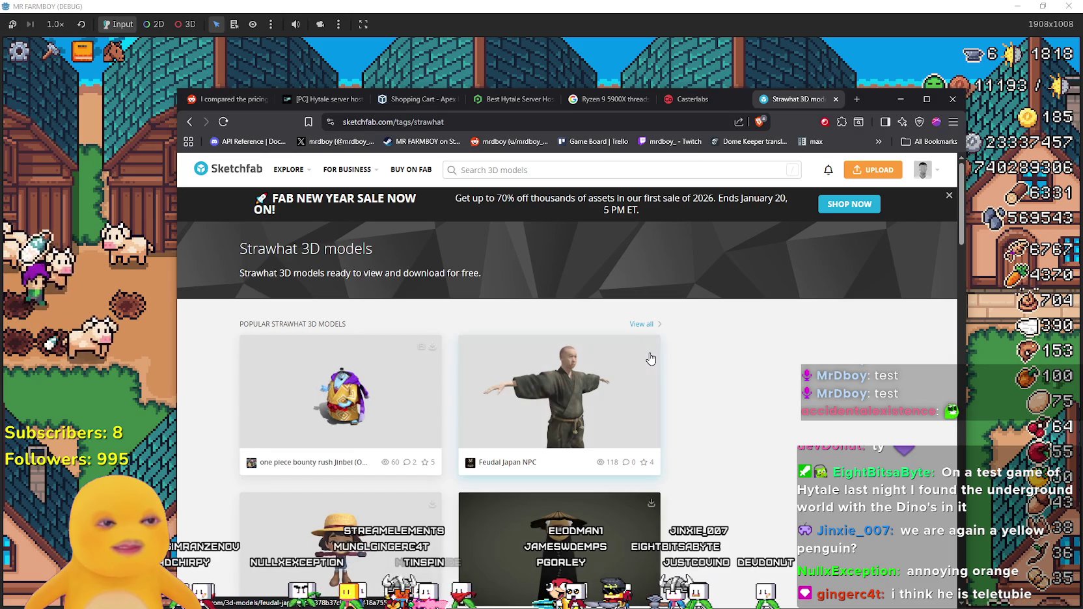
# Browse the strawhat results and open the Monkey D Luffy - One Piece model.
pyautogui.scroll(-3, 649, 357)
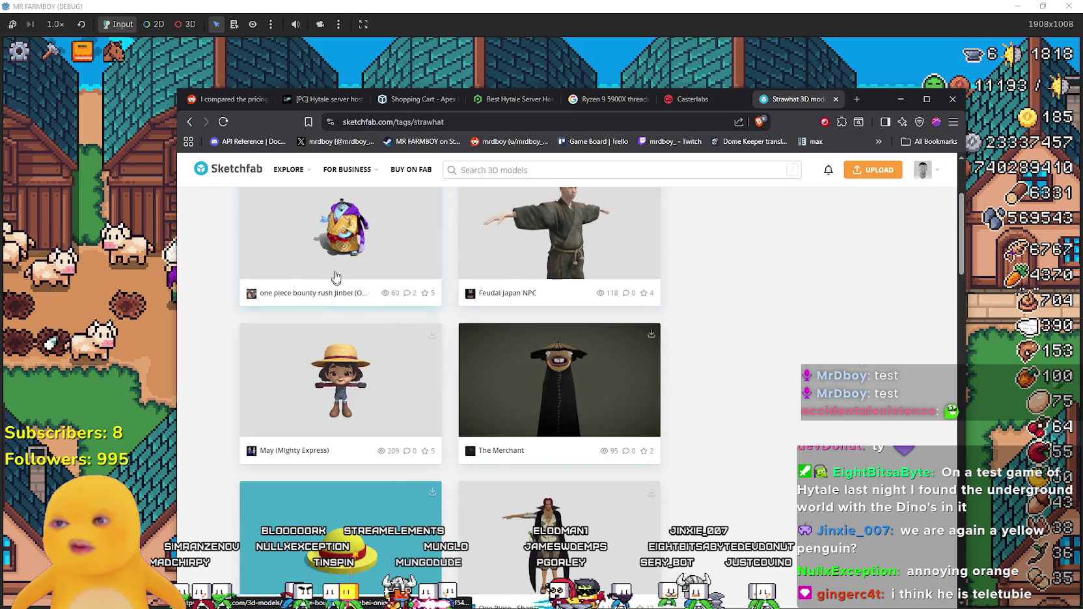
pyautogui.scroll(-2, 356, 410)
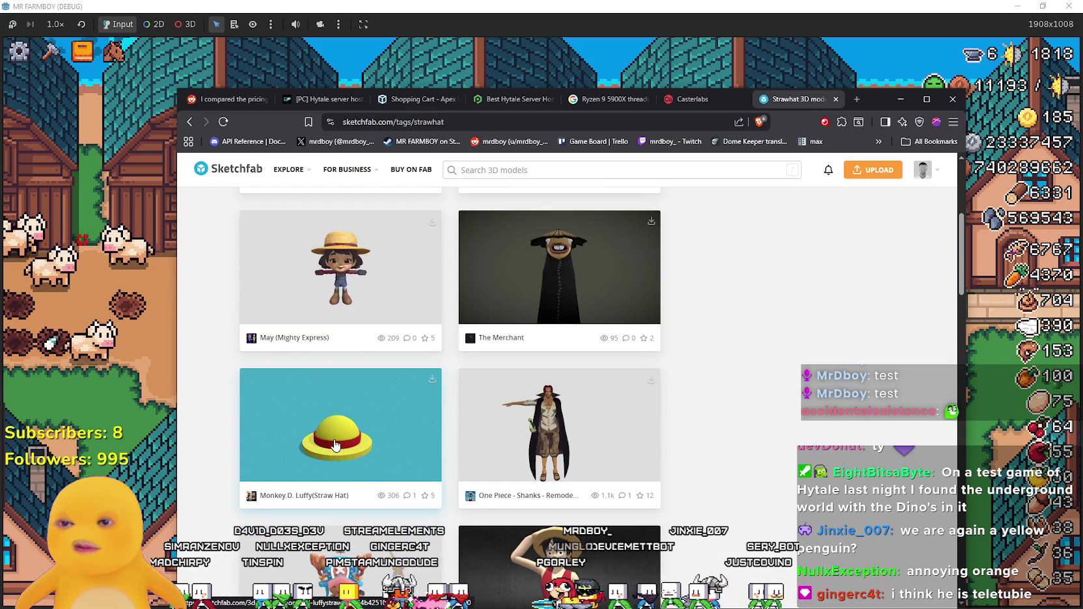
pyautogui.scroll(-3, 336, 445)
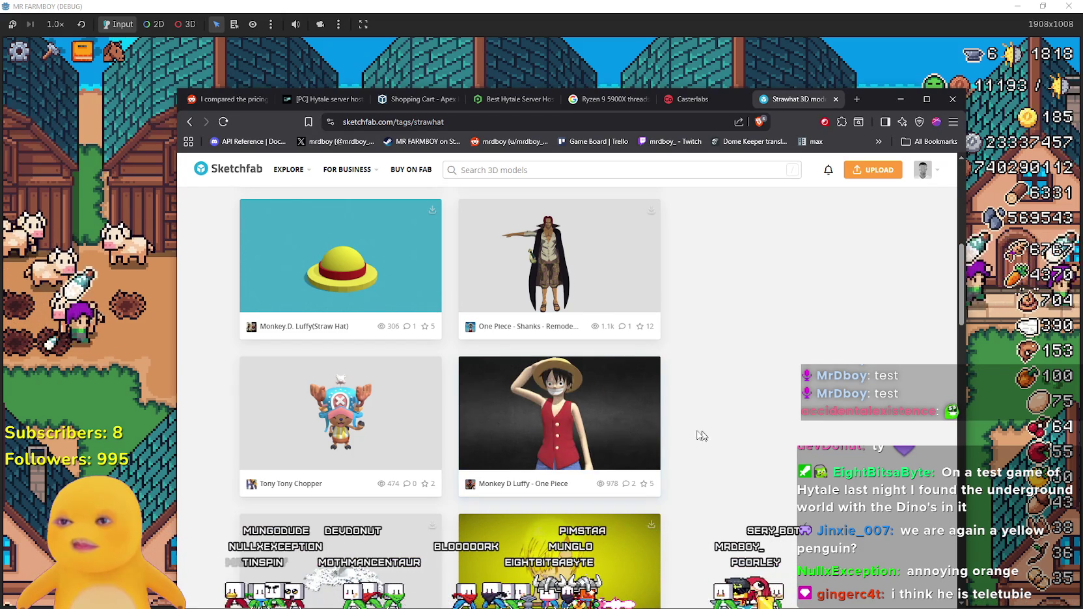
pyautogui.scroll(-9, 682, 440)
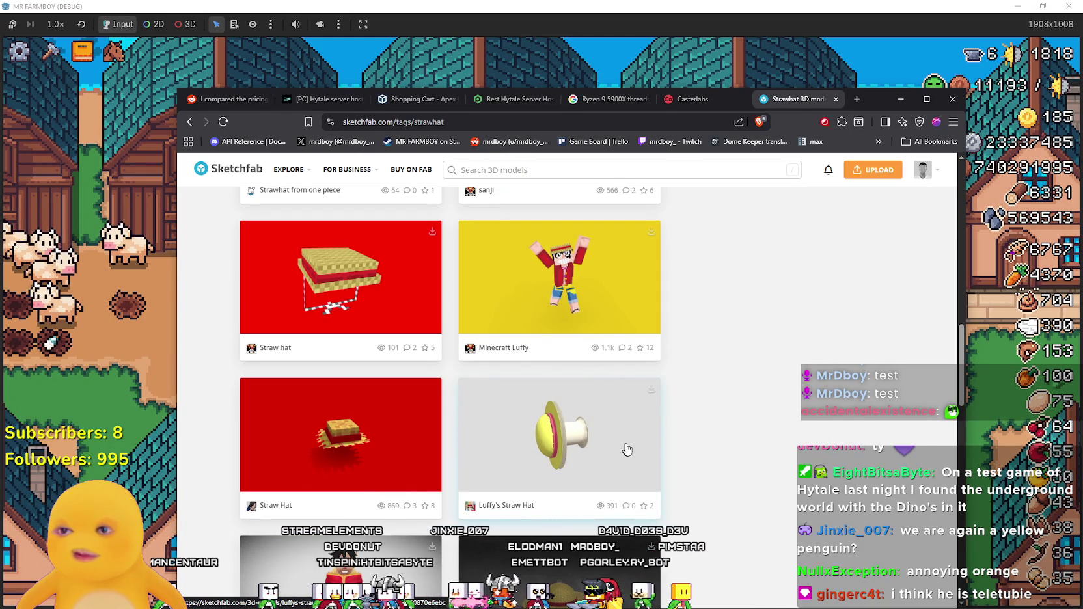
pyautogui.scroll(-2, 676, 459)
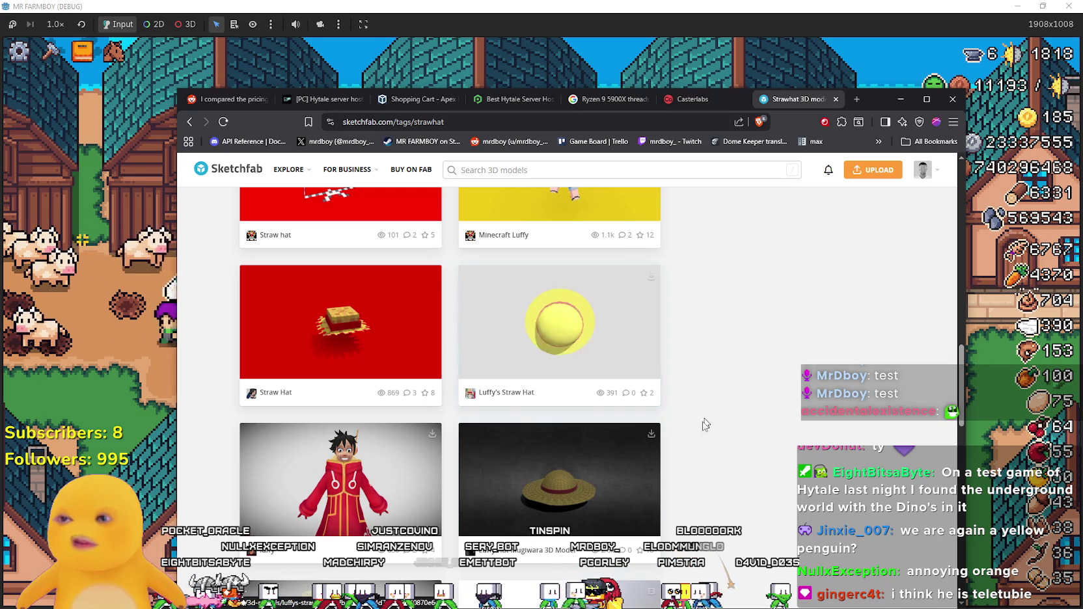
pyautogui.scroll(-3, 706, 399)
pyautogui.scroll(-2, 691, 432)
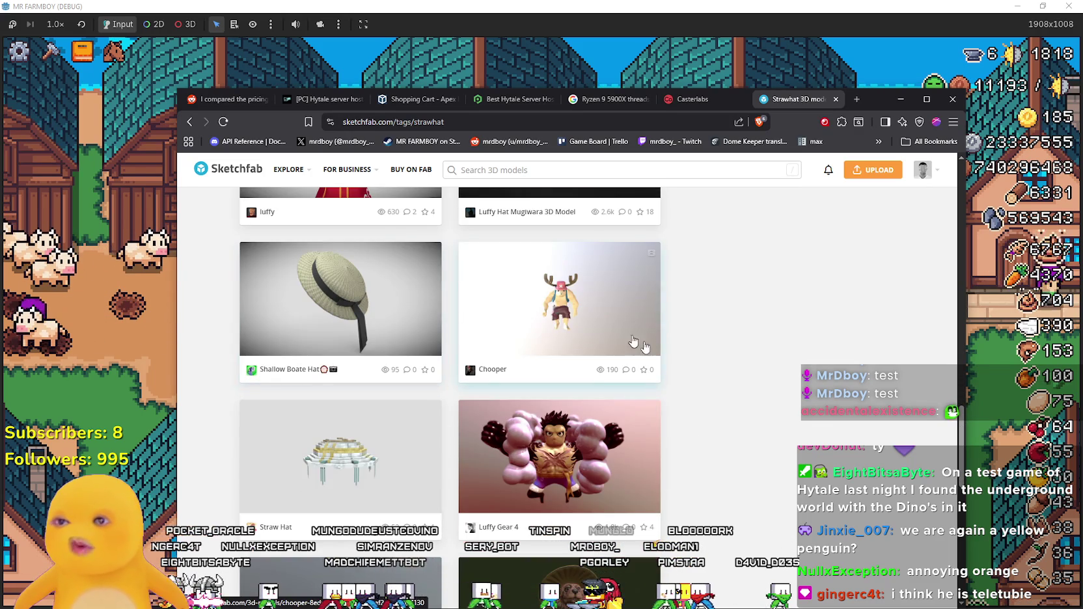
pyautogui.scroll(-5, 742, 392)
pyautogui.scroll(6, 744, 433)
pyautogui.scroll(-4, 744, 433)
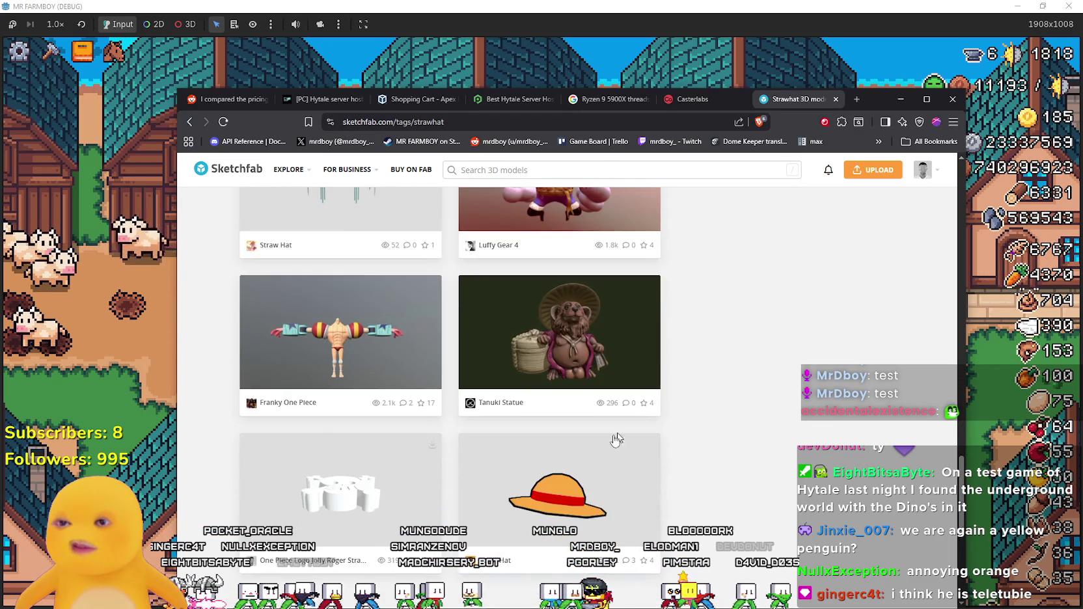
pyautogui.scroll(-10, 684, 502)
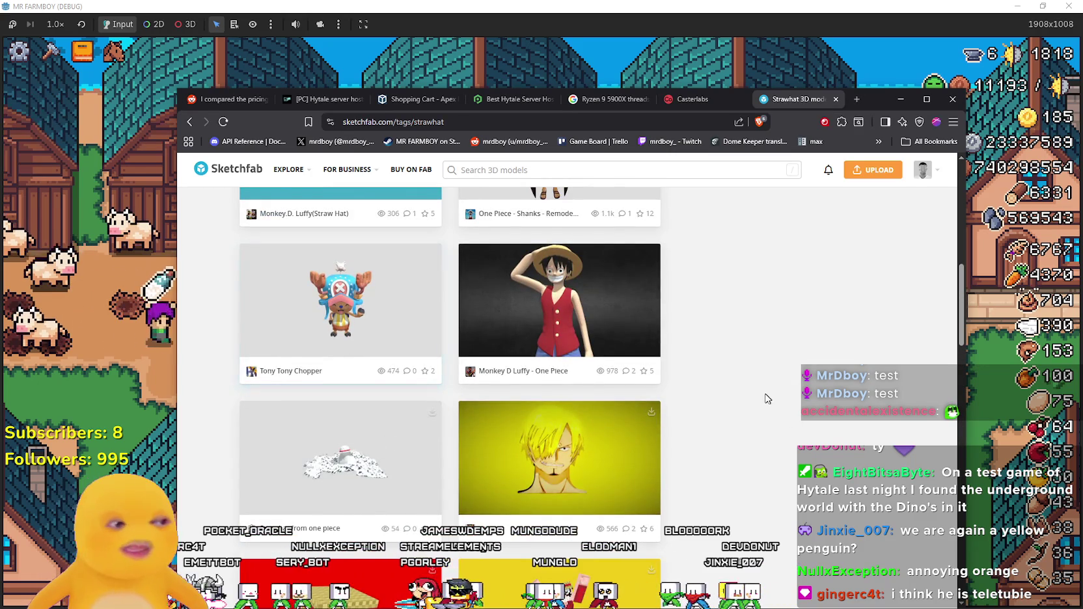
pyautogui.scroll(4, 716, 416)
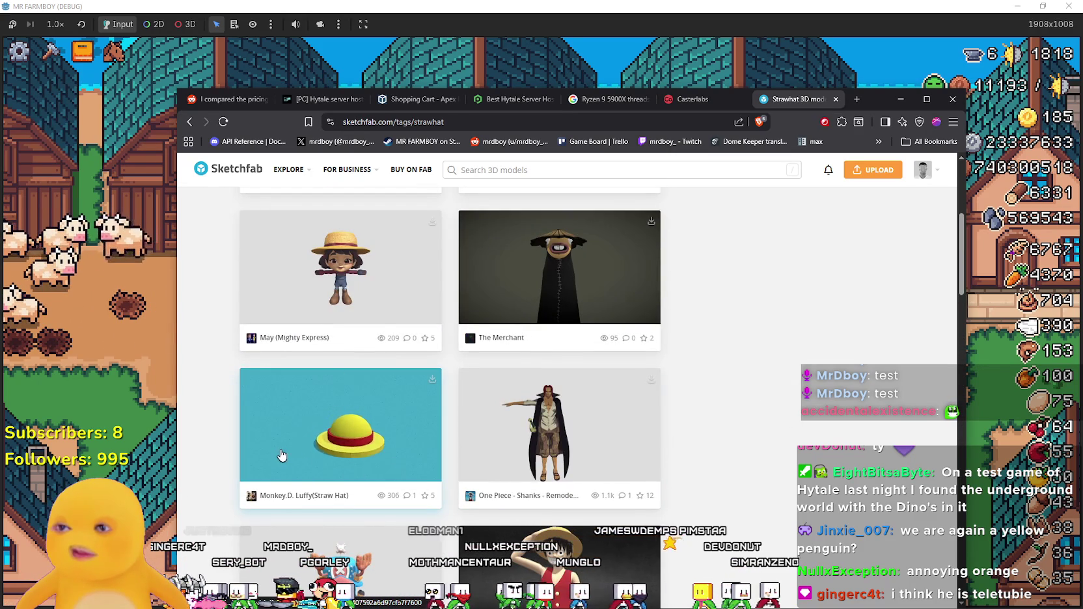
pyautogui.scroll(2, 508, 433)
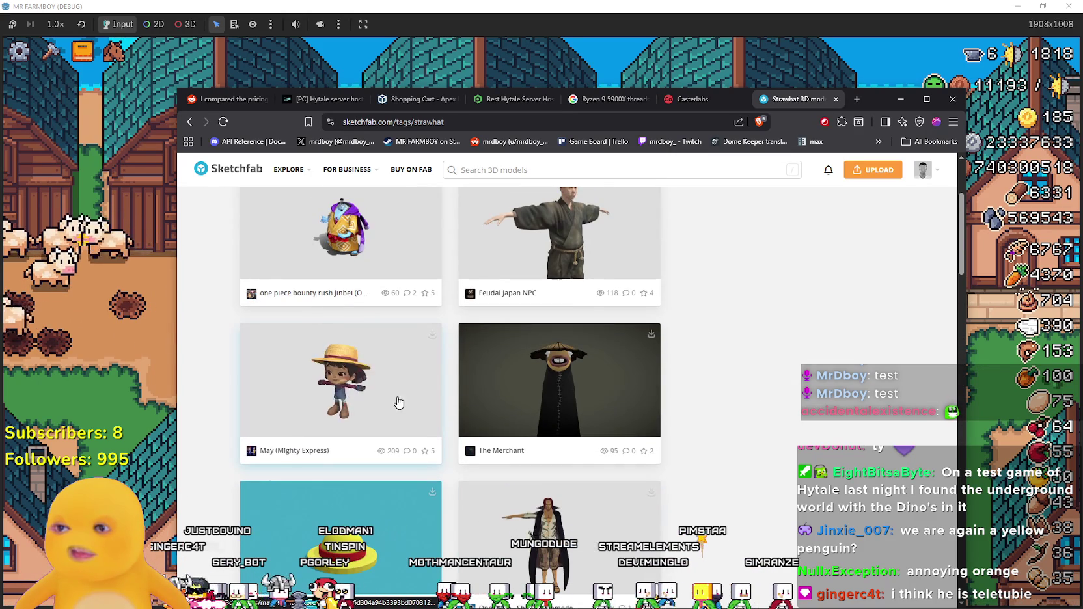
pyautogui.scroll(3, 396, 404)
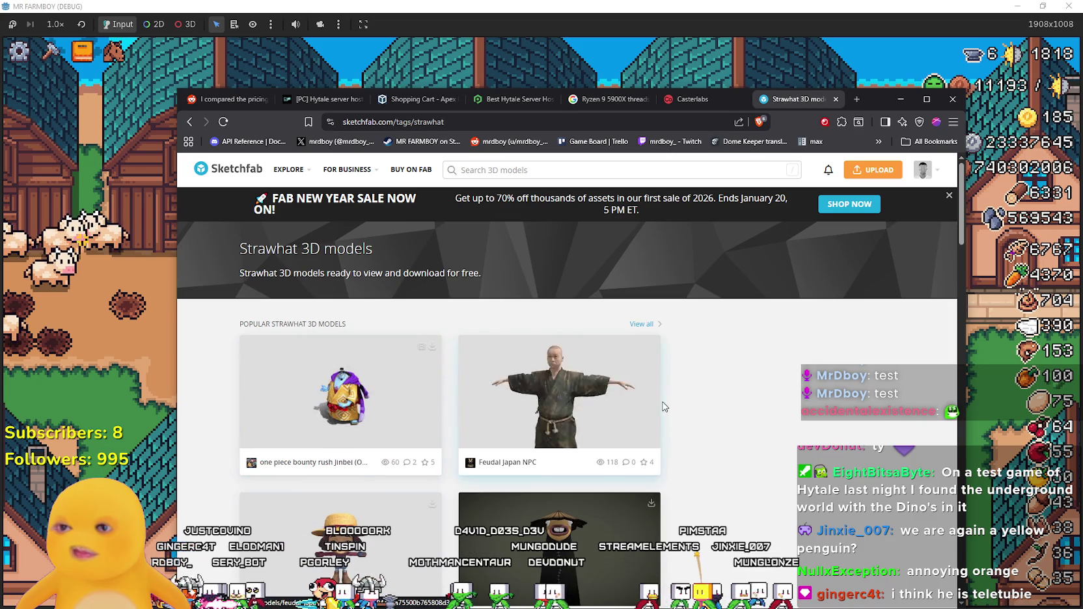
pyautogui.scroll(-4, 664, 403)
pyautogui.scroll(-4, 559, 339)
pyautogui.scroll(3, 546, 303)
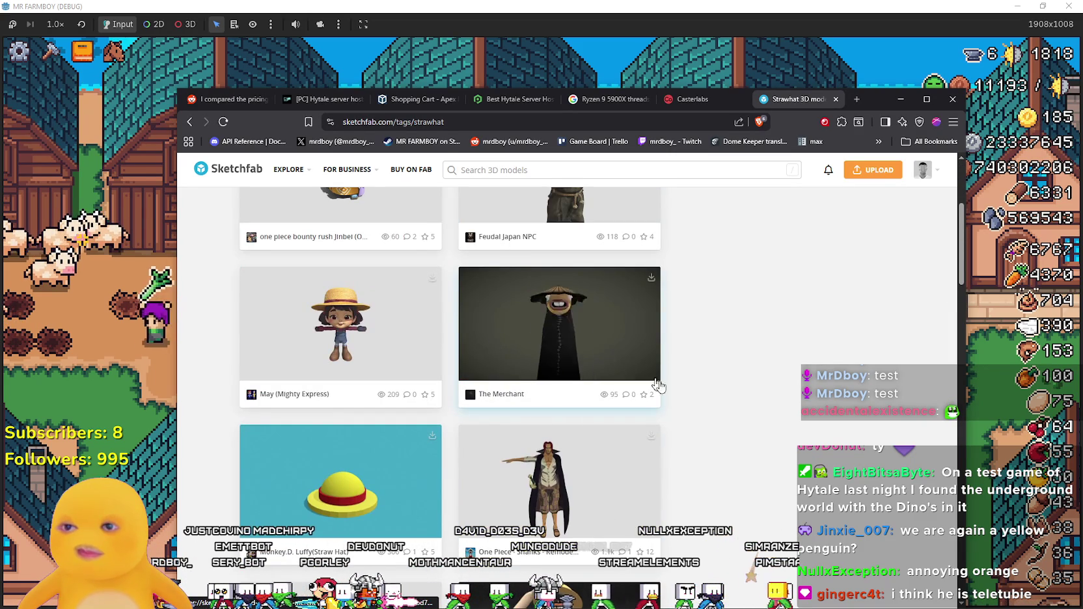
pyautogui.scroll(-2, 633, 375)
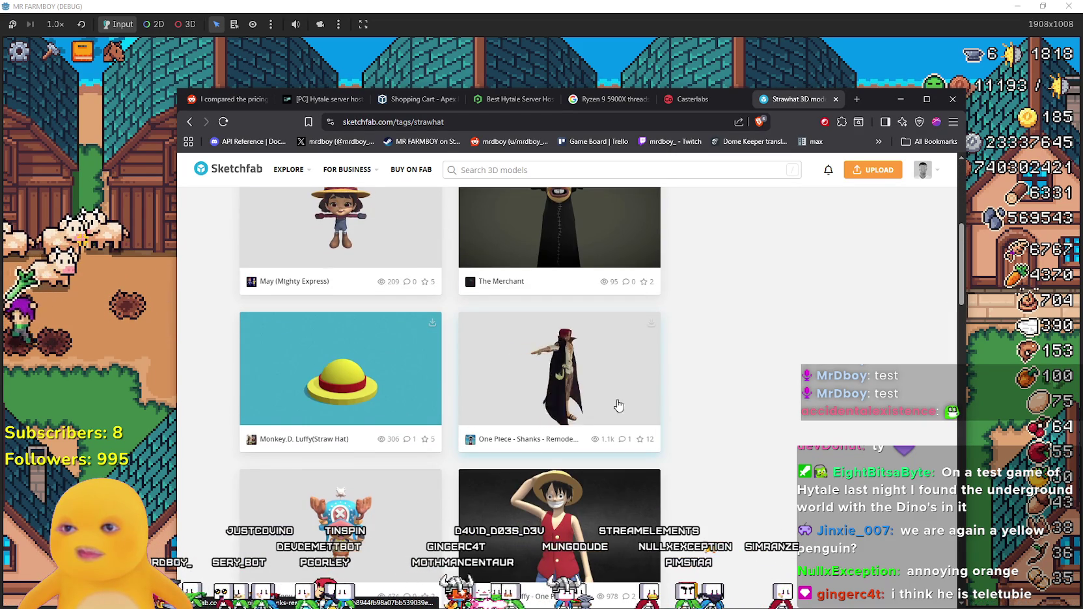
pyautogui.scroll(-1, 636, 414)
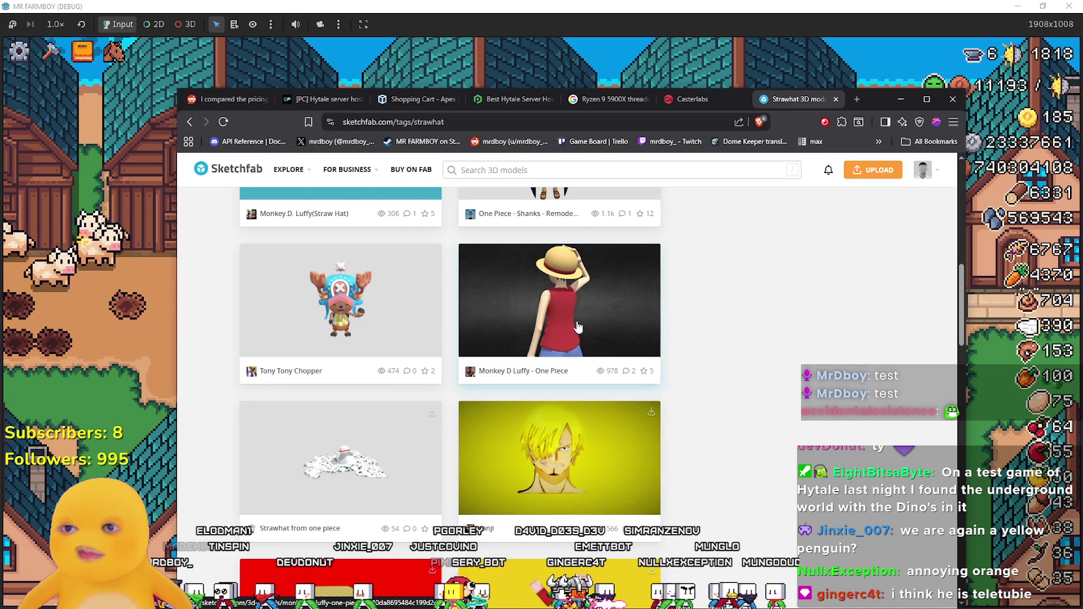
pyautogui.click(581, 327)
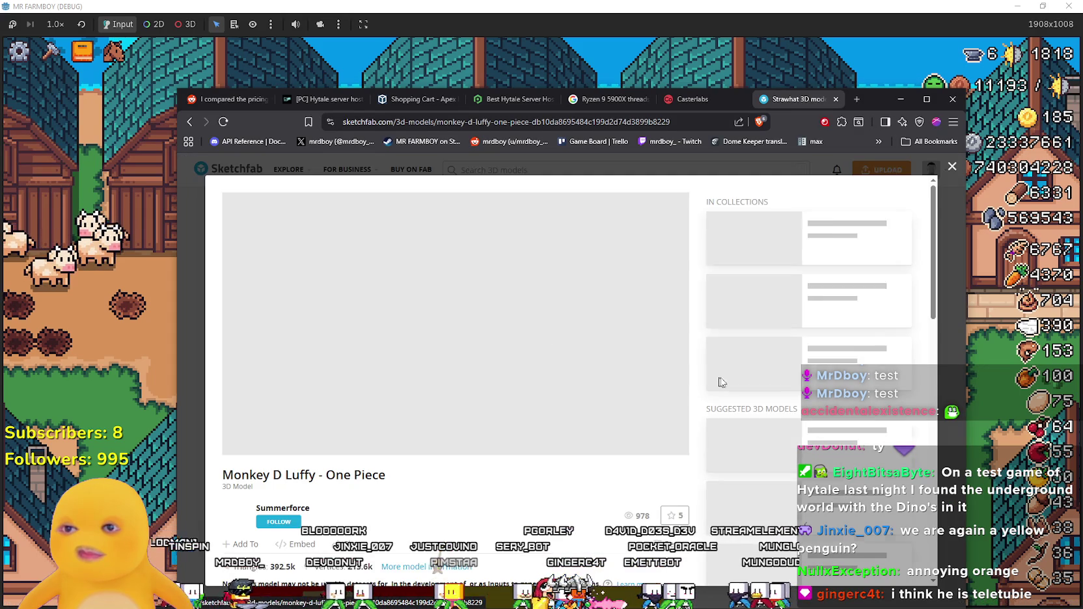
# Look over and rotate the Luffy model, then minimize the browser.
pyautogui.scroll(-2, 411, 386)
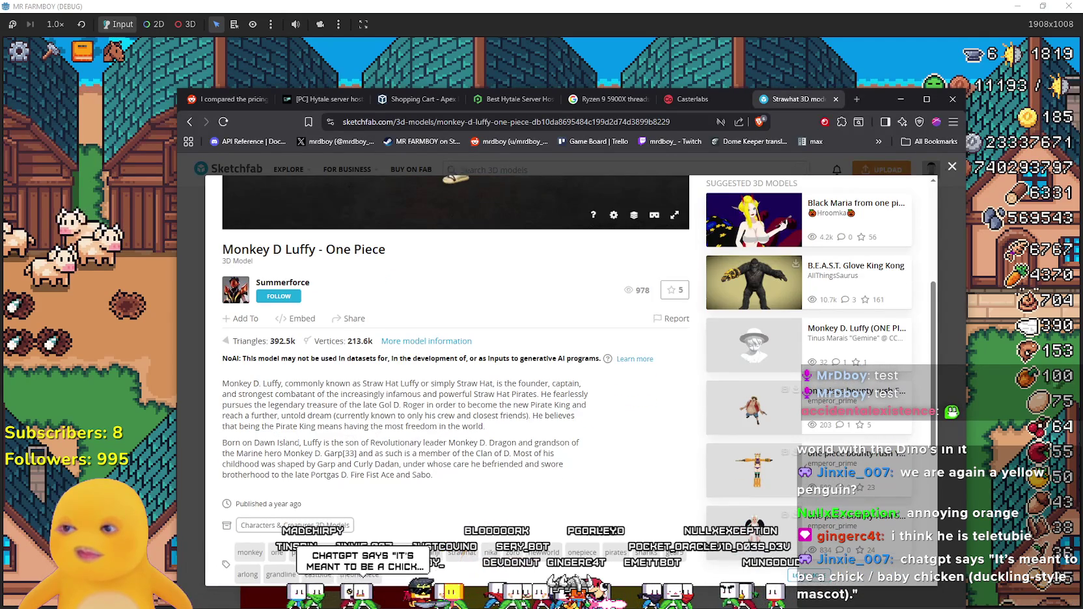
pyautogui.scroll(1, 297, 443)
pyautogui.scroll(1, 298, 444)
pyautogui.moveTo(410, 260)
pyautogui.mouseDown()
pyautogui.moveTo(414, 345)
pyautogui.moveTo(338, 291)
pyautogui.moveTo(309, 307)
pyautogui.moveTo(329, 332)
pyautogui.moveTo(350, 270)
pyautogui.moveTo(528, 368)
pyautogui.moveTo(461, 329)
pyautogui.mouseUp()
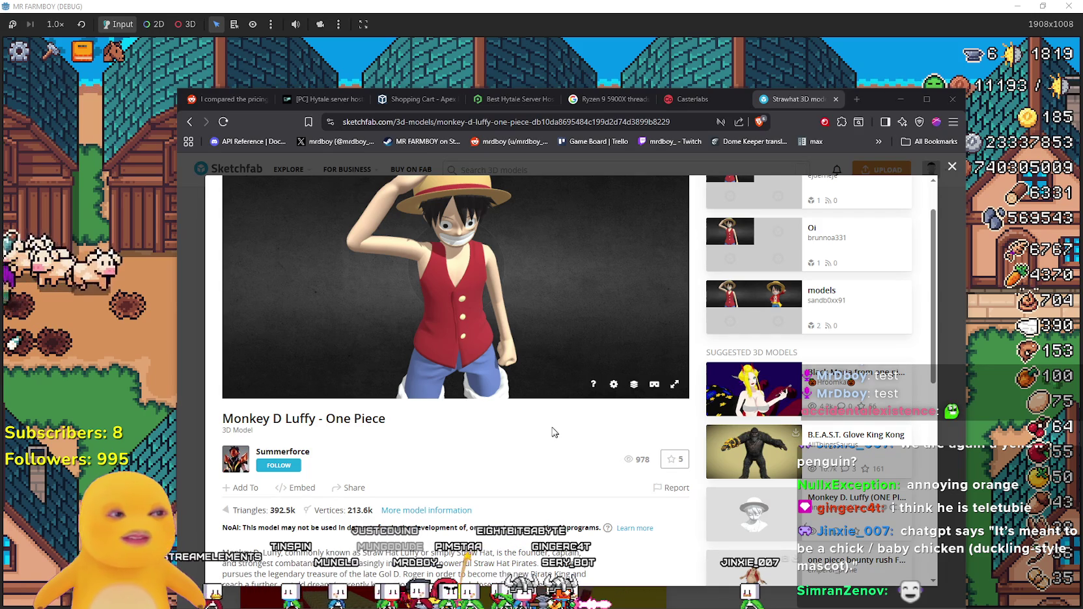
pyautogui.click(554, 7)
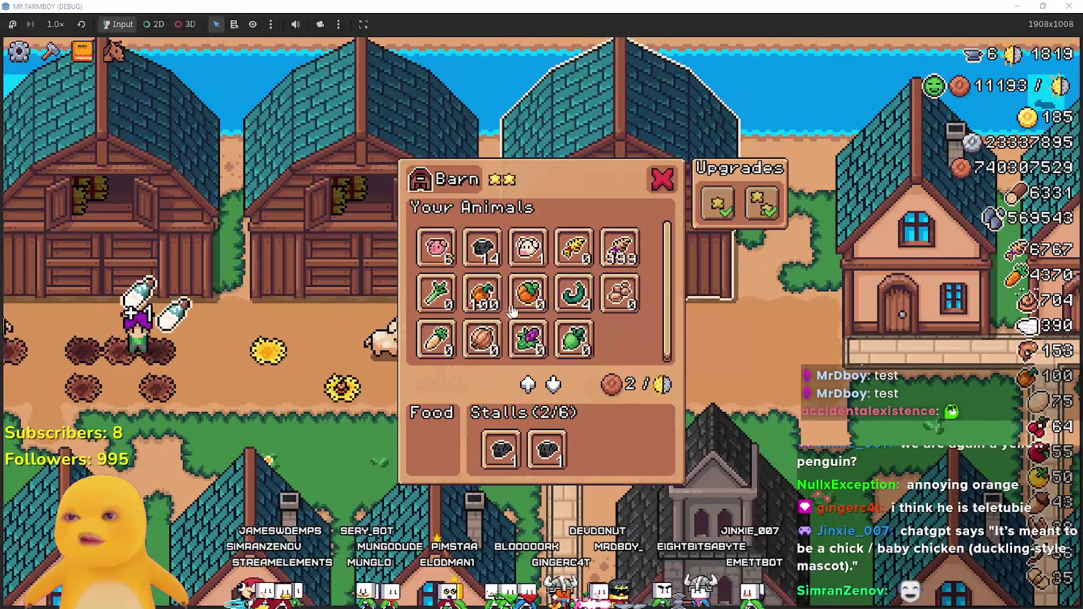
# Check the Rye stock's item card in the inventory.
pyautogui.moveTo(624, 251)
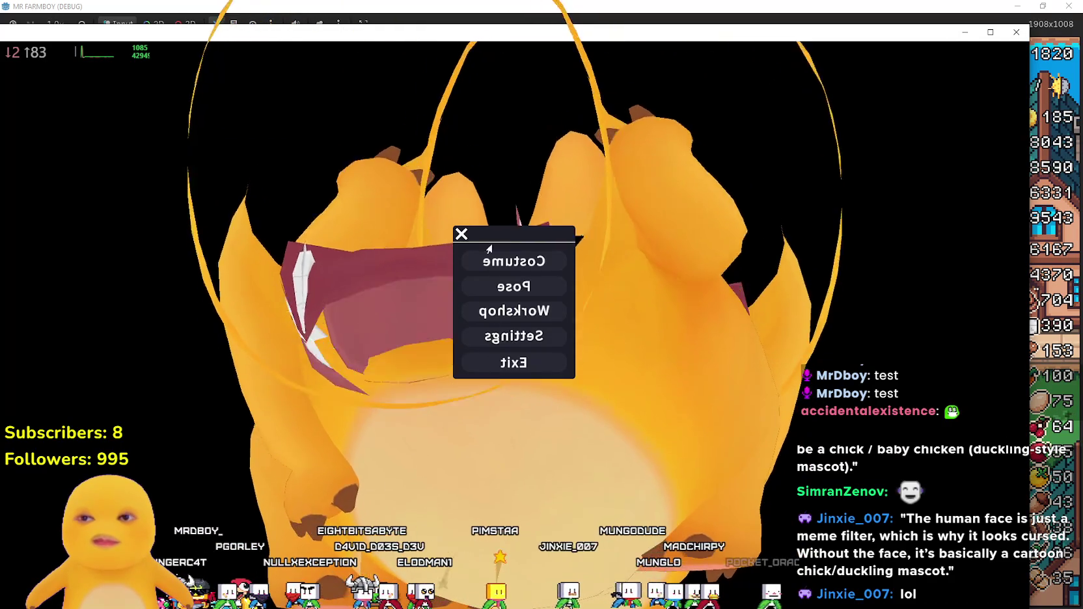
# Pose the chick avatar in Pose22 from the Pose list.
pyautogui.click(513, 289)
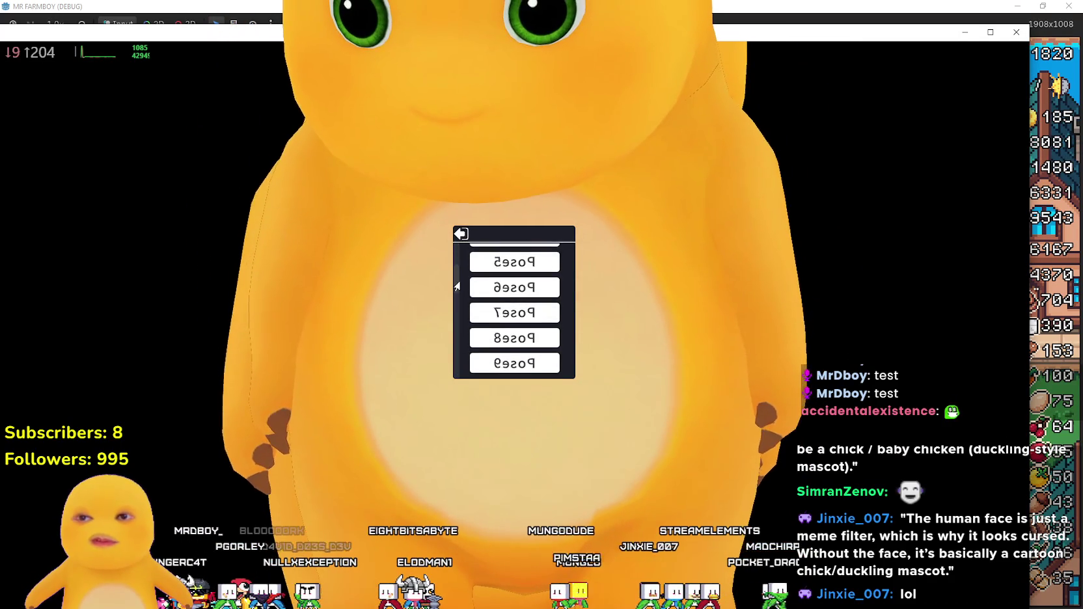
pyautogui.click(501, 313)
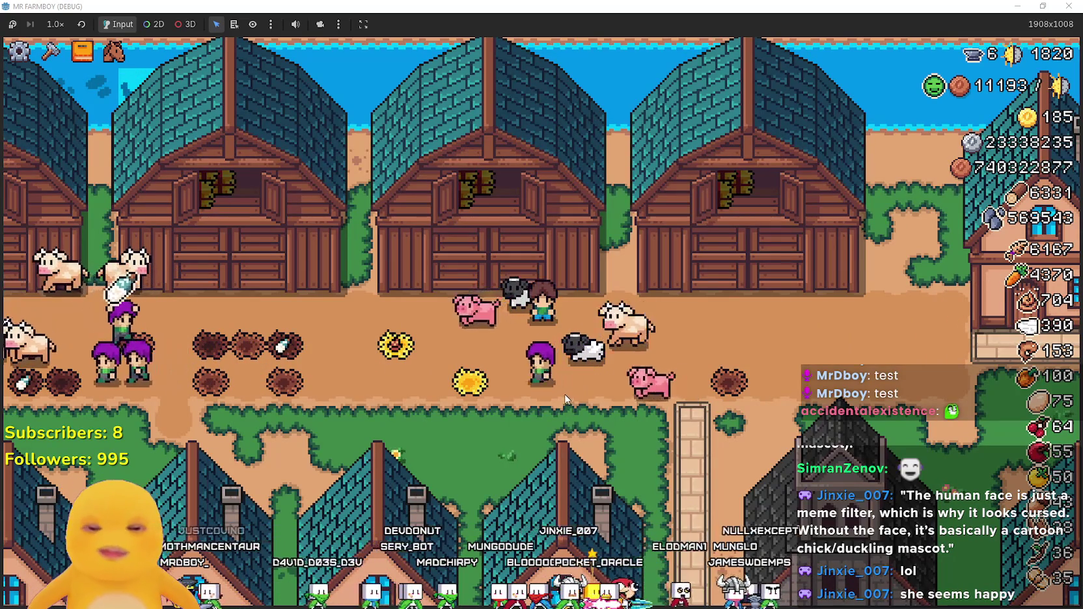
# Open and close the Animals advancements, then Alt+Tab to the Sketchfab Luffy page.
pyautogui.press('Tab')
pyautogui.press('Escape')
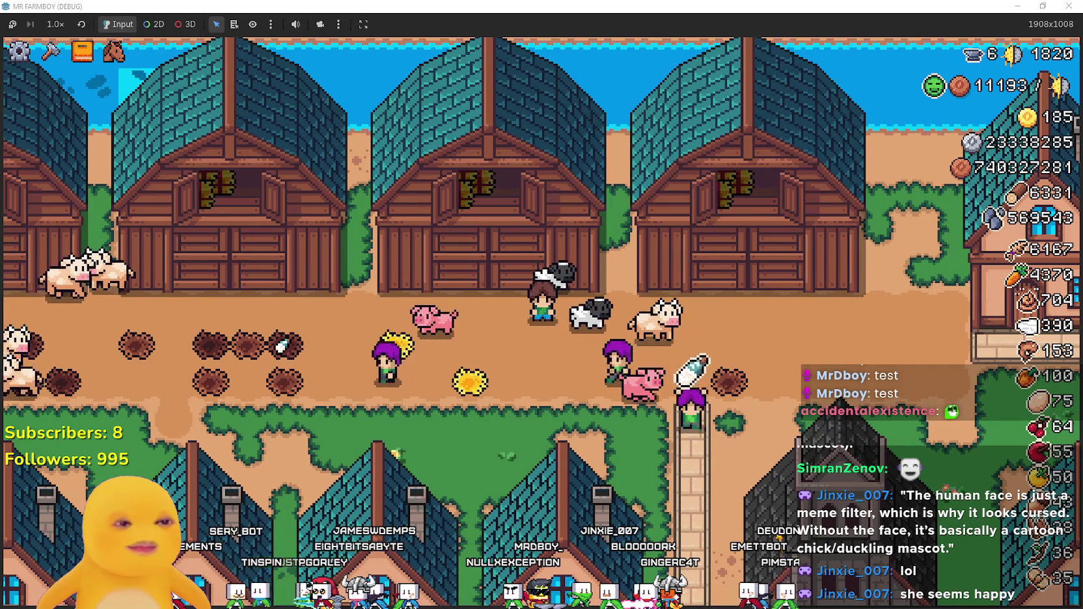
pyautogui.hotkey('alt', 'Tab')
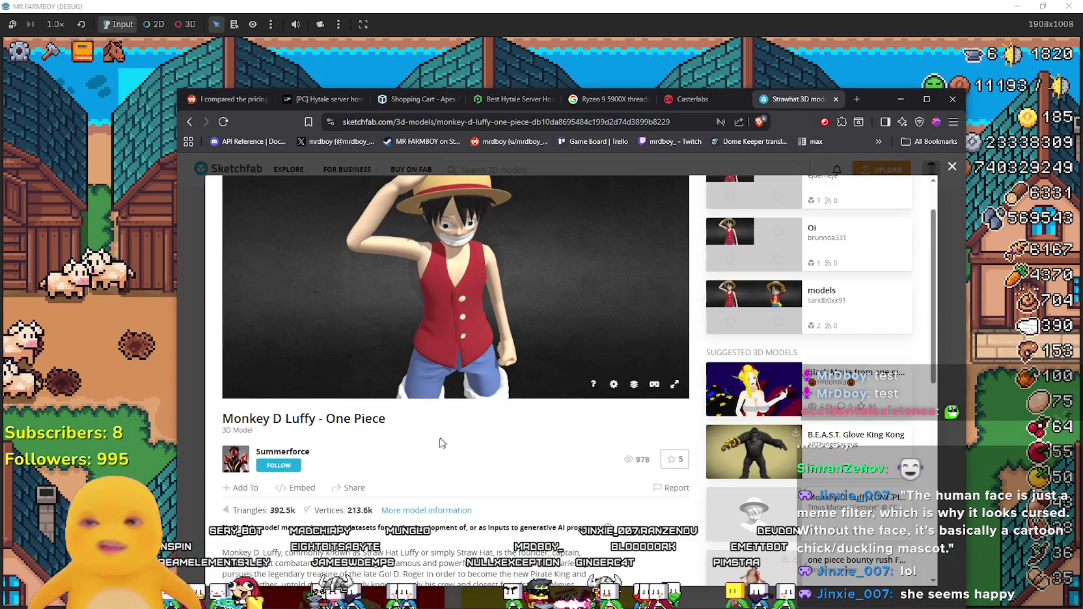
# Scroll the Luffy model page and briefly highlight the NoAI notice text, then deselect it.
pyautogui.scroll(-6, 440, 438)
pyautogui.scroll(3, 287, 341)
pyautogui.scroll(2, 287, 340)
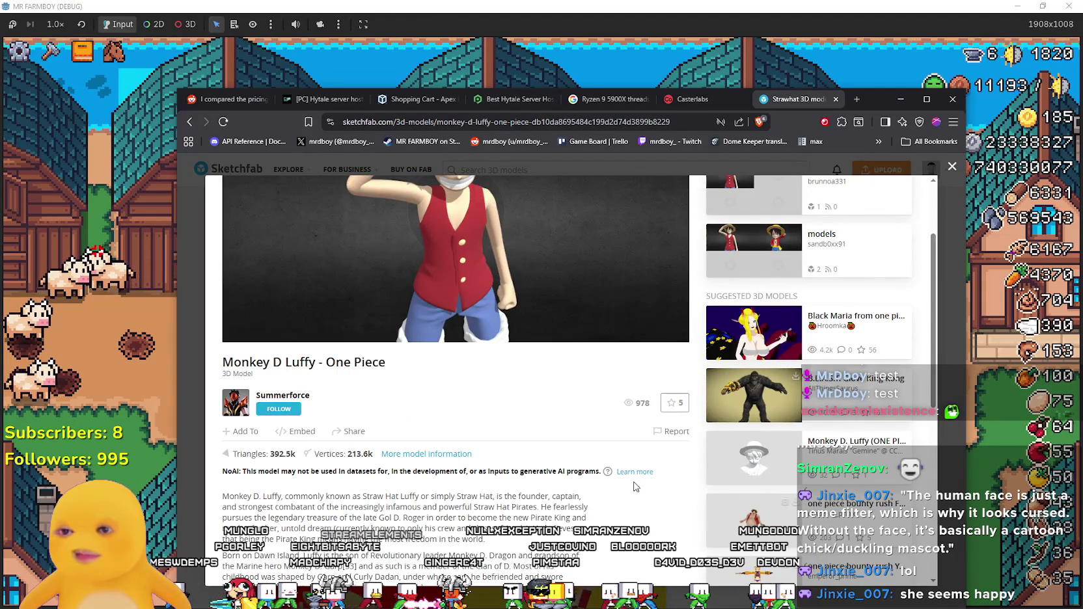
pyautogui.scroll(-3, 372, 437)
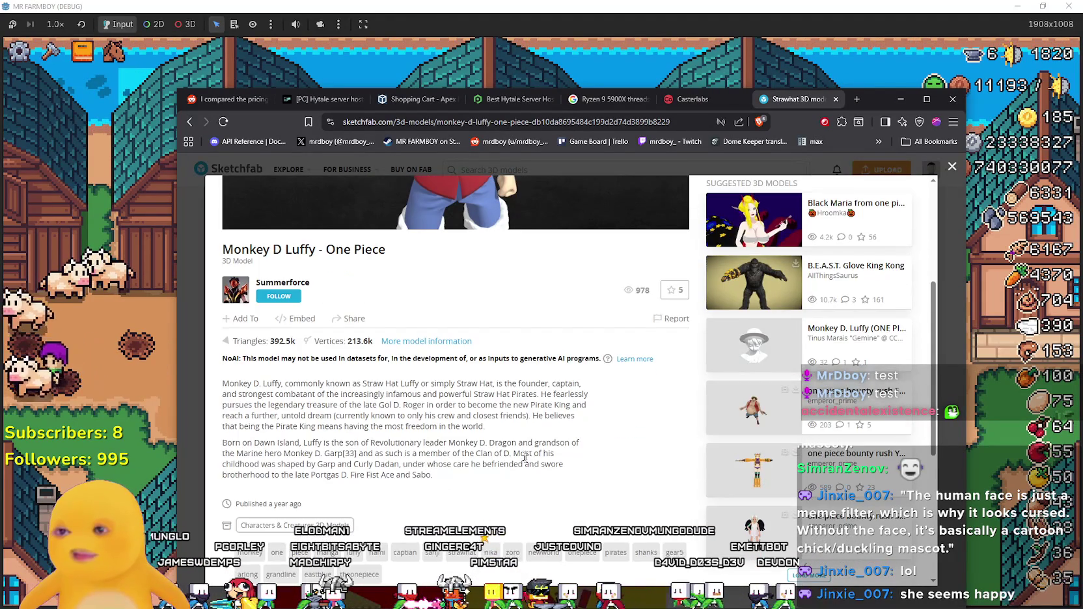
pyautogui.scroll(2, 371, 438)
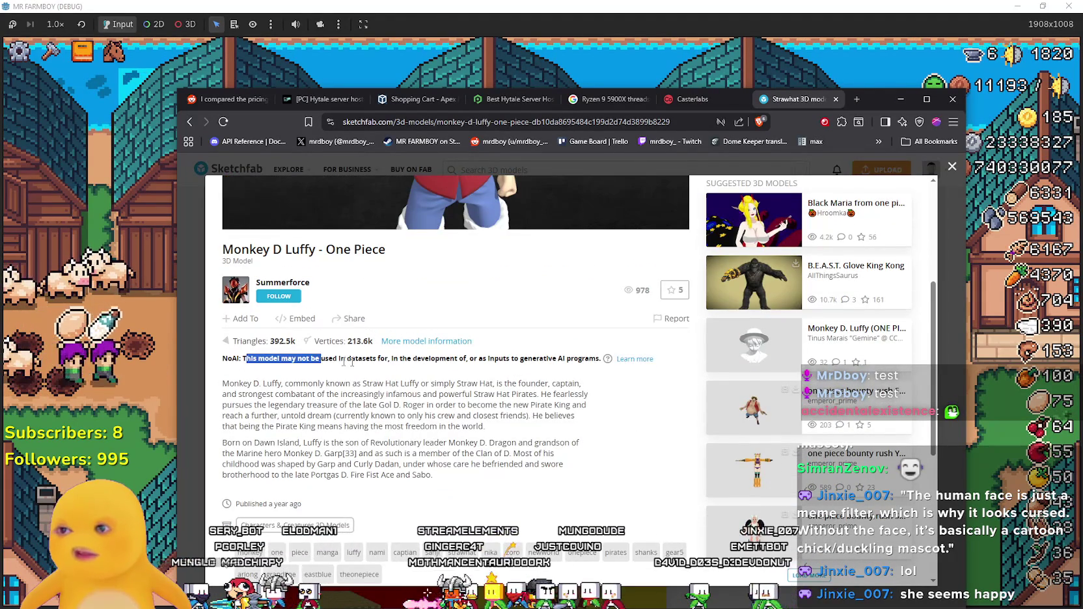
pyautogui.moveTo(391, 364)
pyautogui.mouseDown()
pyautogui.moveTo(447, 383)
pyautogui.moveTo(498, 359)
pyautogui.moveTo(460, 359)
pyautogui.moveTo(483, 359)
pyautogui.mouseUp()
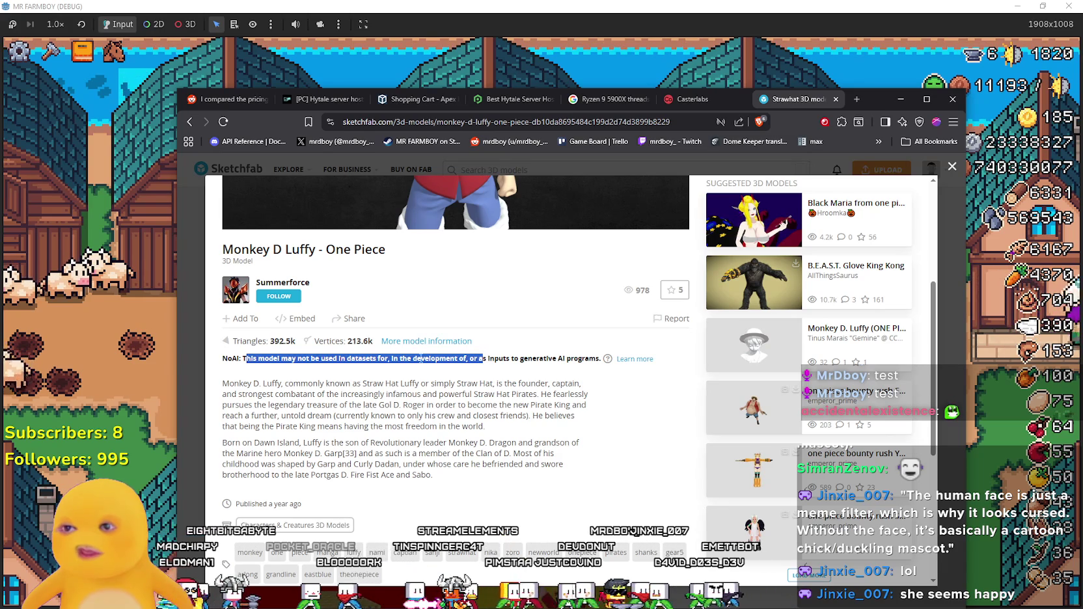
pyautogui.moveTo(486, 362); pyautogui.dragTo(581, 360)
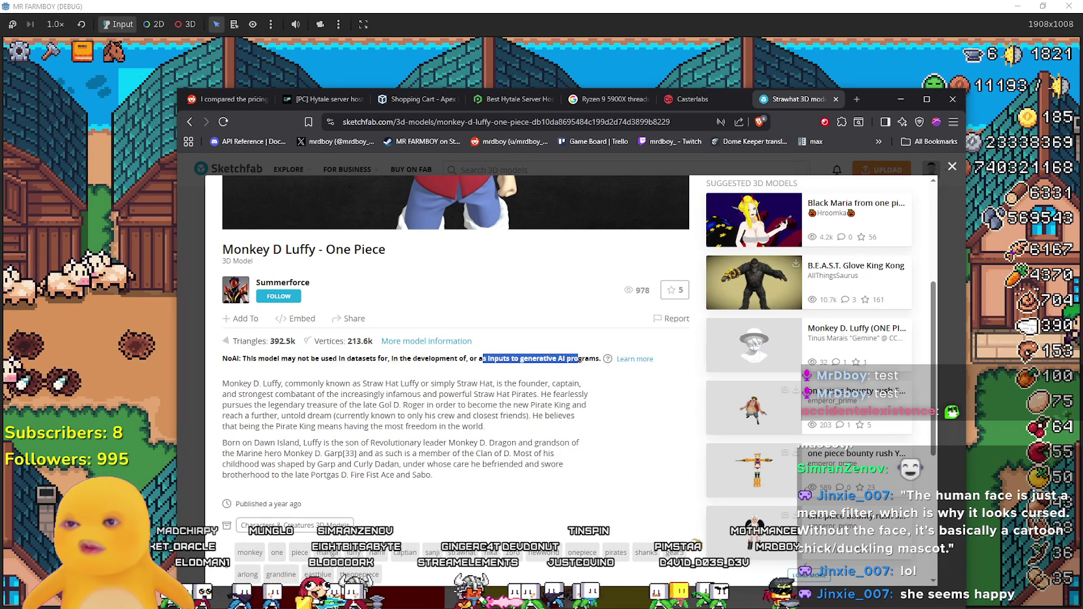
pyautogui.click(328, 394)
pyautogui.scroll(-2, 328, 394)
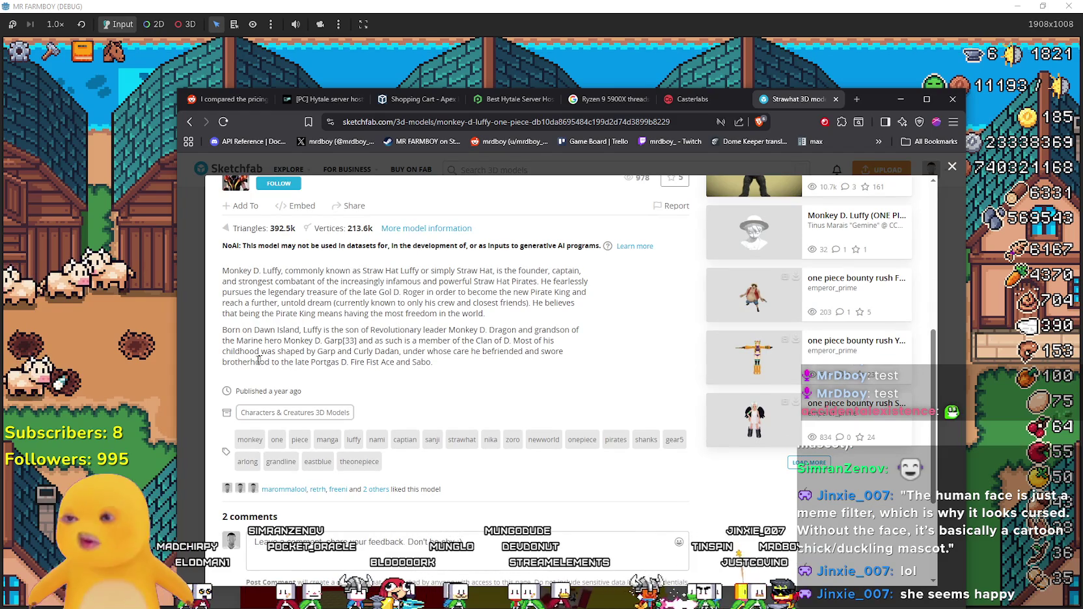
pyautogui.scroll(3, 418, 384)
pyautogui.scroll(2, 417, 456)
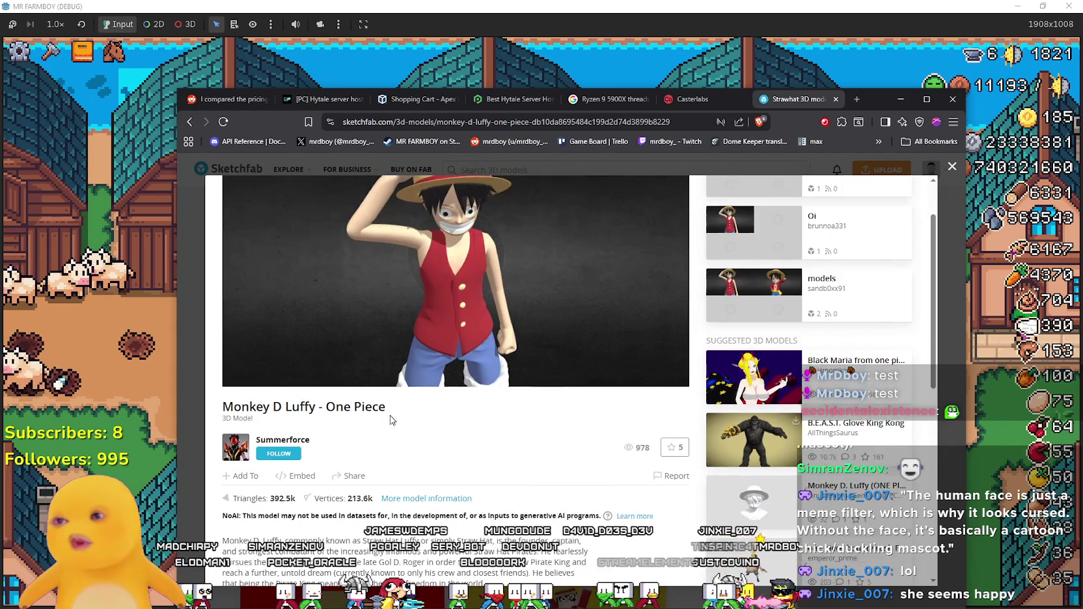
pyautogui.scroll(-7, 435, 443)
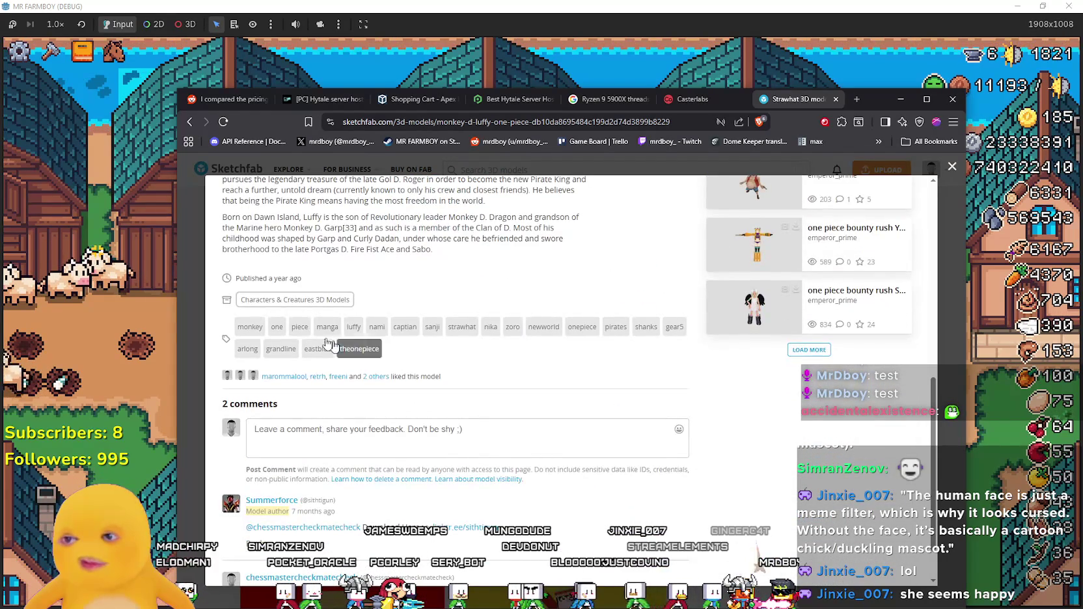
pyautogui.scroll(3, 285, 301)
pyautogui.scroll(-4, 544, 468)
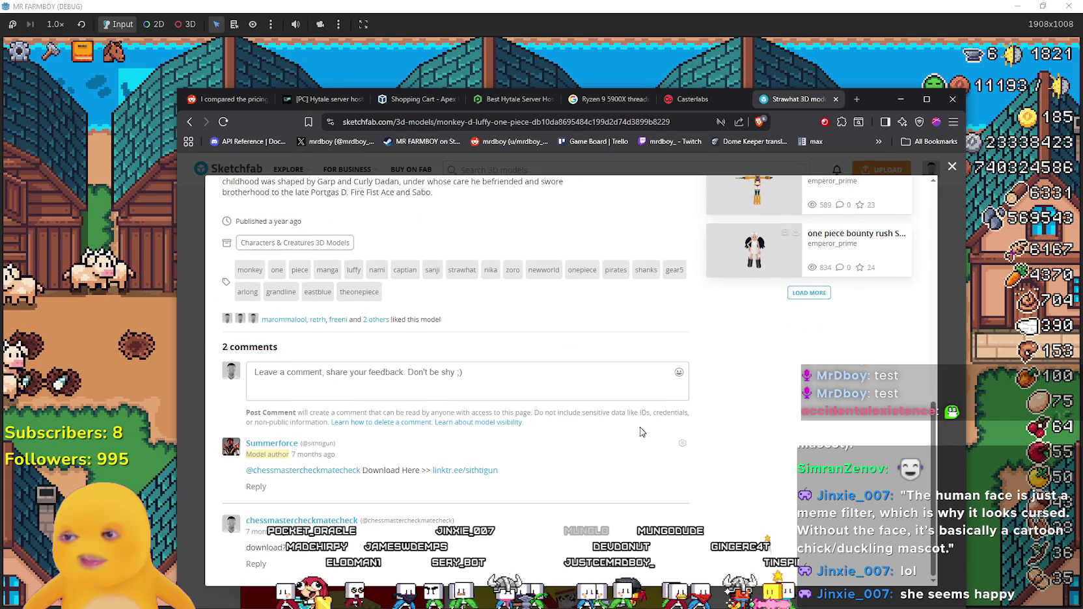
pyautogui.scroll(10, 697, 509)
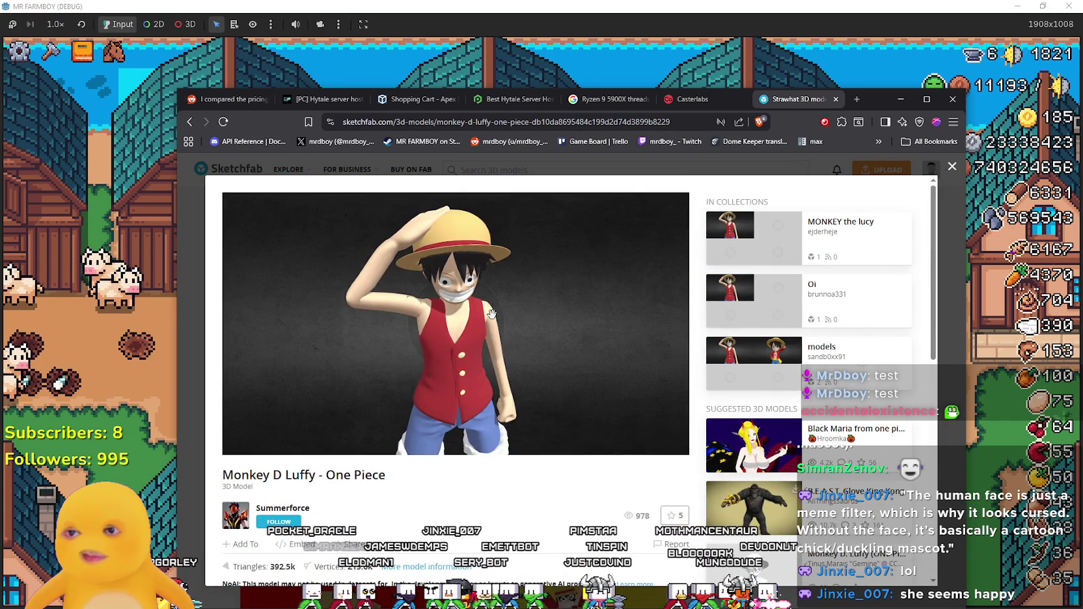
# Toggle the viewer's Model Inspector and Settings panels open and closed.
pyautogui.click(632, 442)
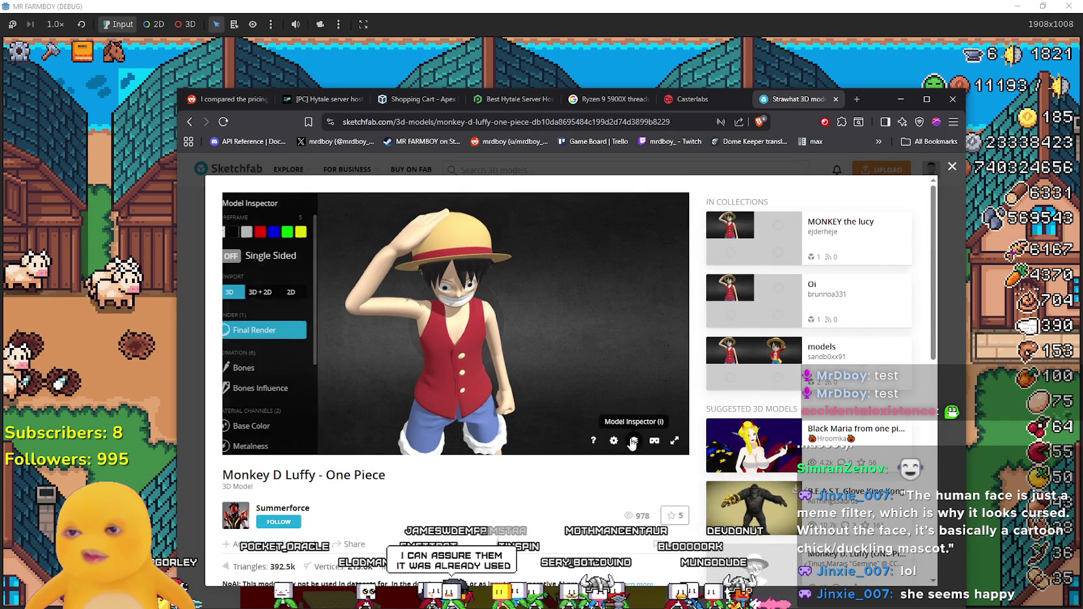
pyautogui.click(632, 442)
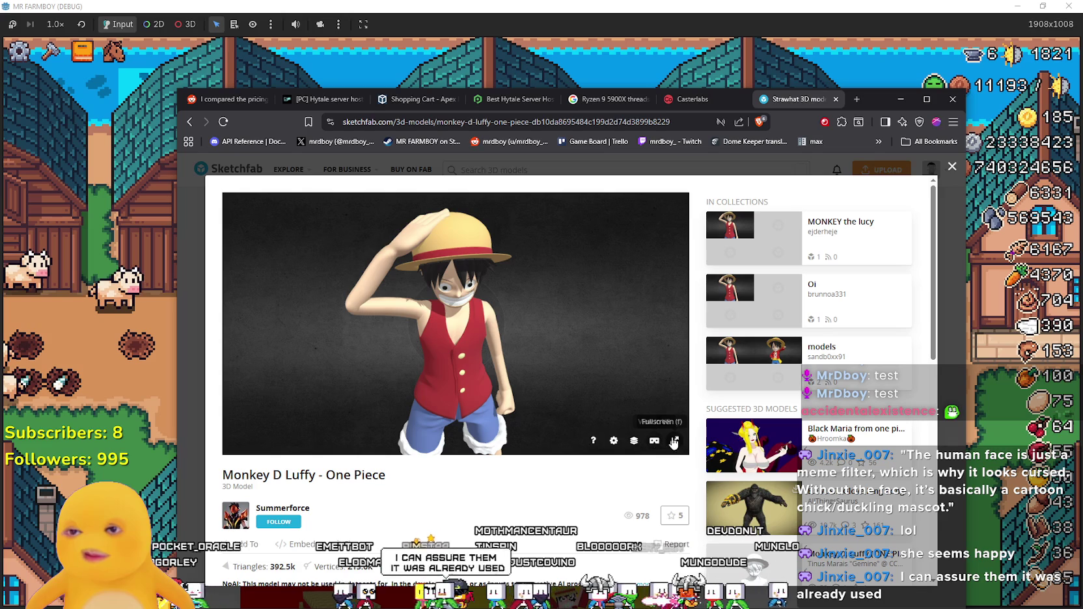
pyautogui.click(613, 442)
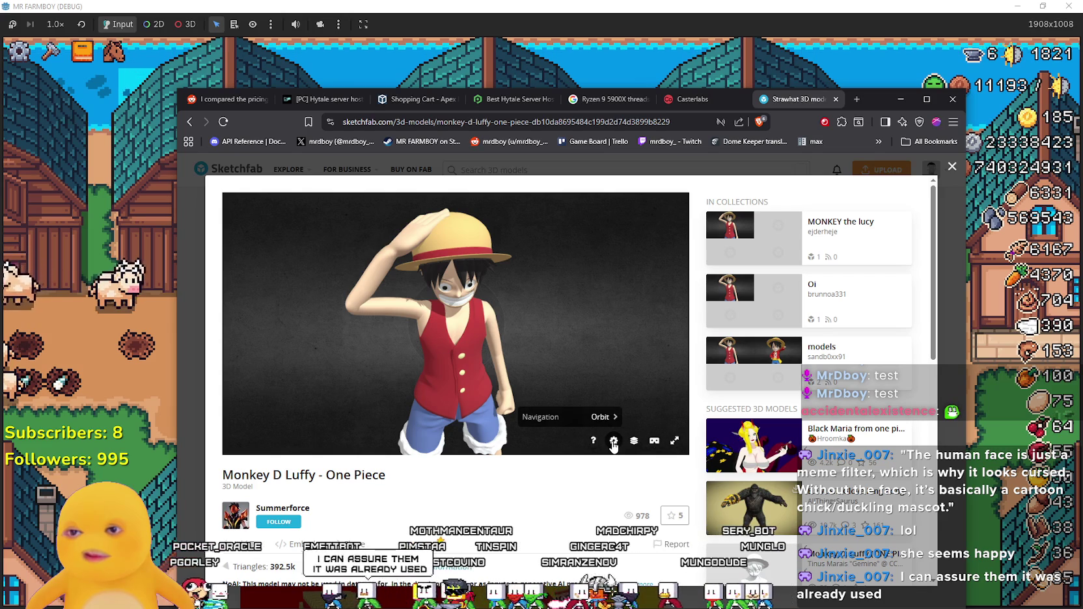
pyautogui.click(614, 441)
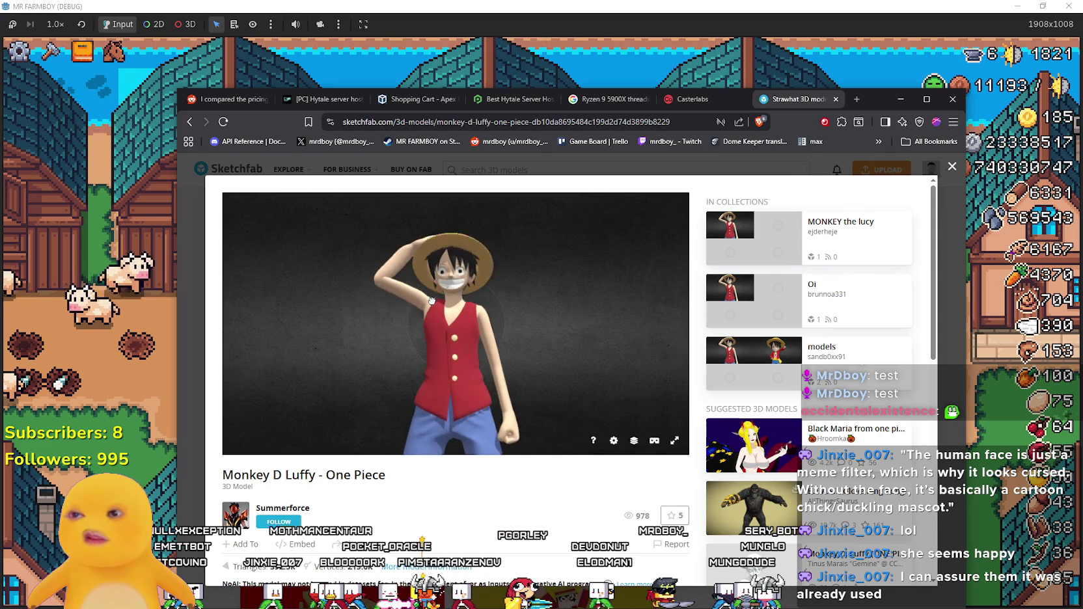
# View More model information, dismiss it, and close the Luffy model overlay.
pyautogui.scroll(-5, 505, 486)
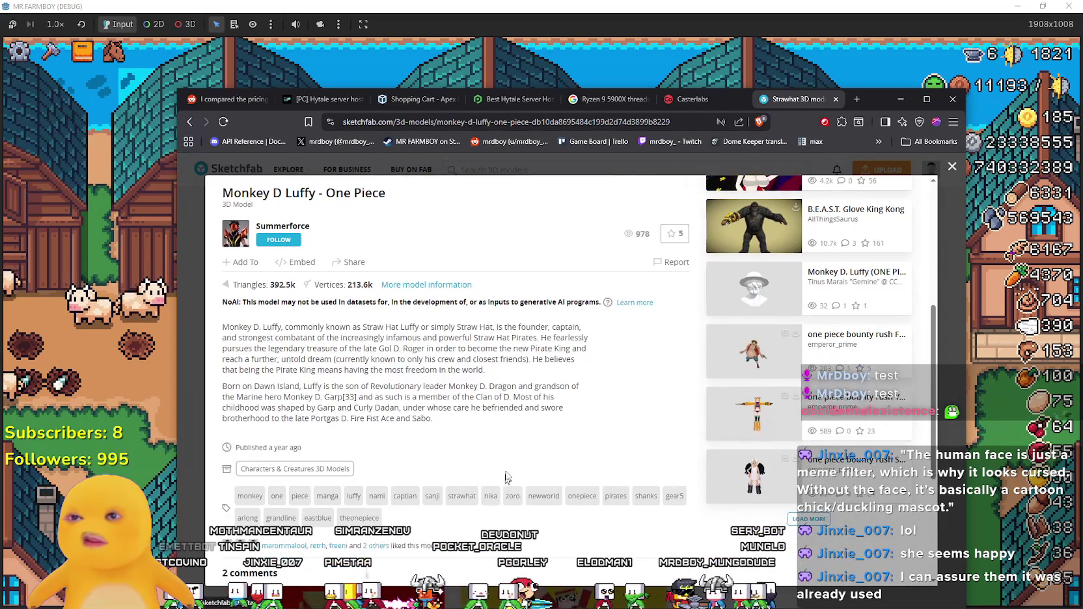
pyautogui.click(424, 285)
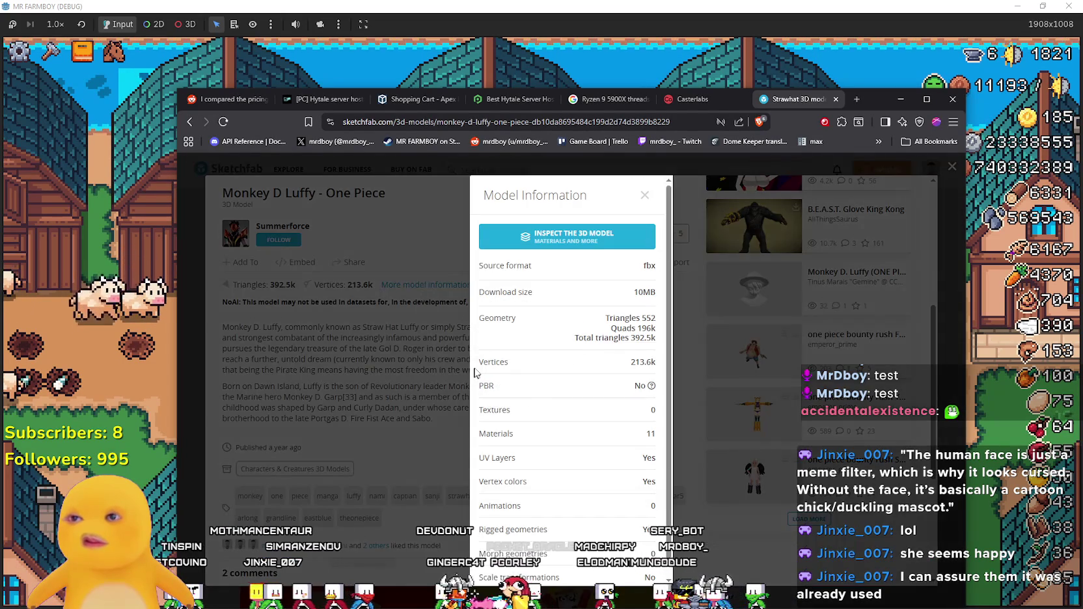
pyautogui.press('Escape')
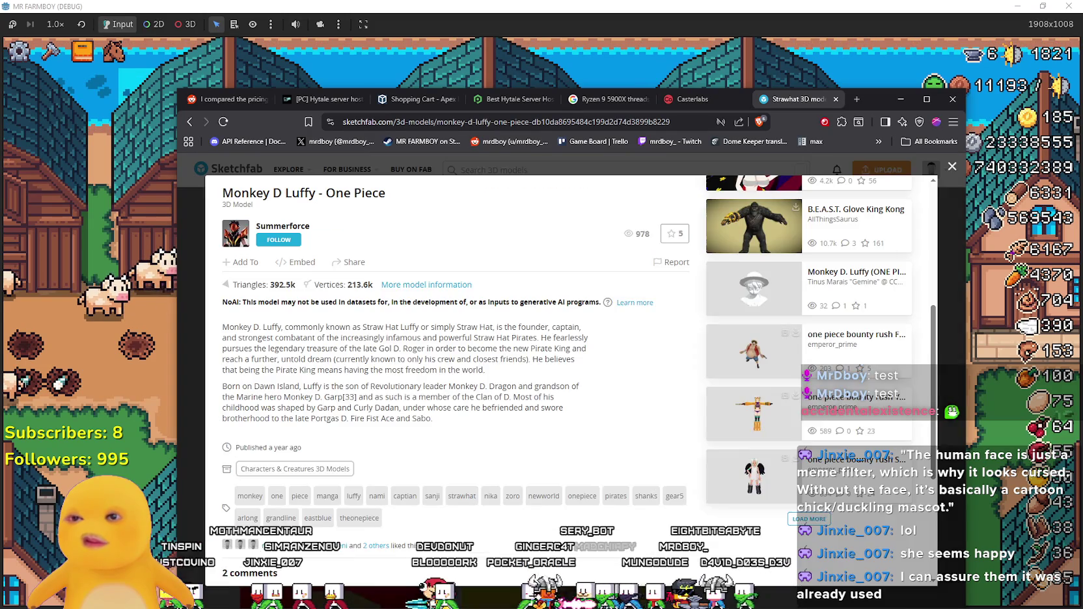
pyautogui.scroll(-3, 404, 391)
pyautogui.scroll(6, 390, 376)
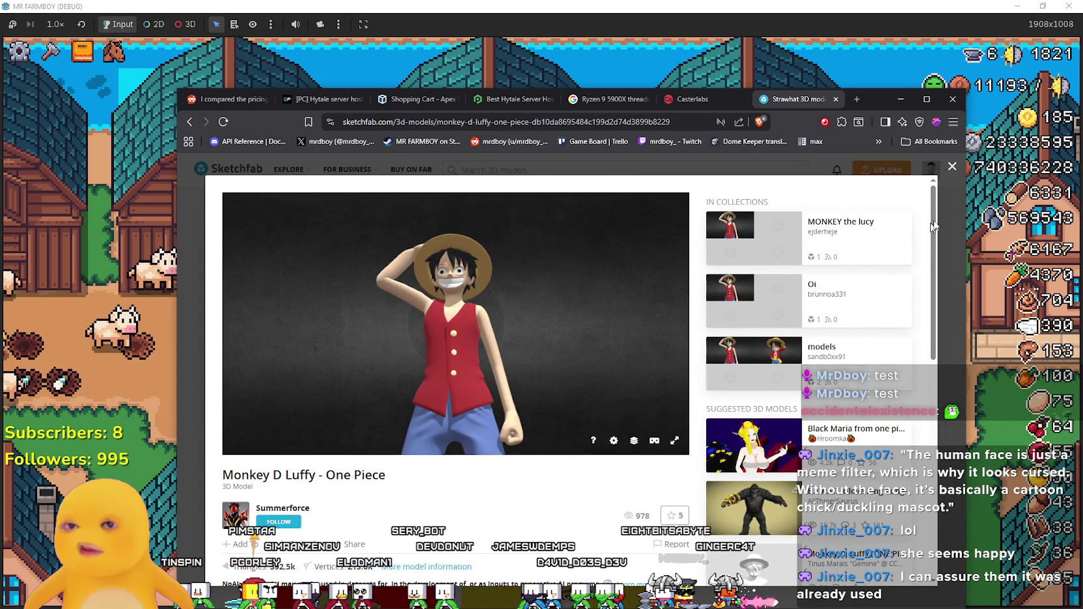
pyautogui.click(951, 167)
pyautogui.scroll(-3, 581, 422)
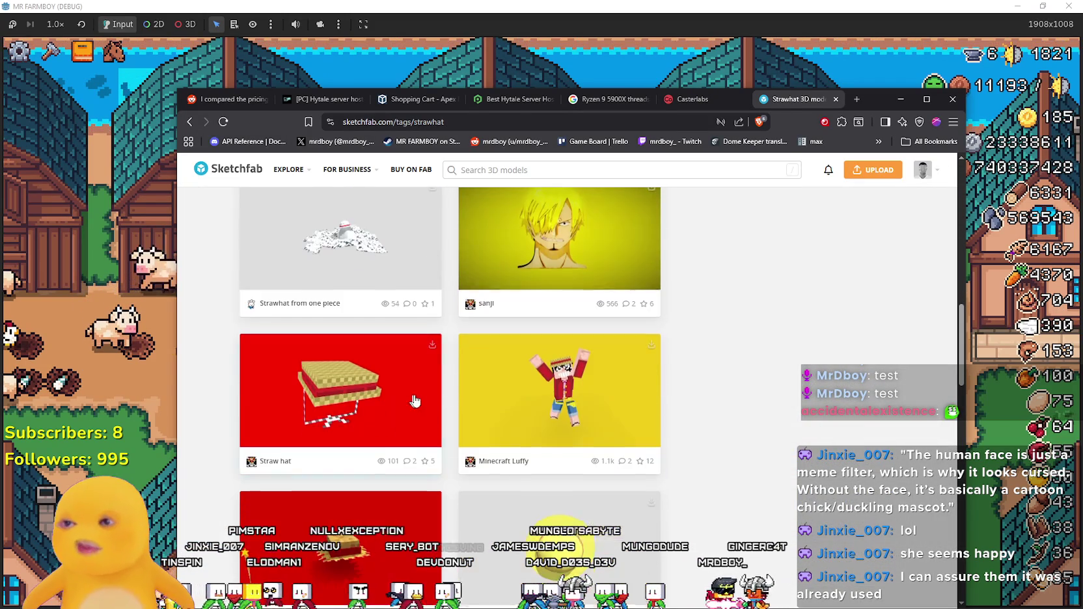
# Preview the Luffy's Straw Hat model page and its description, then close it.
pyautogui.moveTo(367, 260); pyautogui.dragTo(334, 245)
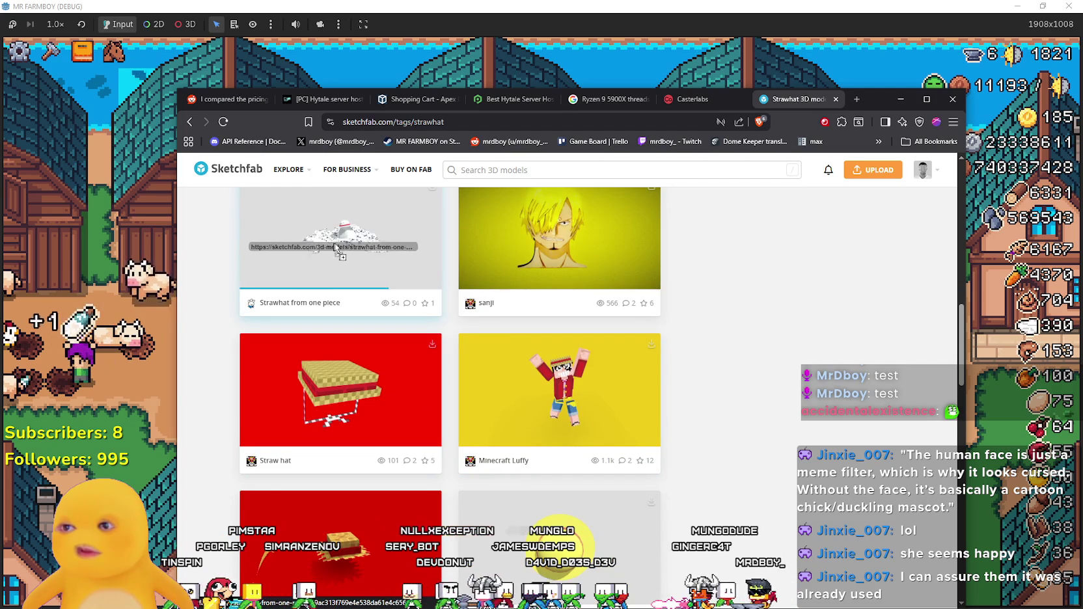
pyautogui.scroll(3, 336, 244)
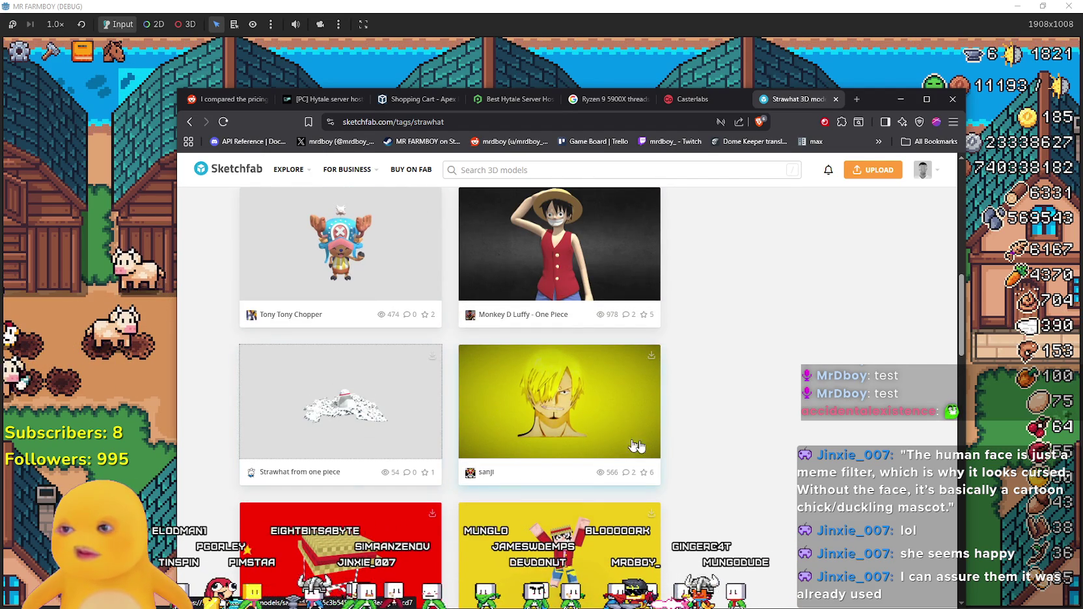
pyautogui.scroll(-4, 560, 417)
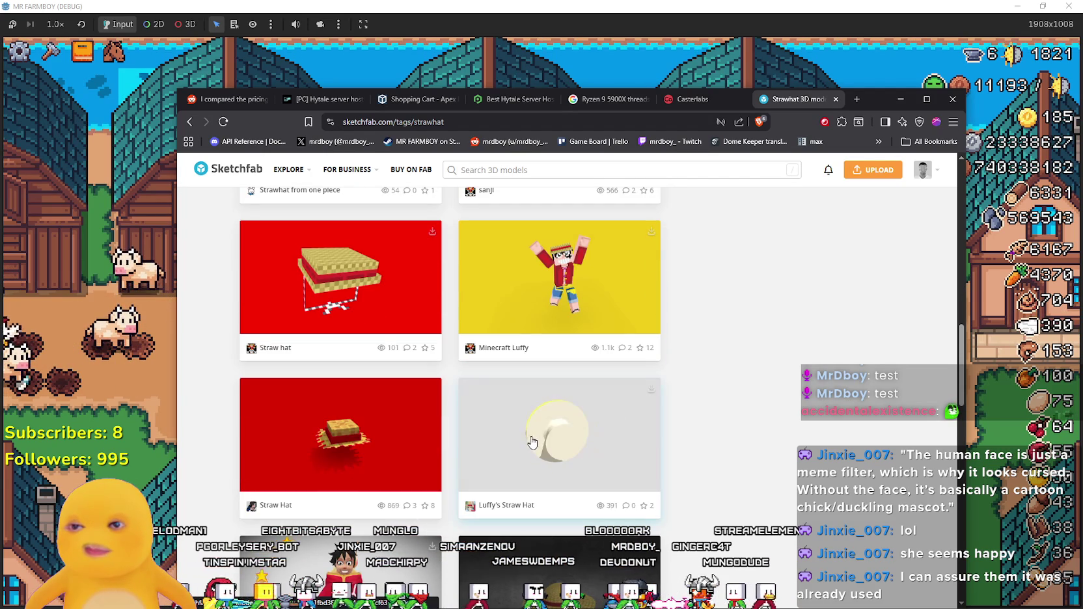
pyautogui.click(573, 448)
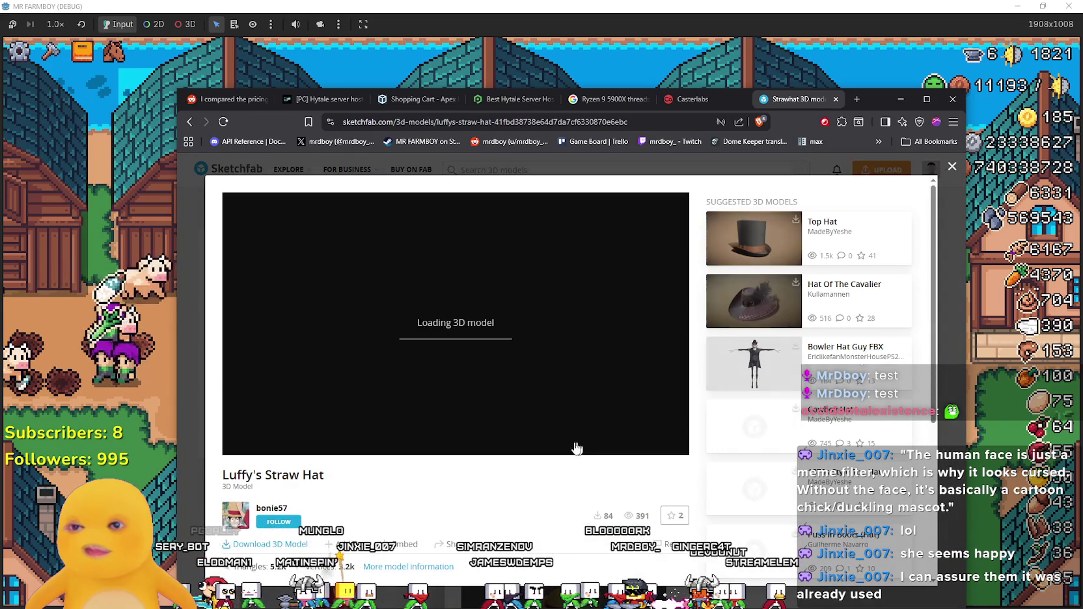
pyautogui.scroll(-3, 583, 449)
pyautogui.scroll(-1, 487, 507)
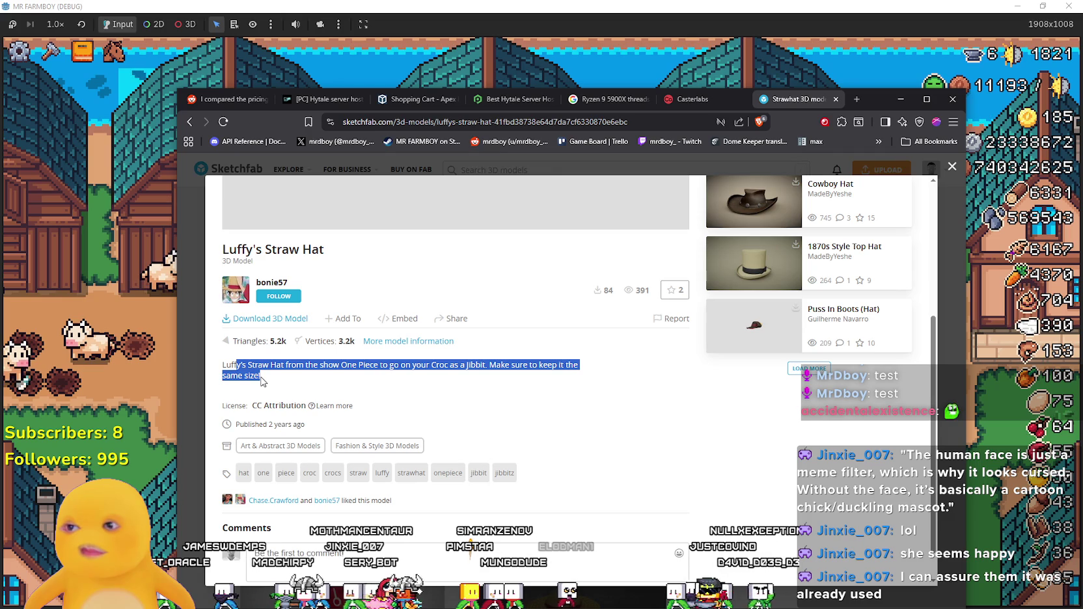
pyautogui.click(262, 380)
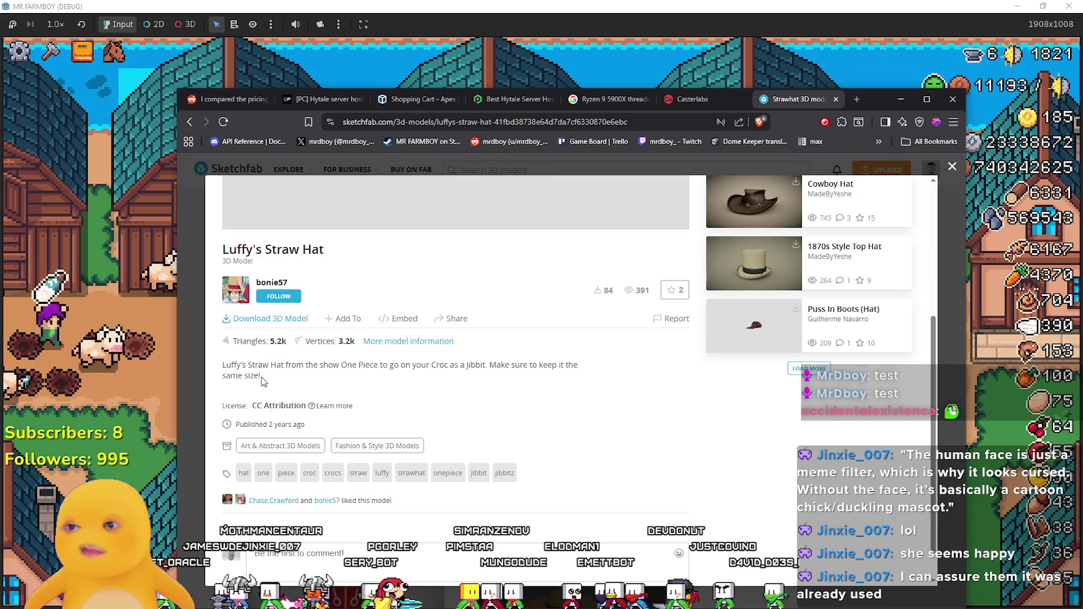
pyautogui.scroll(-1, 605, 438)
pyautogui.scroll(3, 604, 438)
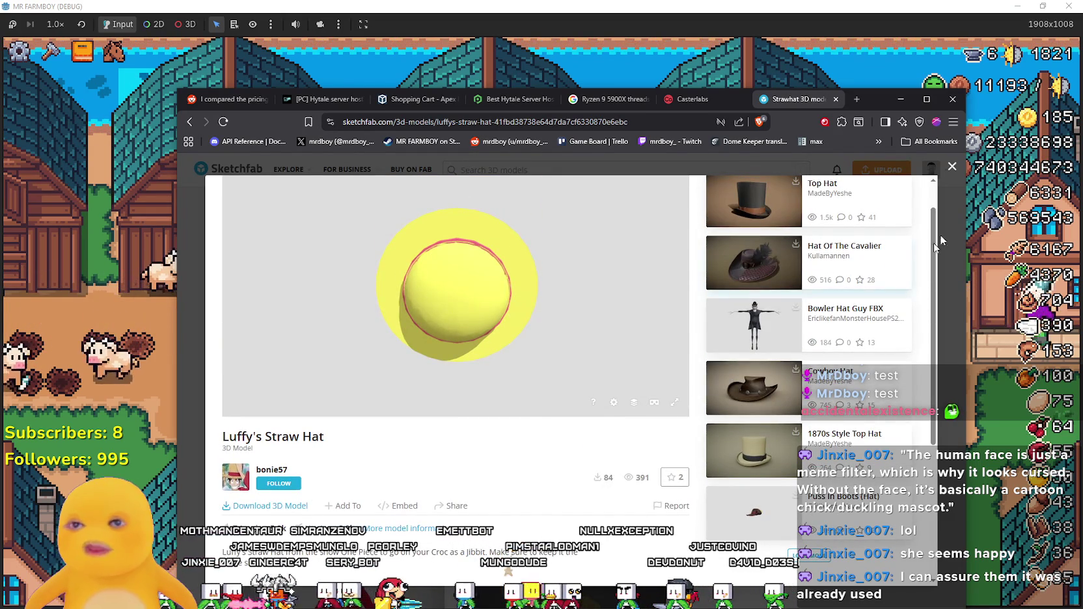
pyautogui.press('Escape')
# Preview the Monkey D Luffy - One Piece model, close it, and reopen Luffy's Straw Hat.
pyautogui.scroll(-5, 521, 352)
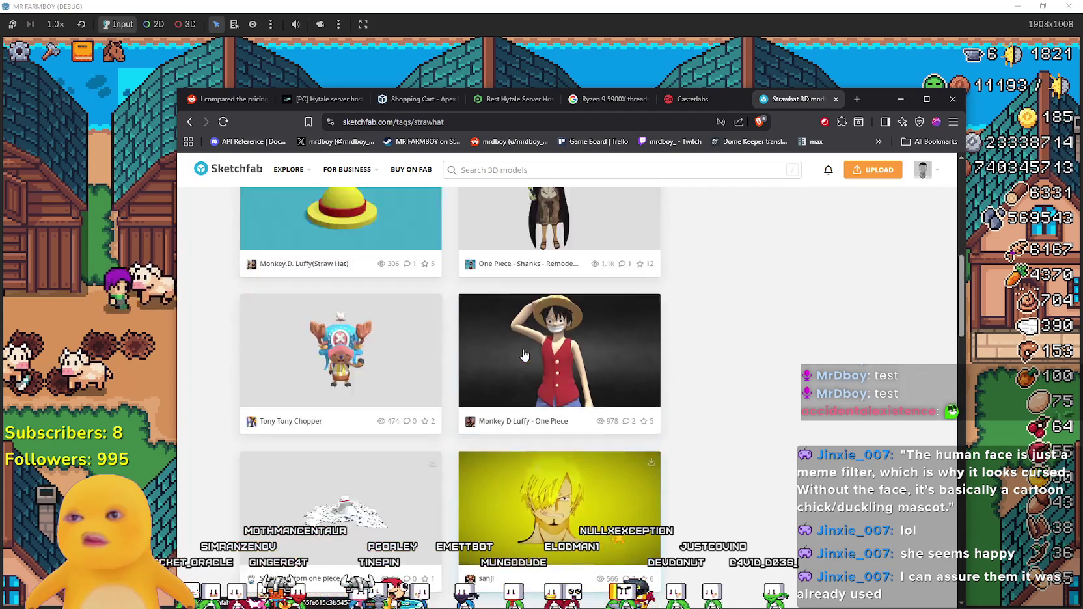
pyautogui.click(602, 520)
pyautogui.scroll(-3, 333, 443)
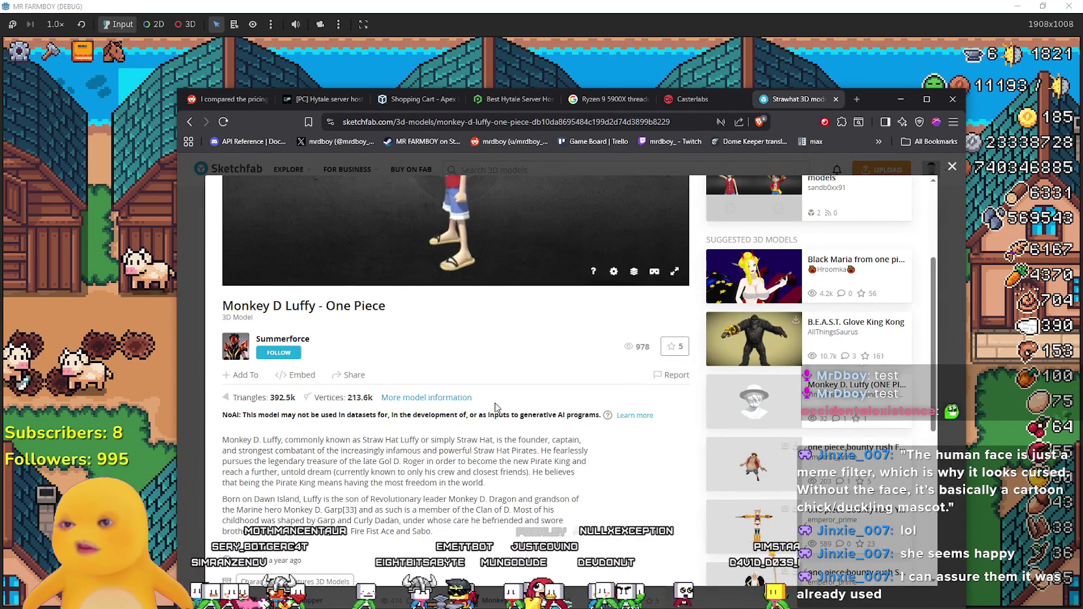
pyautogui.scroll(-3, 258, 455)
pyautogui.scroll(5, 258, 455)
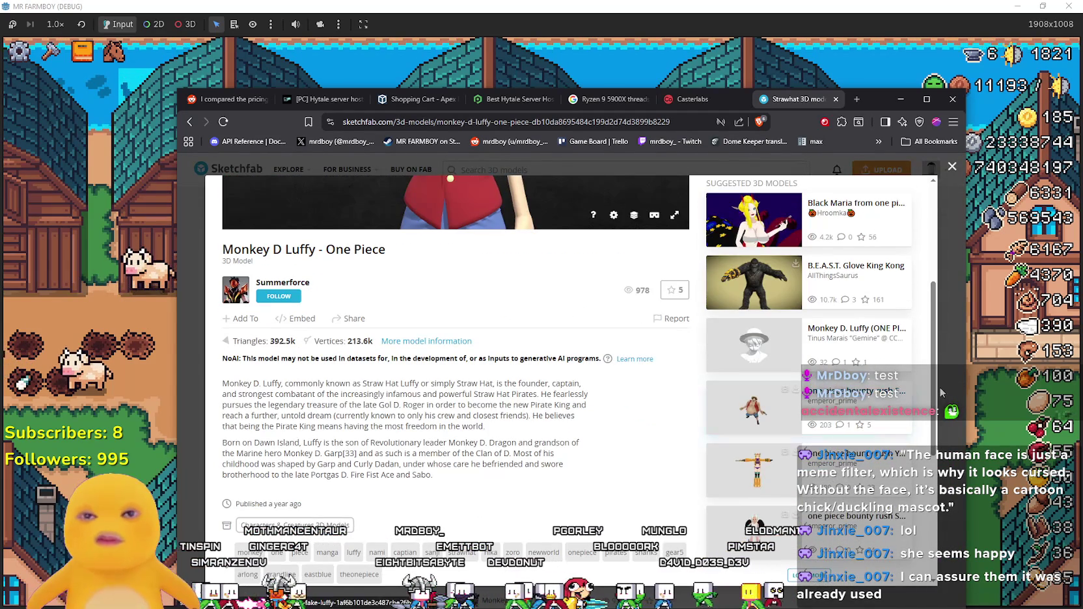
pyautogui.click(940, 394)
pyautogui.scroll(-8, 562, 454)
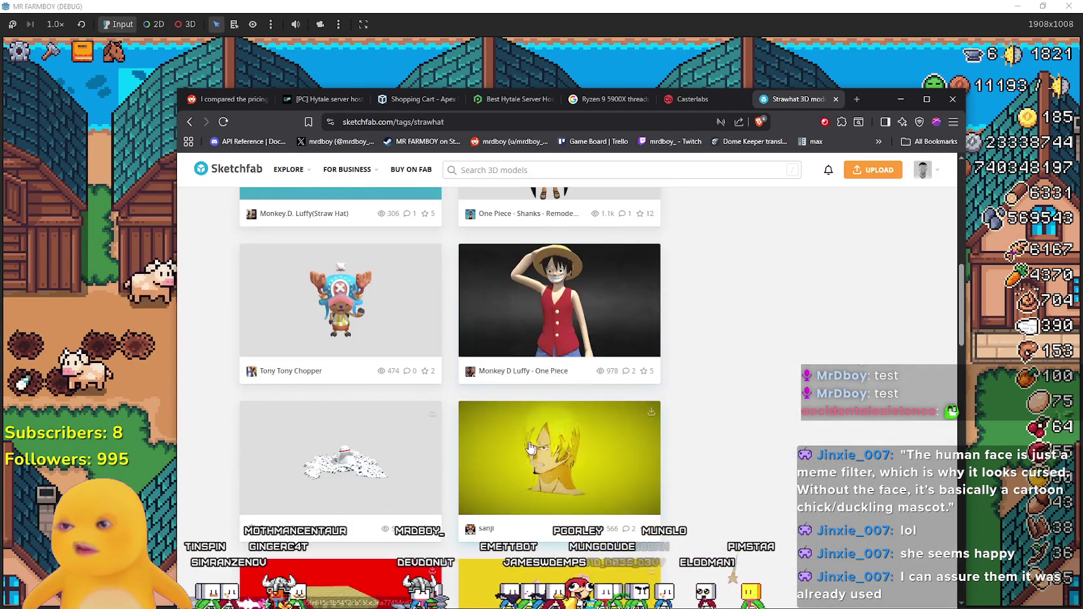
pyautogui.click(609, 440)
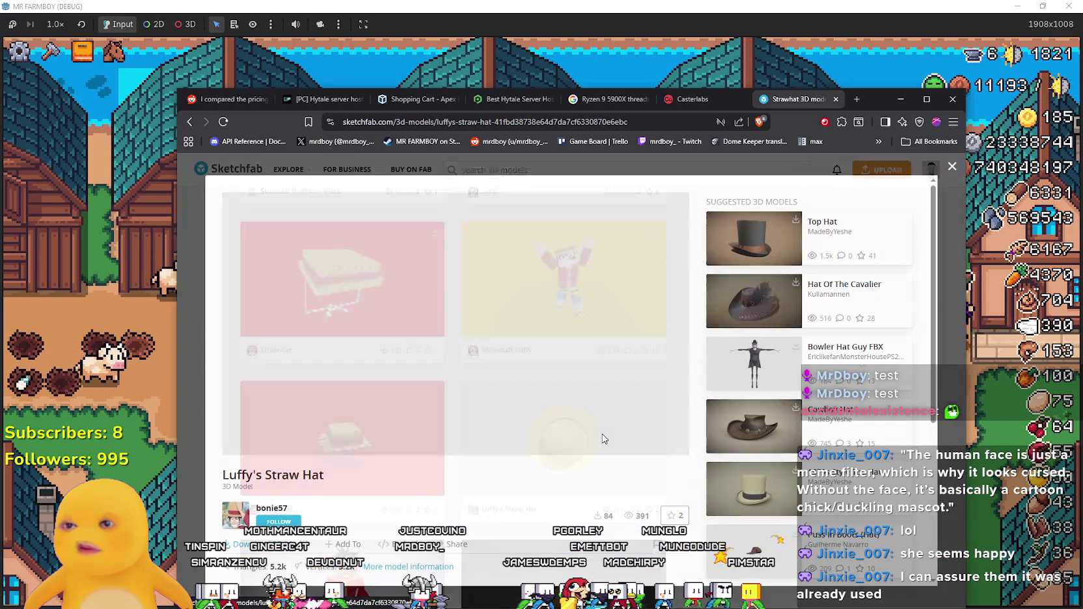
# Download the hat in glTF as luffys_straw_hat.zip, close the modal, and switch to File Explorer.
pyautogui.scroll(-2, 457, 500)
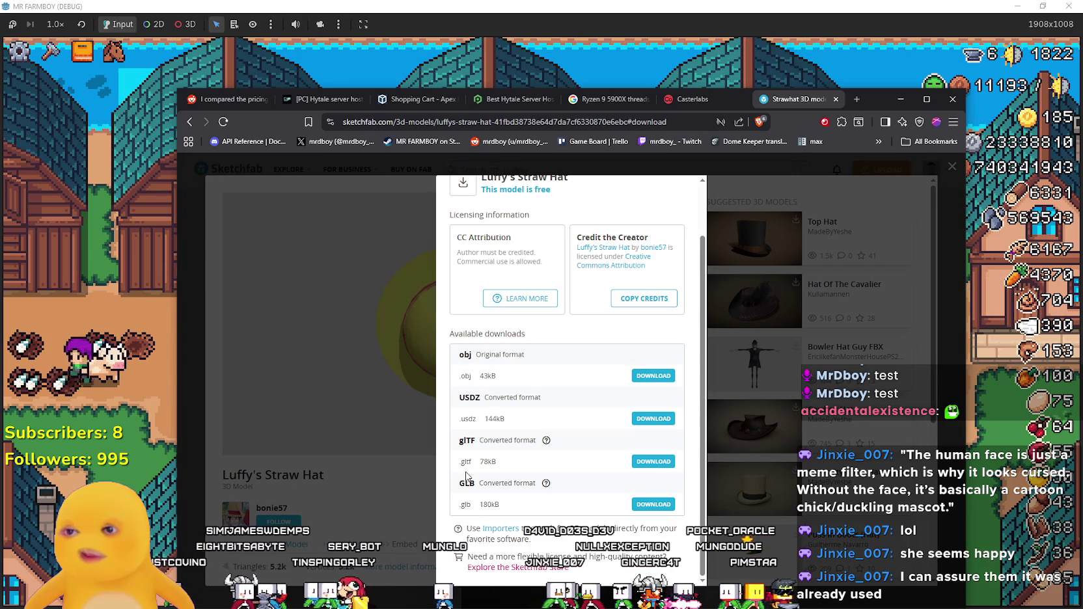
pyautogui.click(649, 461)
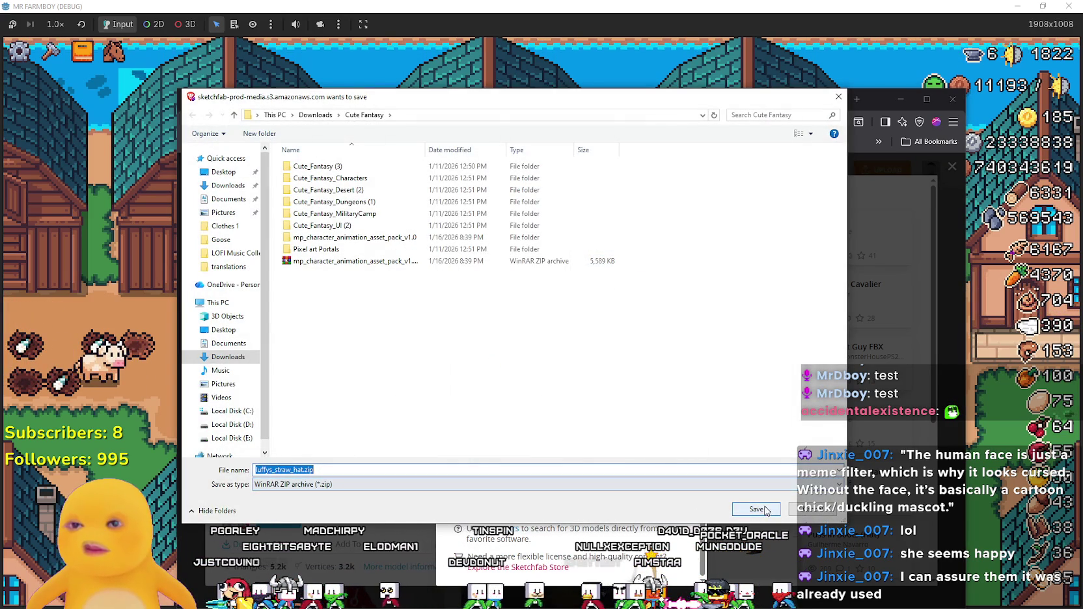
pyautogui.click(756, 509)
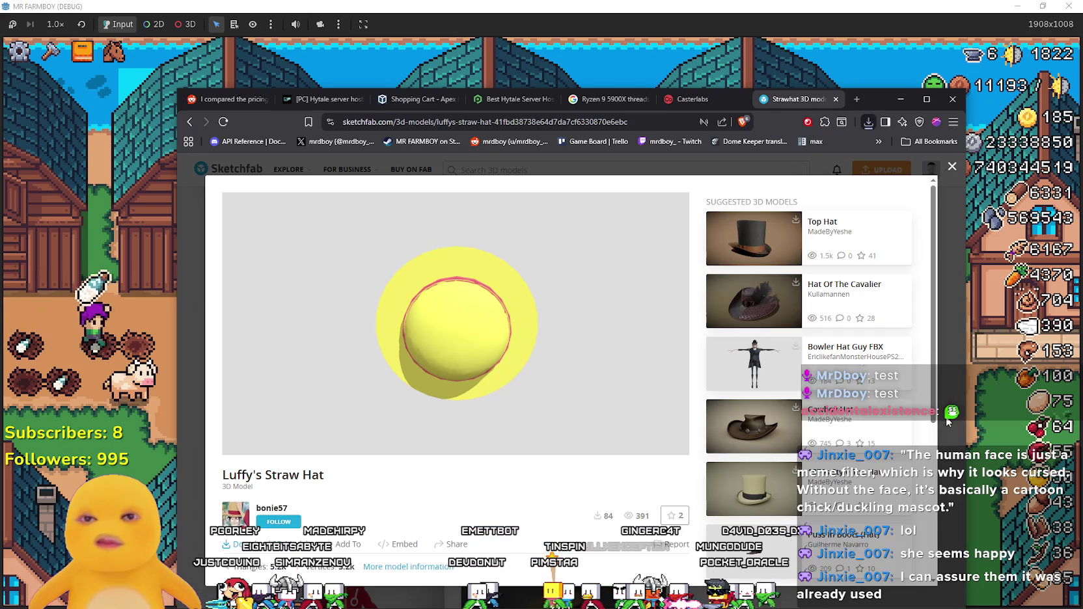
pyautogui.click(921, 424)
pyautogui.hotkey('alt', 'Tab')
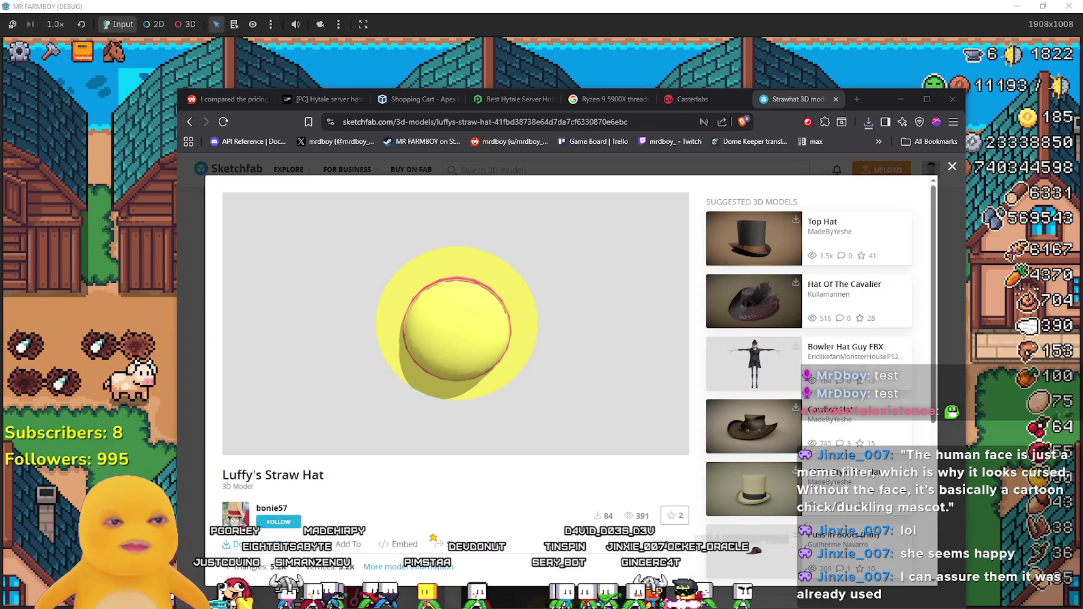
pyautogui.press('a')
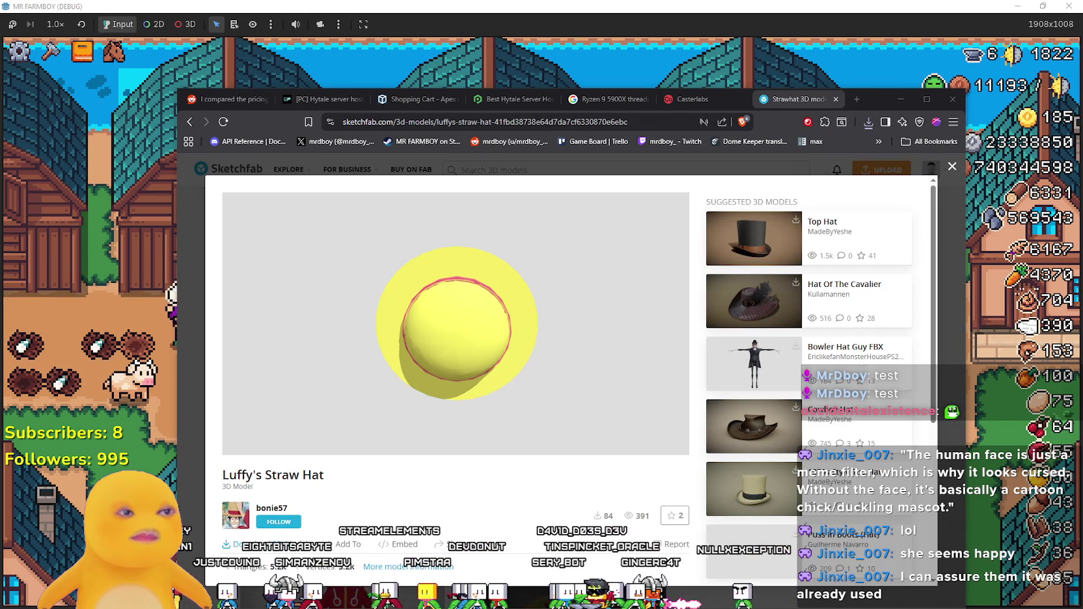
pyautogui.press('a')
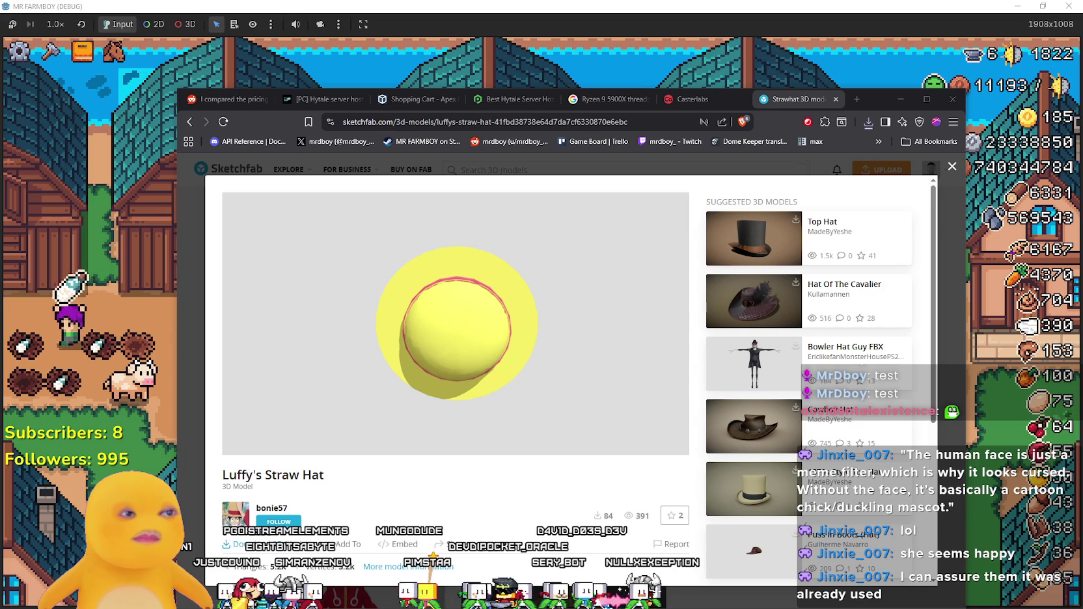
pyautogui.press('a')
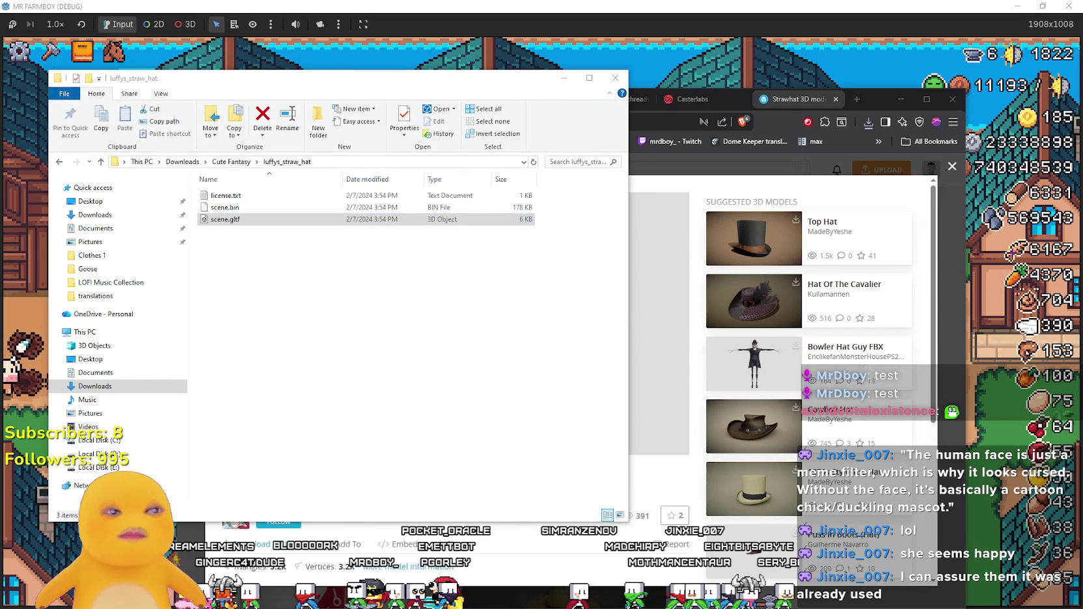
# Drag scene.gltf from the luffys_straw_hat folder into Lens Studio's Asset Browser.
pyautogui.moveTo(224, 219)
pyautogui.mouseDown()
pyautogui.moveTo(552, 359)
pyautogui.moveTo(500, 337)
pyautogui.moveTo(431, 245)
pyautogui.moveTo(433, 212)
pyautogui.mouseUp()
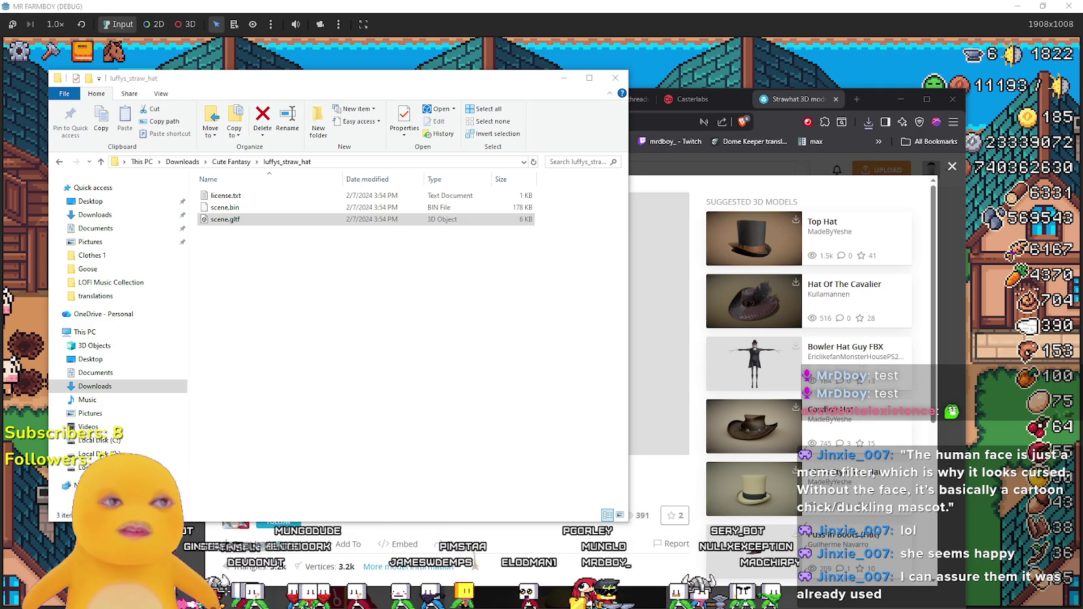
# Enlarge the Asset Browser and inspect the SubTool-0-11042909 model's import settings.
pyautogui.hotkey('alt', 'Tab')
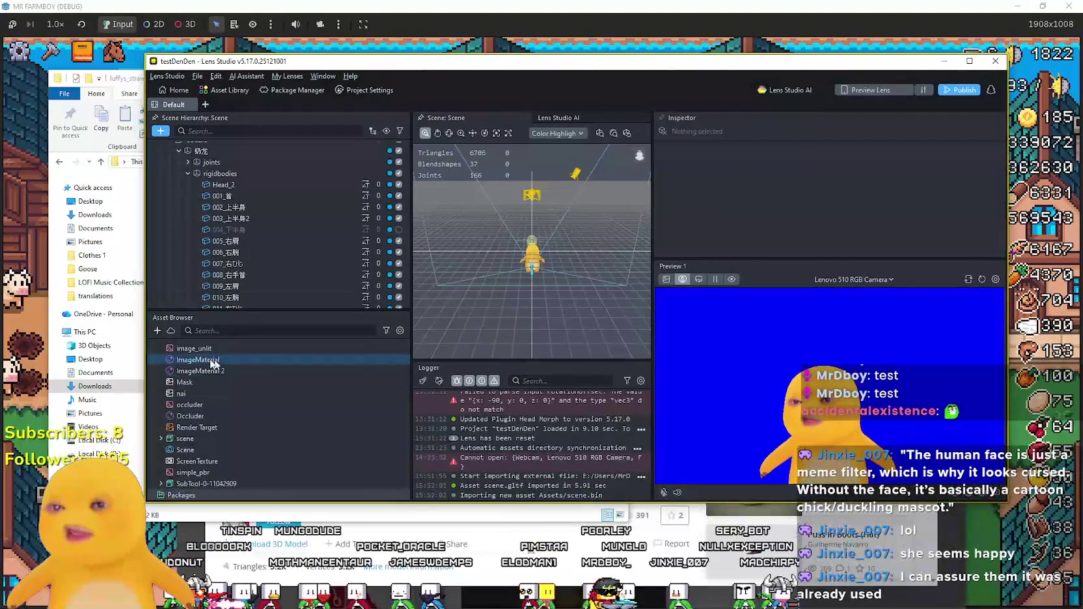
pyautogui.scroll(5, 233, 420)
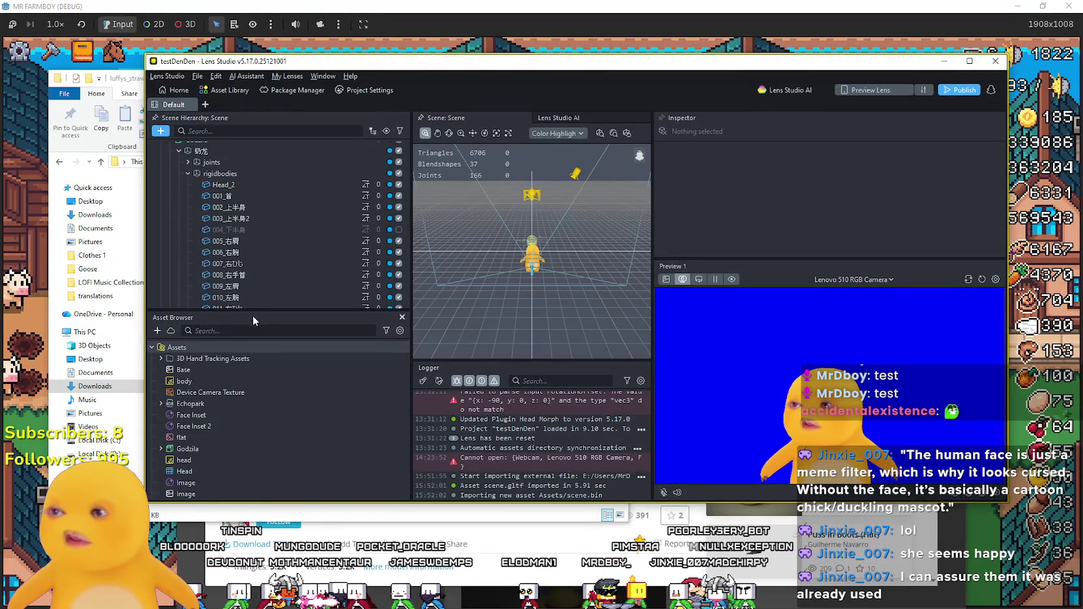
pyautogui.moveTo(255, 310); pyautogui.dragTo(255, 187)
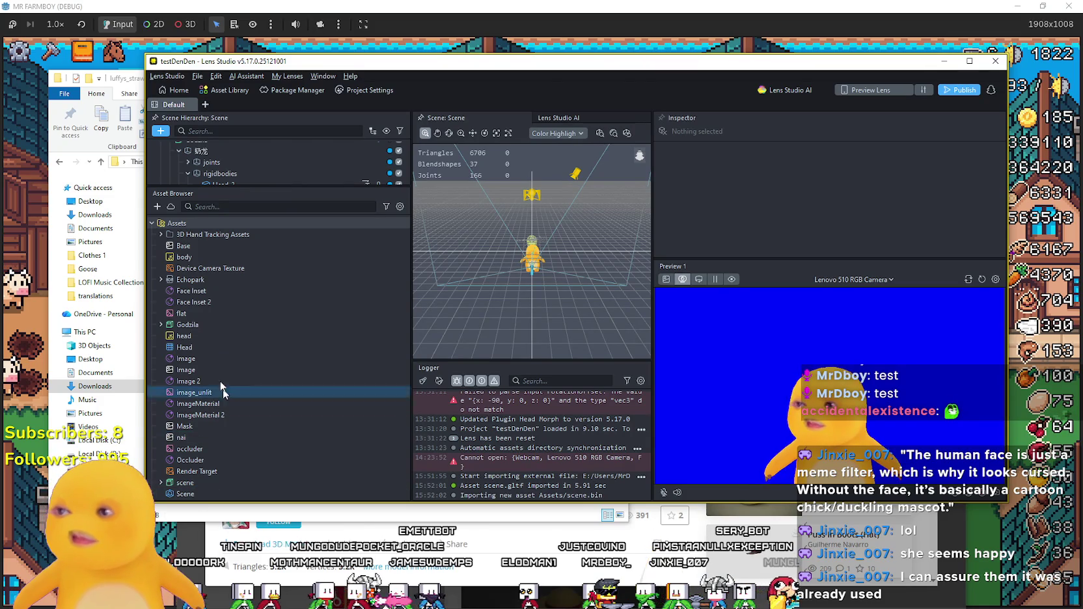
pyautogui.scroll(-2, 181, 330)
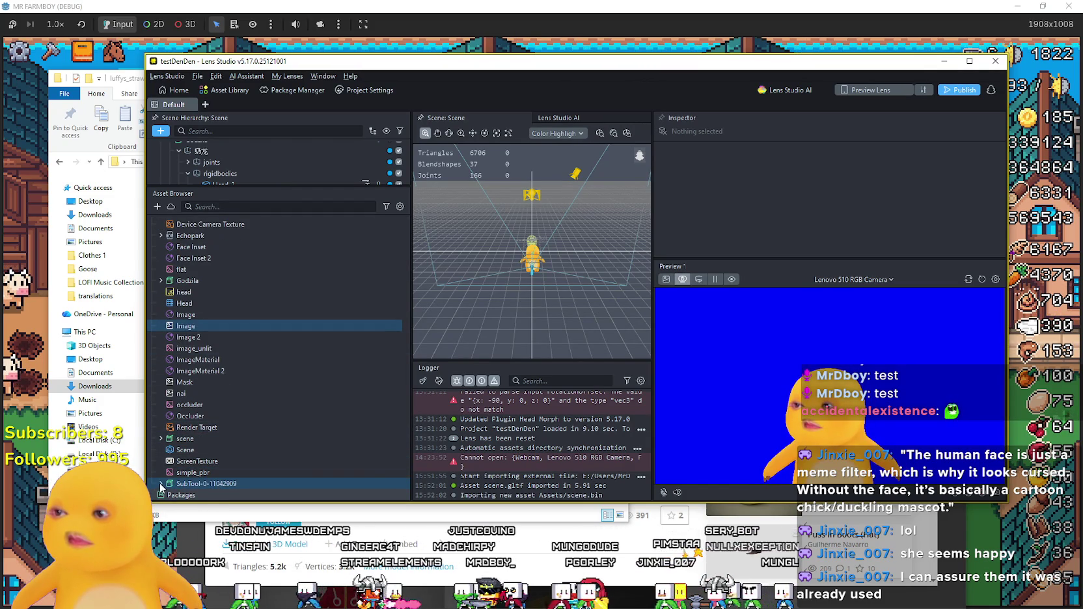
pyautogui.click(161, 483)
pyautogui.click(218, 450)
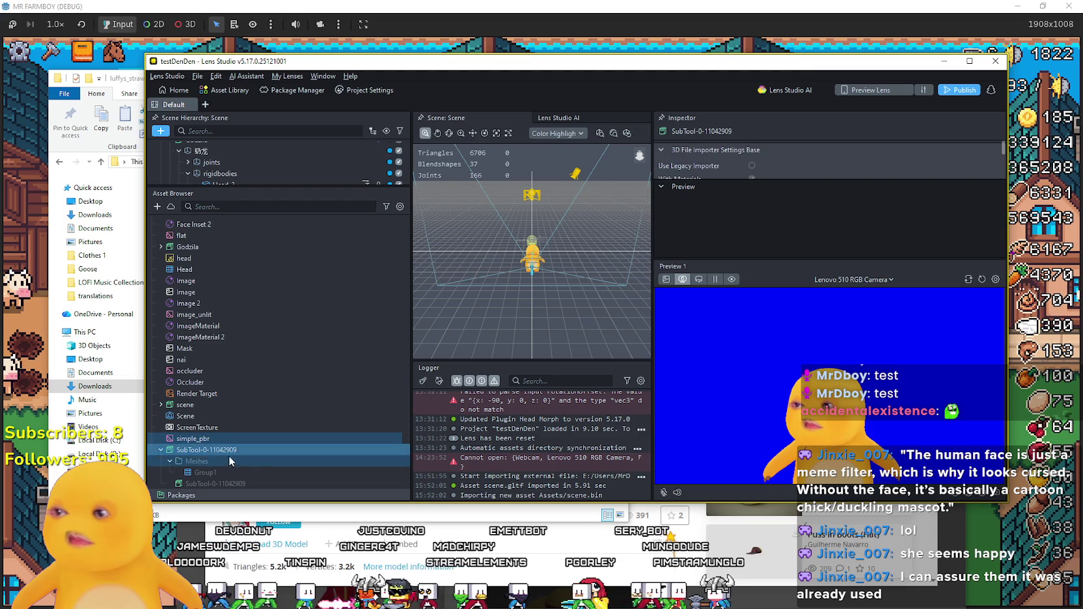
pyautogui.moveTo(756, 181)
pyautogui.mouseDown()
pyautogui.moveTo(780, 97)
pyautogui.moveTo(769, 171)
pyautogui.mouseUp()
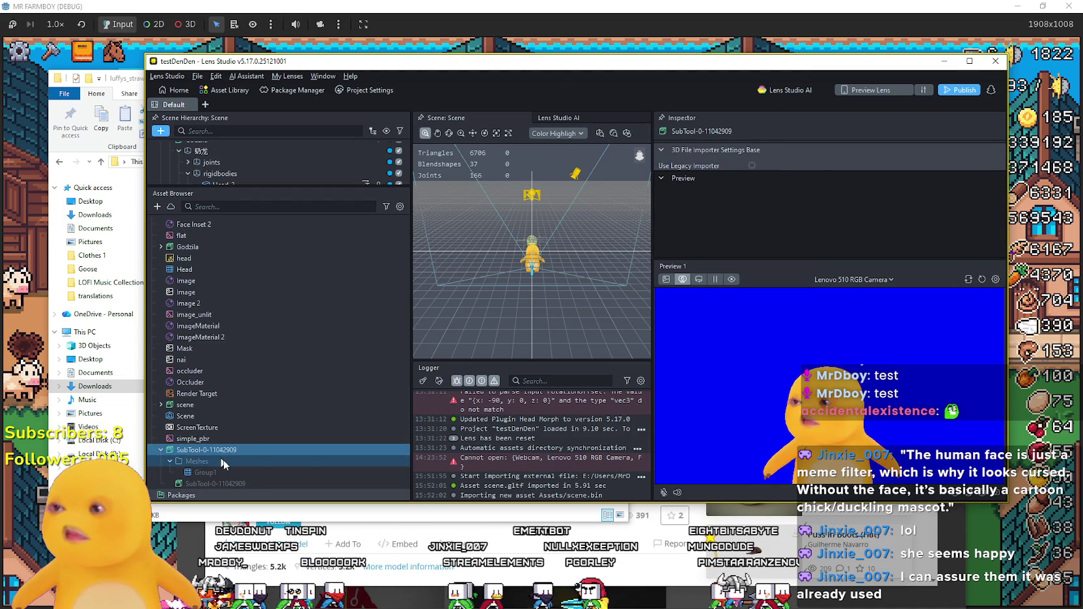
pyautogui.moveTo(834, 171); pyautogui.dragTo(832, 230)
pyautogui.scroll(-2, 818, 207)
pyautogui.scroll(2, 818, 207)
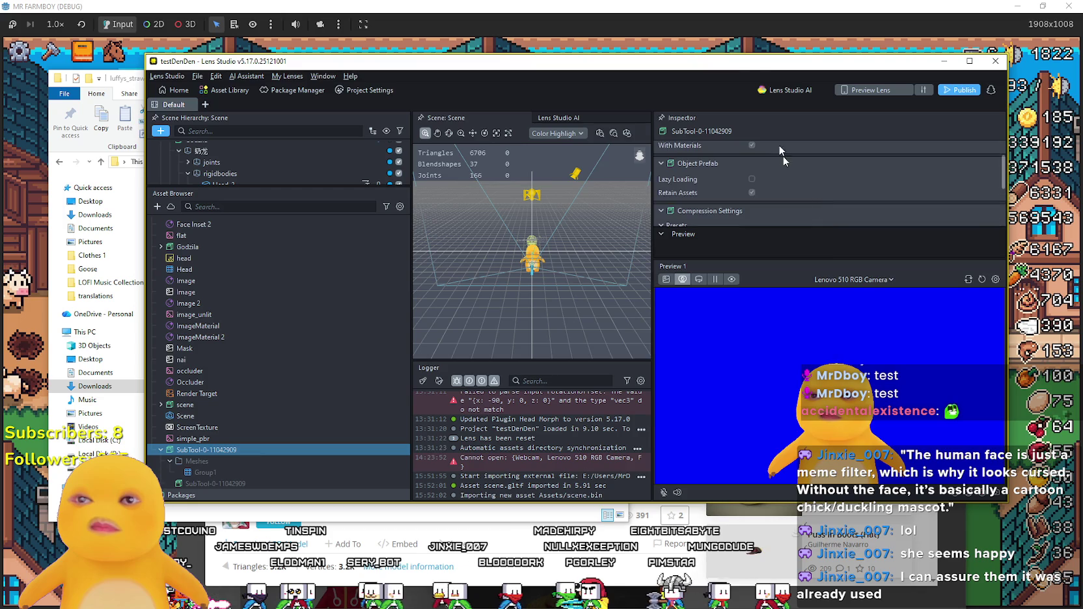
pyautogui.moveTo(720, 69)
pyautogui.mouseDown()
pyautogui.moveTo(953, 141)
pyautogui.moveTo(1046, 149)
pyautogui.mouseUp()
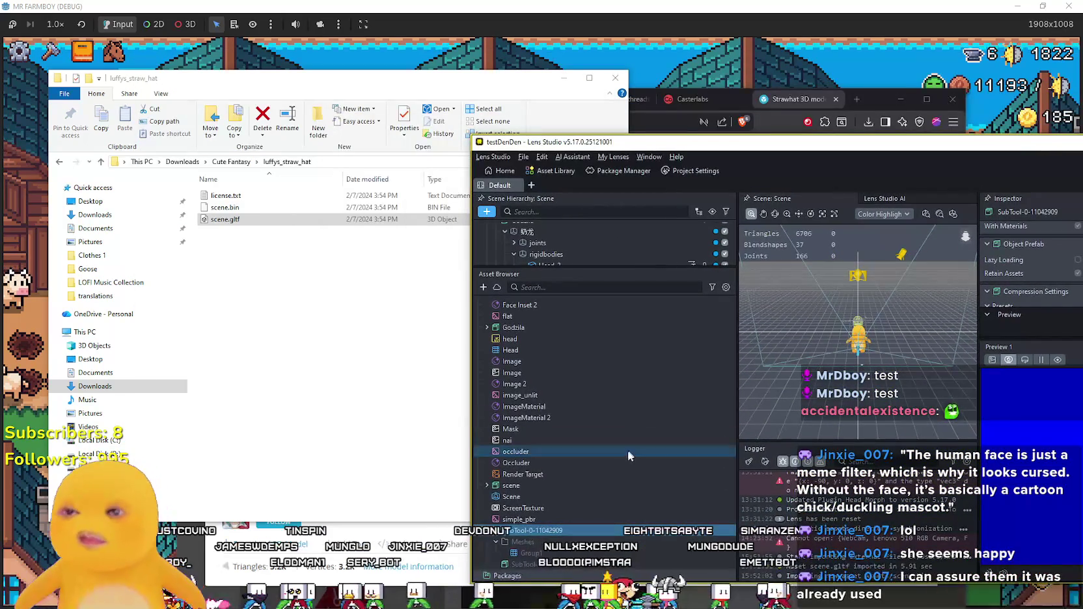
pyautogui.scroll(3, 599, 481)
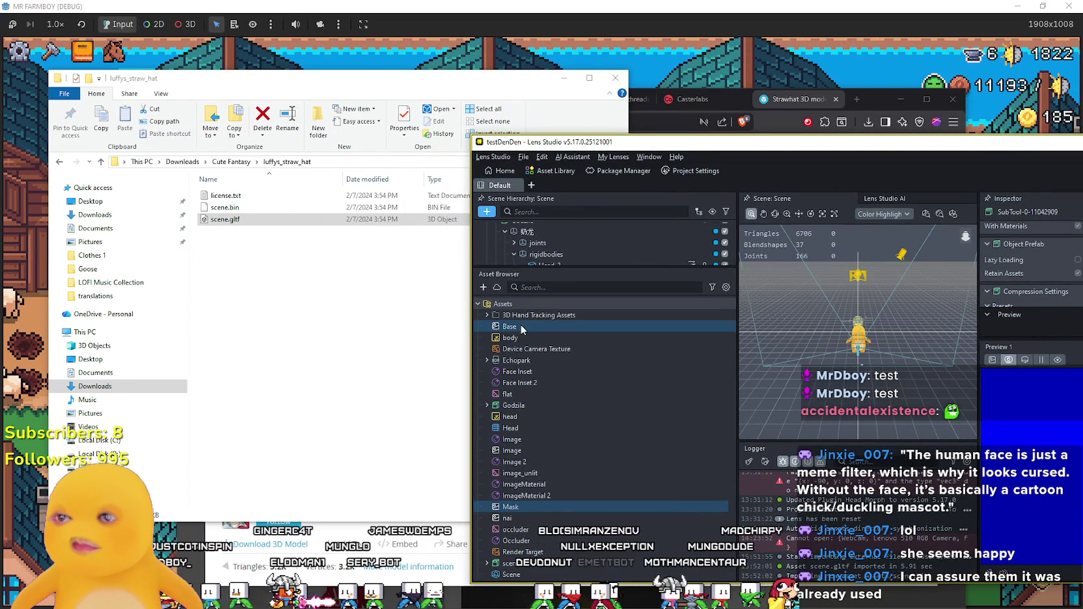
# Select the flat asset, then show the Scene asset's properties.
pyautogui.click(511, 394)
pyautogui.scroll(-3, 574, 398)
pyautogui.scroll(-1, 573, 398)
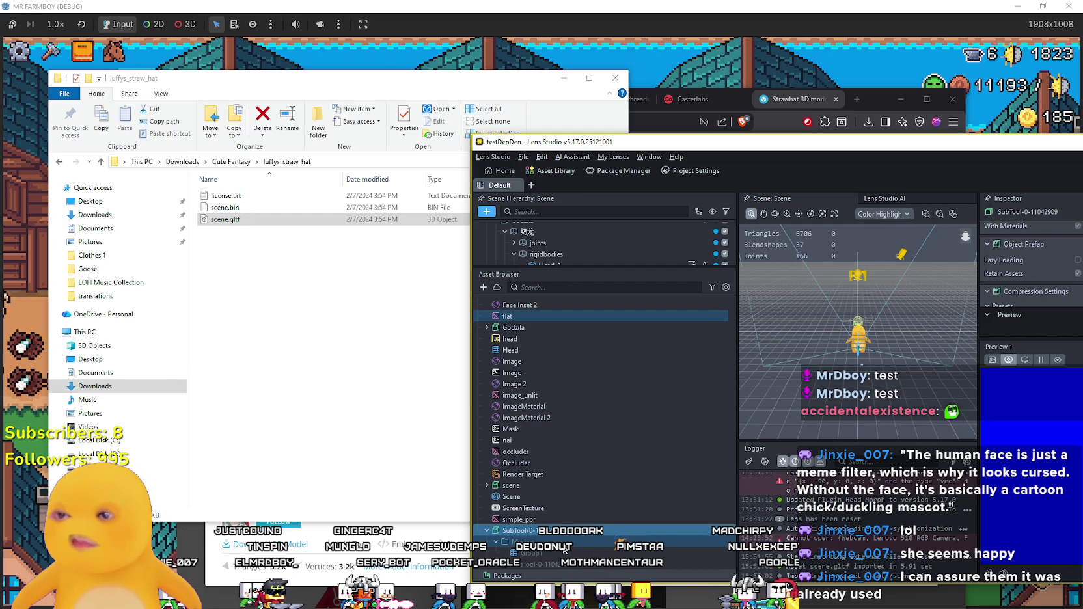
pyautogui.click(544, 498)
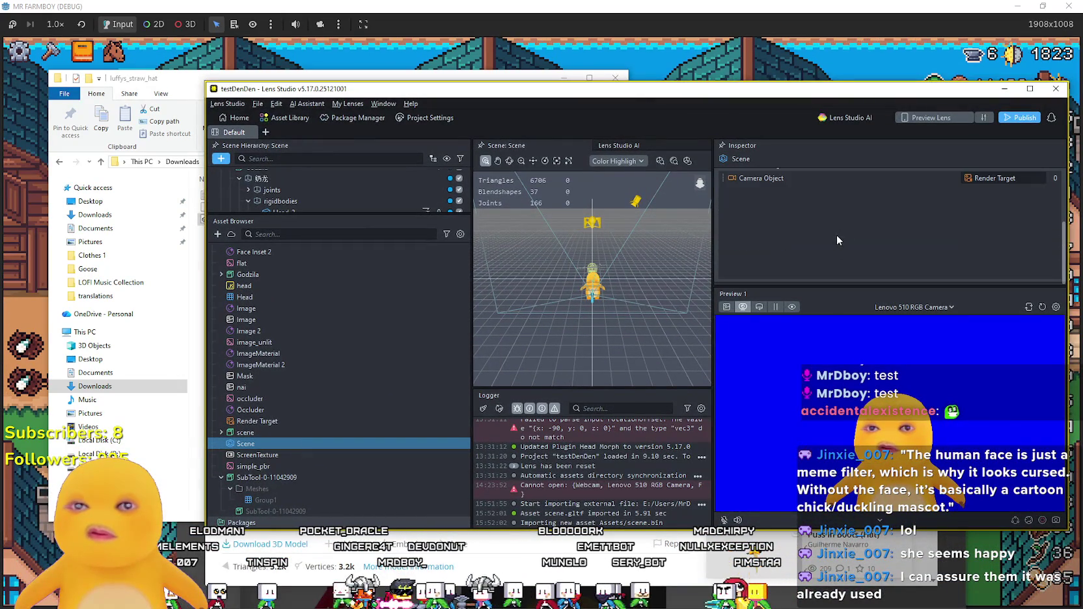
# Assign Render Target to the Scene asset's Camera Object field.
pyautogui.scroll(2, 823, 231)
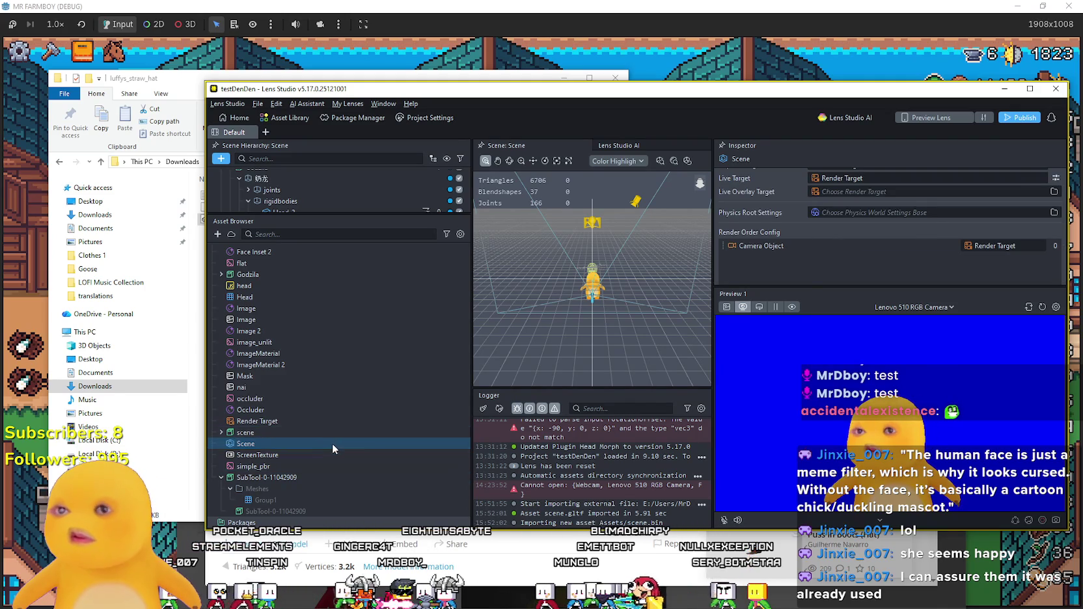
pyautogui.scroll(1, 917, 237)
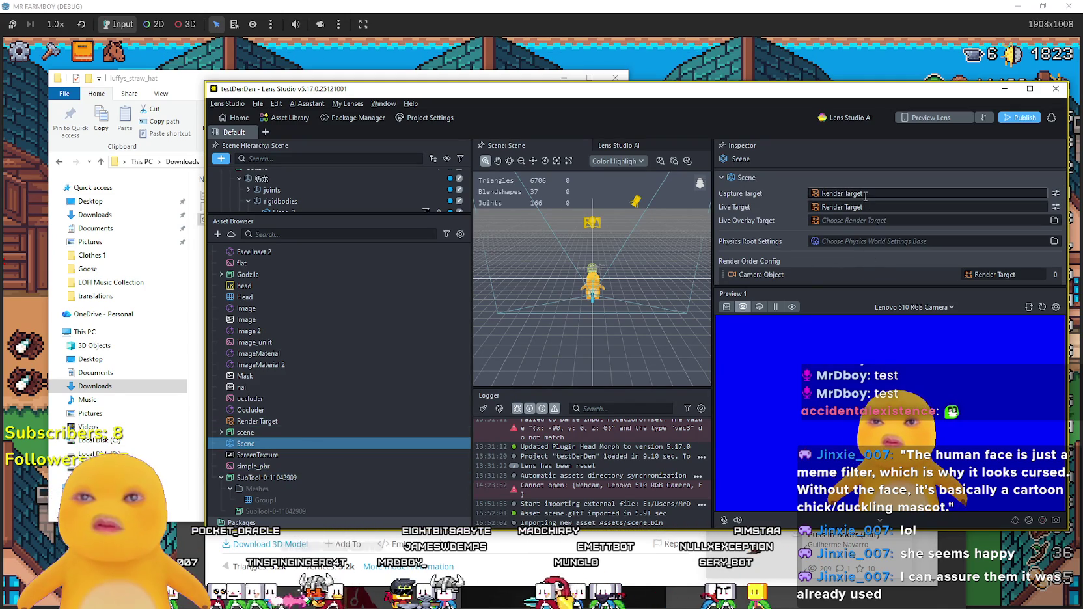
pyautogui.scroll(-3, 854, 272)
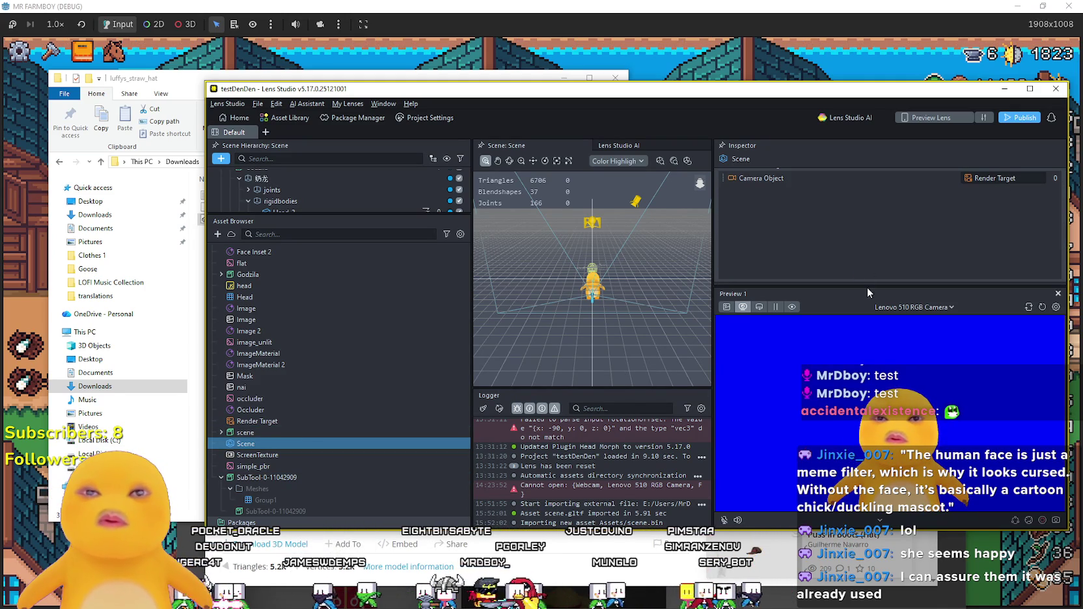
pyautogui.click(1055, 180)
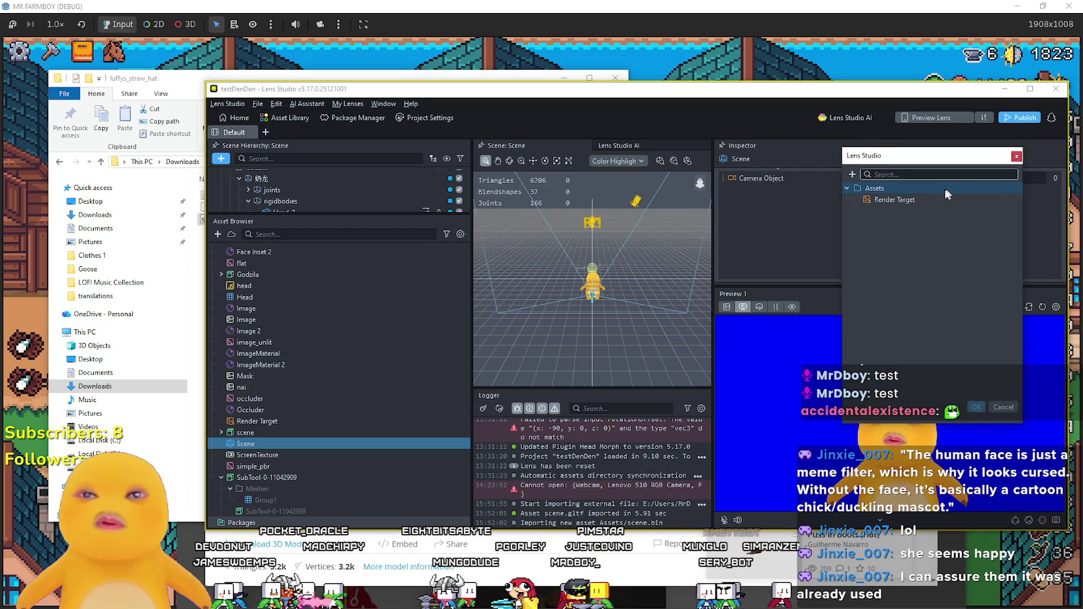
pyautogui.doubleClick(888, 202)
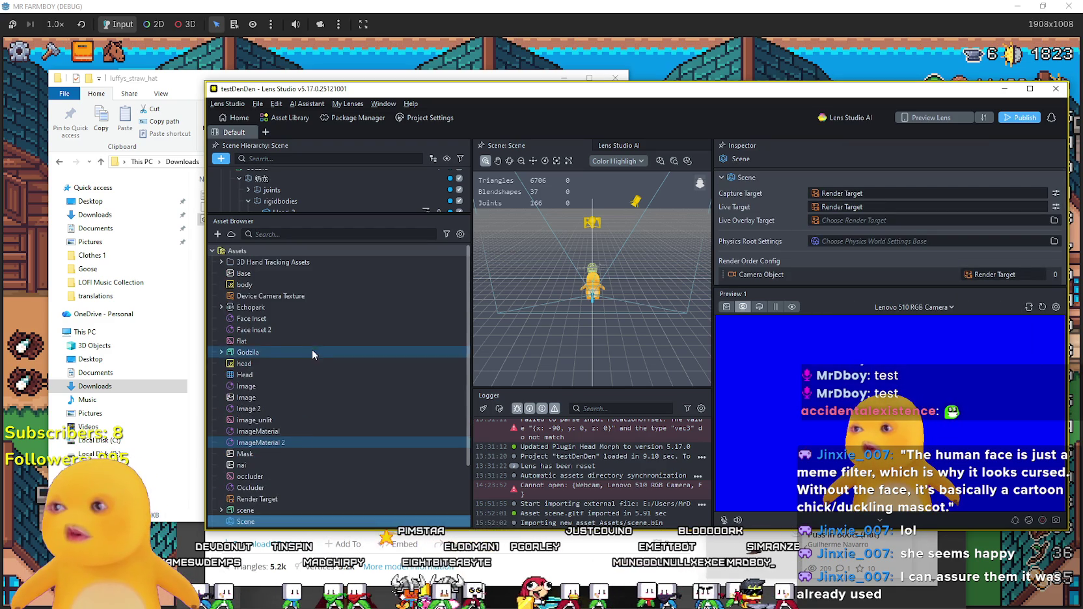
# Collapse 奶龙 and drop the Scene asset onto Godzila in the hierarchy.
pyautogui.moveTo(325, 214); pyautogui.dragTo(325, 326)
pyautogui.scroll(-4, 314, 447)
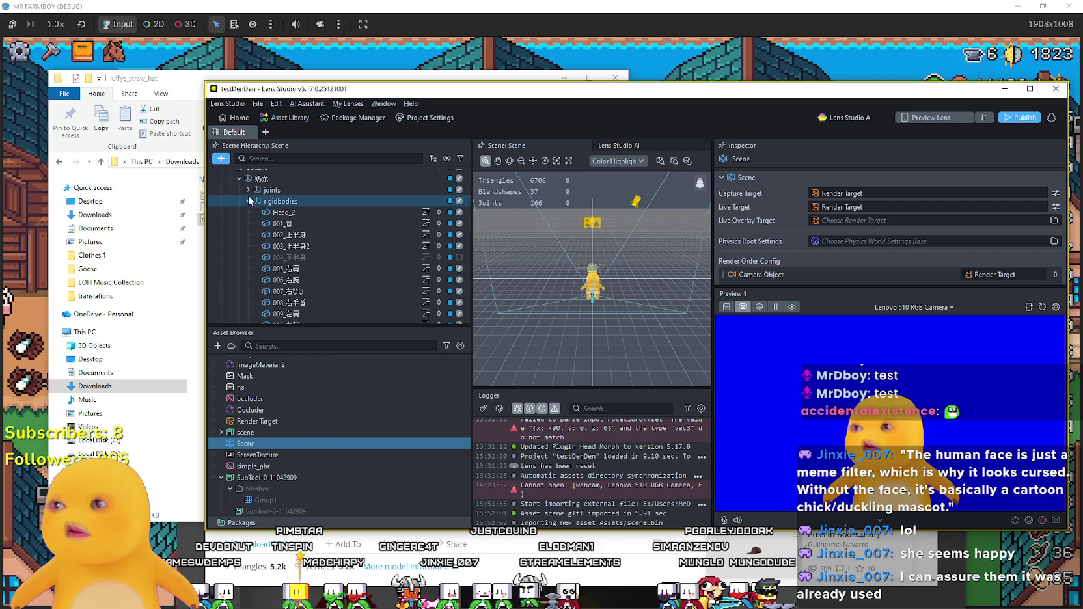
pyautogui.click(238, 179)
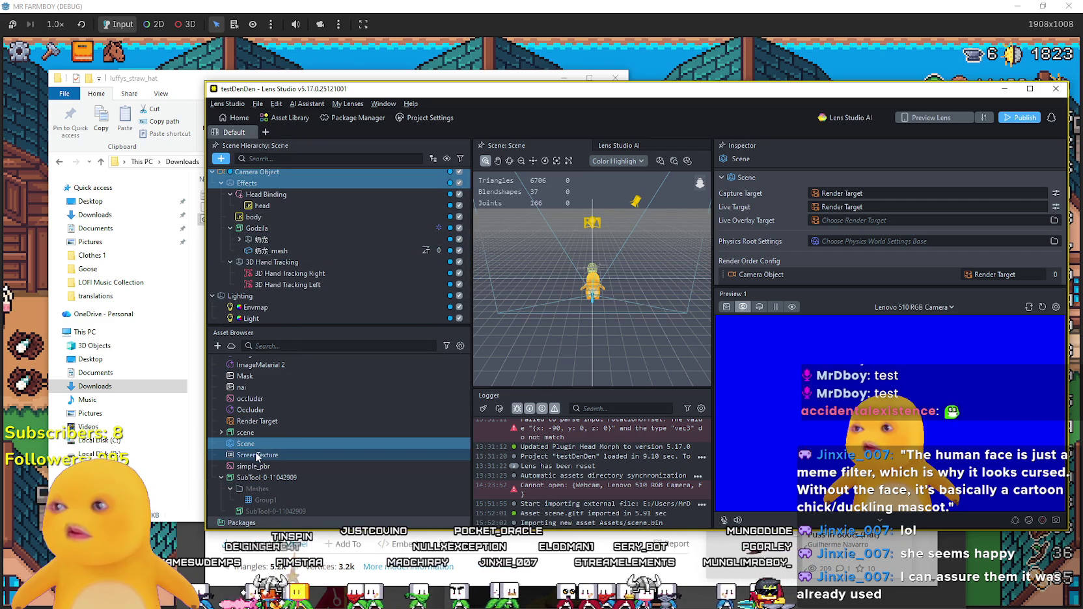
pyautogui.moveTo(260, 445); pyautogui.dragTo(311, 306)
pyautogui.moveTo(292, 218); pyautogui.dragTo(282, 230)
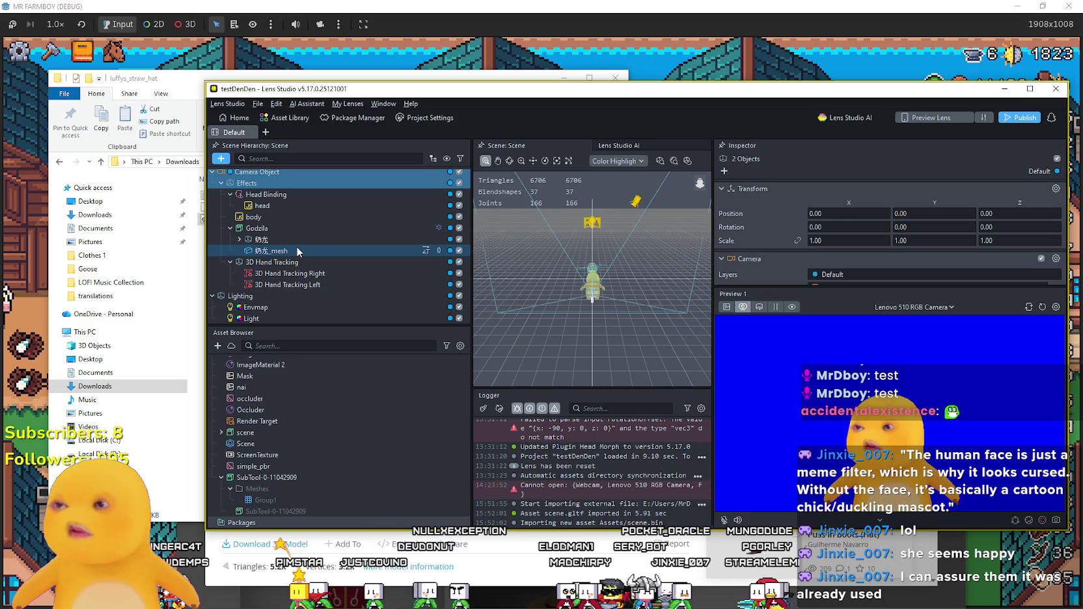
# Orbit around the models, then select Godzila to show its transform at scale 0.20.
pyautogui.scroll(5, 607, 248)
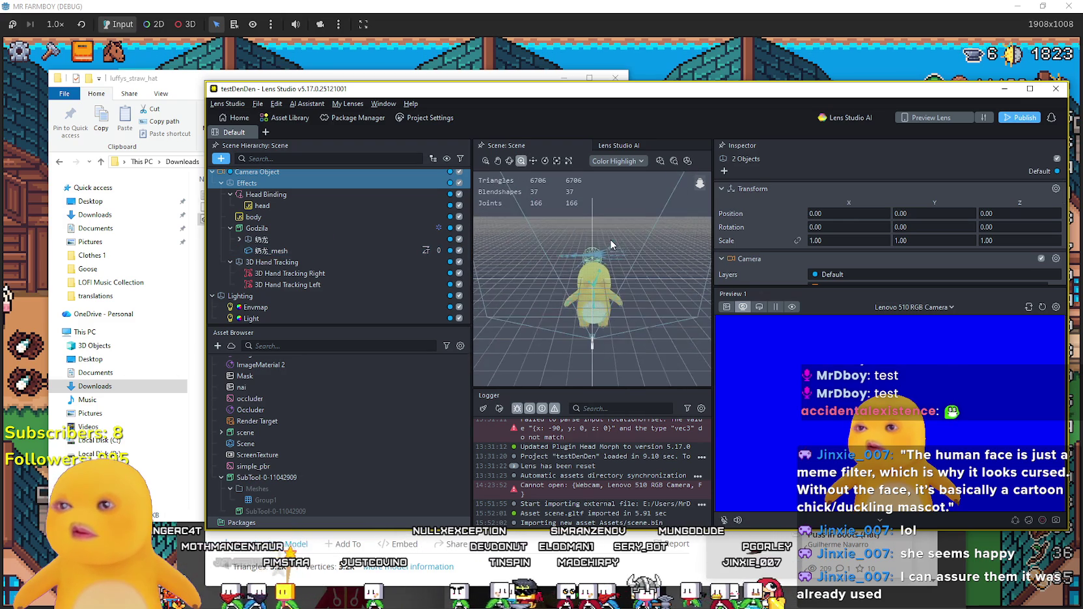
pyautogui.moveTo(614, 251)
pyautogui.mouseDown()
pyautogui.moveTo(524, 244)
pyautogui.moveTo(558, 256)
pyautogui.moveTo(579, 234)
pyautogui.moveTo(669, 236)
pyautogui.moveTo(550, 212)
pyautogui.moveTo(540, 246)
pyautogui.moveTo(642, 218)
pyautogui.mouseUp()
pyautogui.scroll(10, 643, 223)
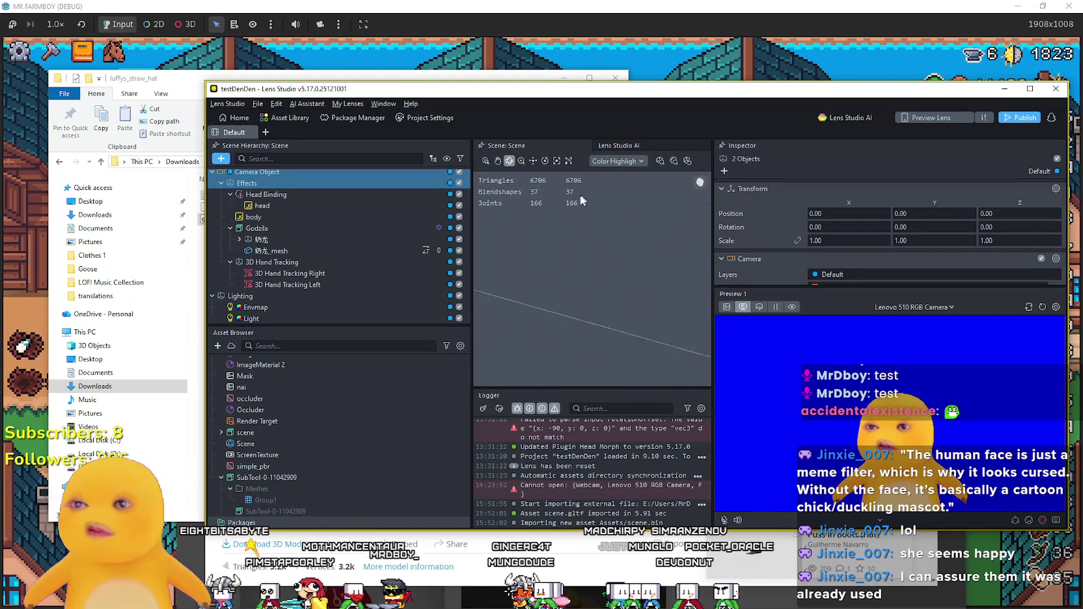
pyautogui.scroll(-10, 588, 273)
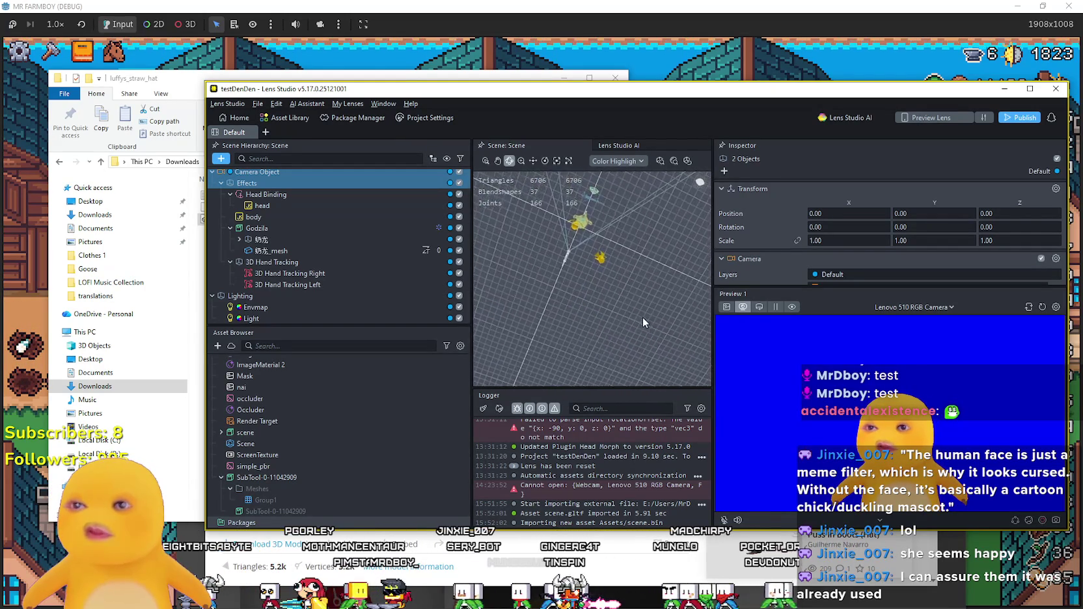
pyautogui.moveTo(638, 305)
pyautogui.mouseDown()
pyautogui.moveTo(654, 262)
pyautogui.moveTo(683, 240)
pyautogui.moveTo(680, 252)
pyautogui.mouseUp()
pyautogui.click(309, 211)
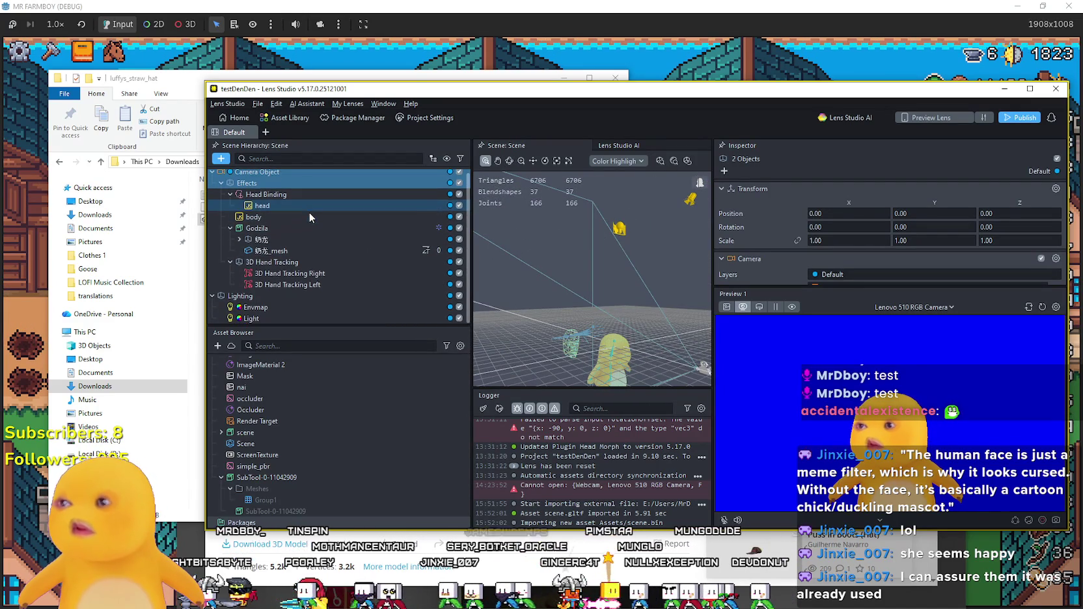
pyautogui.click(278, 229)
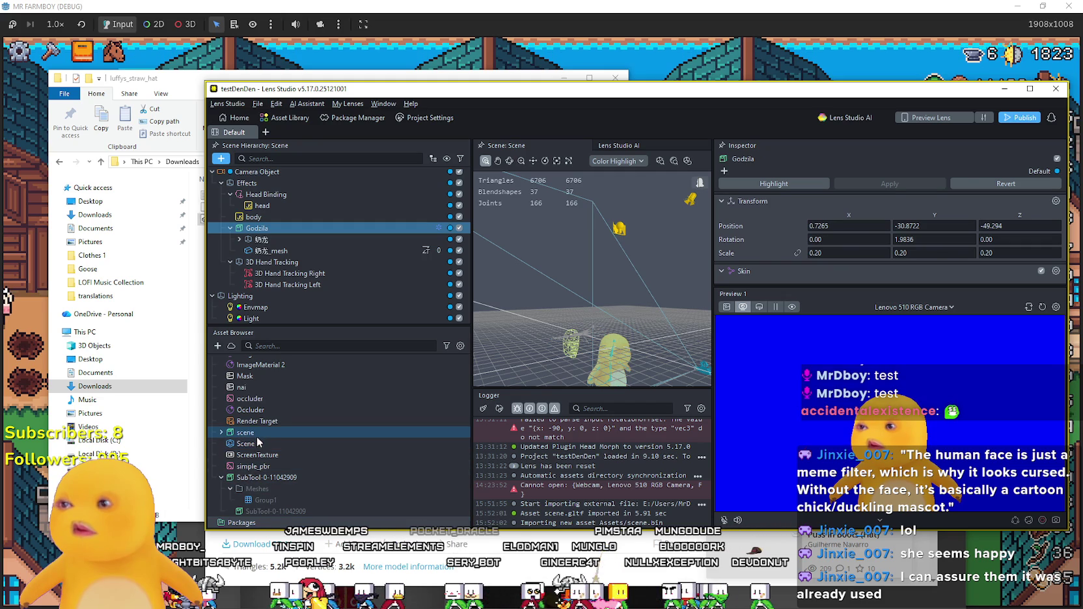
# Nest the imported scene model under Godzila and enter 0.2 over its Scale X of 100.
pyautogui.click(225, 432)
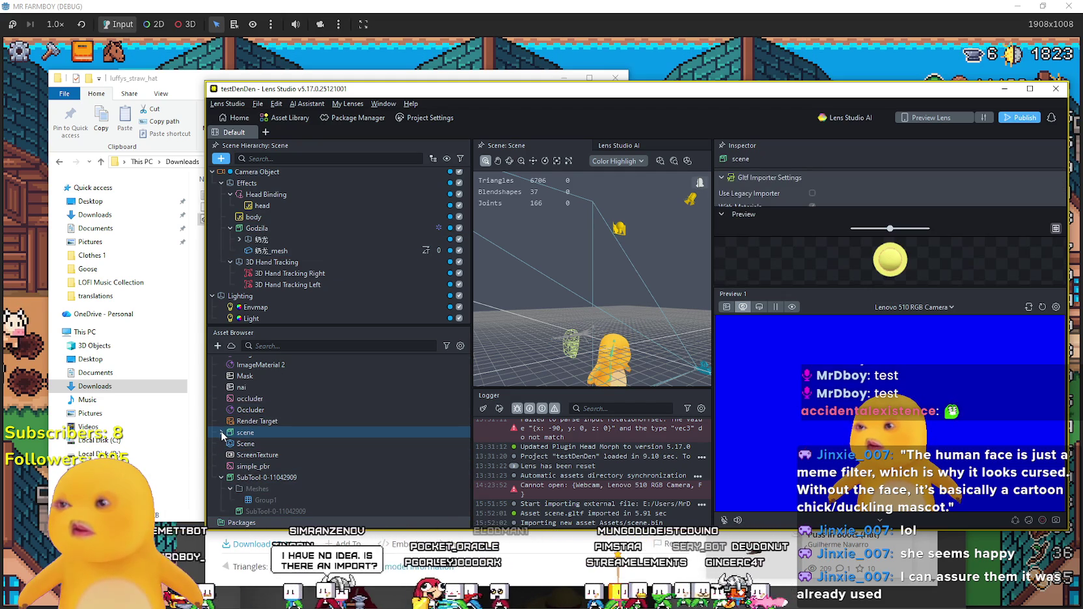
pyautogui.moveTo(222, 435)
pyautogui.mouseDown()
pyautogui.moveTo(309, 211)
pyautogui.moveTo(280, 231)
pyautogui.mouseUp()
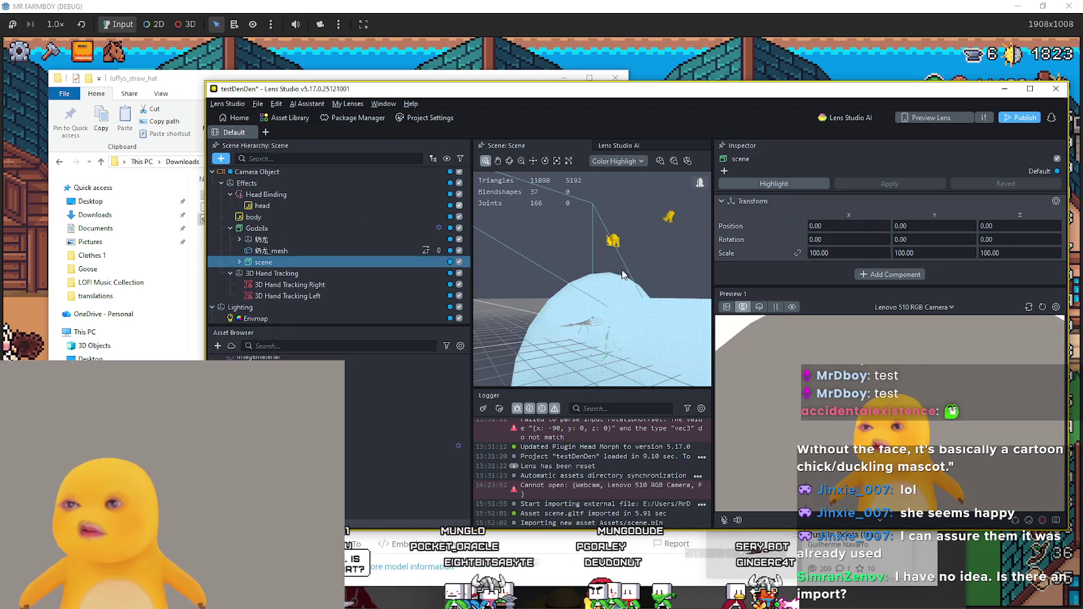
pyautogui.scroll(-8, 623, 274)
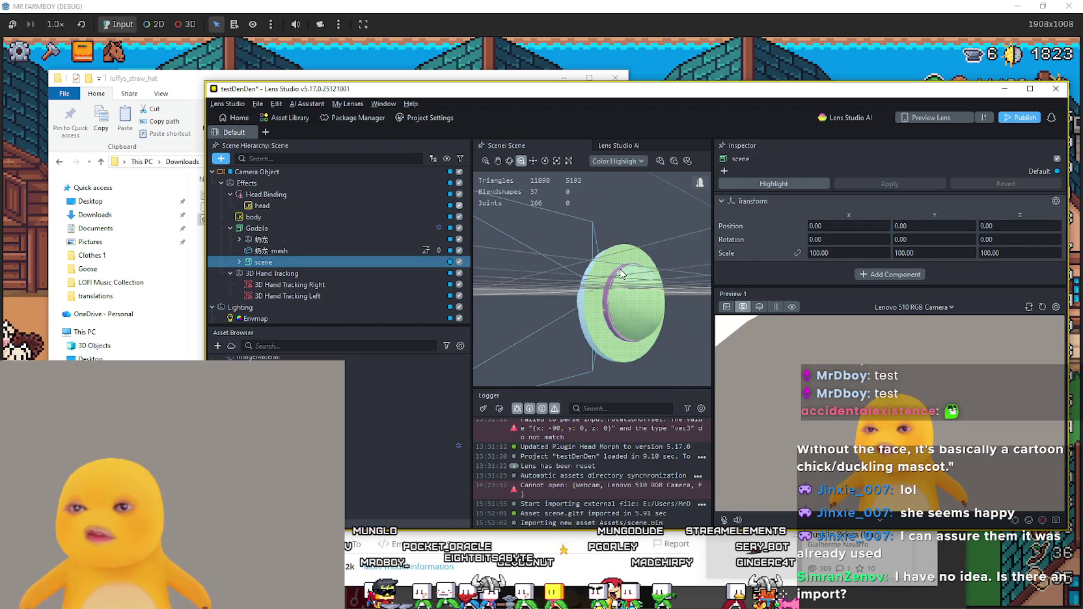
pyautogui.scroll(-2, 628, 319)
pyautogui.scroll(4, 613, 312)
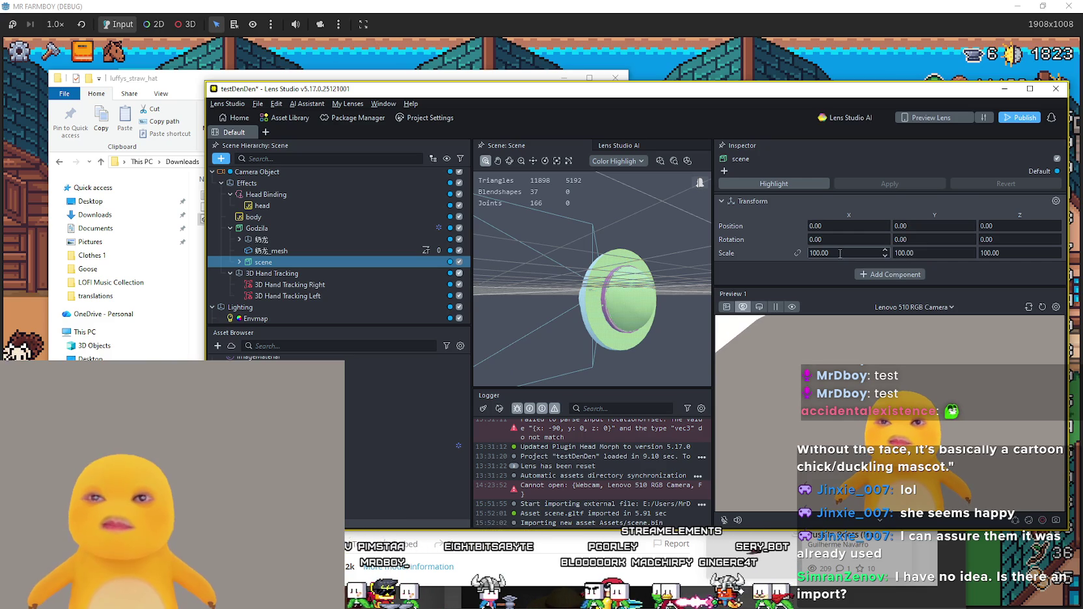
pyautogui.moveTo(836, 254); pyautogui.dragTo(809, 252)
pyautogui.write('0.2')
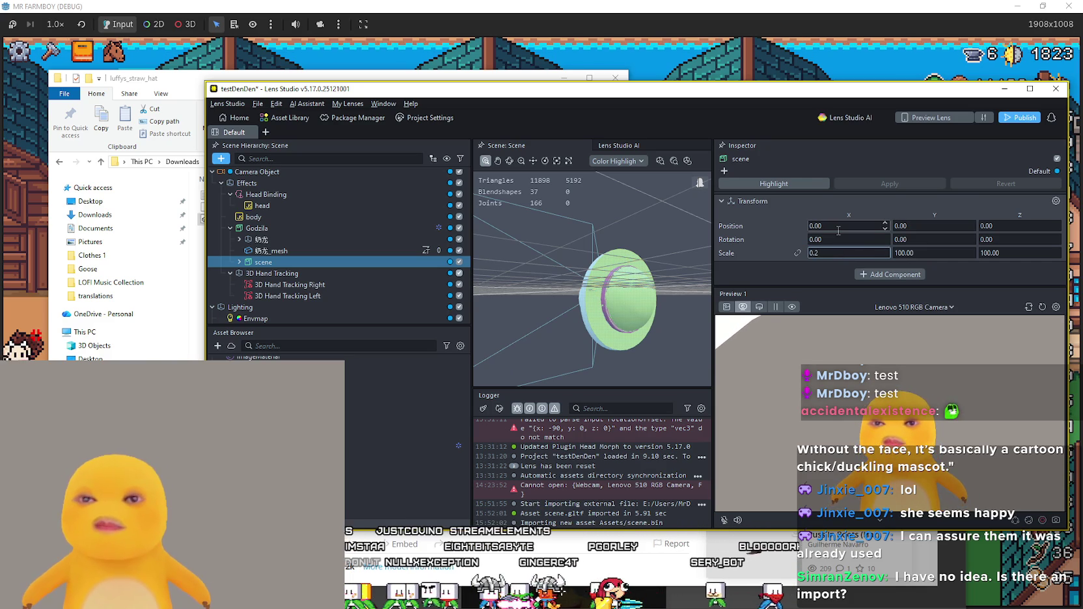
# Try different Scale X values on the hat (0.2, then 100, then smaller) while viewing it.
pyautogui.press('Return')
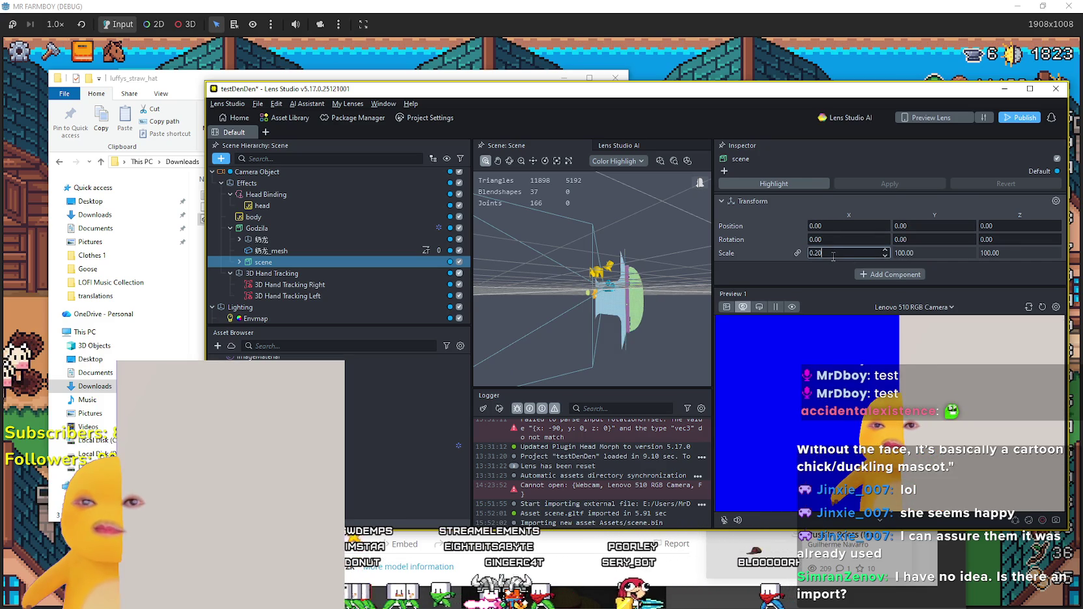
pyautogui.click(834, 254)
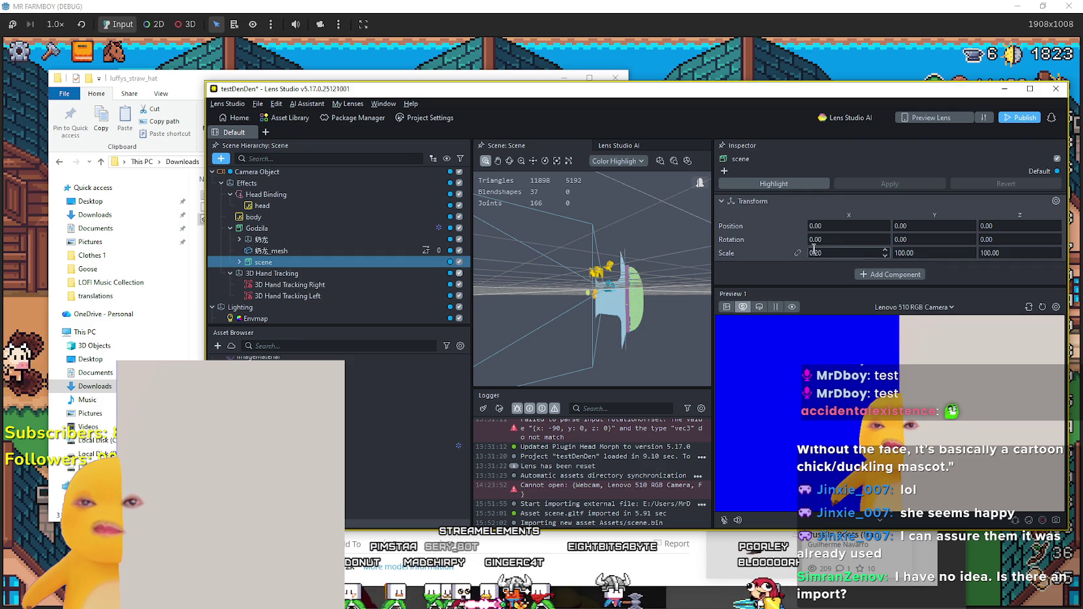
pyautogui.write('100')
pyautogui.press('Return')
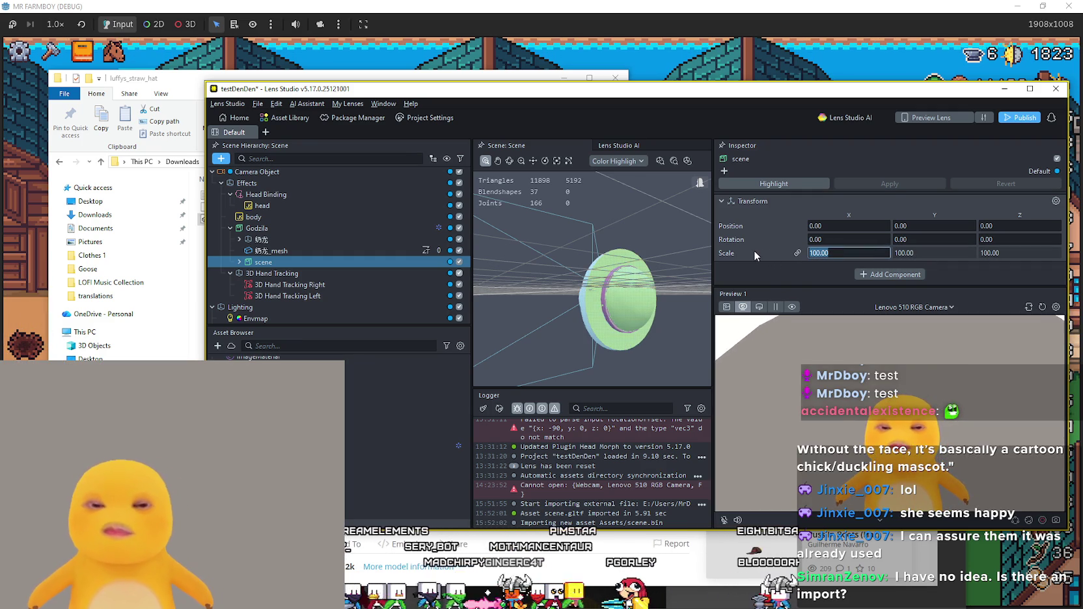
pyautogui.write('9')
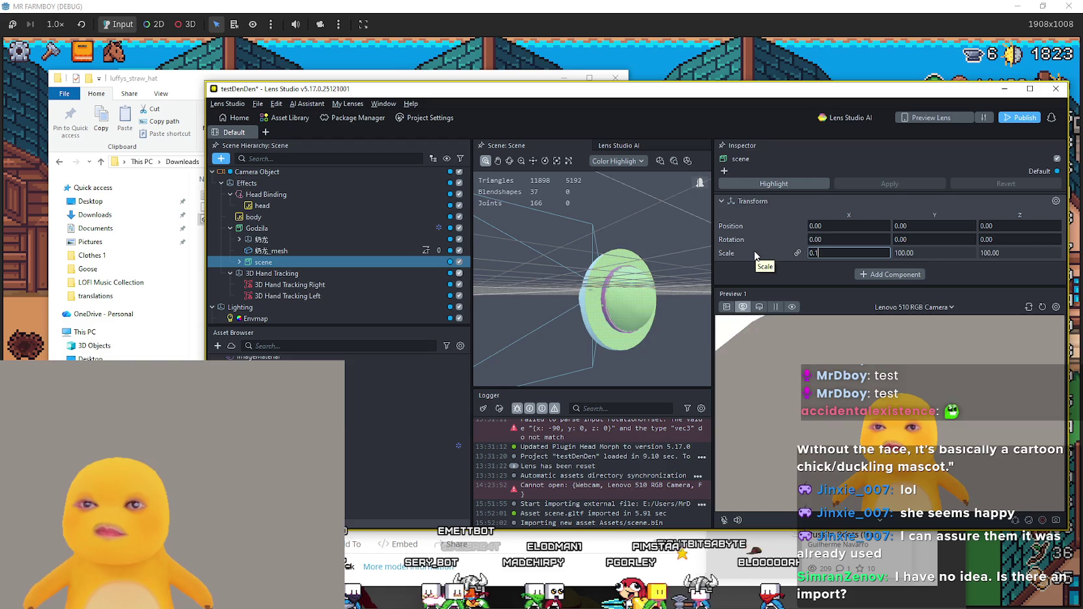
pyautogui.press('Return')
pyautogui.moveTo(540, 300)
pyautogui.mouseDown()
pyautogui.moveTo(585, 386)
pyautogui.moveTo(539, 356)
pyautogui.moveTo(585, 326)
pyautogui.mouseUp()
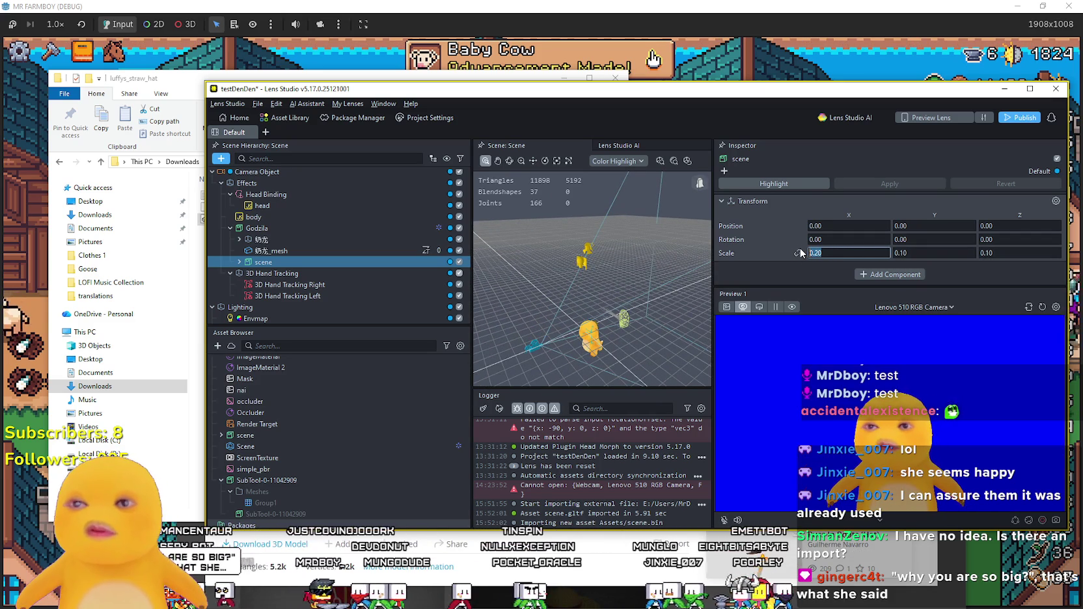
pyautogui.moveTo(618, 292)
pyautogui.mouseDown()
pyautogui.moveTo(623, 248)
pyautogui.moveTo(611, 332)
pyautogui.moveTo(639, 250)
pyautogui.moveTo(632, 287)
pyautogui.moveTo(592, 318)
pyautogui.moveTo(616, 315)
pyautogui.moveTo(642, 261)
pyautogui.moveTo(654, 299)
pyautogui.moveTo(605, 313)
pyautogui.mouseUp()
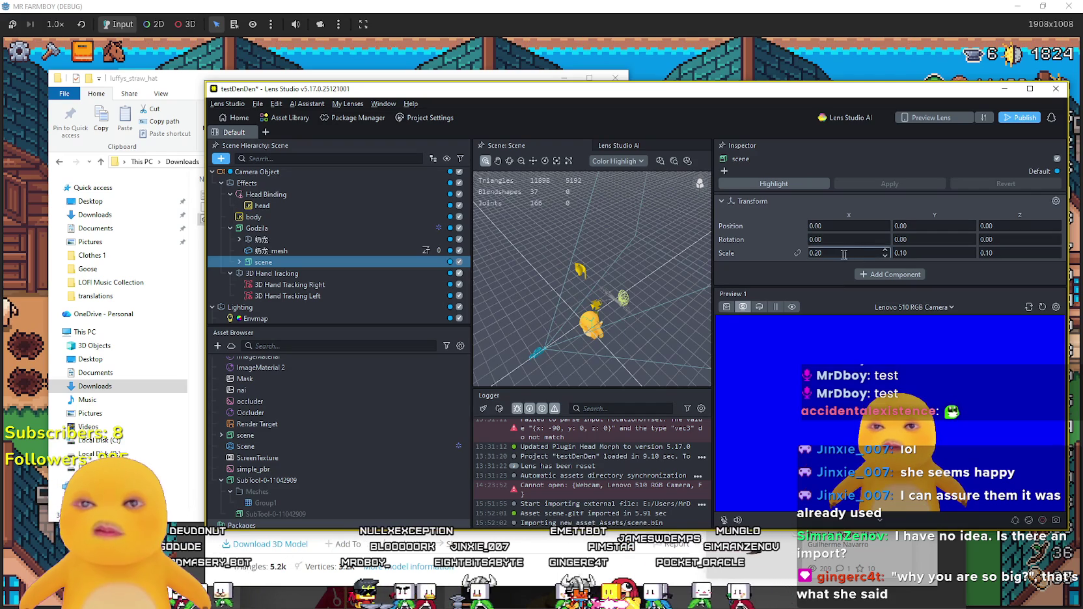
# Set the hat's Scale Y and Z to 0.20.
pyautogui.click(921, 253)
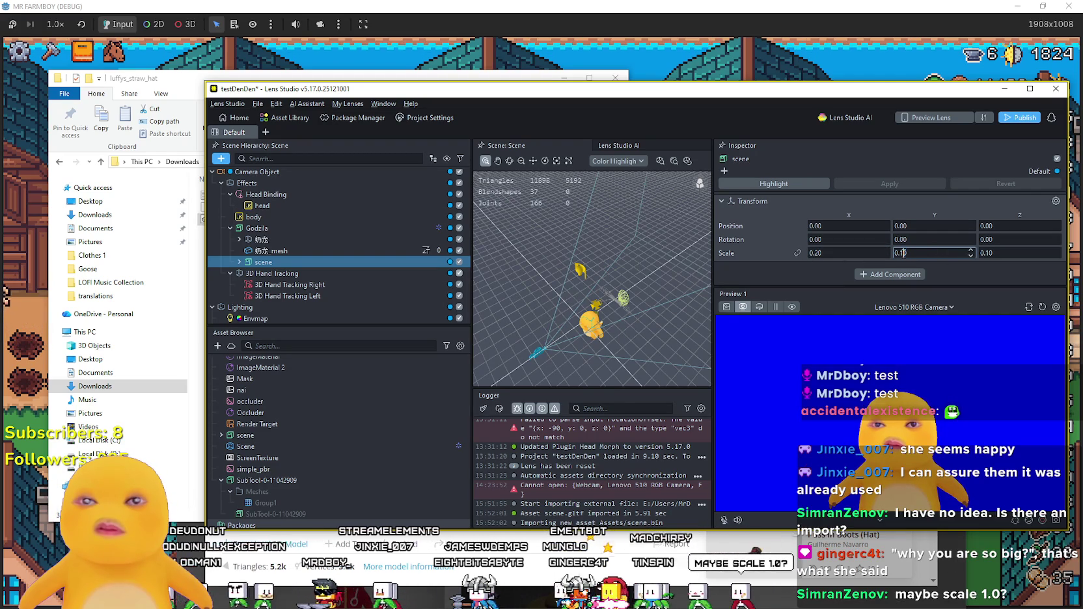
pyautogui.moveTo(909, 253); pyautogui.dragTo(899, 252)
pyautogui.write('0.2')
pyautogui.press('Return')
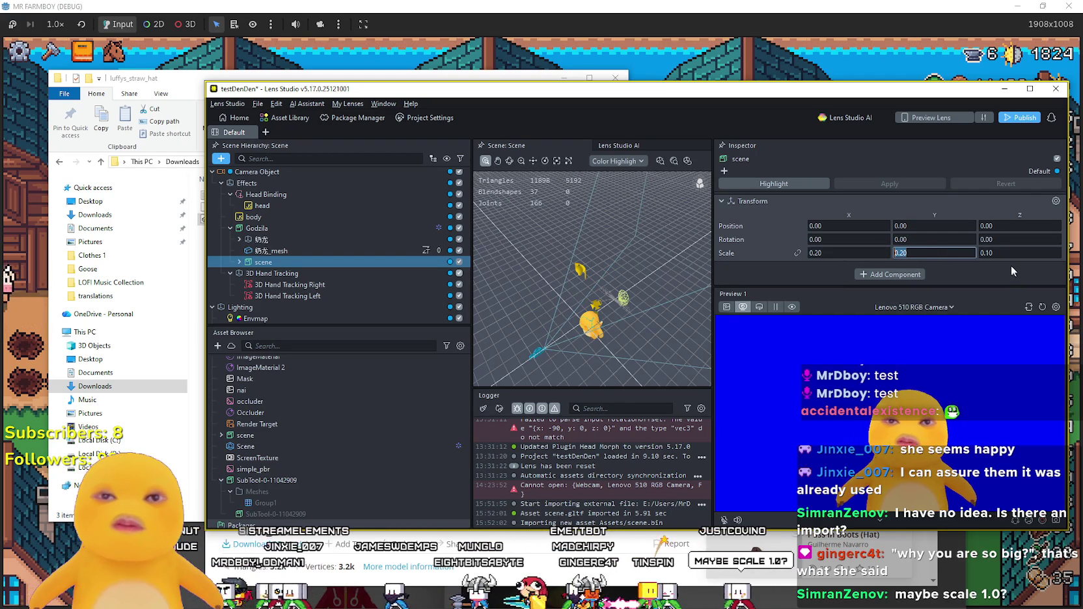
pyautogui.click(1001, 254)
pyautogui.moveTo(990, 254); pyautogui.dragTo(988, 255)
pyautogui.write('0.2')
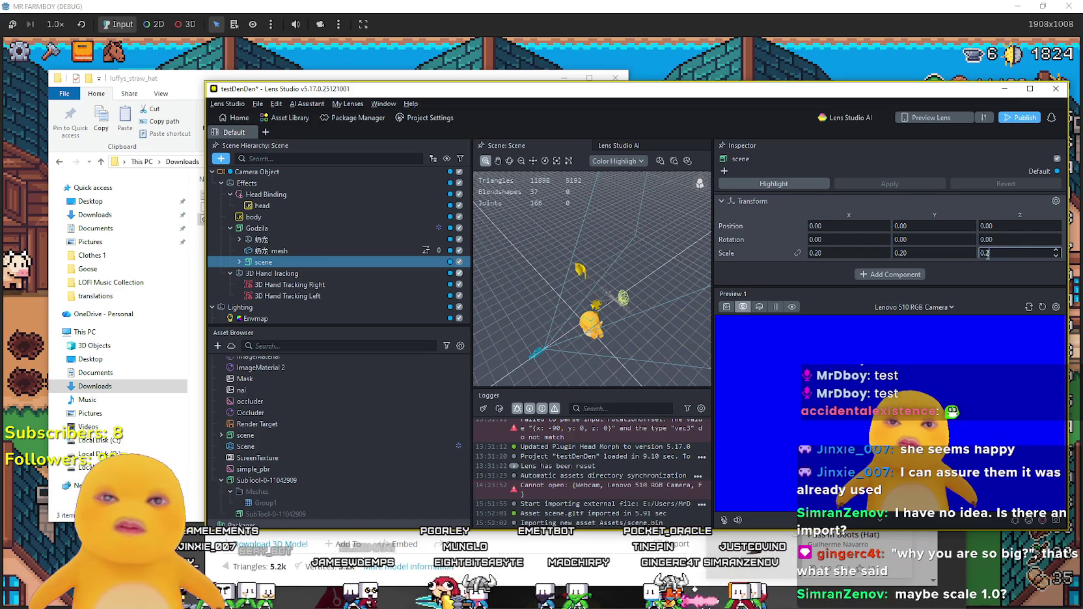
pyautogui.press('Return')
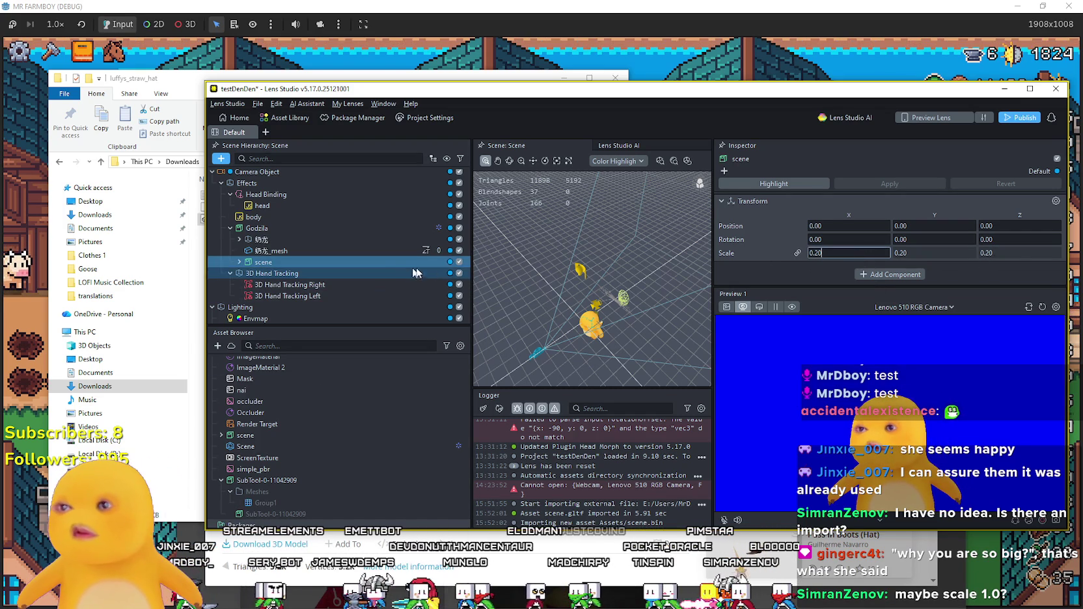
# Frame and orbit the Scene view around the small hat beside the duck.
pyautogui.doubleClick(460, 263)
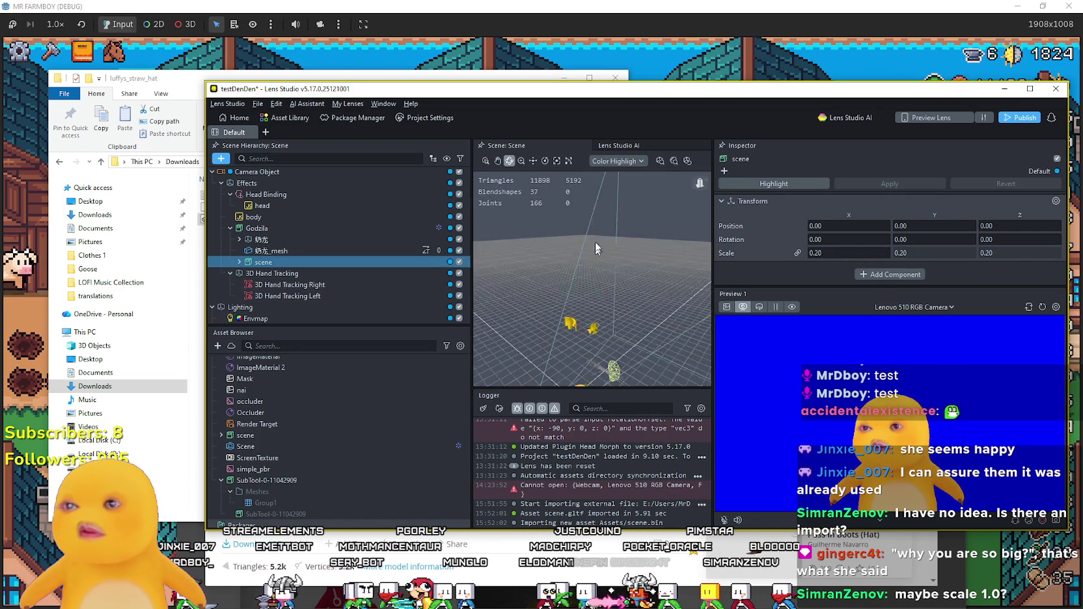
pyautogui.moveTo(605, 211); pyautogui.dragTo(678, 244)
pyautogui.moveTo(615, 307)
pyautogui.mouseDown()
pyautogui.moveTo(575, 328)
pyautogui.moveTo(545, 325)
pyautogui.moveTo(608, 285)
pyautogui.mouseUp()
pyautogui.scroll(-2, 609, 293)
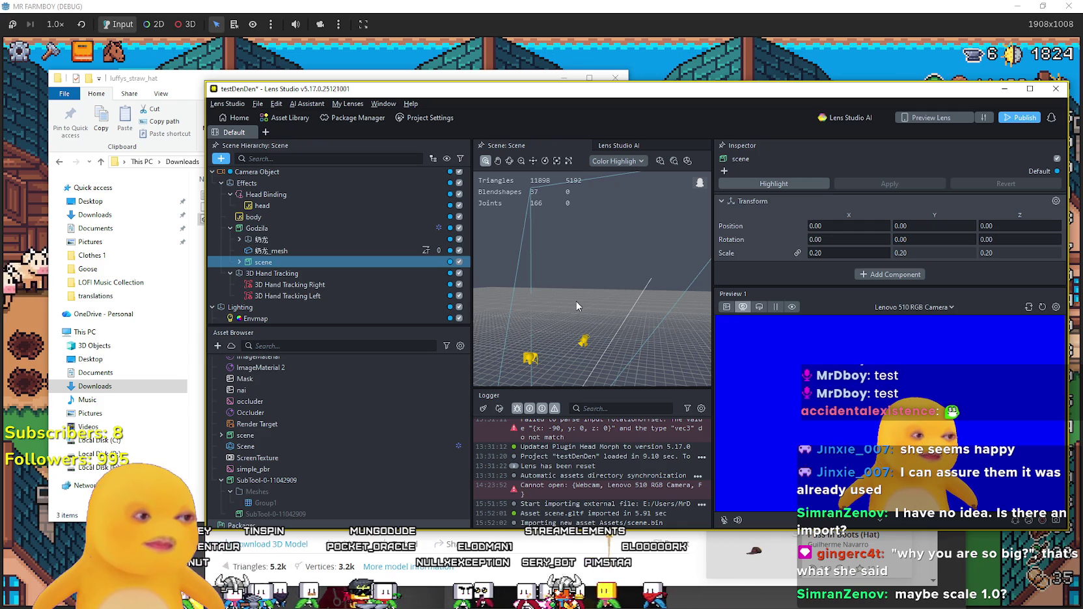
pyautogui.moveTo(577, 306)
pyautogui.mouseDown()
pyautogui.moveTo(540, 324)
pyautogui.moveTo(546, 356)
pyautogui.moveTo(535, 345)
pyautogui.moveTo(552, 333)
pyautogui.moveTo(554, 347)
pyautogui.moveTo(546, 335)
pyautogui.mouseUp()
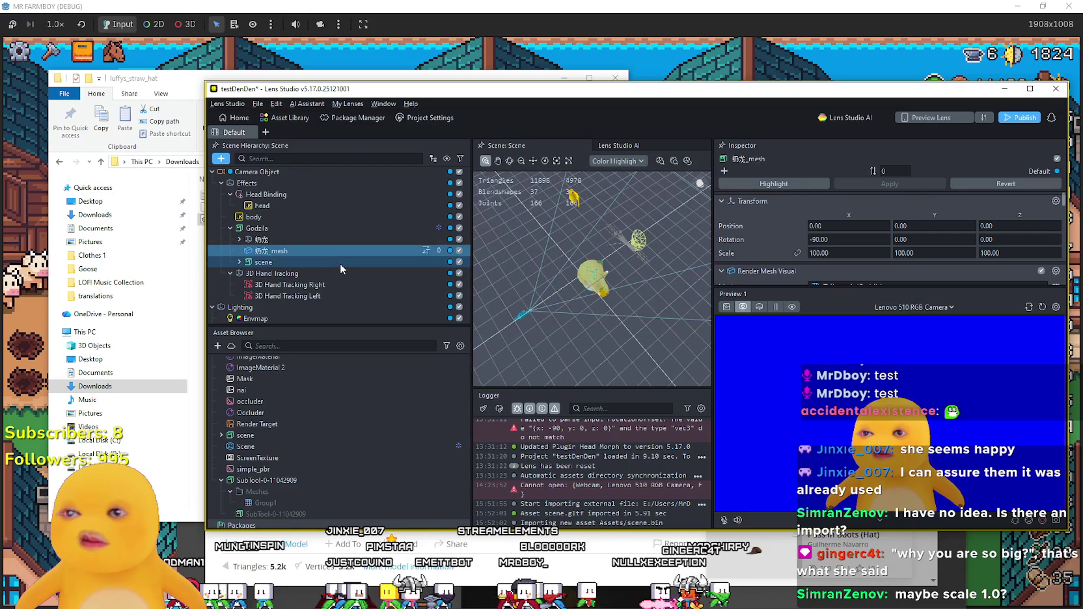
pyautogui.doubleClick(341, 264)
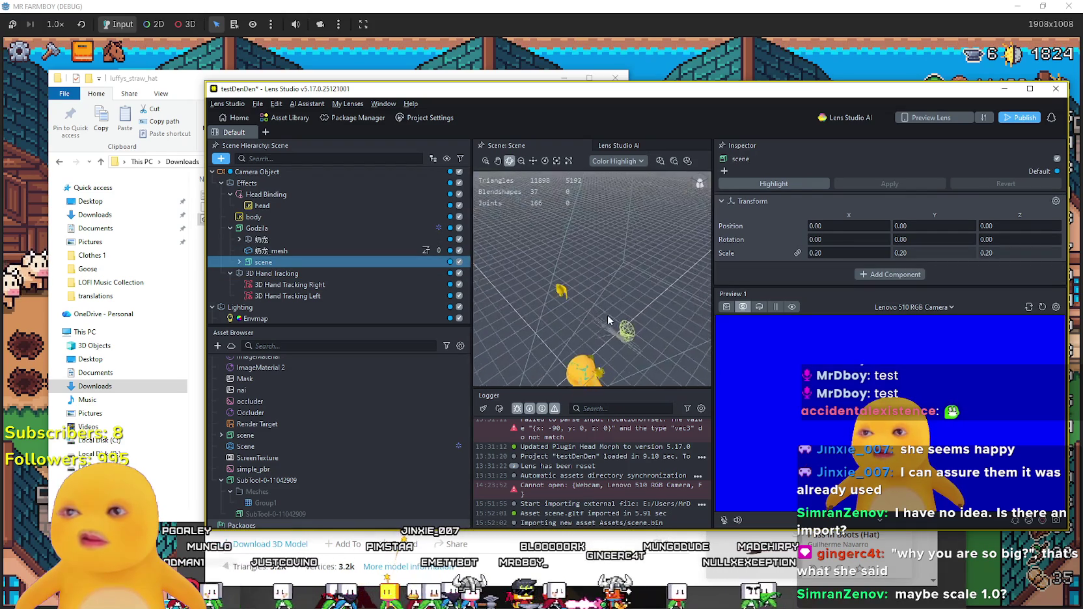
# Raise the hat model to Y 257.8325 with the Move tool.
pyautogui.click(533, 162)
pyautogui.press('z')
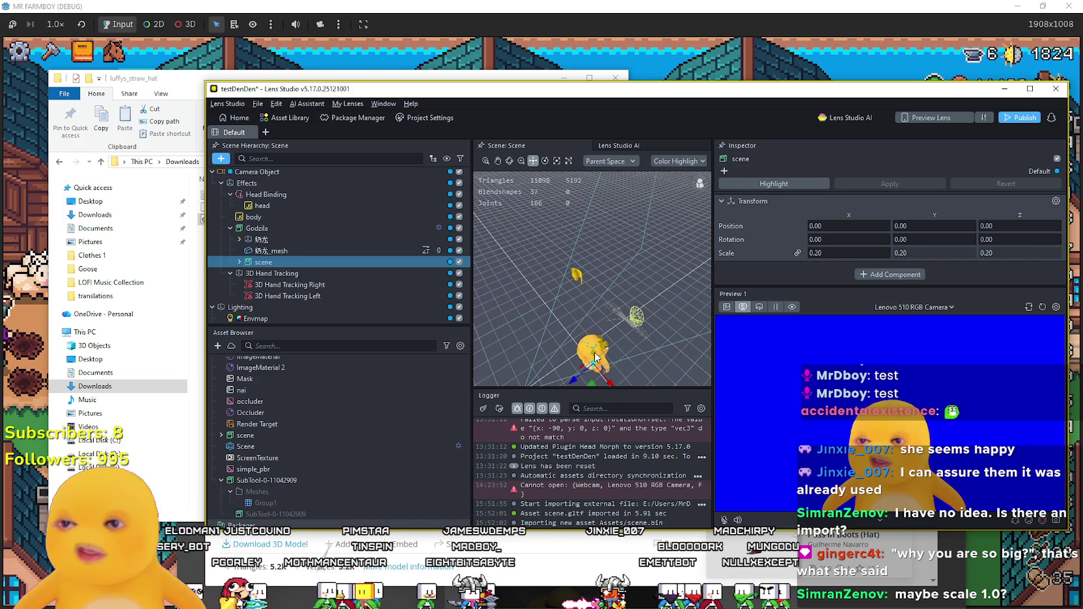
pyautogui.moveTo(595, 357); pyautogui.dragTo(597, 300)
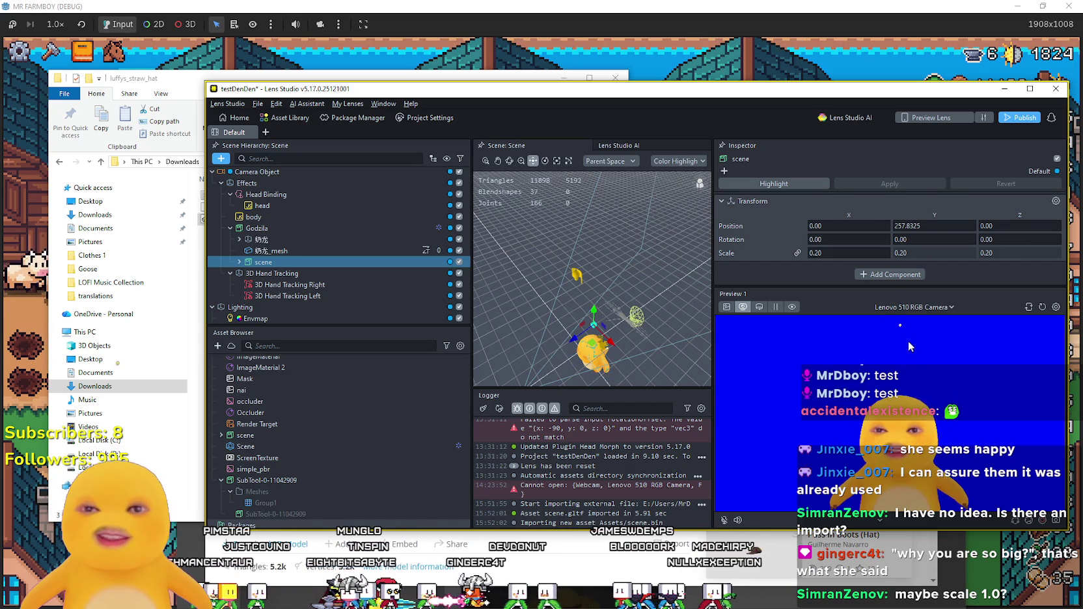
# Scale the hat uniformly through 0.5 and 1 up to 5, then expand 奶龙.
pyautogui.click(822, 254)
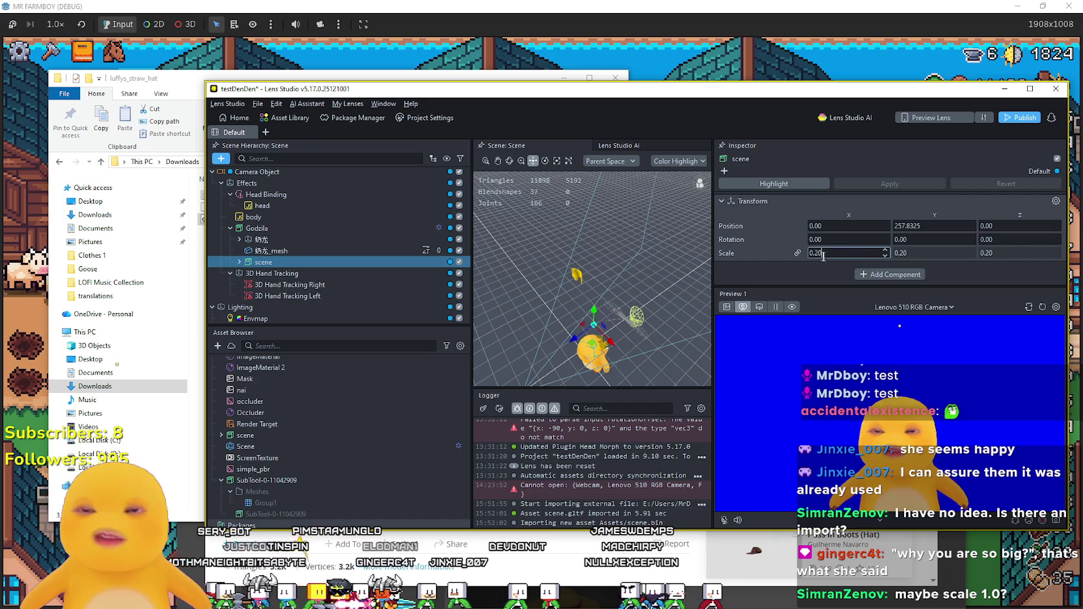
pyautogui.doubleClick(815, 255)
pyautogui.write('0.5')
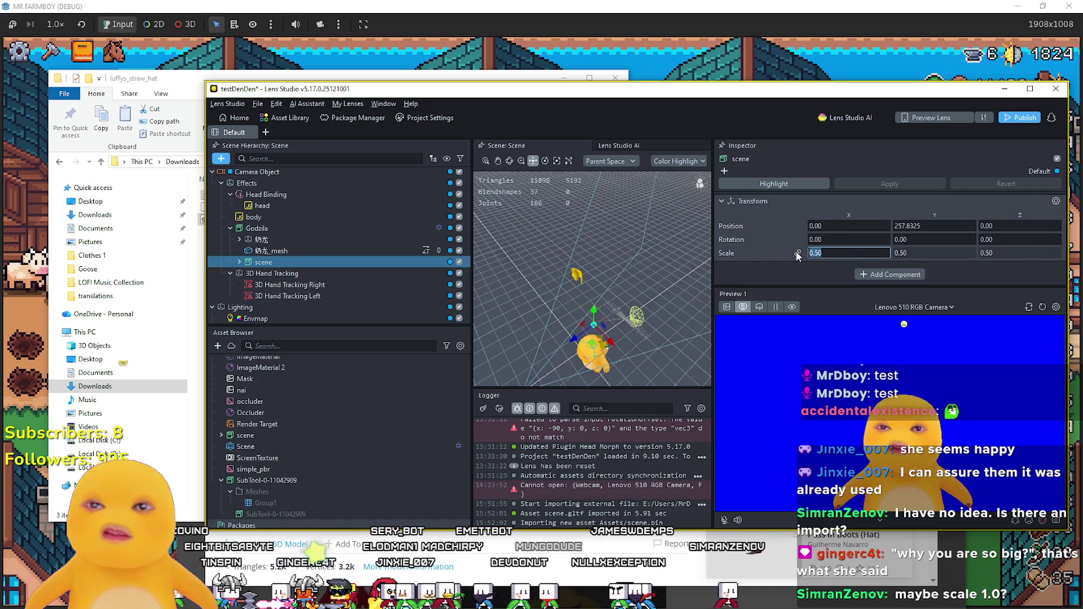
pyautogui.press('Return')
pyautogui.click(815, 254)
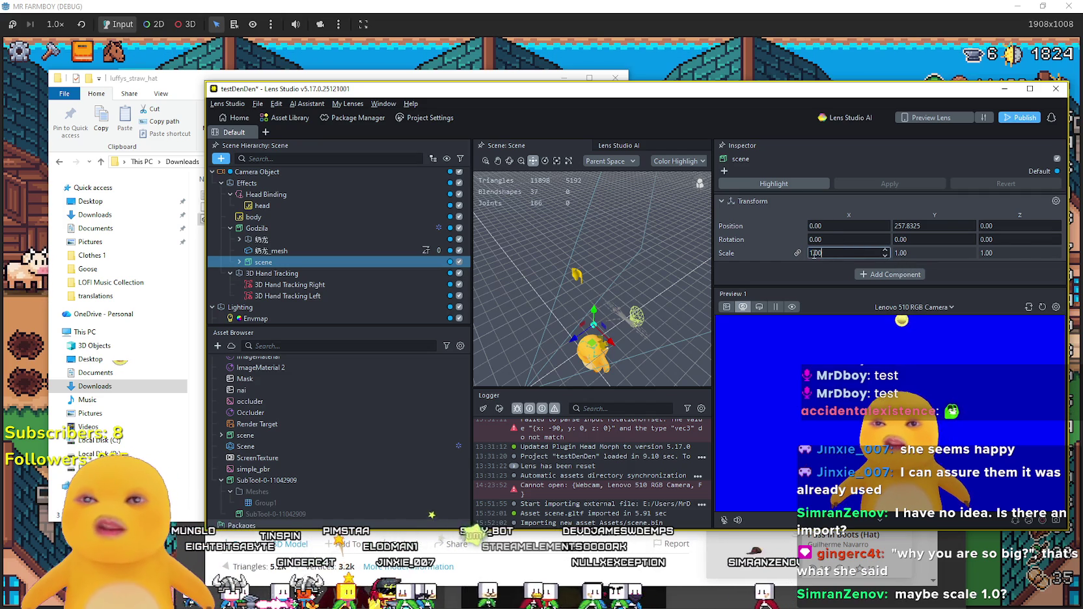
pyautogui.write('5')
pyautogui.press('Return')
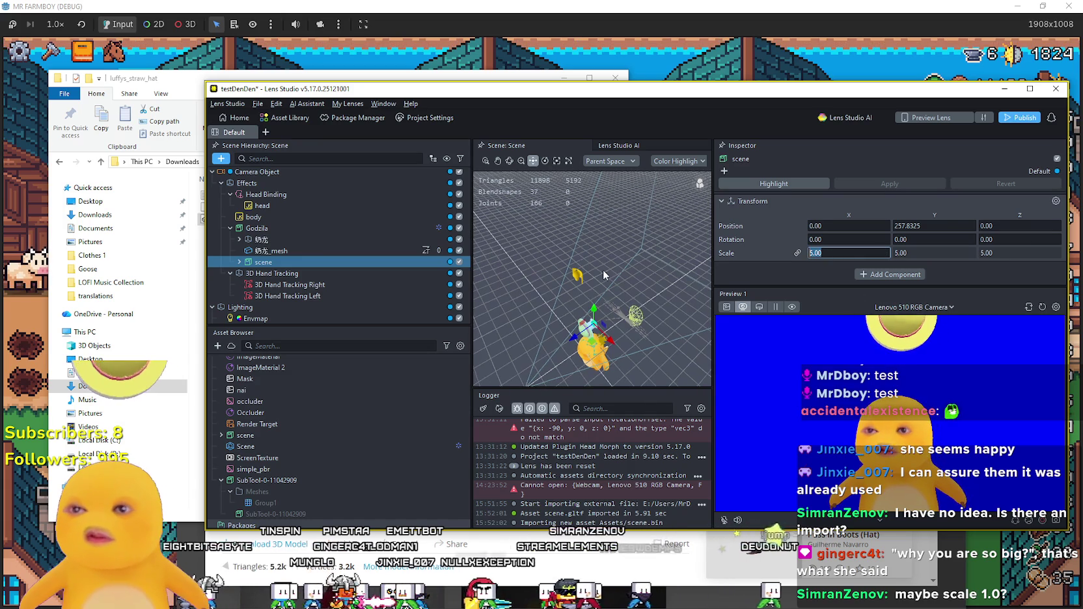
pyautogui.click(238, 240)
# Parent the 'scene' hat object under the character's Head node and rename it Strawhat.
pyautogui.scroll(-5, 286, 250)
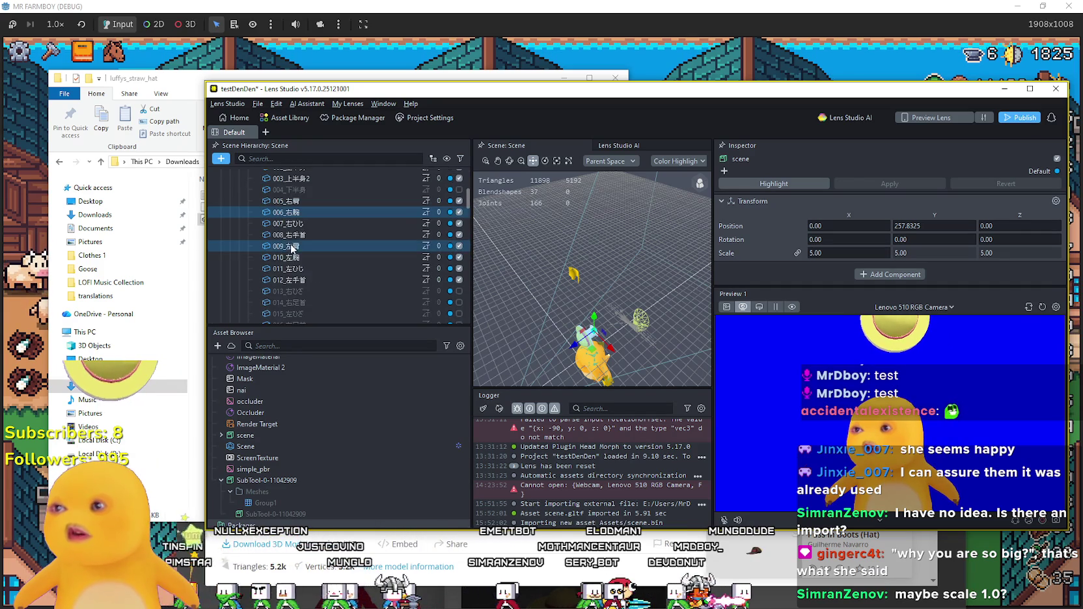
pyautogui.scroll(5, 285, 250)
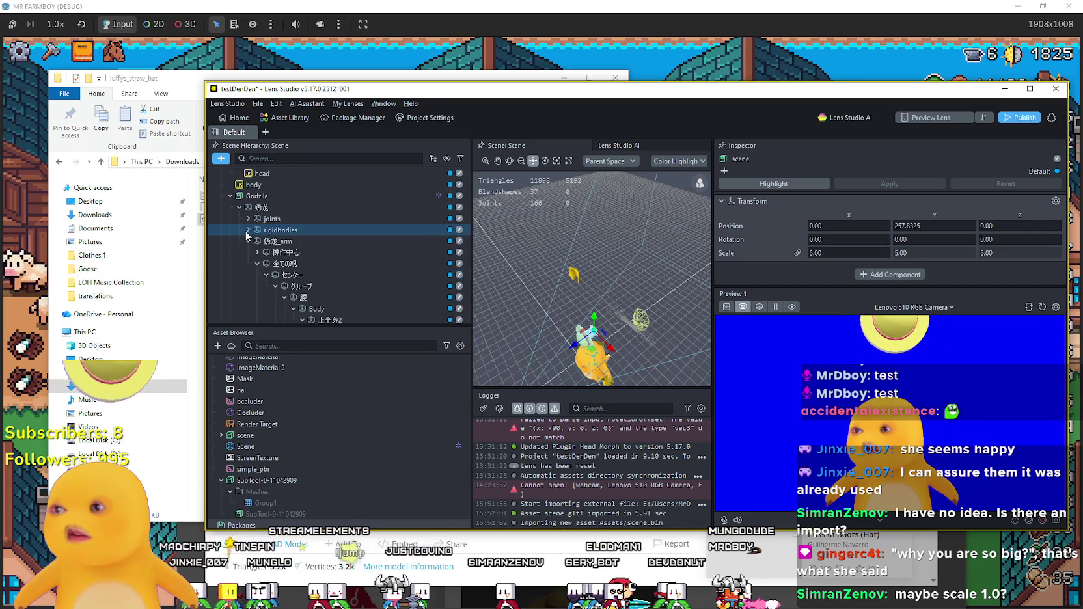
pyautogui.scroll(-3, 276, 251)
pyautogui.scroll(-1, 390, 280)
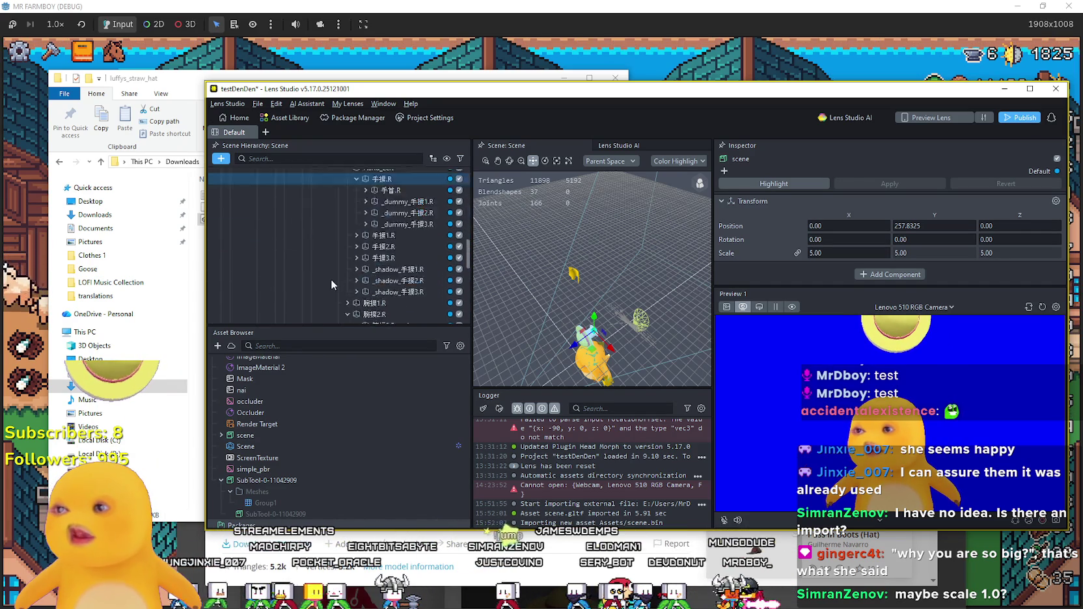
pyautogui.moveTo(390, 327); pyautogui.dragTo(390, 472)
pyautogui.scroll(-5, 354, 398)
pyautogui.scroll(-5, 317, 396)
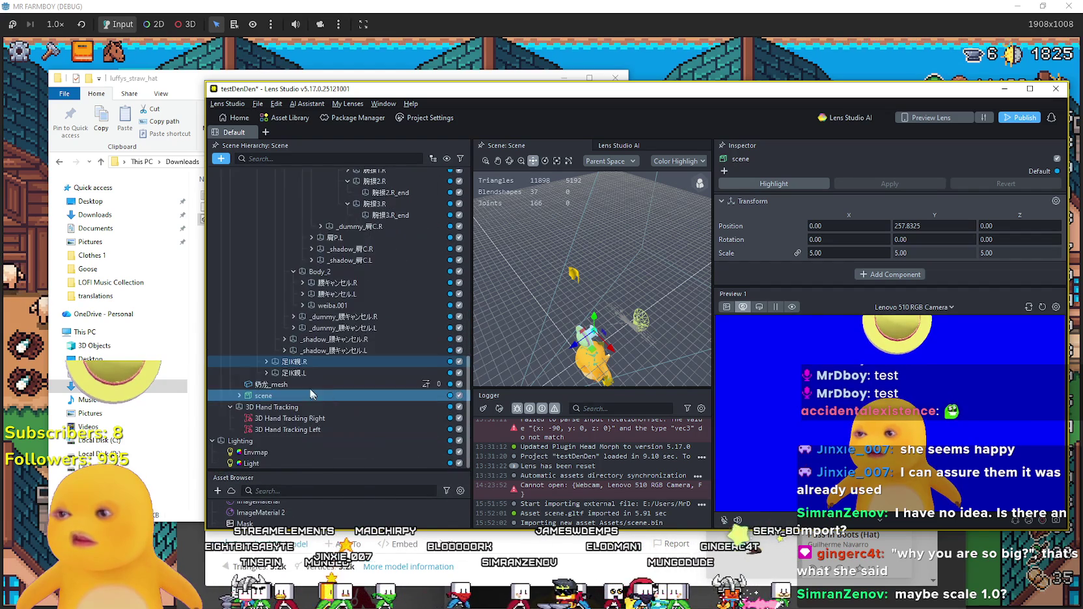
pyautogui.moveTo(273, 396)
pyautogui.mouseDown()
pyautogui.moveTo(362, 292)
pyautogui.moveTo(361, 147)
pyautogui.moveTo(354, 232)
pyautogui.moveTo(359, 181)
pyautogui.moveTo(365, 228)
pyautogui.moveTo(368, 195)
pyautogui.moveTo(376, 230)
pyautogui.moveTo(364, 182)
pyautogui.mouseUp()
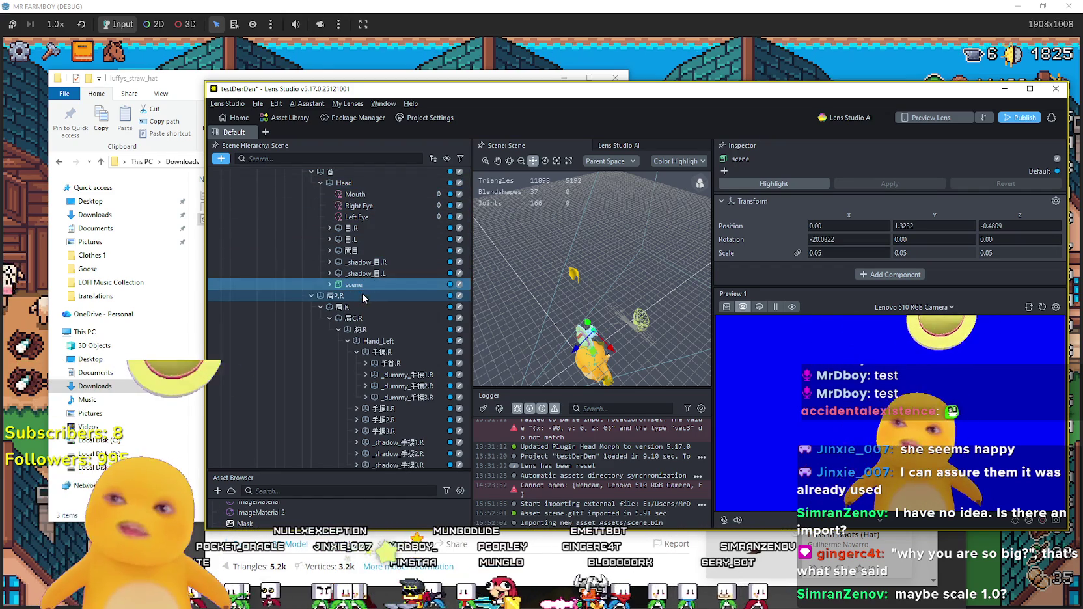
pyautogui.write('S')
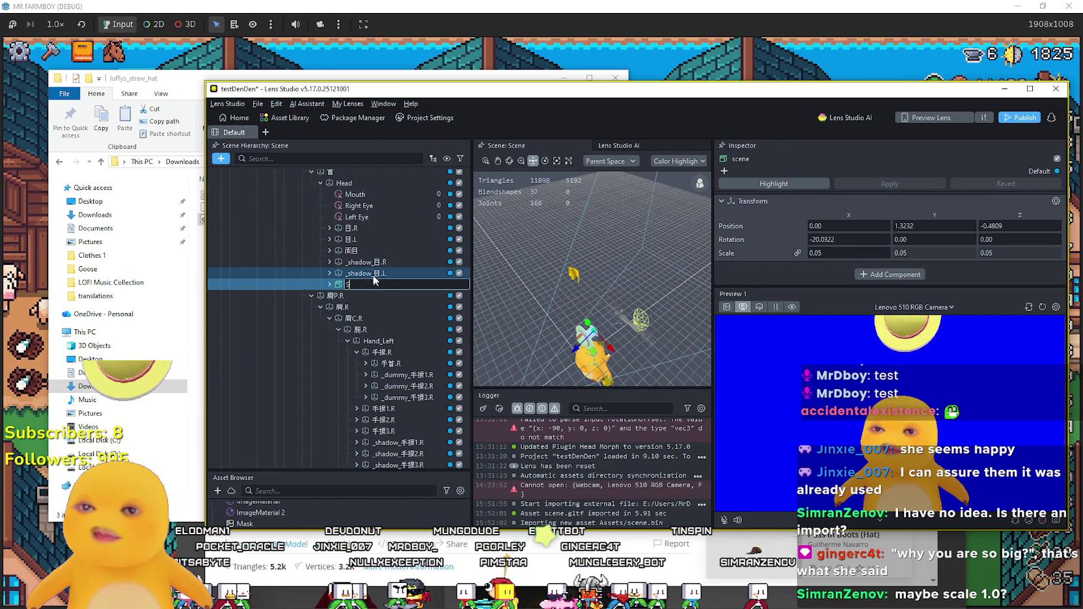
pyautogui.write('taawhat')
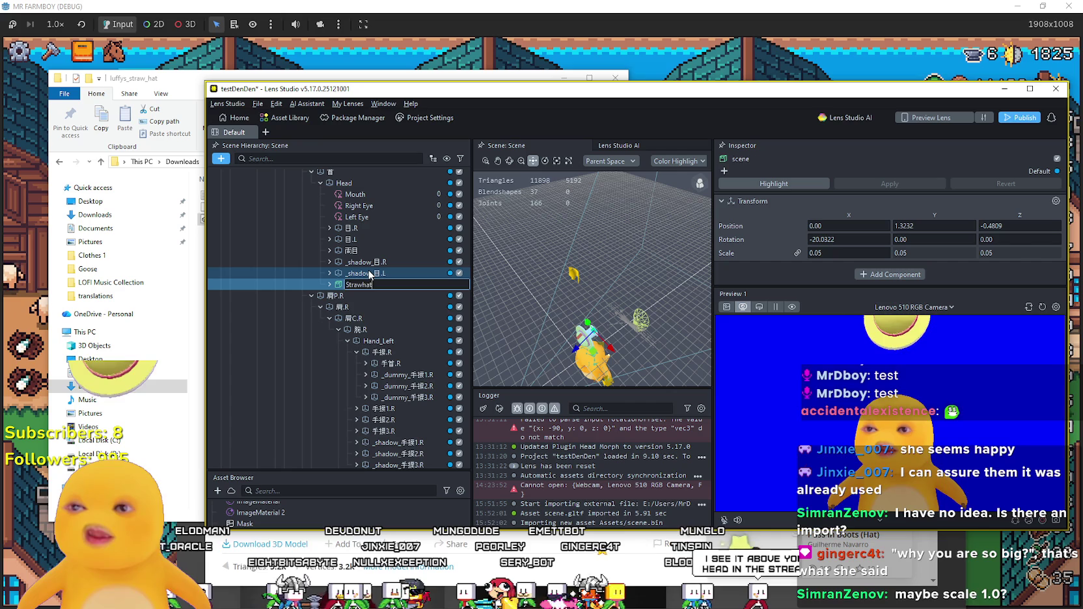
pyautogui.press('Return')
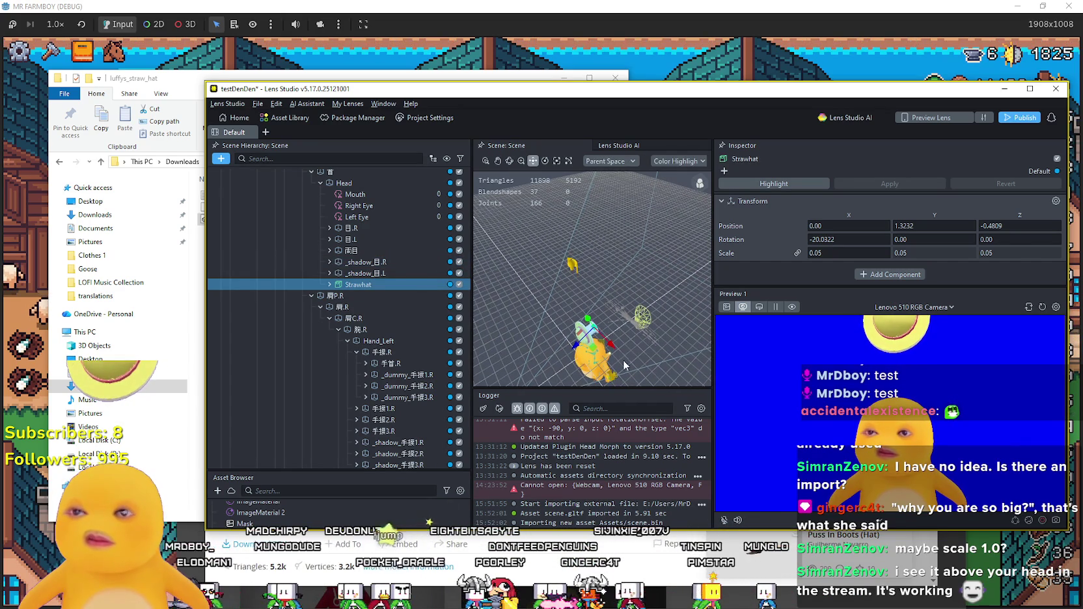
# Orbit around the character, lower the hat toward the head and nudge its Y rotation.
pyautogui.moveTo(622, 356)
pyautogui.mouseDown()
pyautogui.moveTo(621, 307)
pyautogui.moveTo(622, 364)
pyautogui.moveTo(638, 304)
pyautogui.mouseUp()
pyautogui.scroll(5, 623, 351)
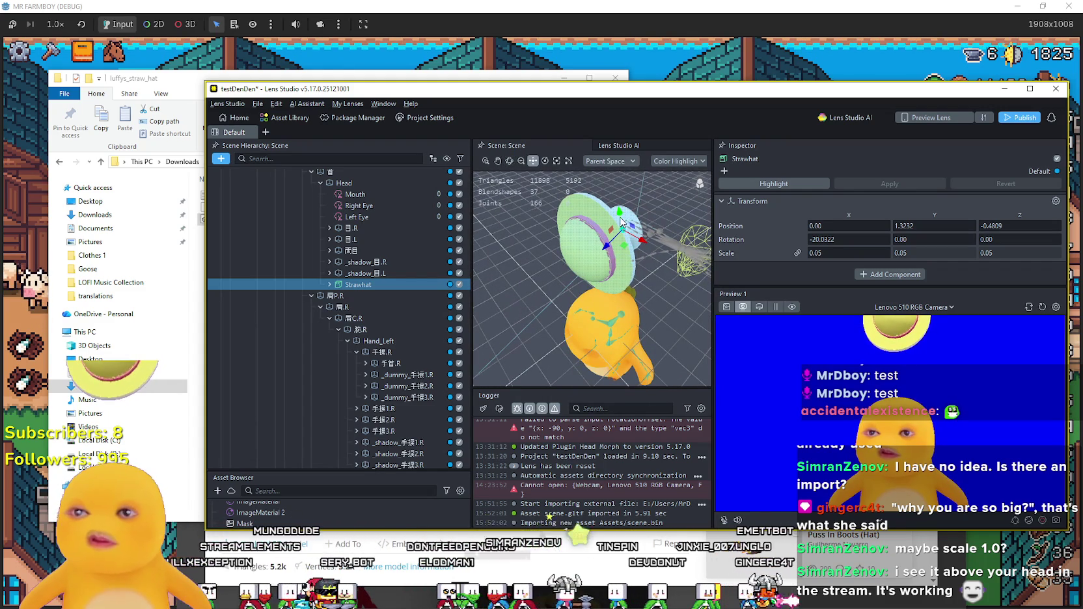
pyautogui.moveTo(621, 229)
pyautogui.mouseDown()
pyautogui.moveTo(629, 287)
pyautogui.moveTo(623, 264)
pyautogui.mouseUp()
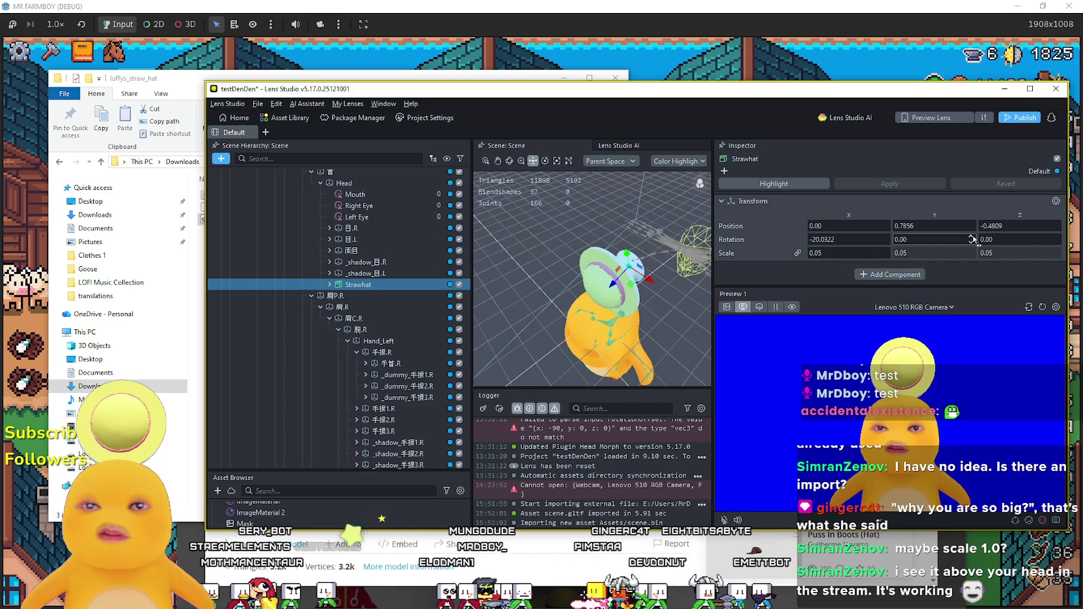
pyautogui.click(971, 237)
pyautogui.click(971, 237)
pyautogui.click(971, 237)
pyautogui.click(971, 237)
pyautogui.click(971, 237)
pyautogui.click(971, 236)
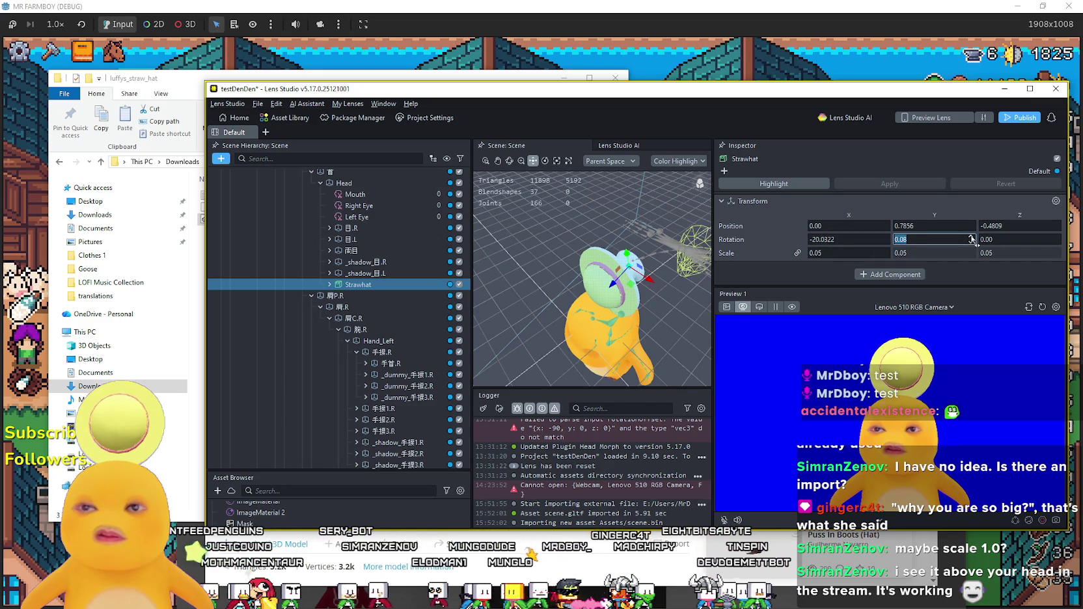
pyautogui.click(971, 237)
pyautogui.click(971, 237)
pyautogui.click(971, 237)
pyautogui.scroll(4, 971, 239)
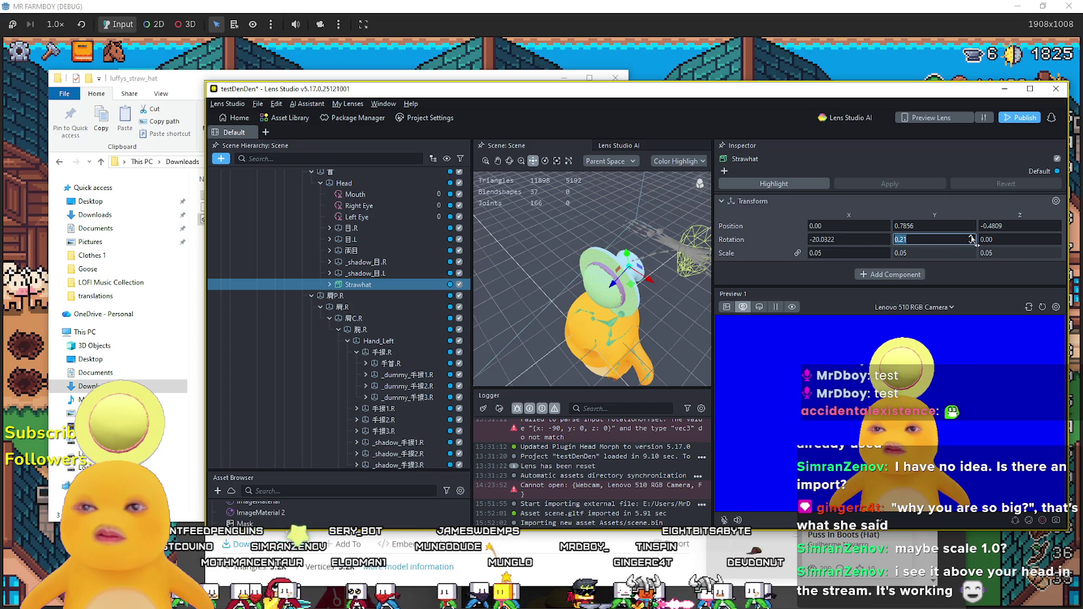
# Set the Strawhat's Y rotation to 0 and reset X rotation to 0.
pyautogui.doubleClick(926, 239)
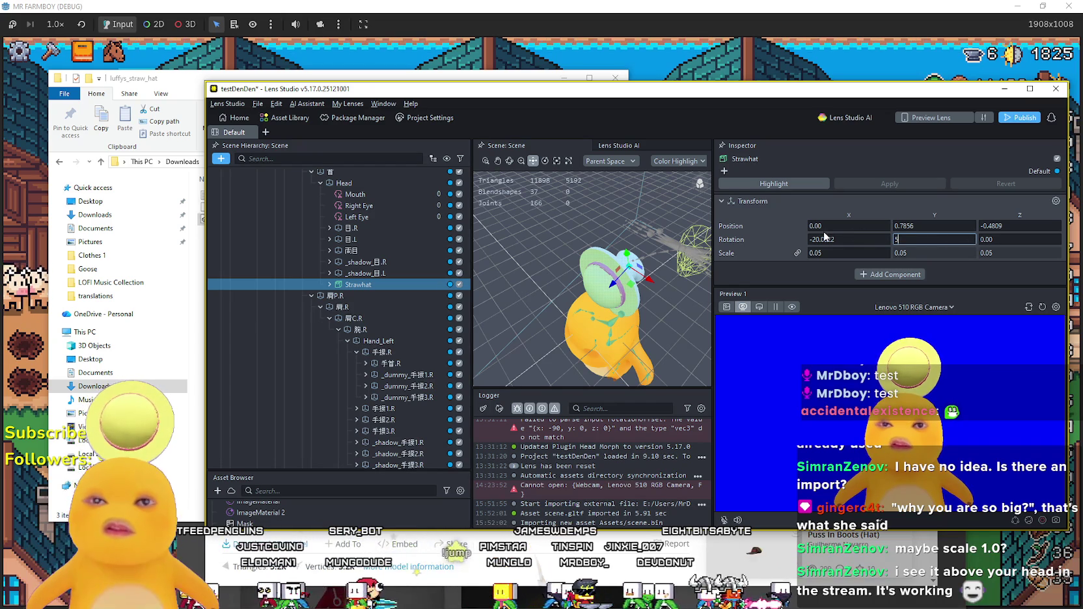
pyautogui.write('5')
pyautogui.press('Return')
pyautogui.write('0')
pyautogui.hotkey('shift', 'Tab')
pyautogui.write('0')
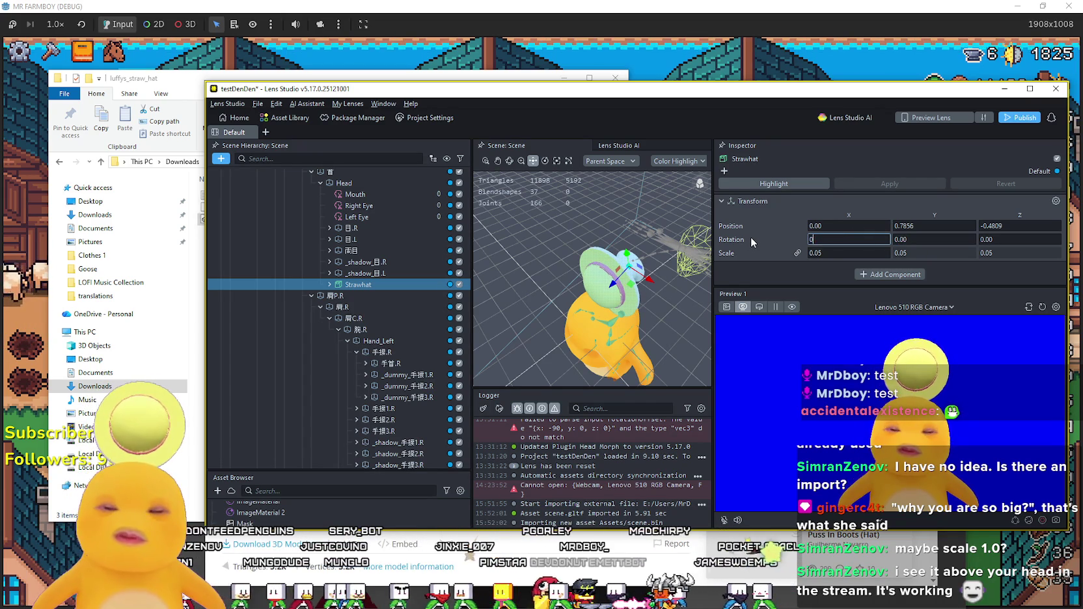
pyautogui.press('Return')
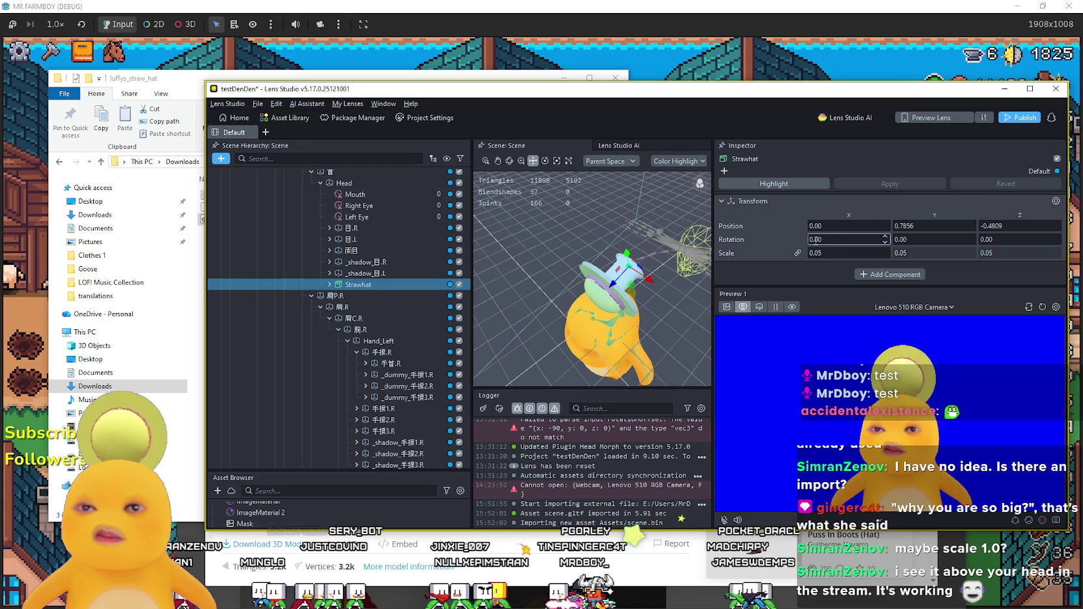
# Tilt the Strawhat to -100° on X, move it down onto the head, and expand its children.
pyautogui.doubleClick(808, 239)
pyautogui.write('1')
pyautogui.press('Return')
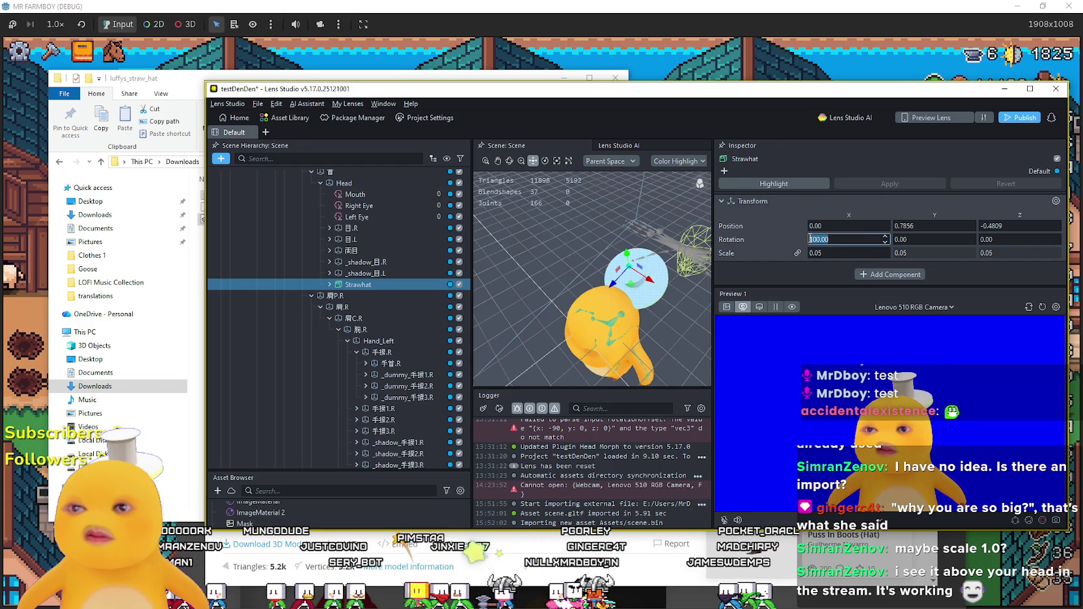
pyautogui.click(844, 239)
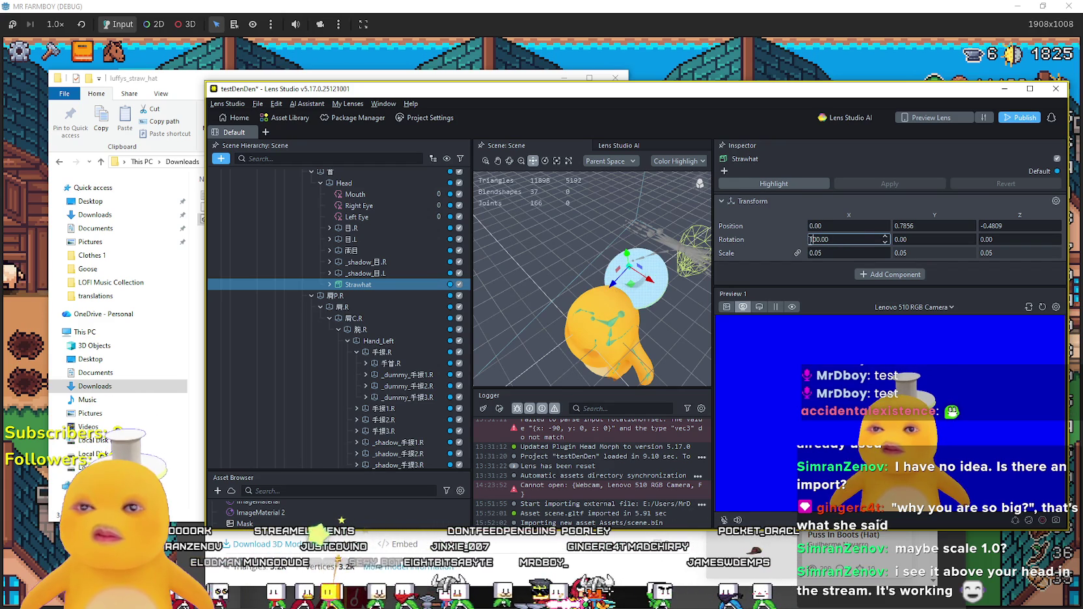
pyautogui.write('-')
pyautogui.press('Return')
pyautogui.moveTo(624, 290)
pyautogui.mouseDown()
pyautogui.moveTo(516, 320)
pyautogui.moveTo(558, 291)
pyautogui.moveTo(555, 301)
pyautogui.moveTo(594, 306)
pyautogui.moveTo(594, 325)
pyautogui.mouseUp()
pyautogui.click(329, 284)
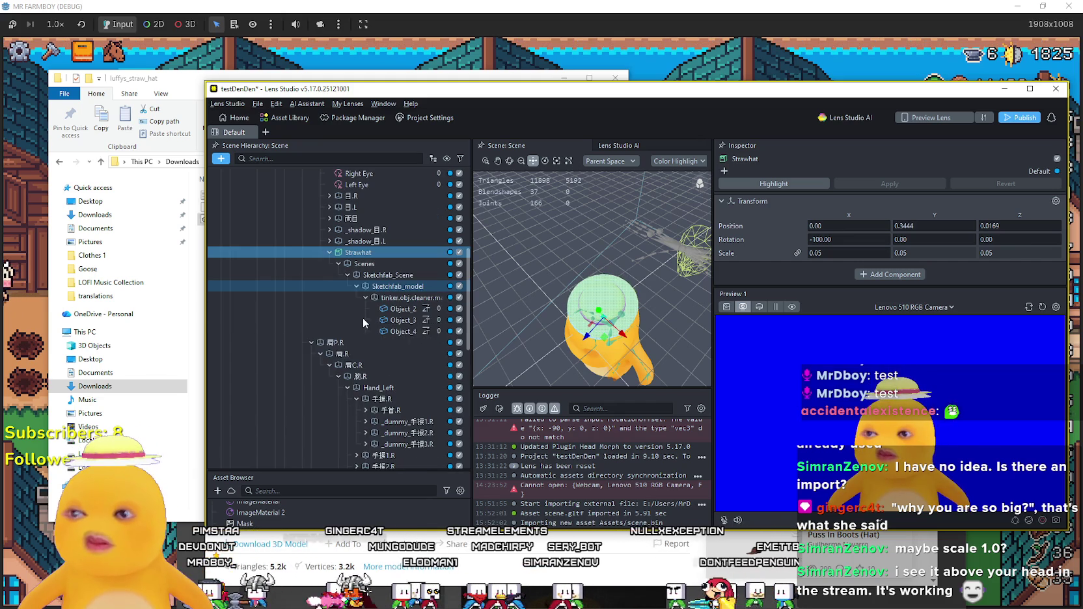
# Disable Object_2 inside the straw hat model's mesh group.
pyautogui.scroll(-1, 361, 318)
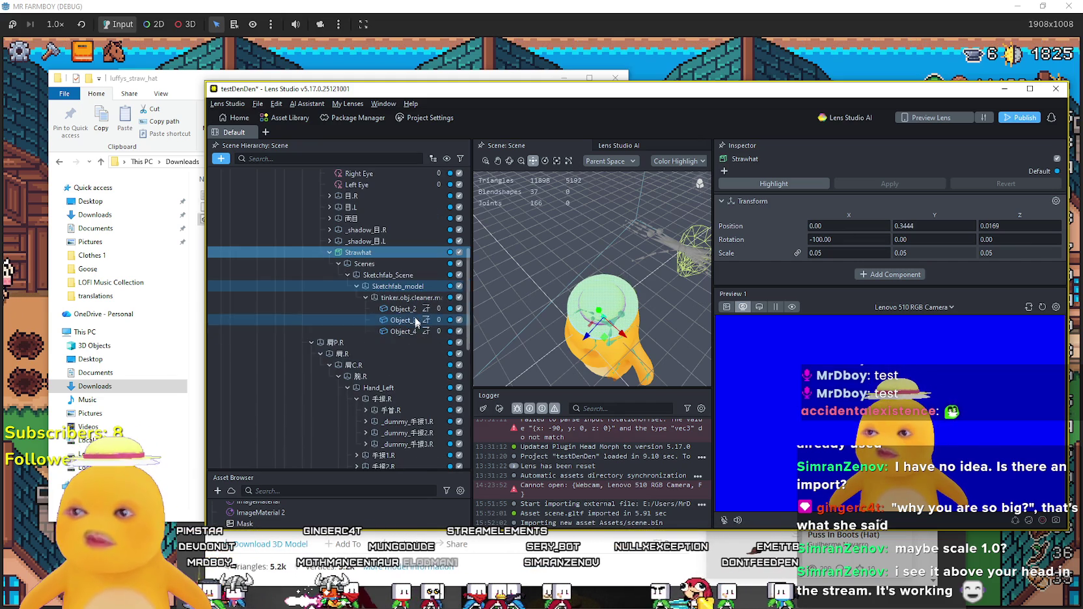
pyautogui.click(457, 298)
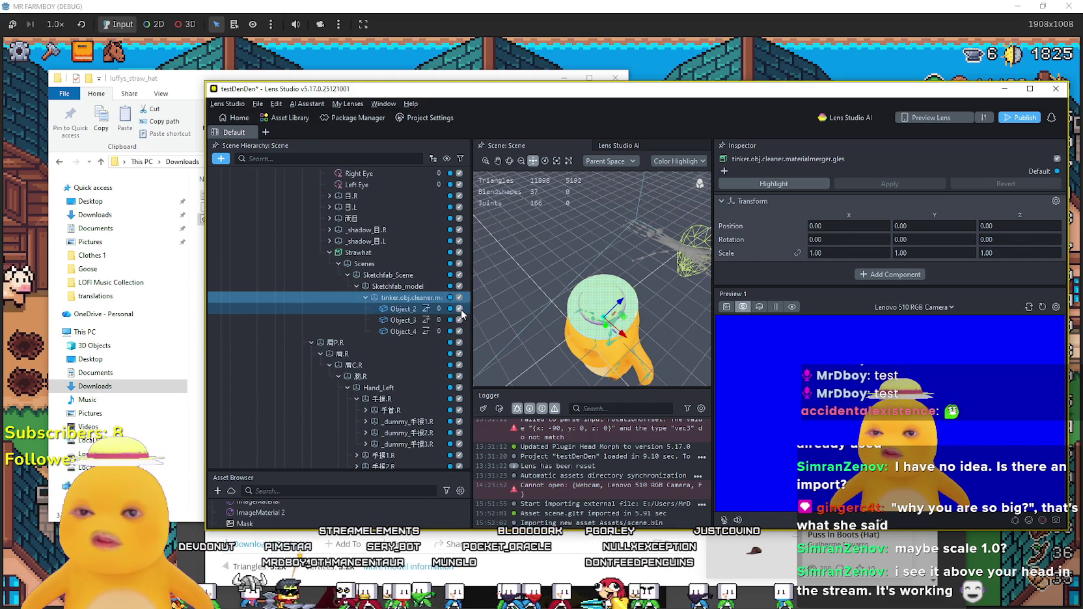
pyautogui.click(460, 309)
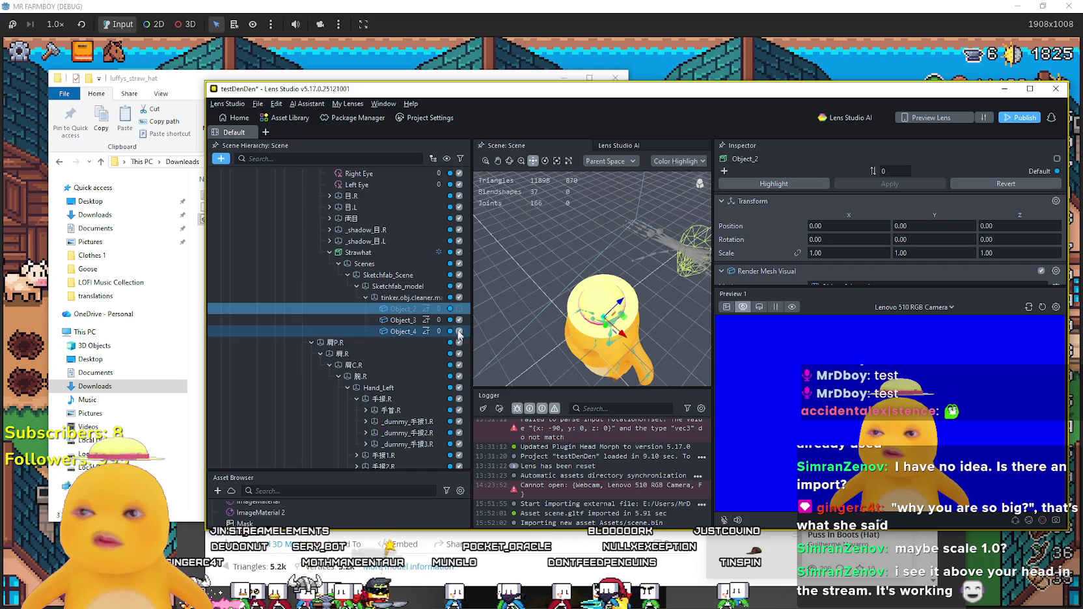
pyautogui.click(459, 321)
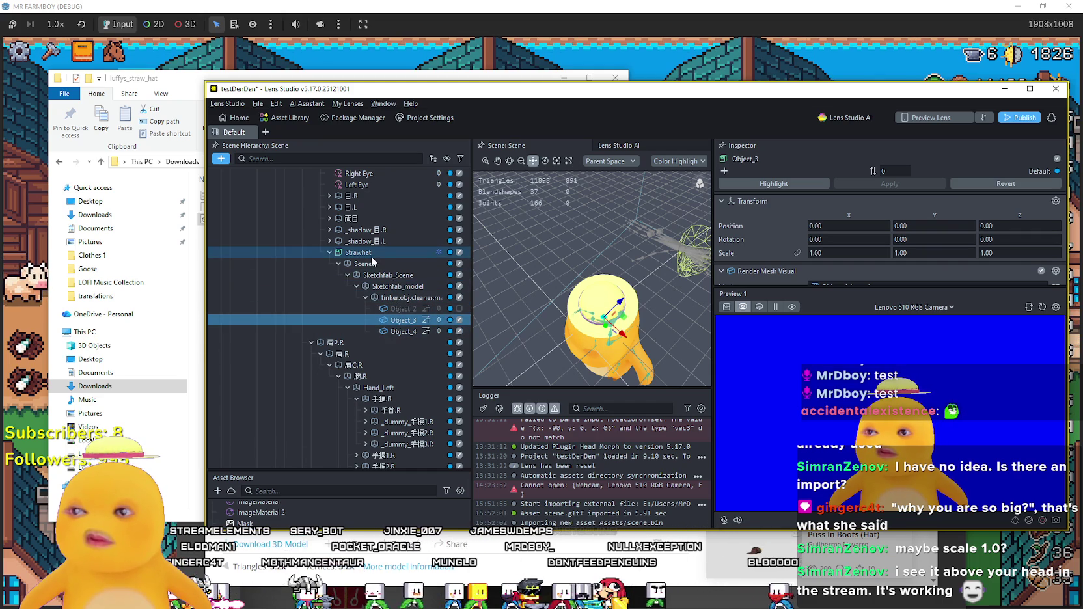
# Reselect Strawhat, enlarge it to uniform scale 0.07 and lower it in the scene.
pyautogui.click(361, 253)
pyautogui.click(832, 245)
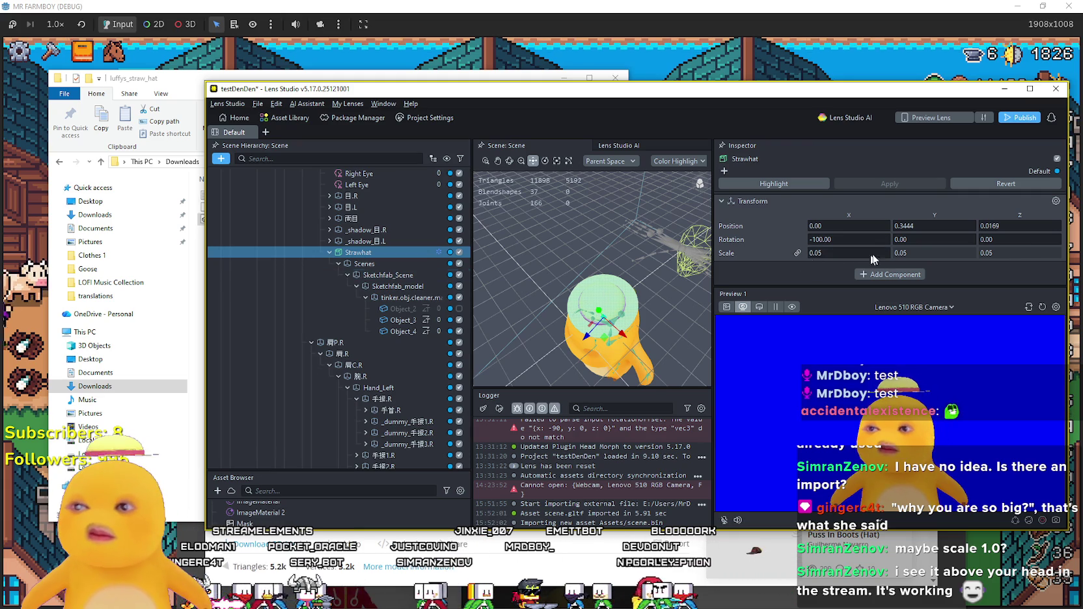
pyautogui.click(886, 251)
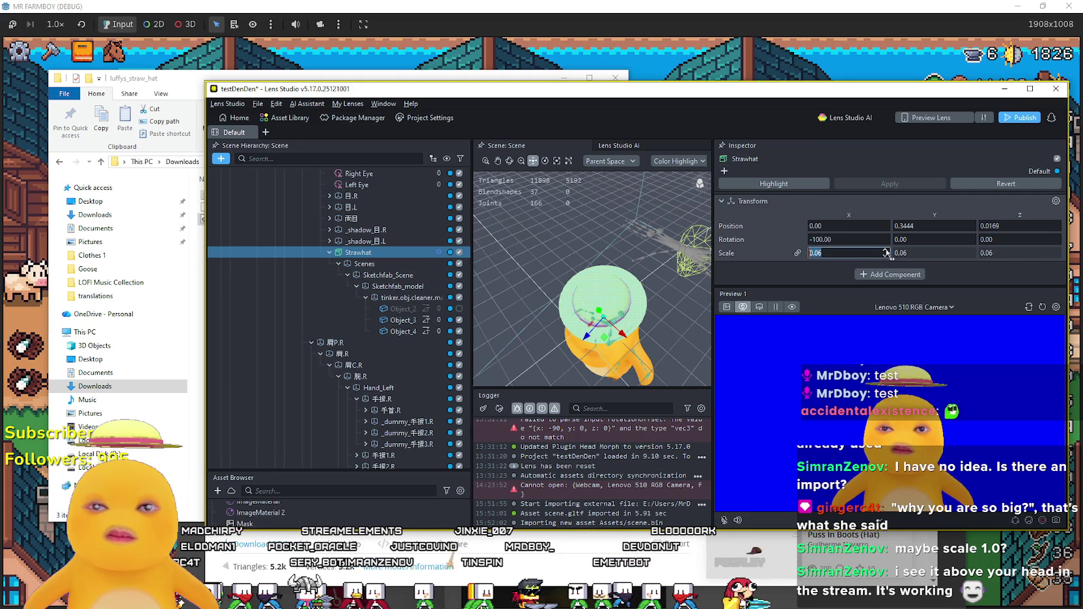
pyautogui.click(886, 251)
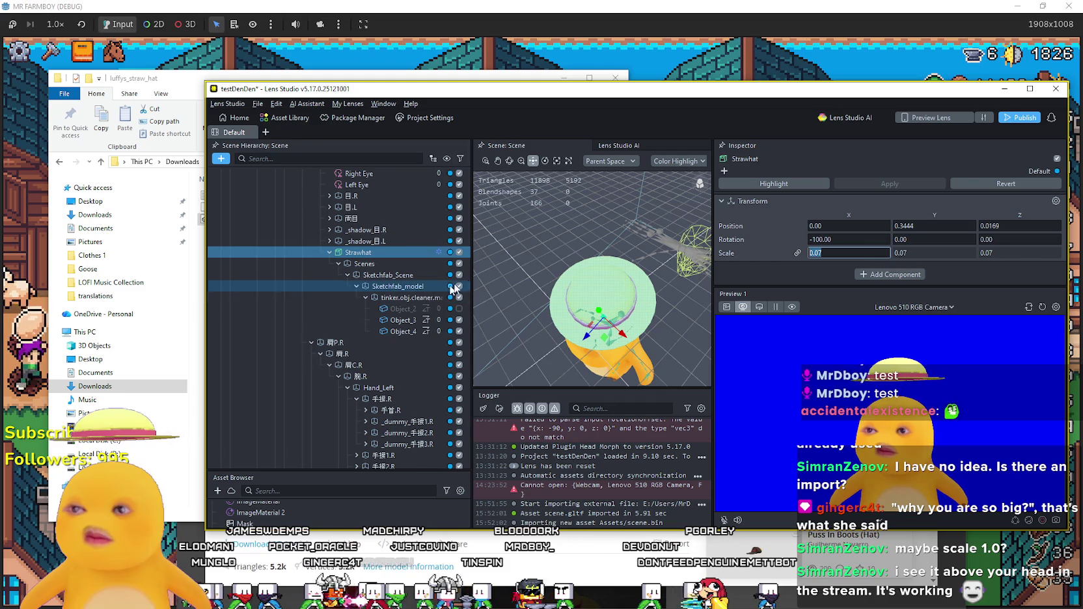
pyautogui.moveTo(599, 312)
pyautogui.mouseDown()
pyautogui.moveTo(594, 349)
pyautogui.moveTo(572, 349)
pyautogui.mouseUp()
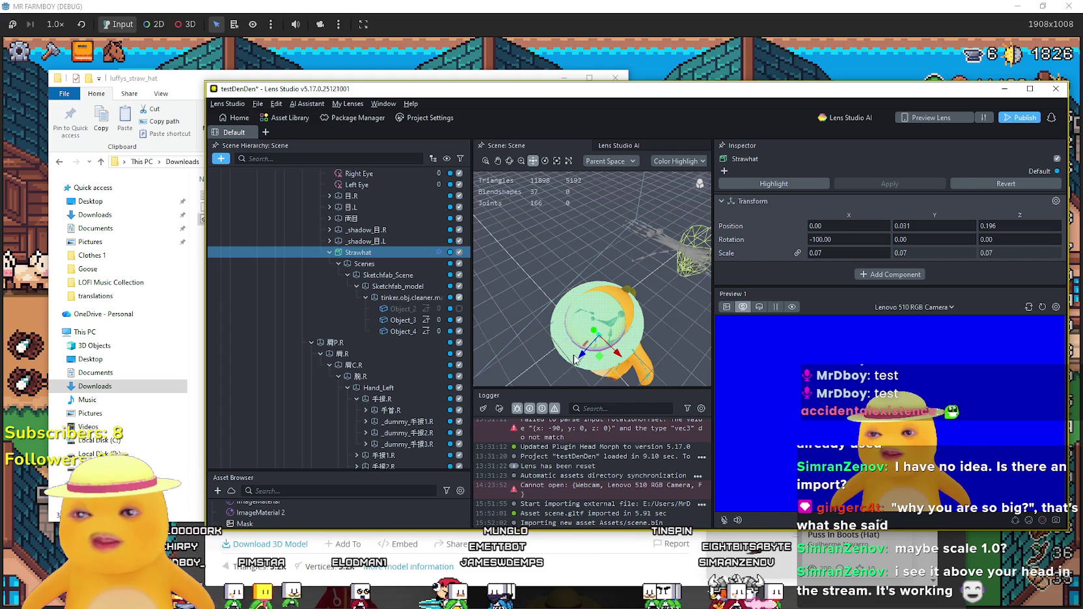
# Enlarge the Strawhat to scale 0.08 and shift it back and forth along Z.
pyautogui.click(885, 251)
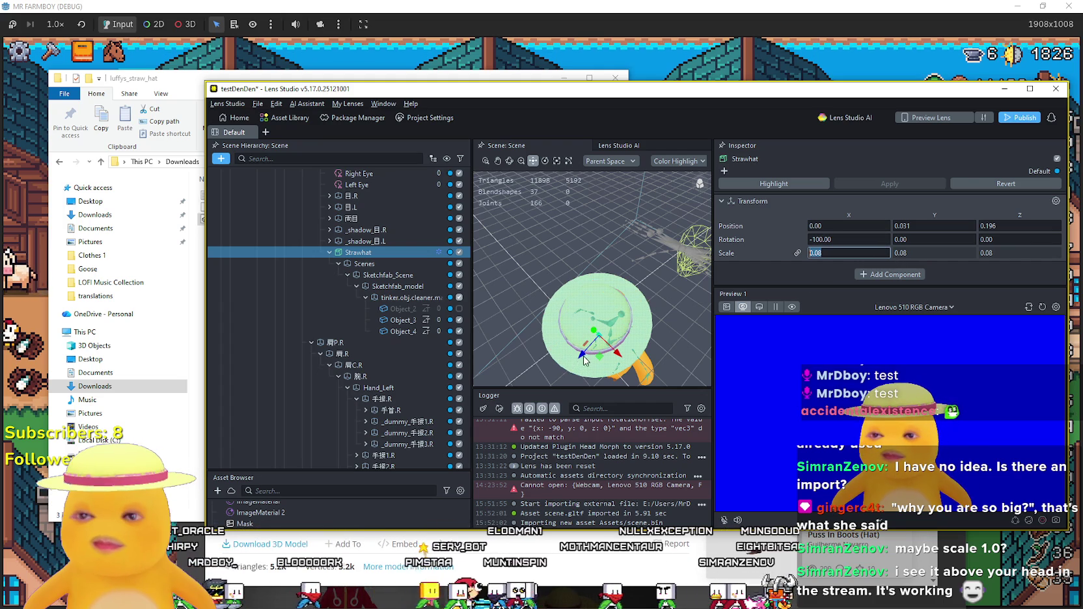
pyautogui.moveTo(583, 360); pyautogui.dragTo(595, 330)
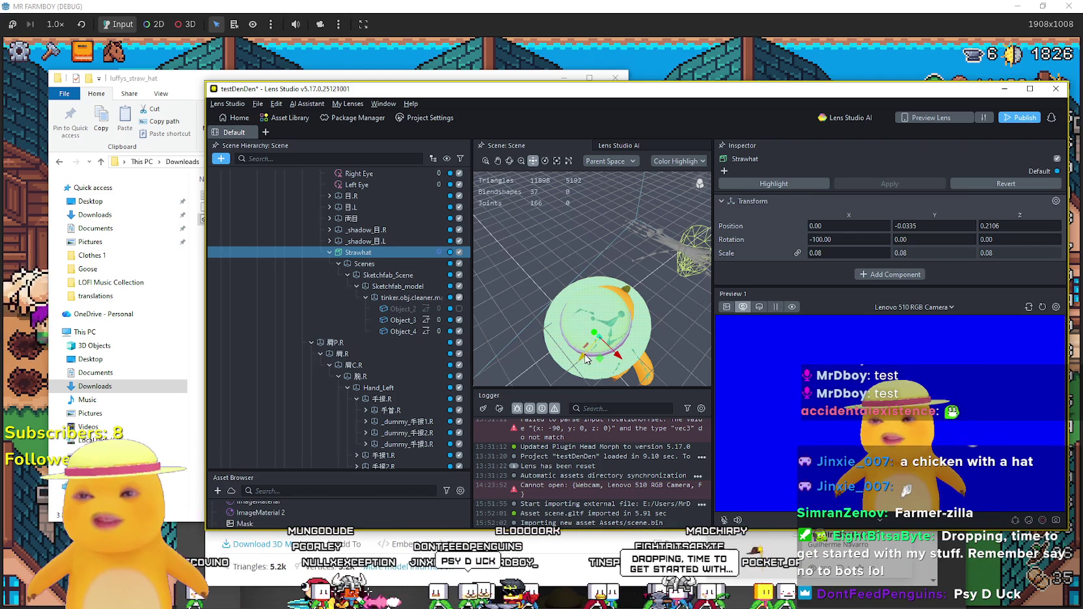
pyautogui.moveTo(582, 362); pyautogui.dragTo(601, 341)
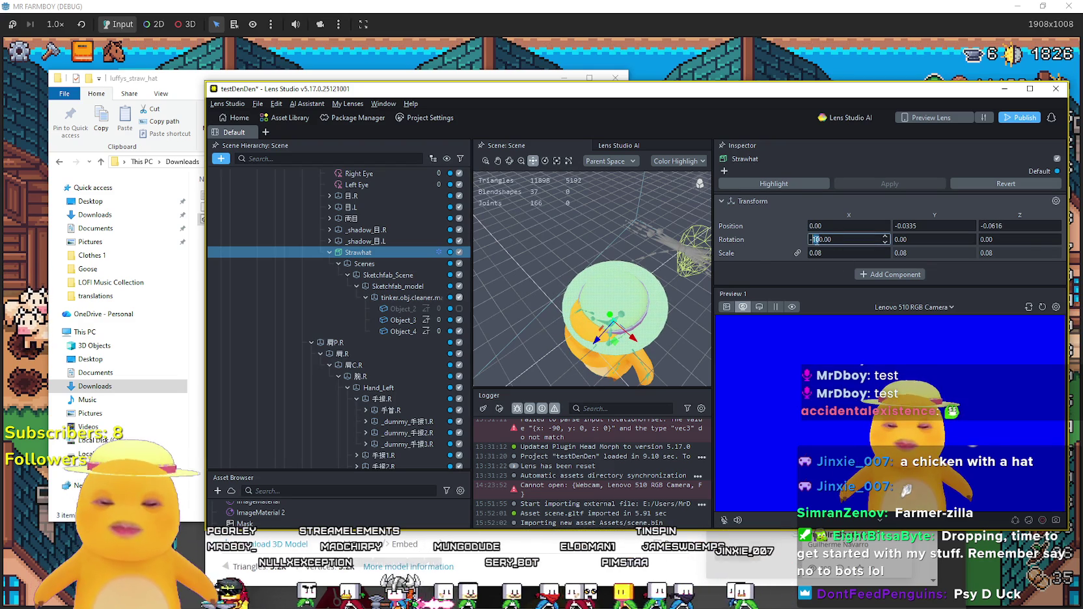
# Try X rotations of -90, -100 and -120, settling on -150.
pyautogui.doubleClick(815, 239)
pyautogui.write('90')
pyautogui.press('Return')
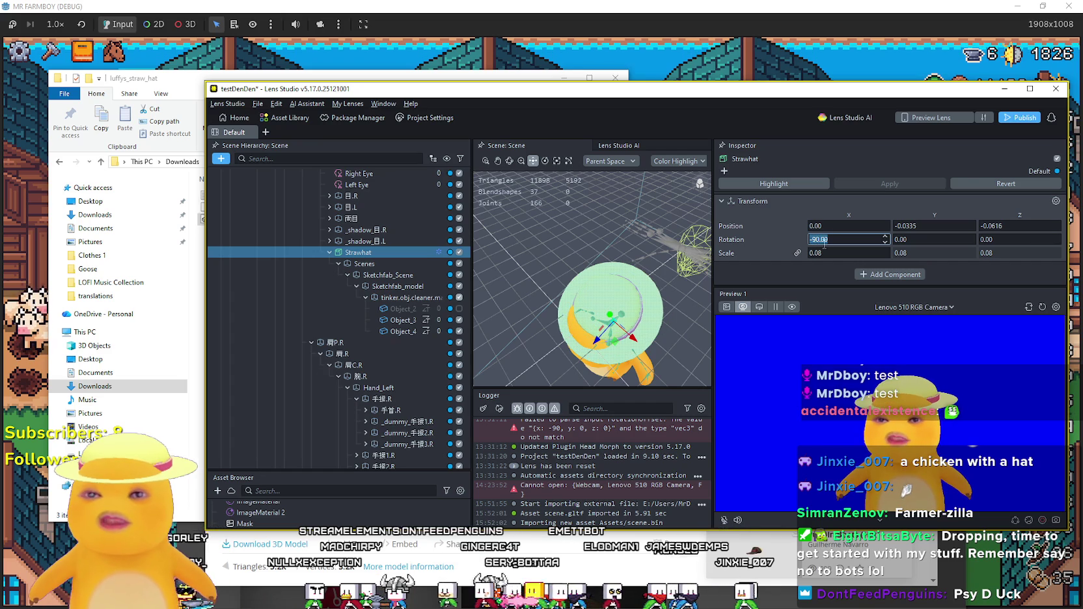
pyautogui.write('-100')
pyautogui.press('Return')
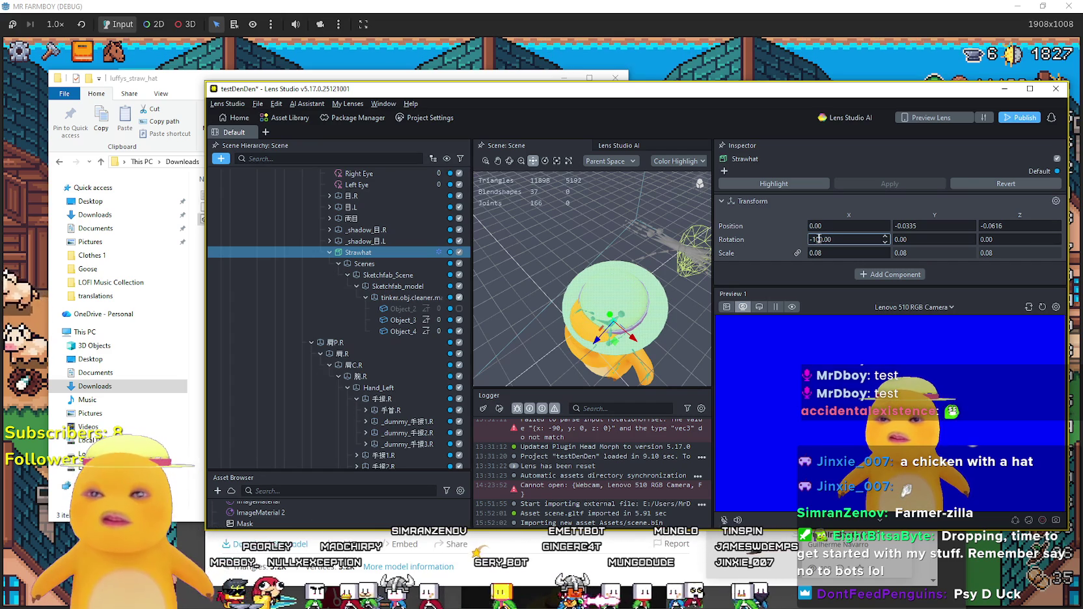
pyautogui.write('-120')
pyautogui.press('Return')
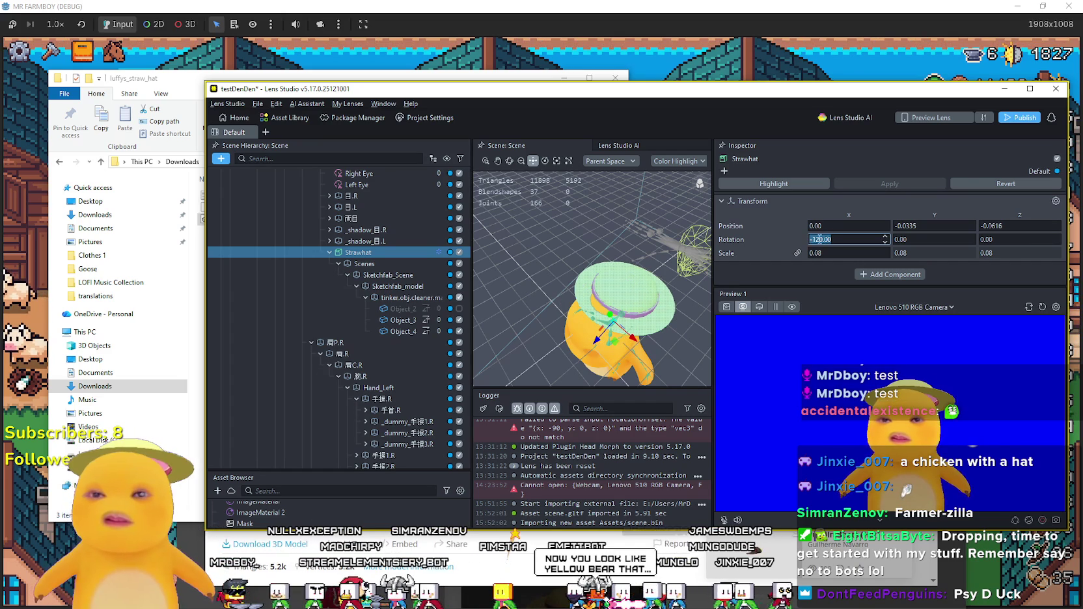
pyautogui.click(821, 239)
pyautogui.press('Delete')
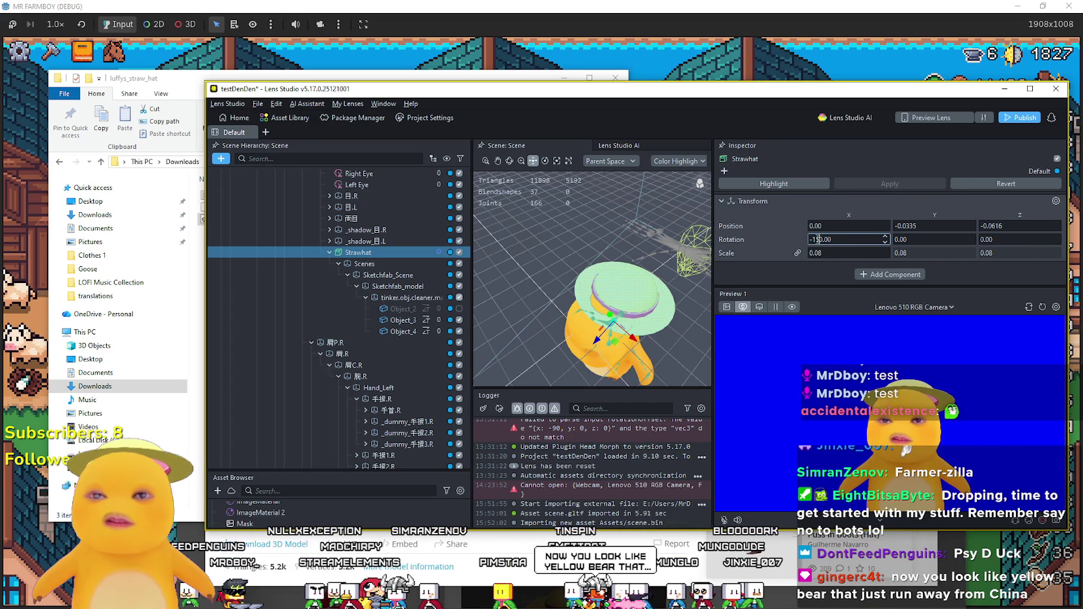
pyautogui.write('5')
pyautogui.press('Return')
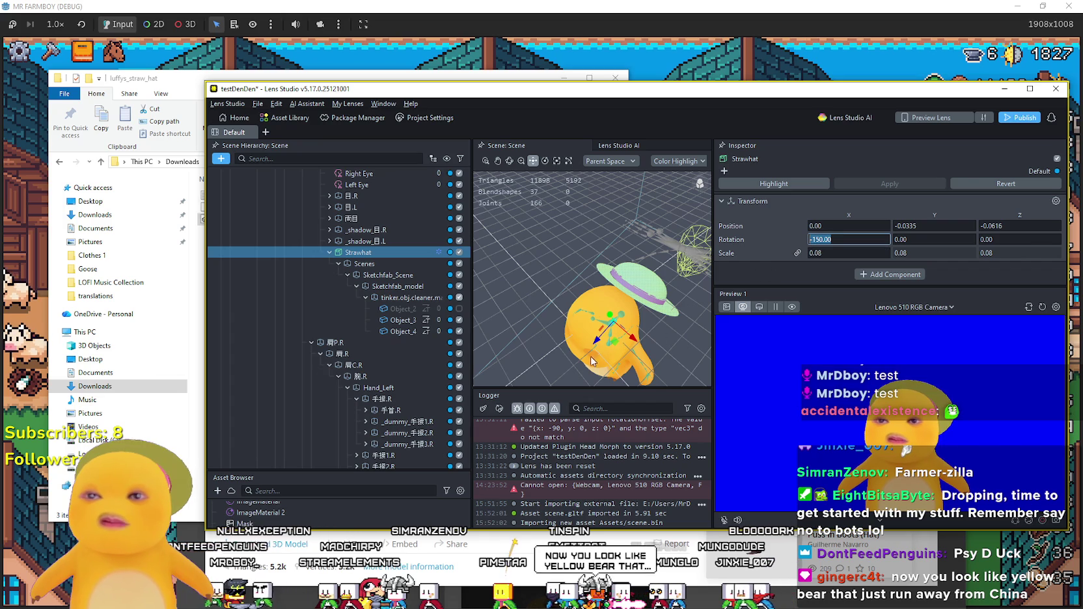
# Drag the hat forward and up so it sits on top of the head.
pyautogui.moveTo(598, 347)
pyautogui.mouseDown()
pyautogui.moveTo(576, 383)
pyautogui.moveTo(586, 345)
pyautogui.moveTo(597, 347)
pyautogui.mouseUp()
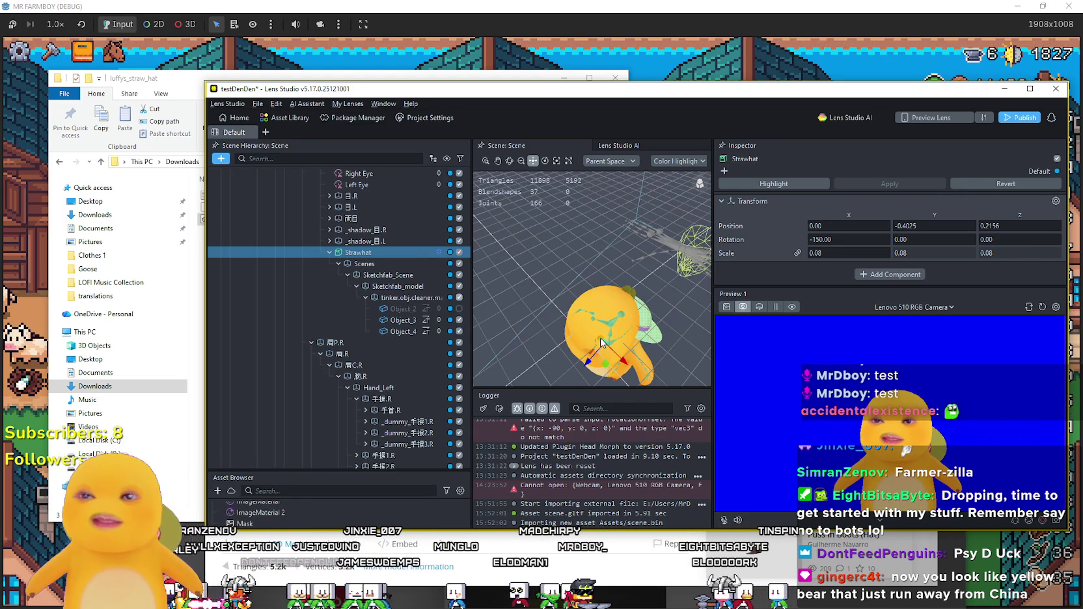
pyautogui.moveTo(599, 343)
pyautogui.mouseDown()
pyautogui.moveTo(596, 301)
pyautogui.moveTo(595, 316)
pyautogui.mouseUp()
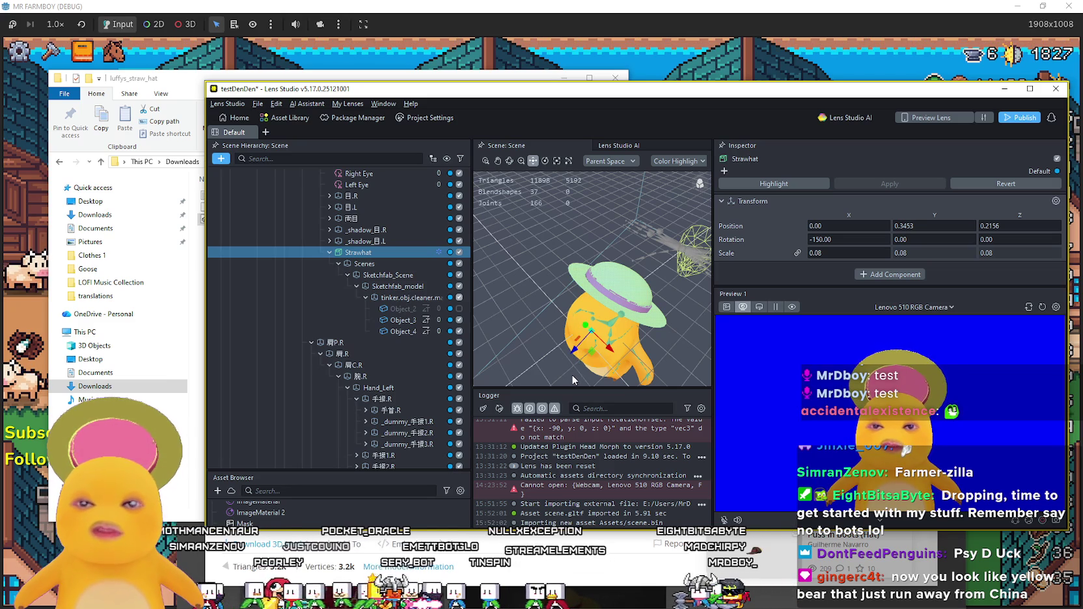
pyautogui.moveTo(573, 354)
pyautogui.mouseDown()
pyautogui.moveTo(543, 392)
pyautogui.moveTo(576, 360)
pyautogui.mouseUp()
pyautogui.press('Return')
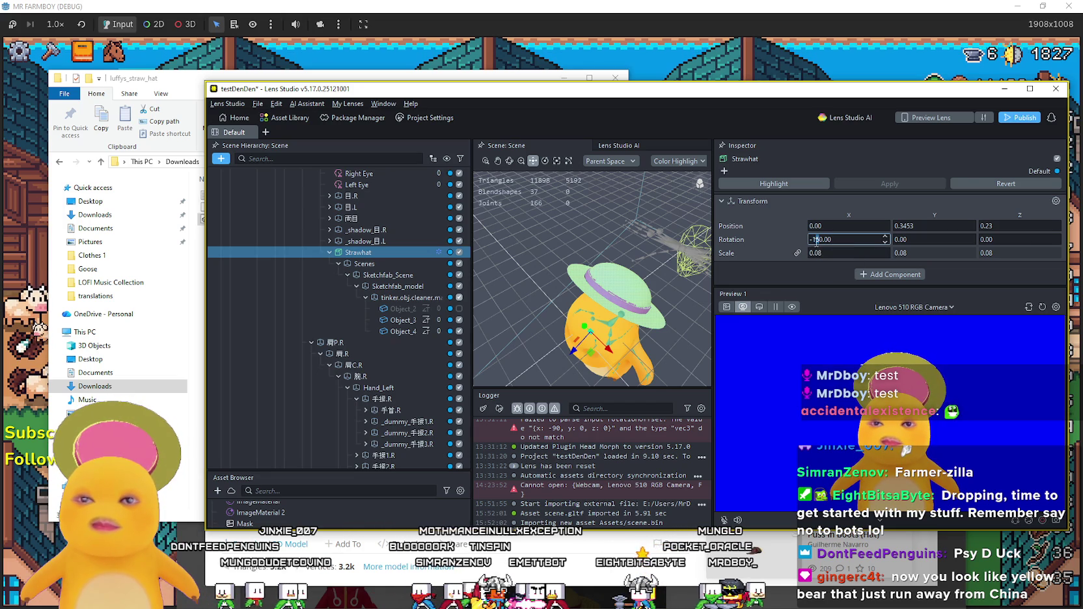
pyautogui.write('-110')
# Set the Strawhat's X rotation to -110 then -100, fine-tuning its height on the head.
pyautogui.press('Return')
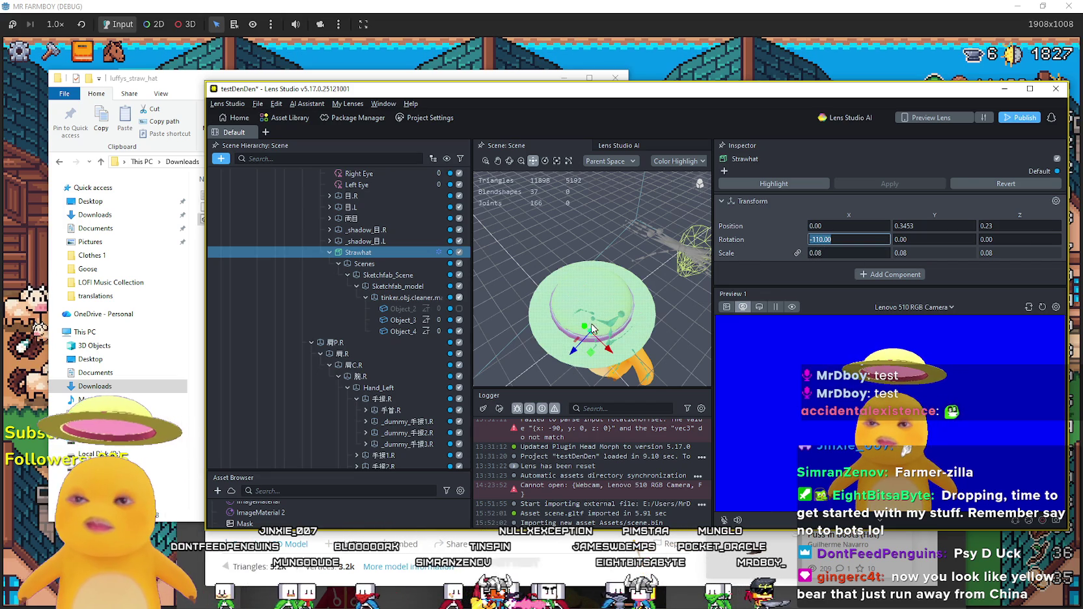
pyautogui.moveTo(587, 334); pyautogui.dragTo(590, 345)
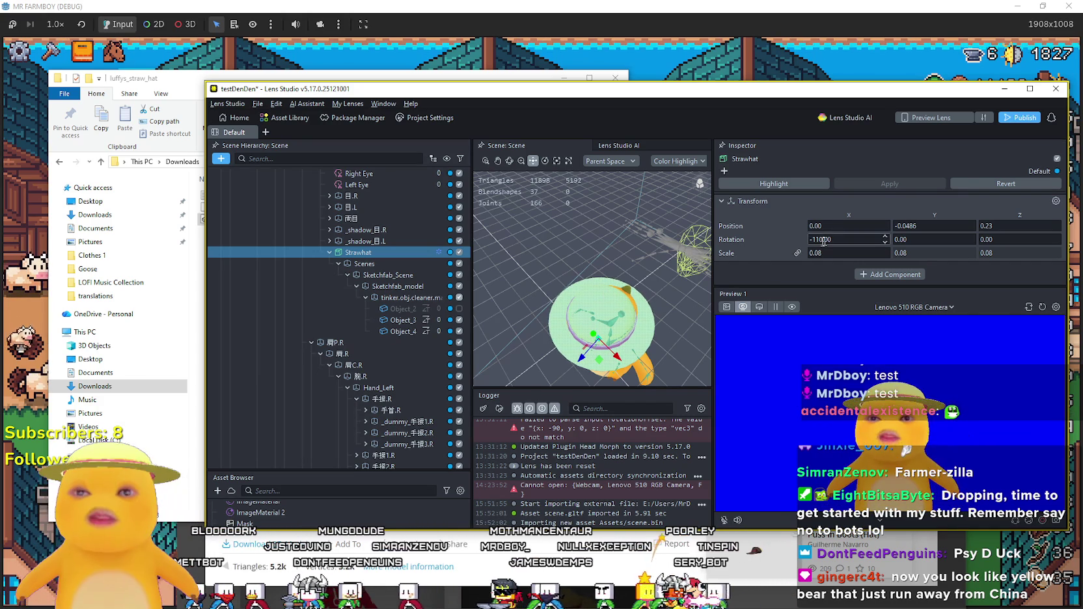
pyautogui.write('00')
pyautogui.press('Return')
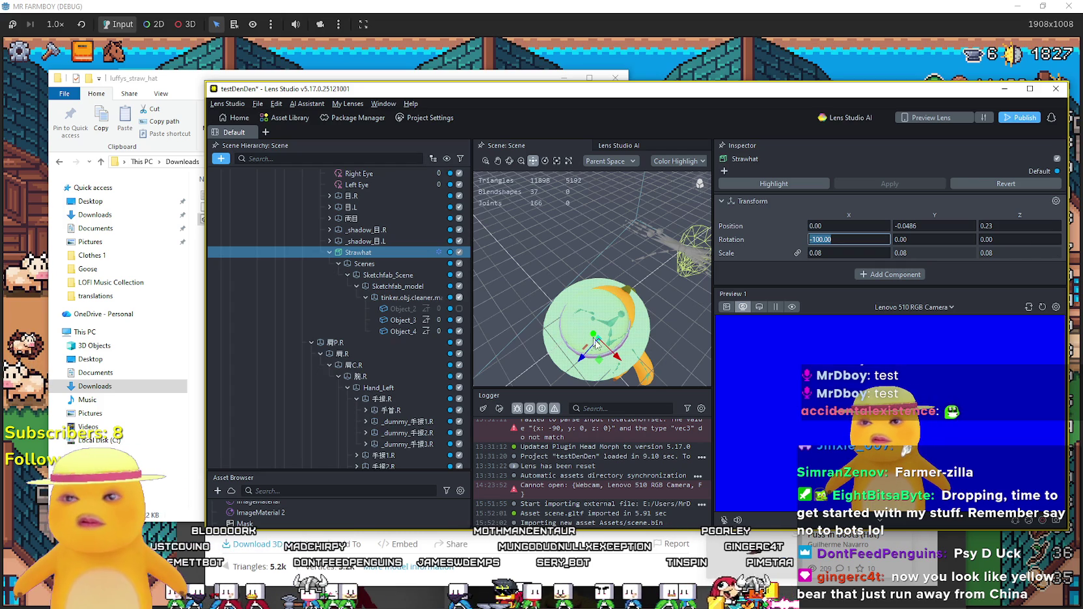
pyautogui.moveTo(596, 341); pyautogui.dragTo(584, 354)
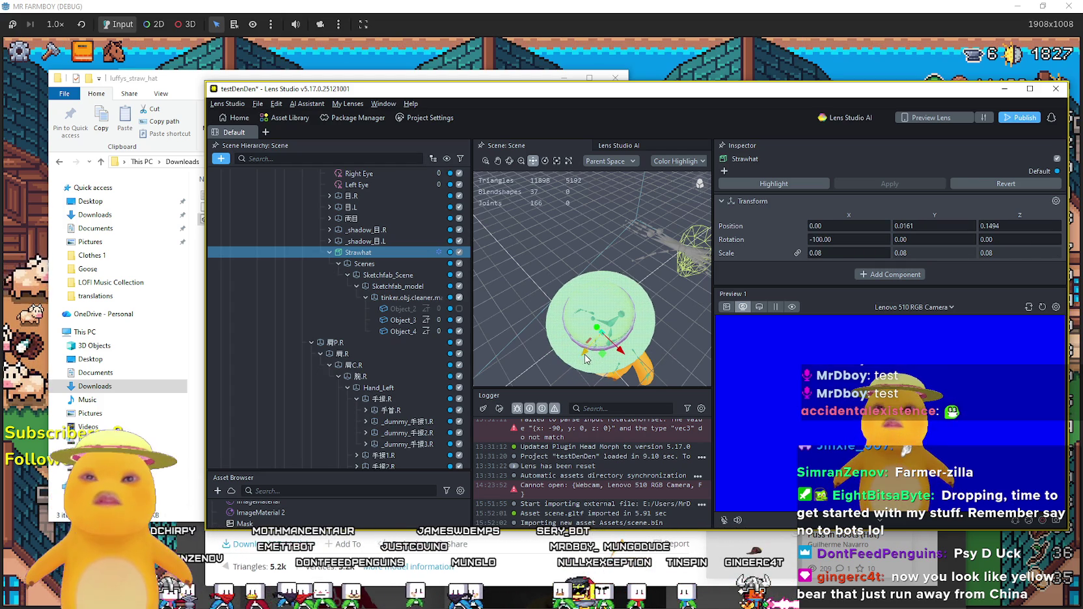
pyautogui.moveTo(598, 334); pyautogui.dragTo(600, 334)
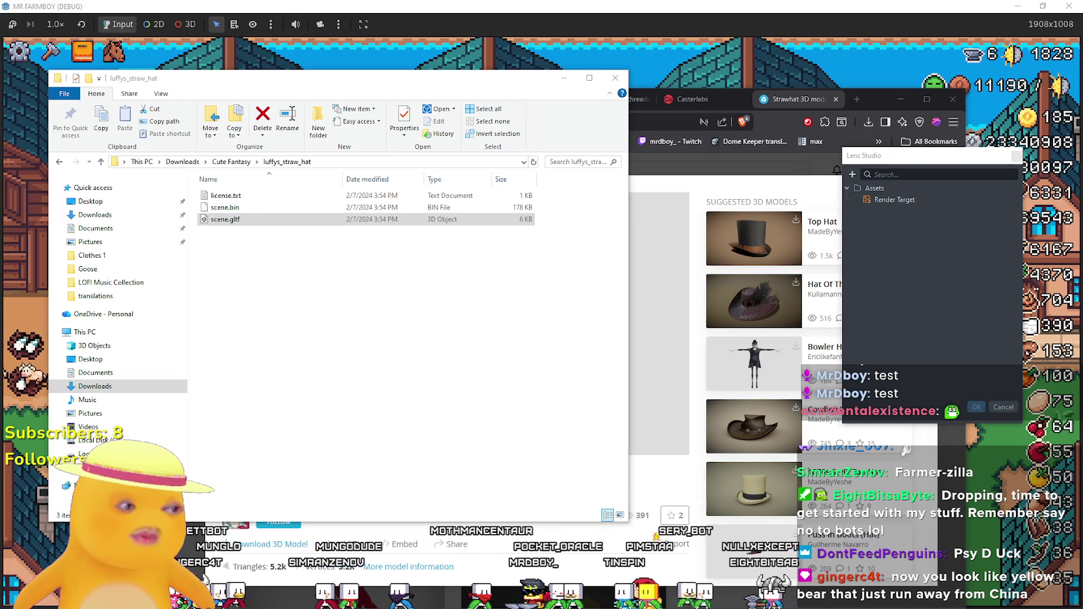
# Dismiss the asset picker, close the straw hat model to return to strawhat results, and minimize the browser.
pyautogui.click(1016, 157)
pyautogui.click(948, 174)
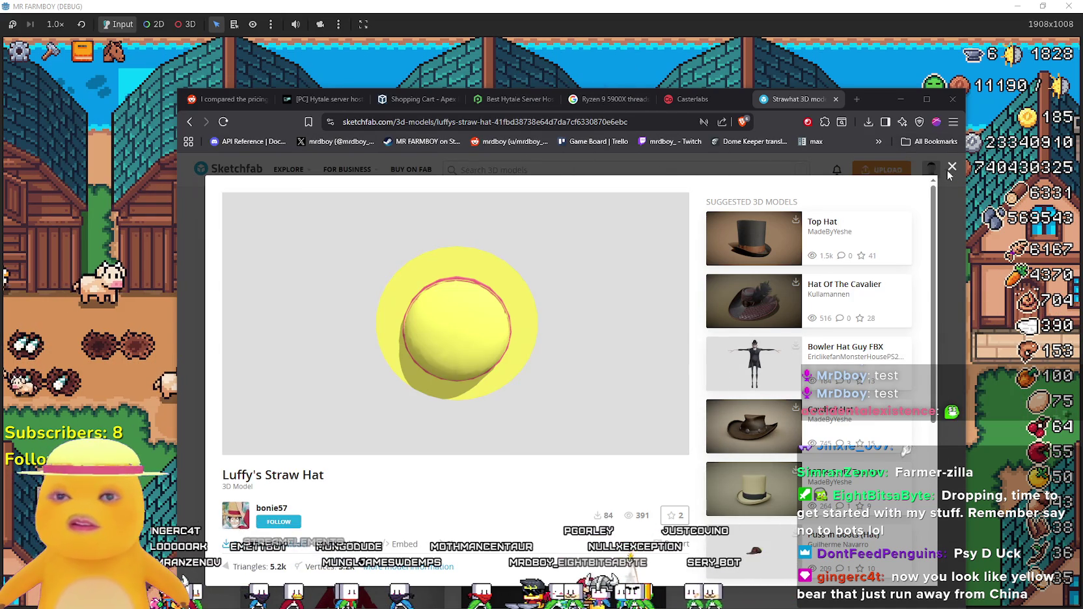
pyautogui.click(949, 169)
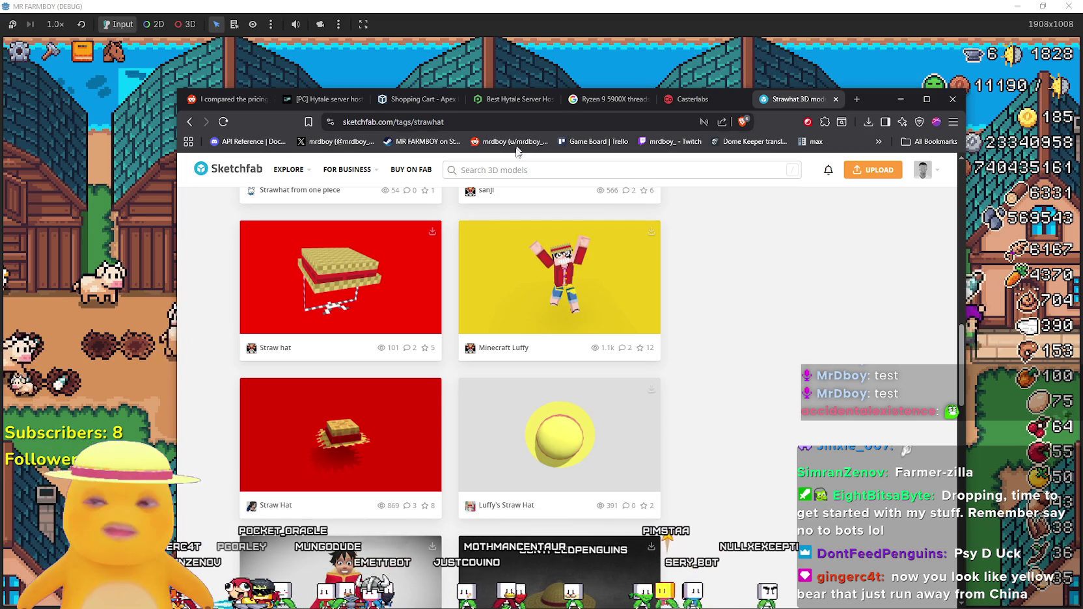
pyautogui.click(900, 99)
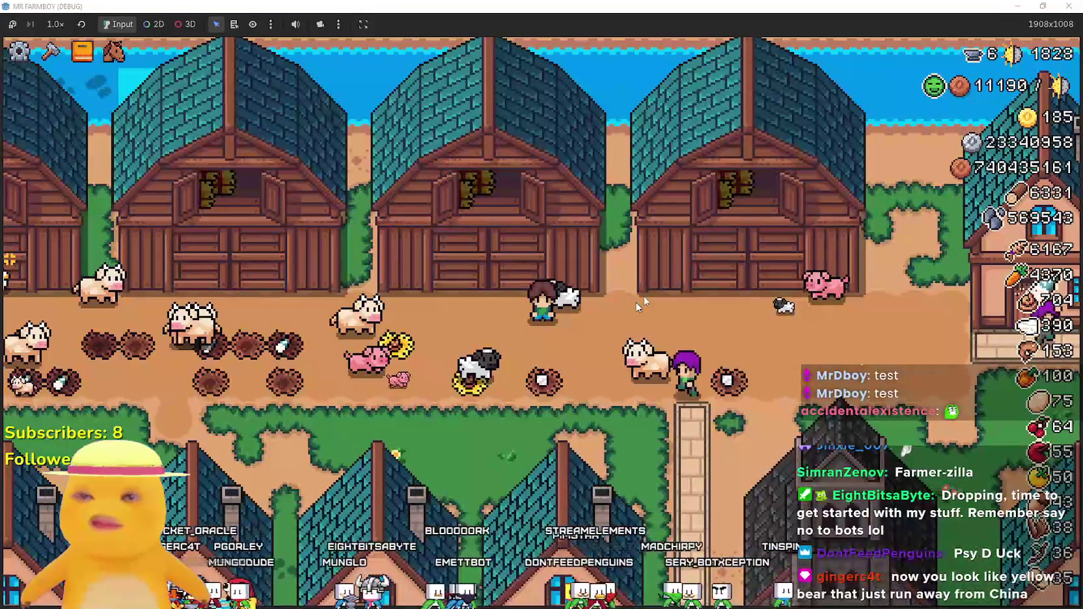
pyautogui.press('Tab')
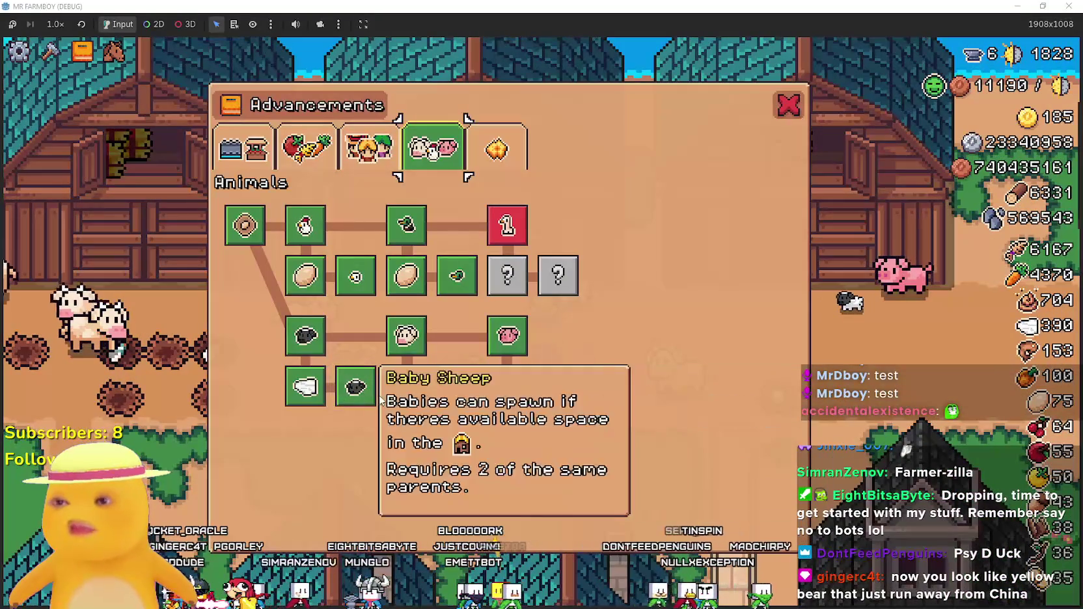
pyautogui.press('Escape')
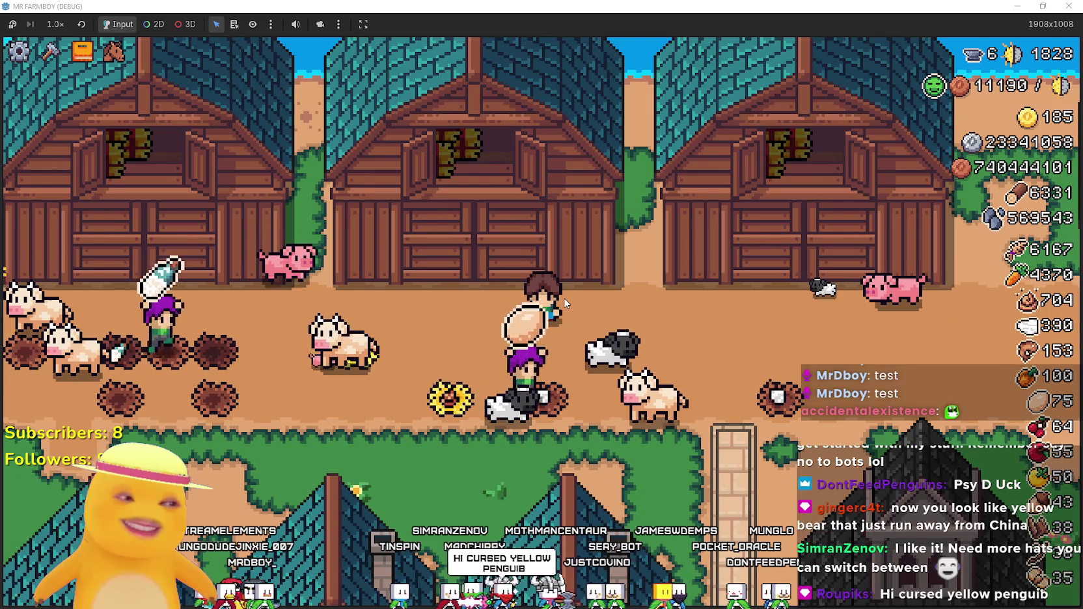
# Walk the farmer around the farm and down the stone path to the chicken area.
pyautogui.press('s')
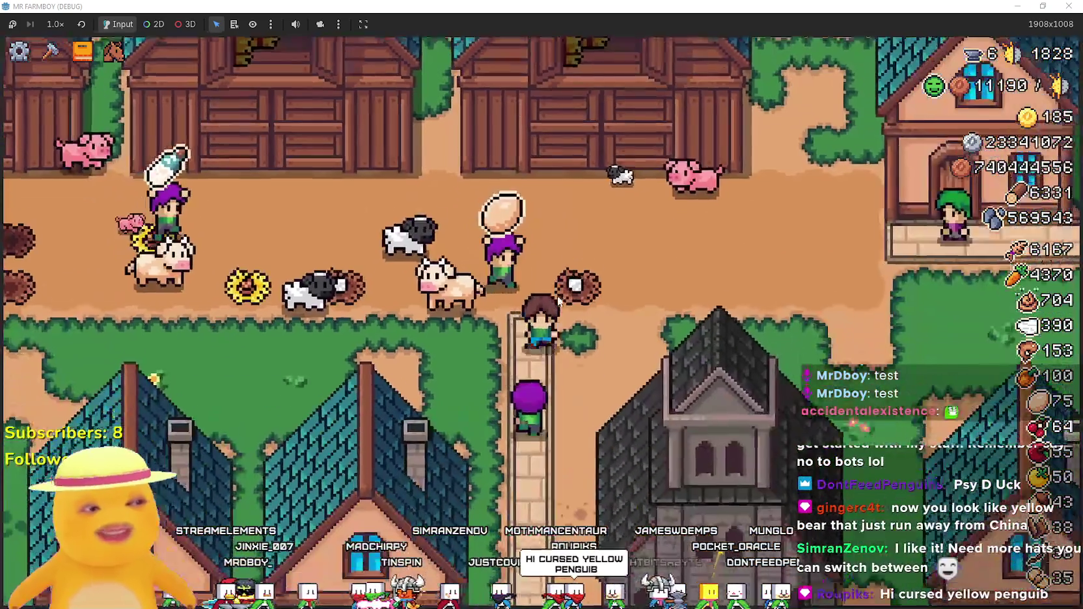
pyautogui.press('s')
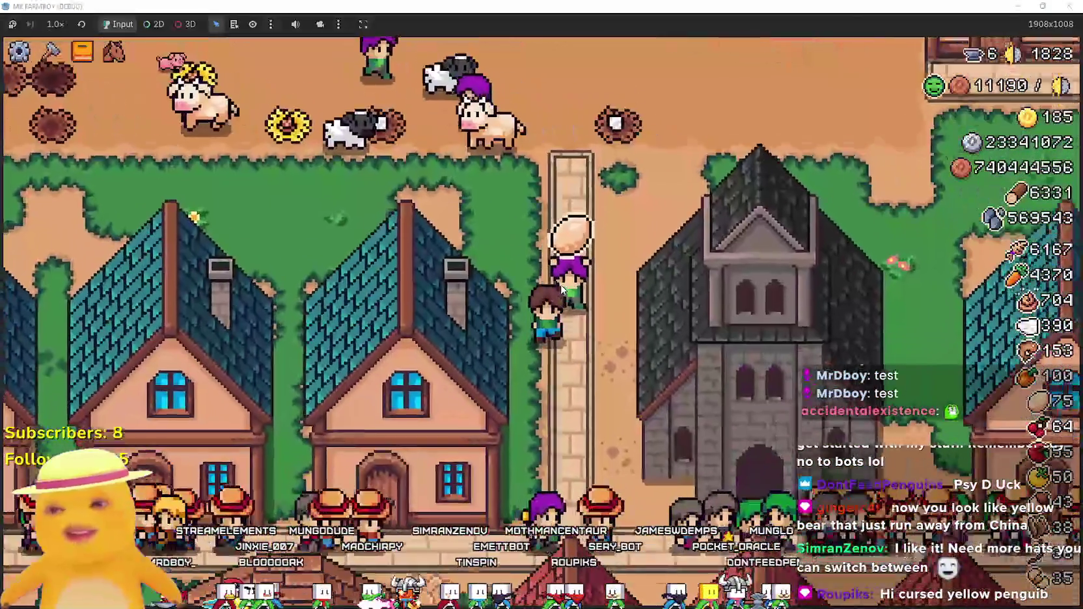
pyautogui.press('s')
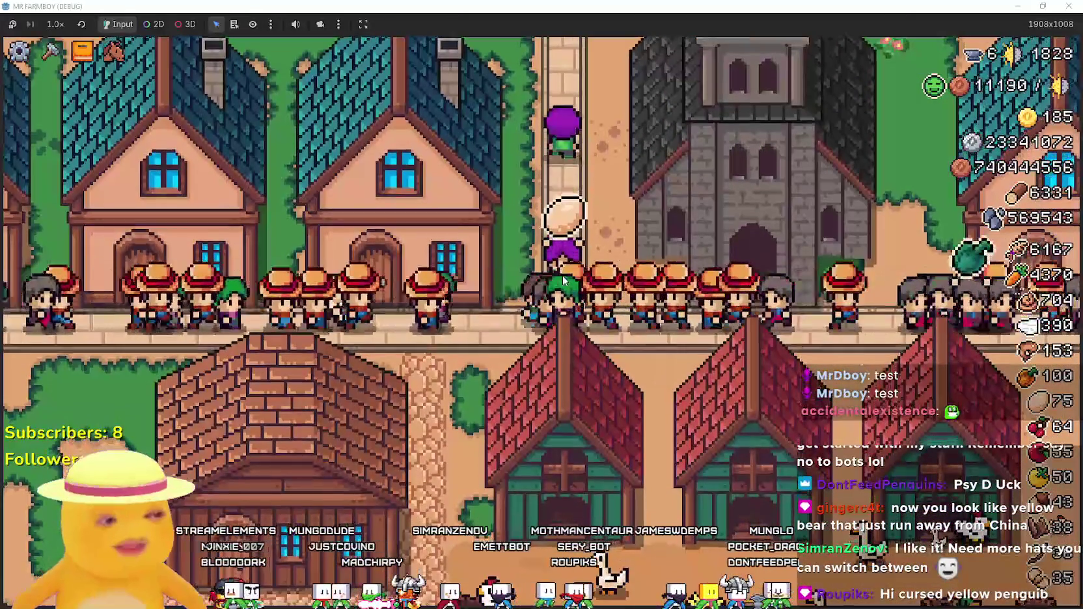
pyautogui.press('w')
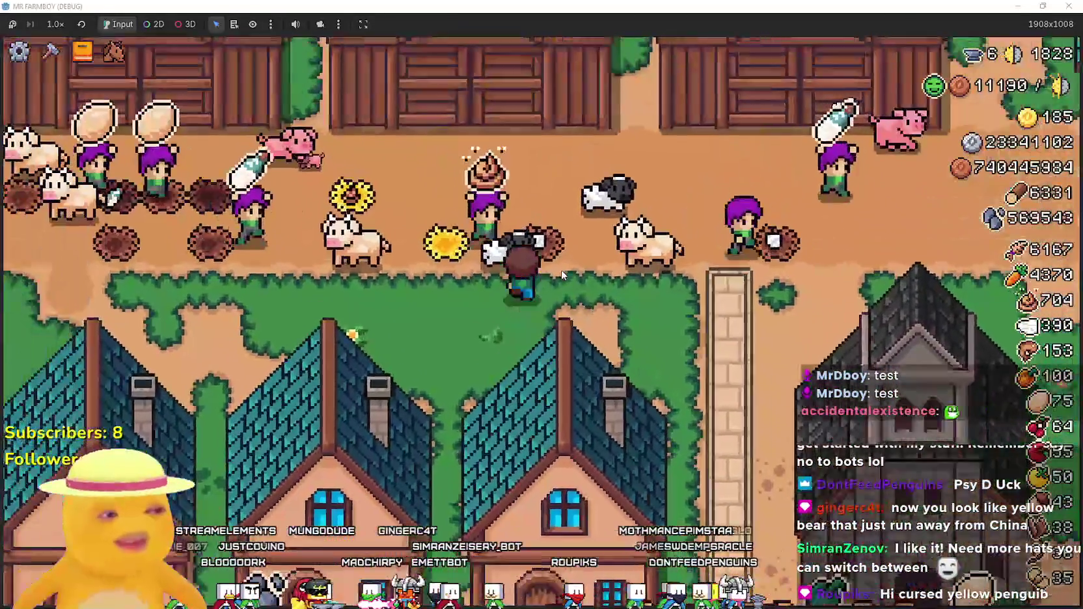
pyautogui.press('s')
pyautogui.press('d')
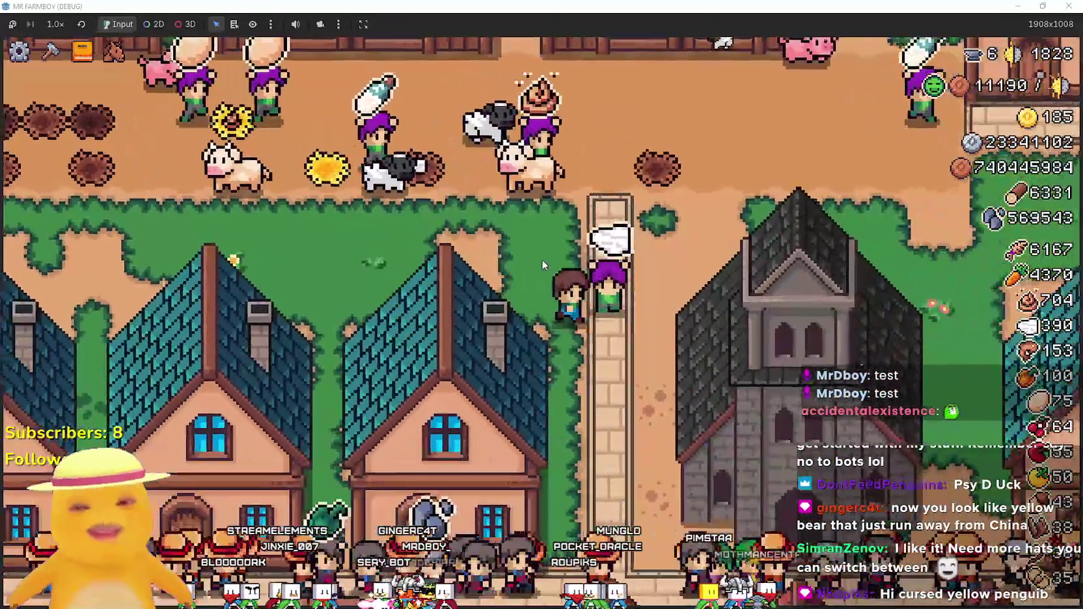
pyautogui.press('s')
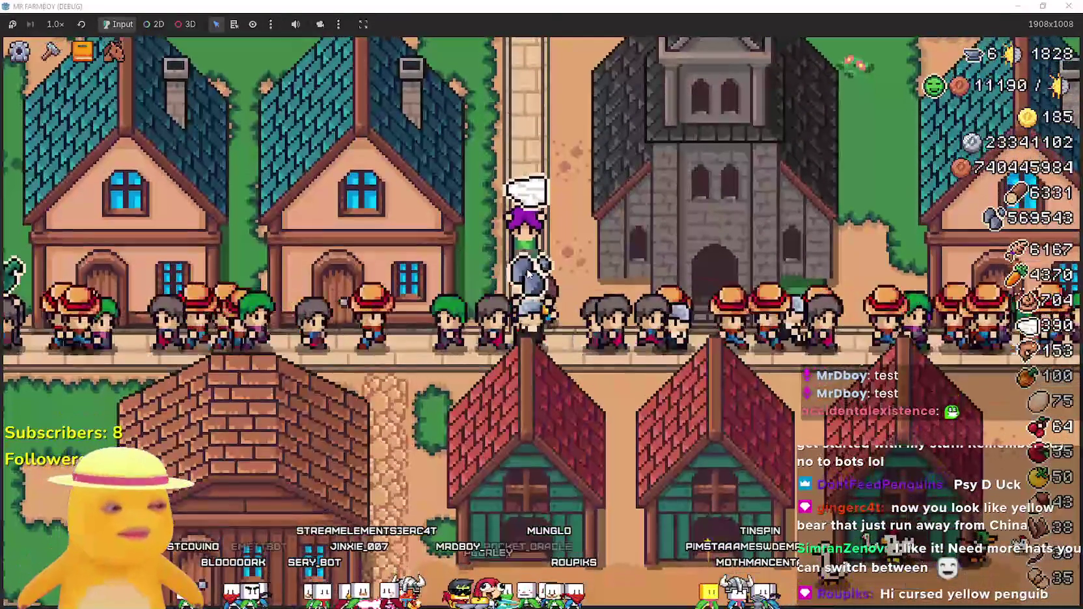
pyautogui.press('w')
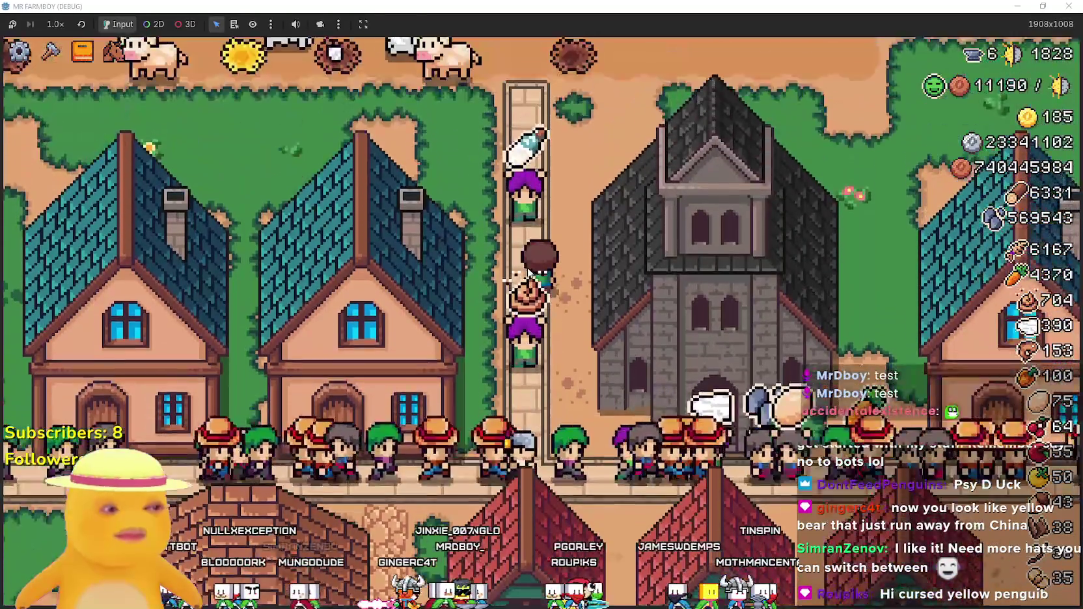
pyautogui.press('s')
pyautogui.press('a')
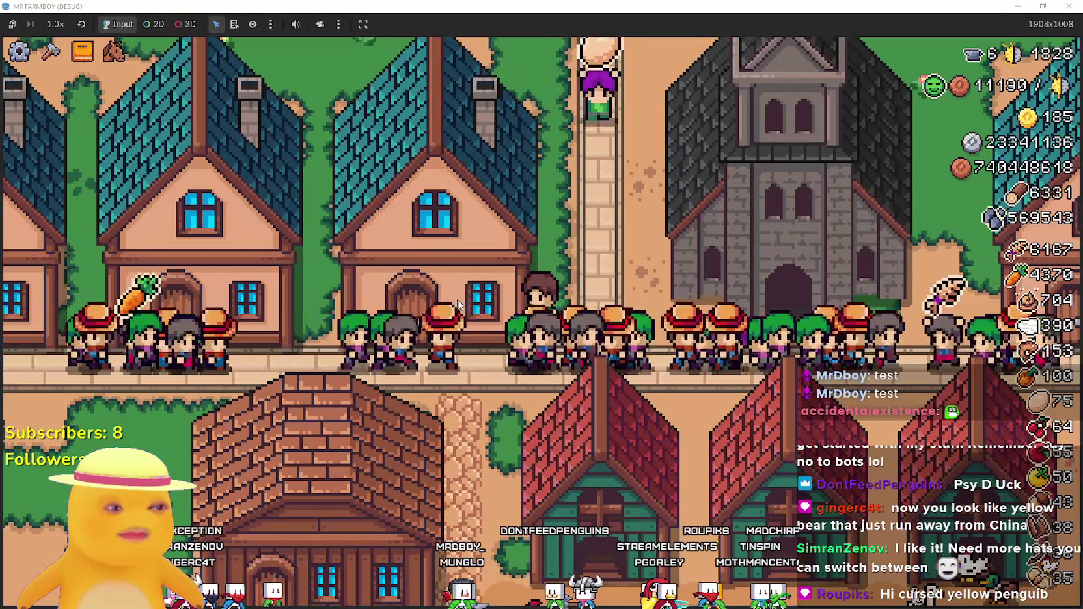
pyautogui.press('s')
pyautogui.press('a')
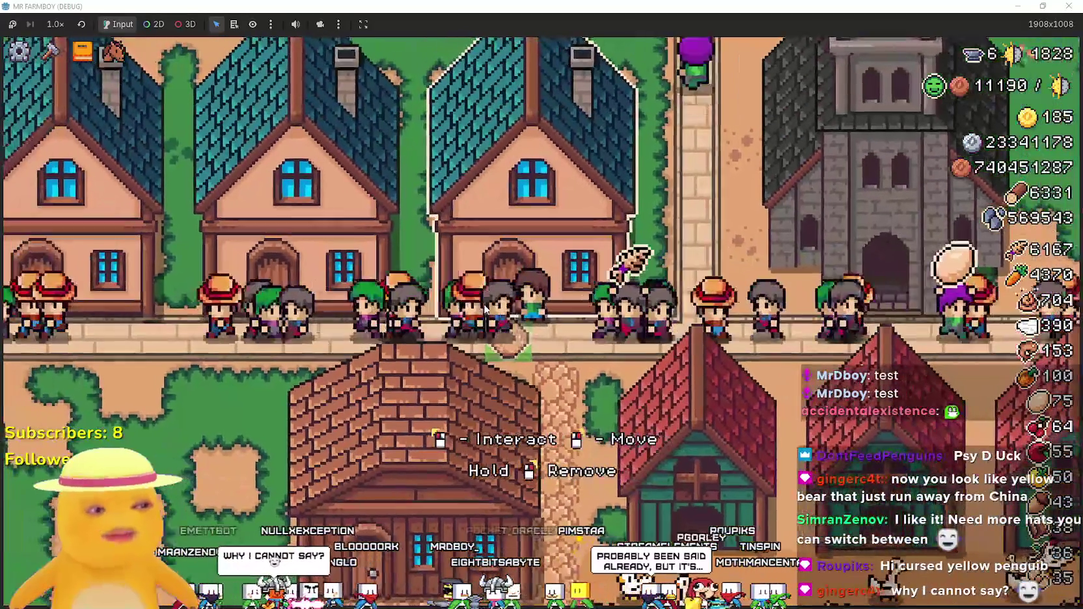
pyautogui.press('w')
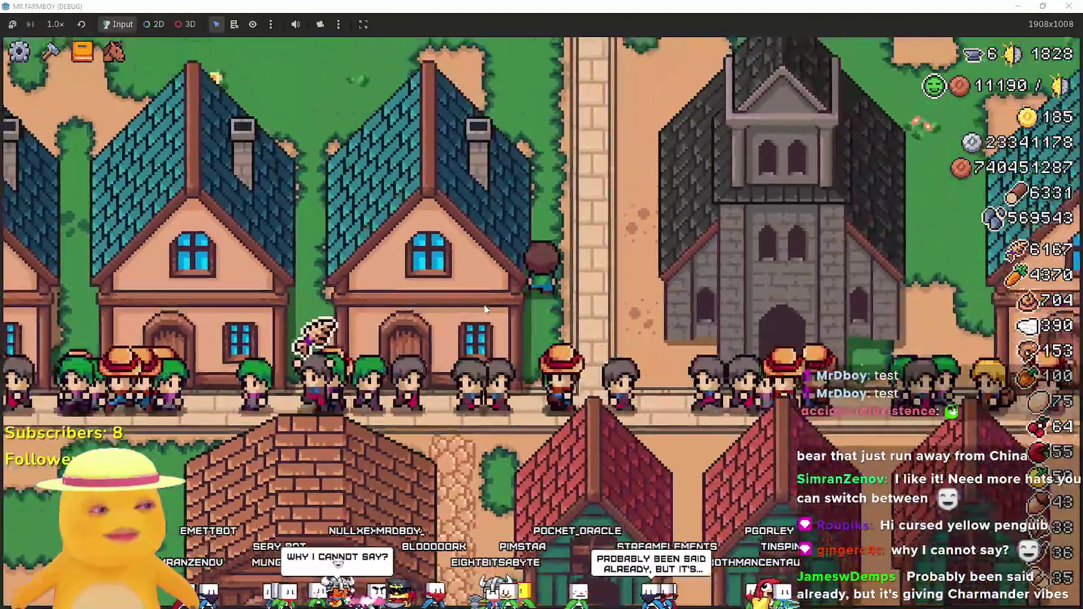
pyautogui.press('w')
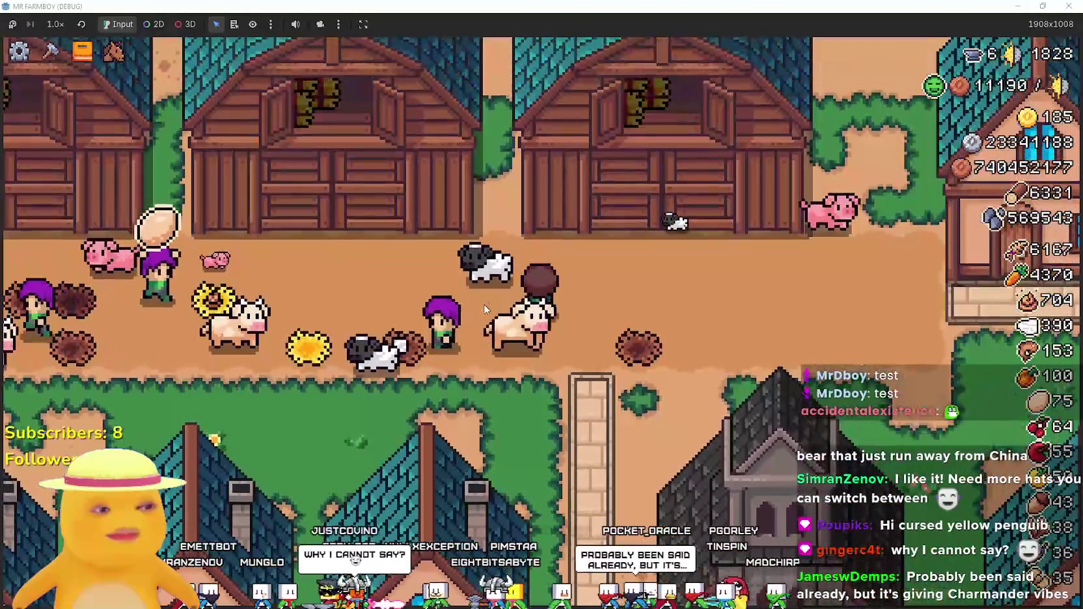
pyautogui.press('s')
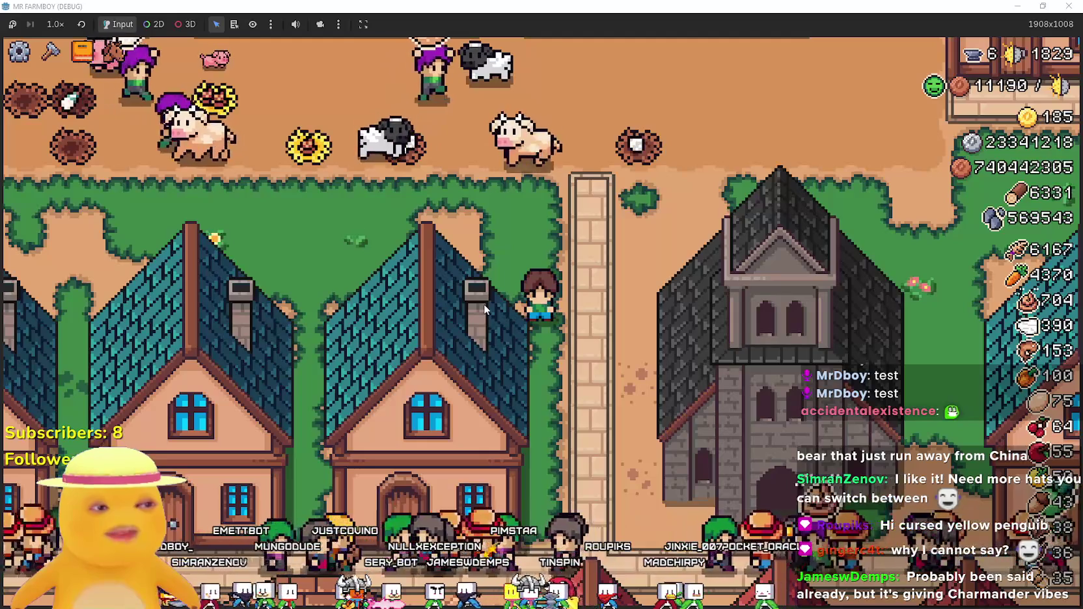
pyautogui.press('w')
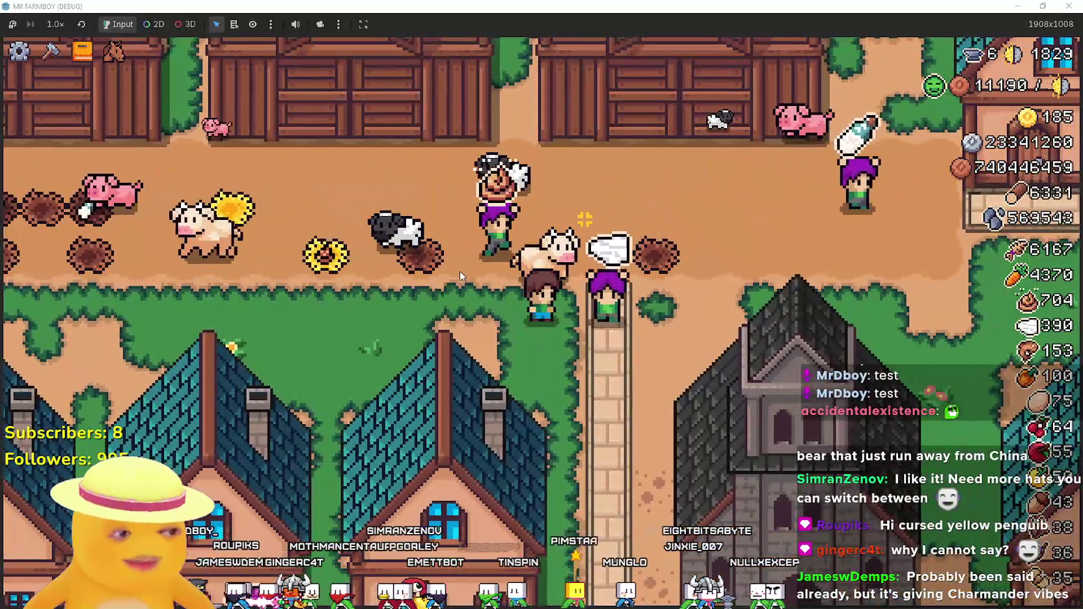
pyautogui.press('s')
pyautogui.press('d')
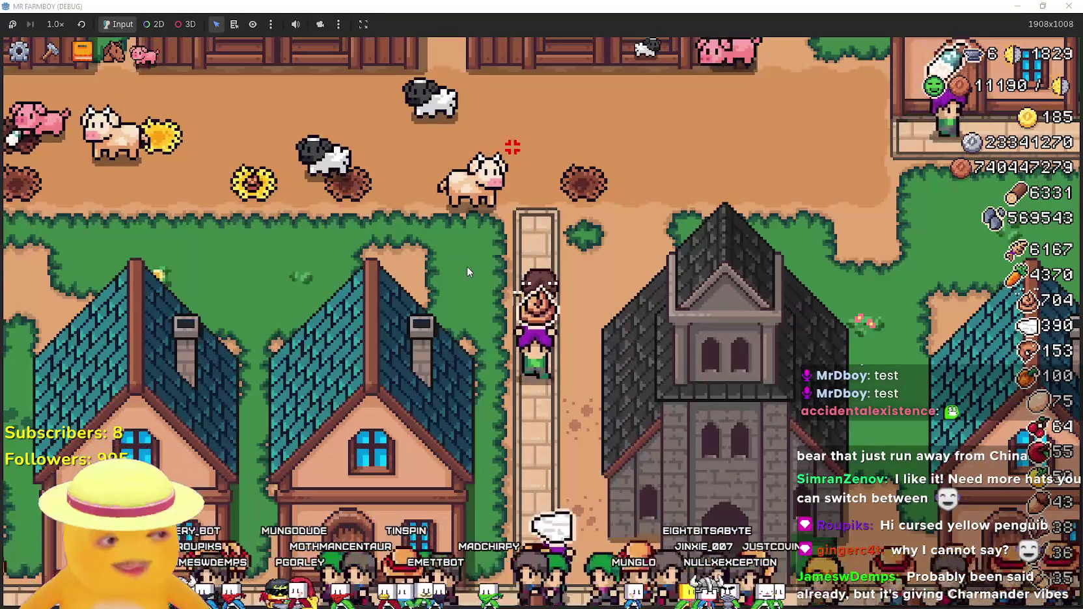
pyautogui.press('w')
pyautogui.press('a')
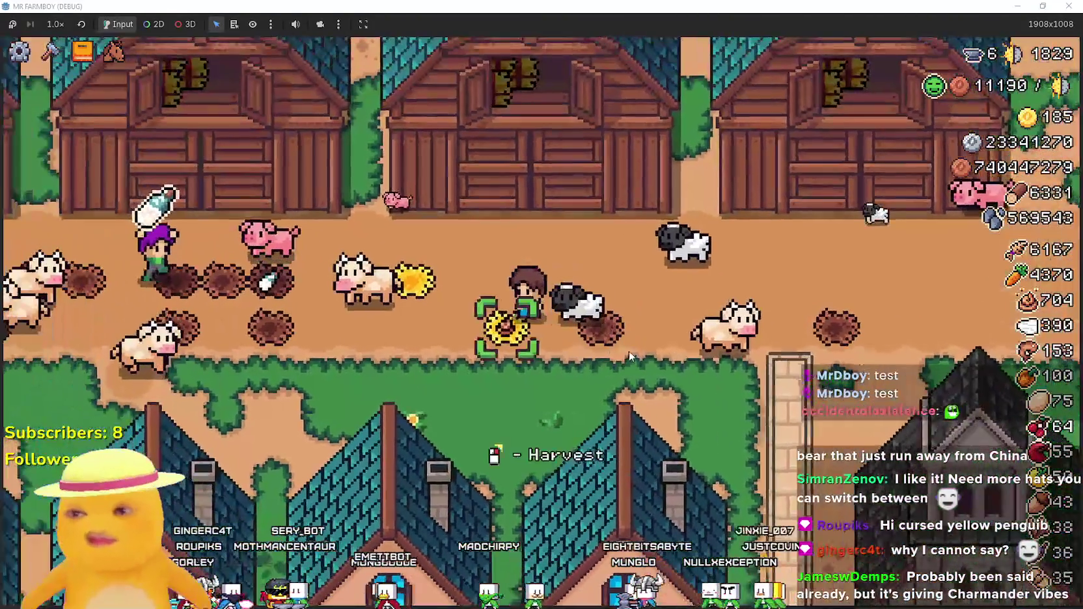
pyautogui.press('s')
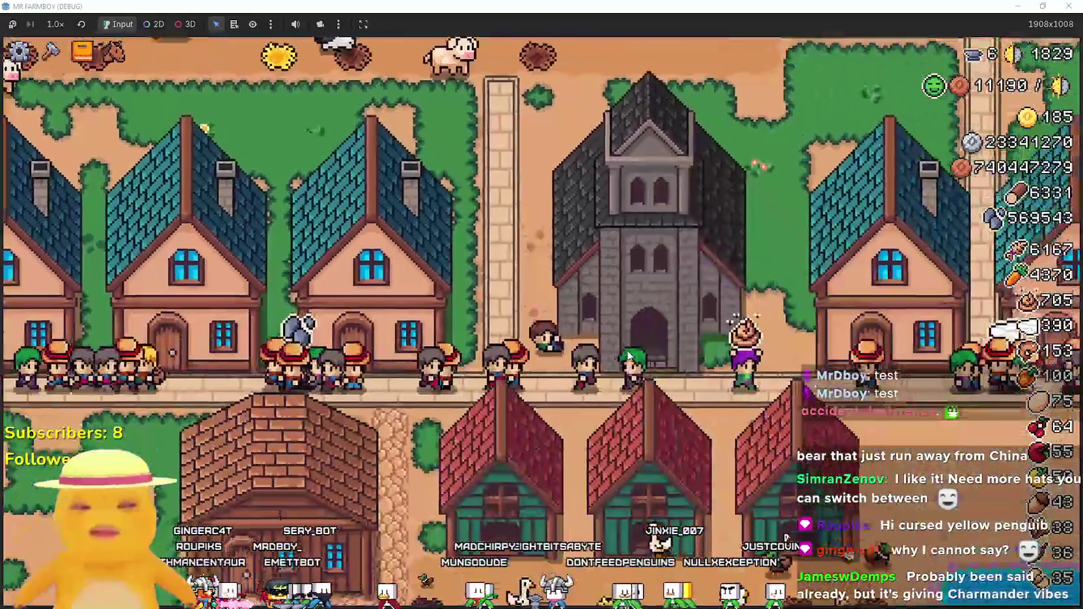
pyautogui.press('s')
pyautogui.press('a')
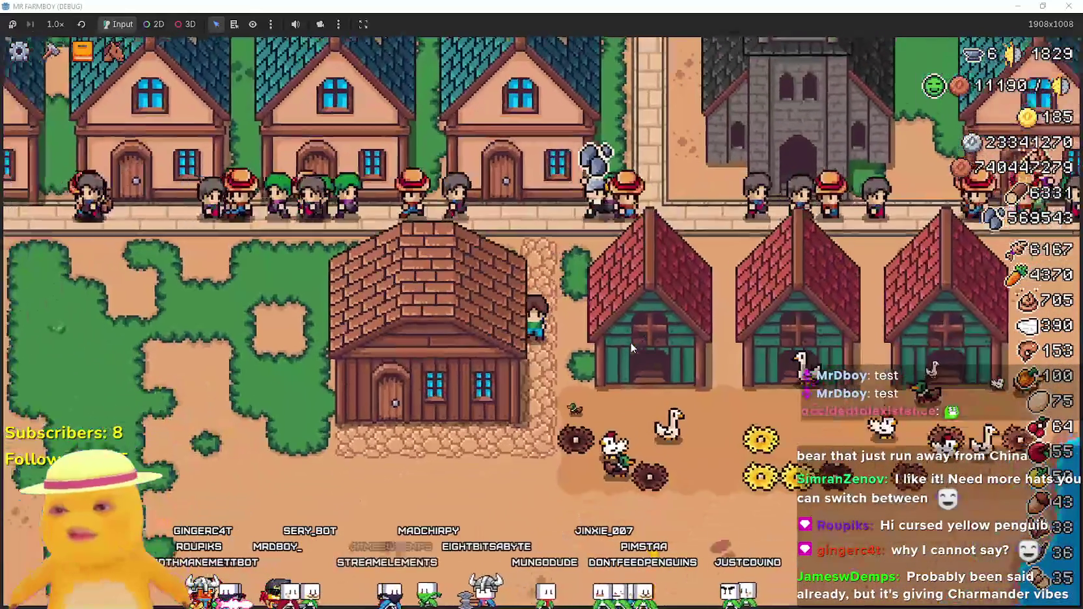
# Walk across the chicken nests collecting eggs, harvesting the brown nest's egg.
pyautogui.press('d')
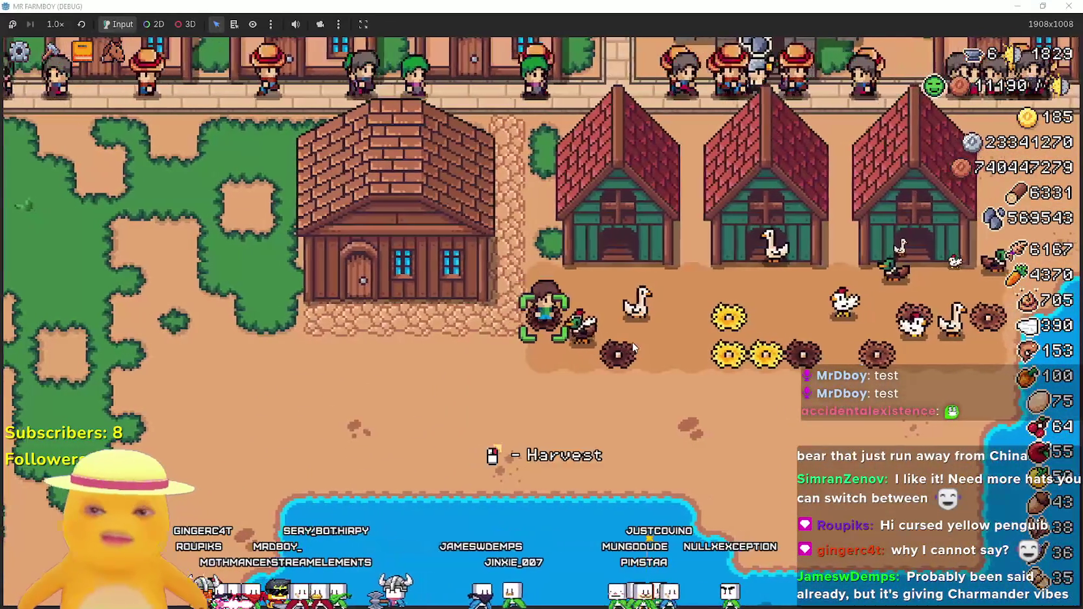
pyautogui.press('e')
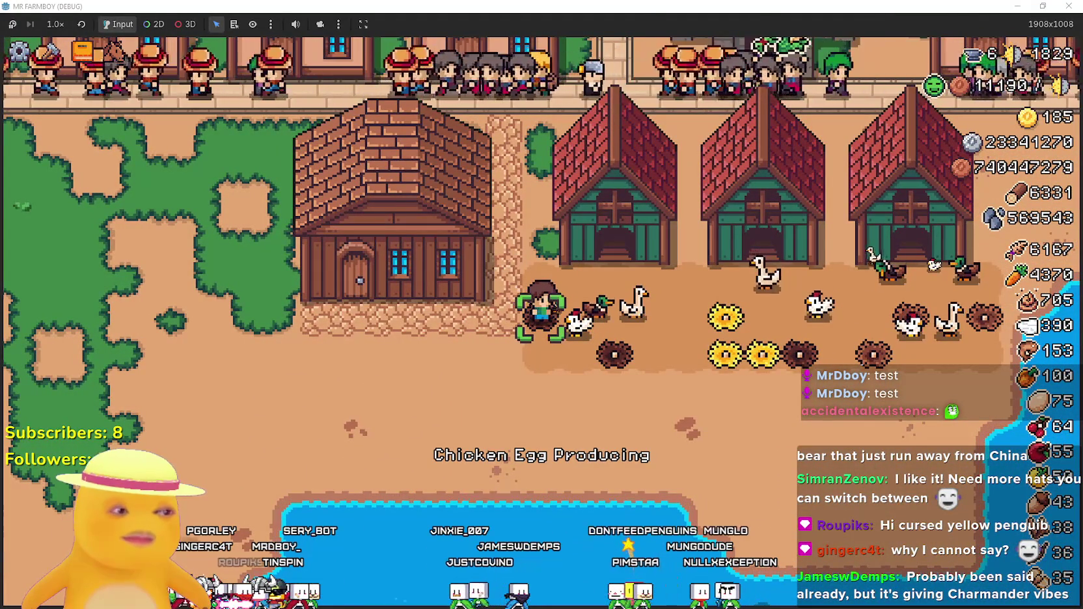
pyautogui.press('d')
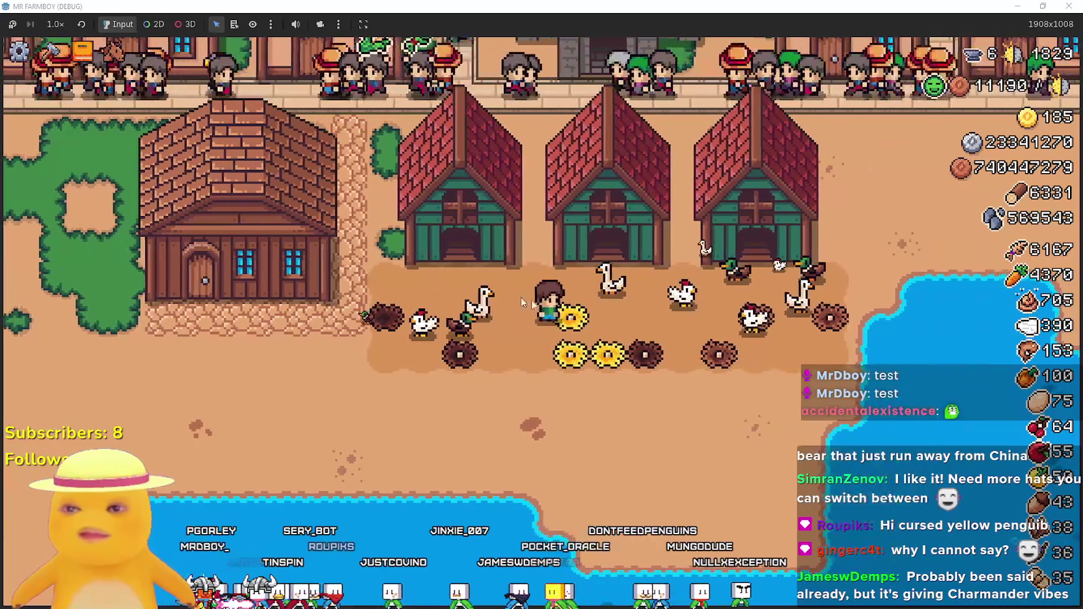
pyautogui.press('e')
pyautogui.press('d')
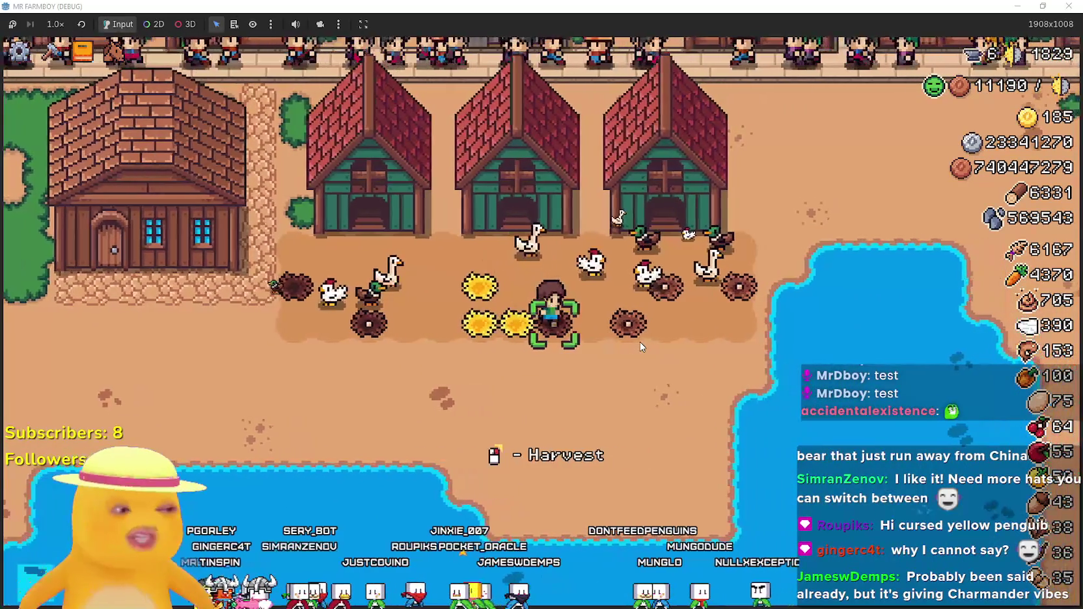
pyautogui.press('e')
pyautogui.press('d')
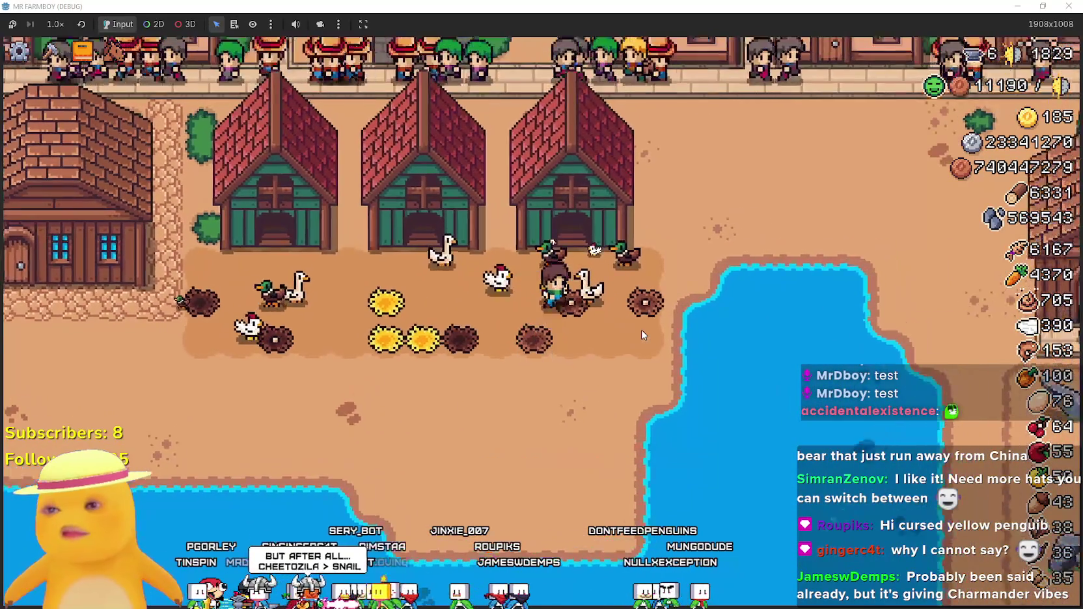
pyautogui.press('e')
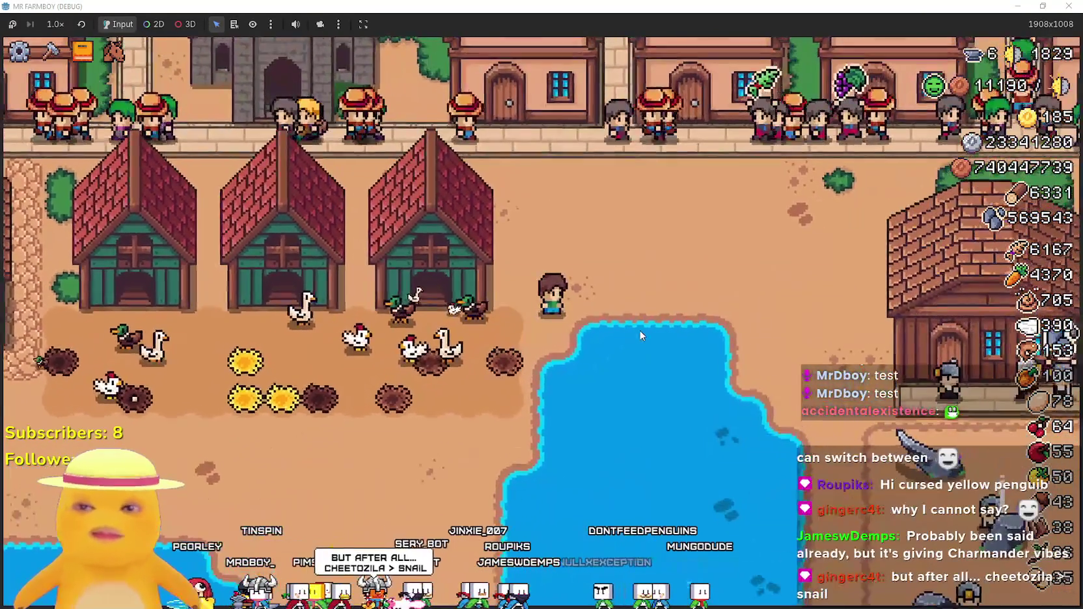
pyautogui.press('a')
pyautogui.press('s')
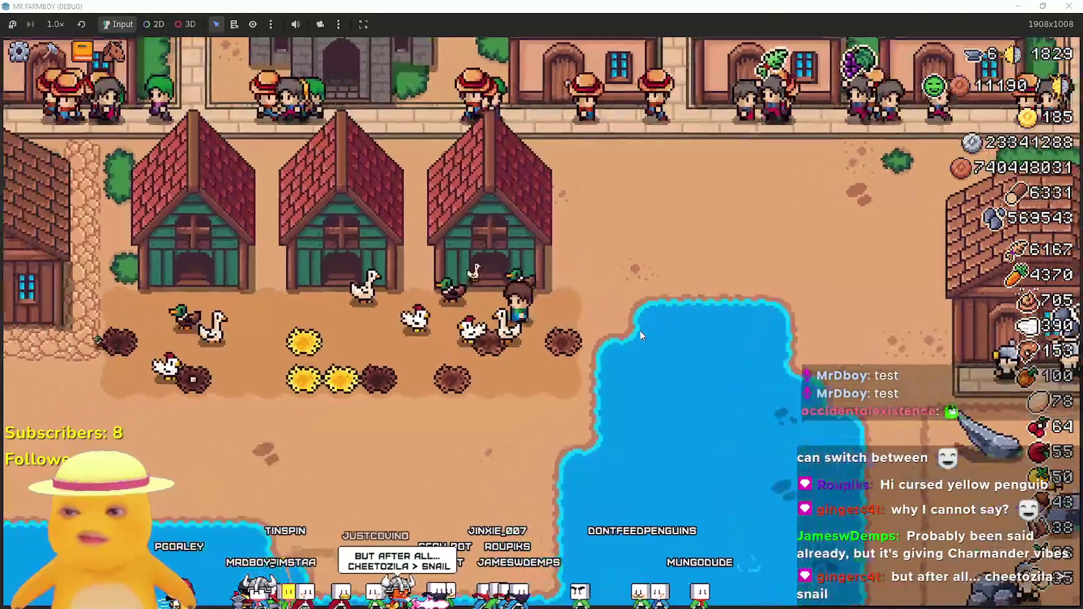
pyautogui.press('d')
pyautogui.press('w')
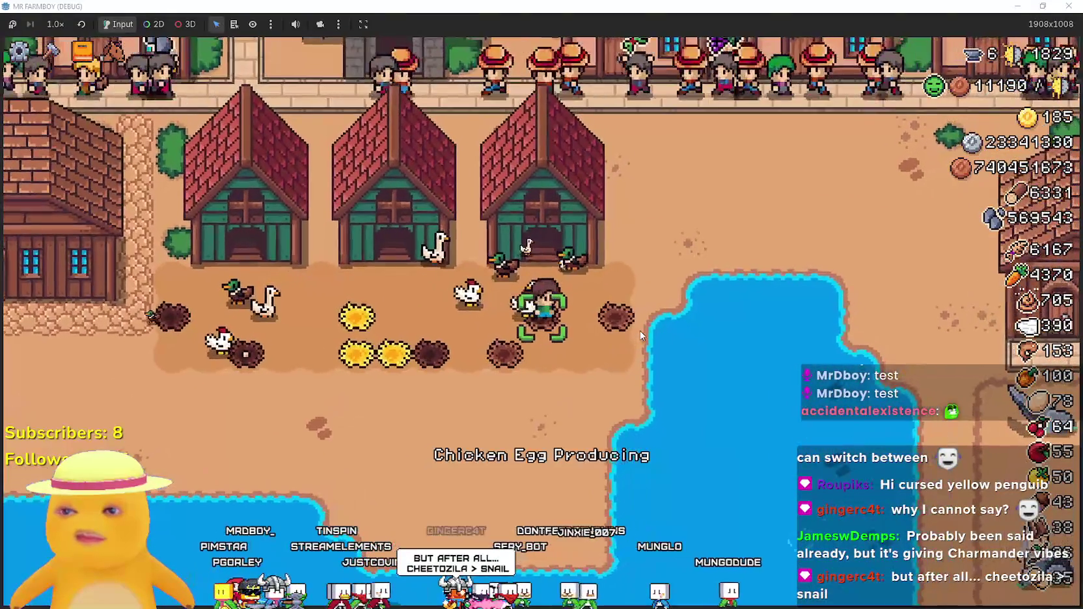
pyautogui.press('a')
pyautogui.press('s')
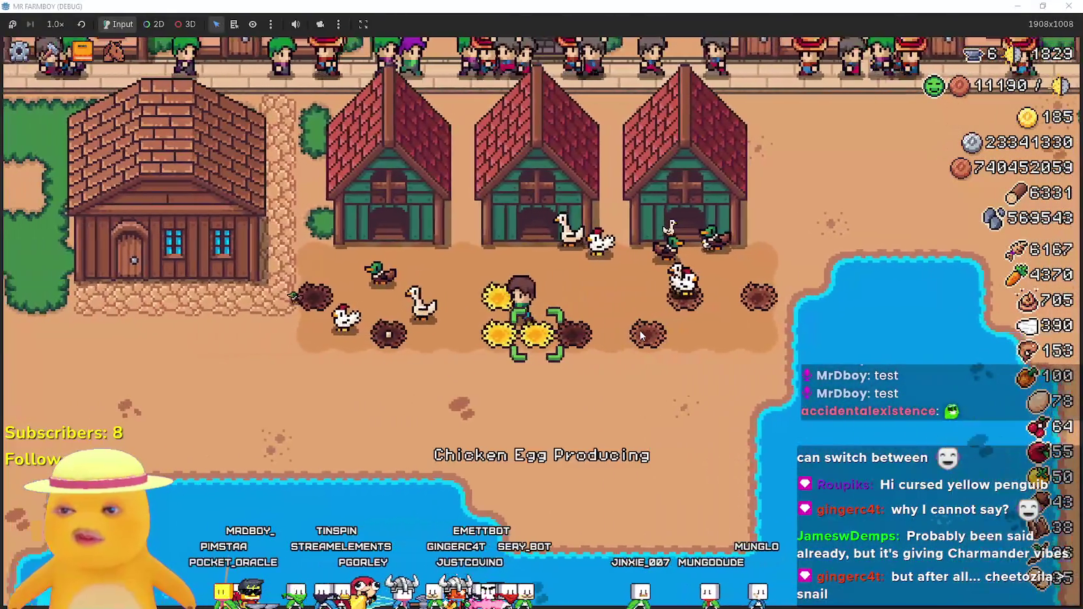
pyautogui.press('a')
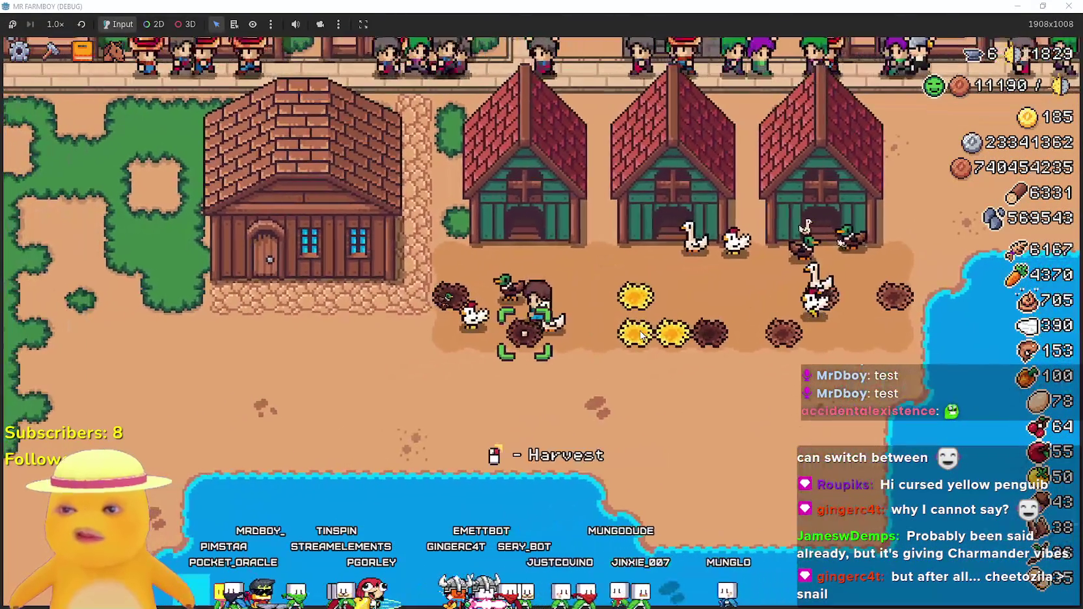
pyautogui.click(641, 336)
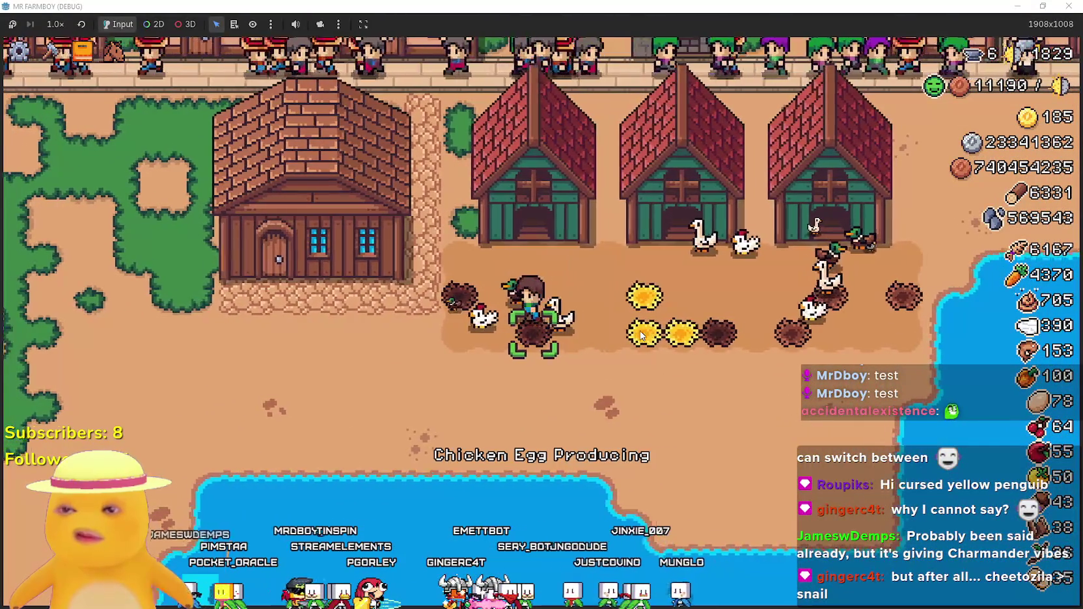
# Walk onto another nest to show its label, then pause the game with the stats showing.
pyautogui.press('w')
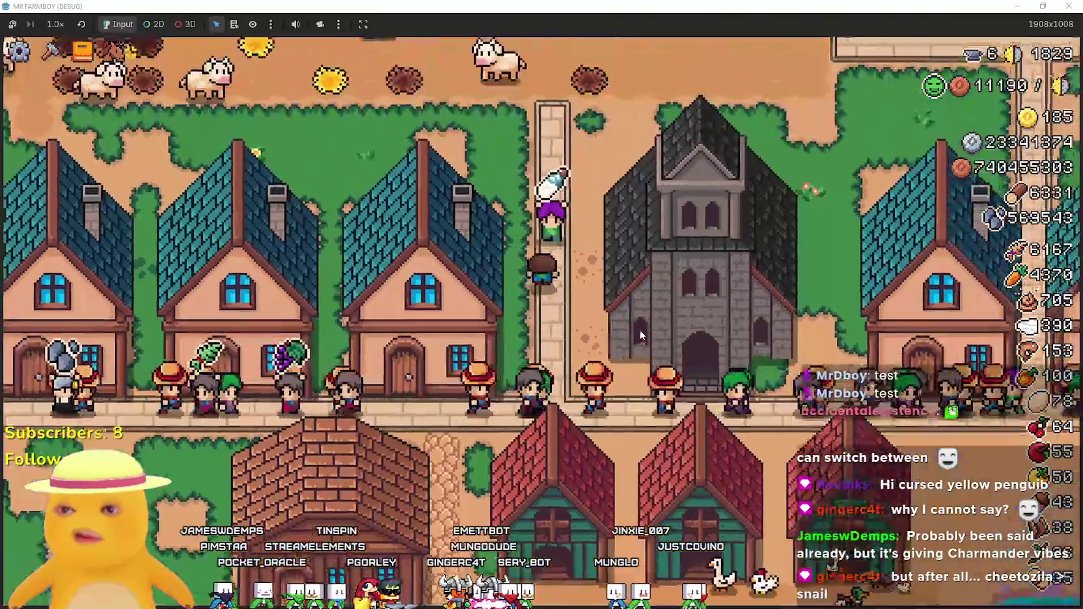
pyautogui.press('a')
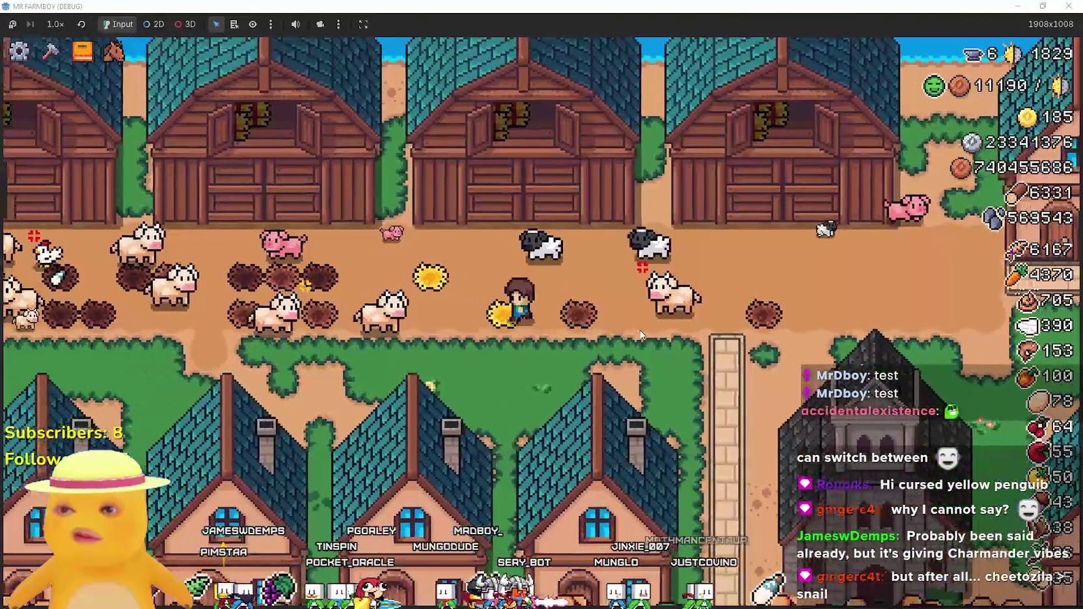
pyautogui.press('a')
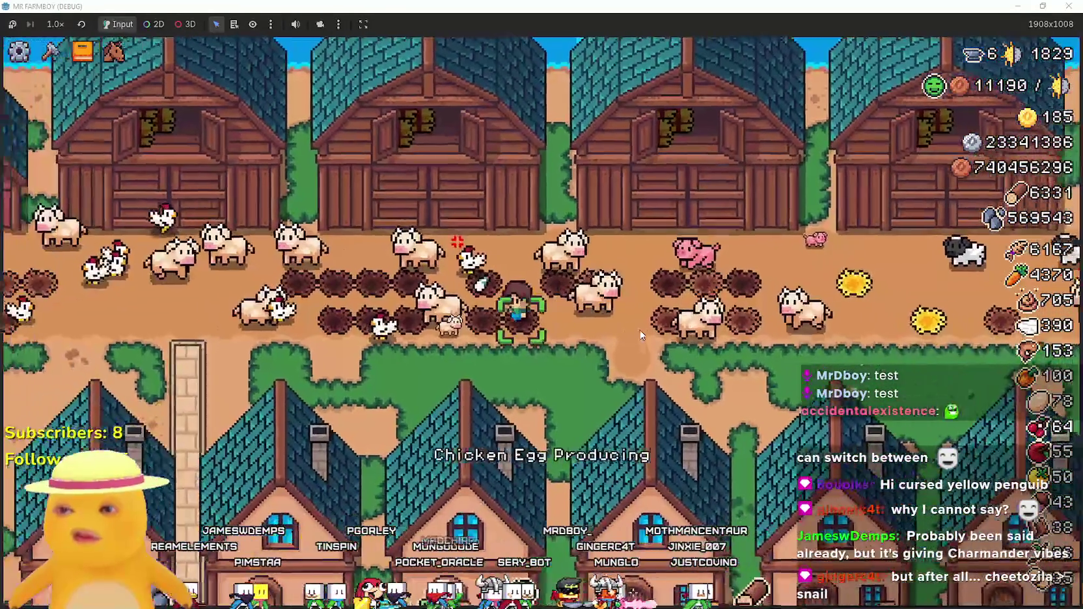
pyautogui.press('a')
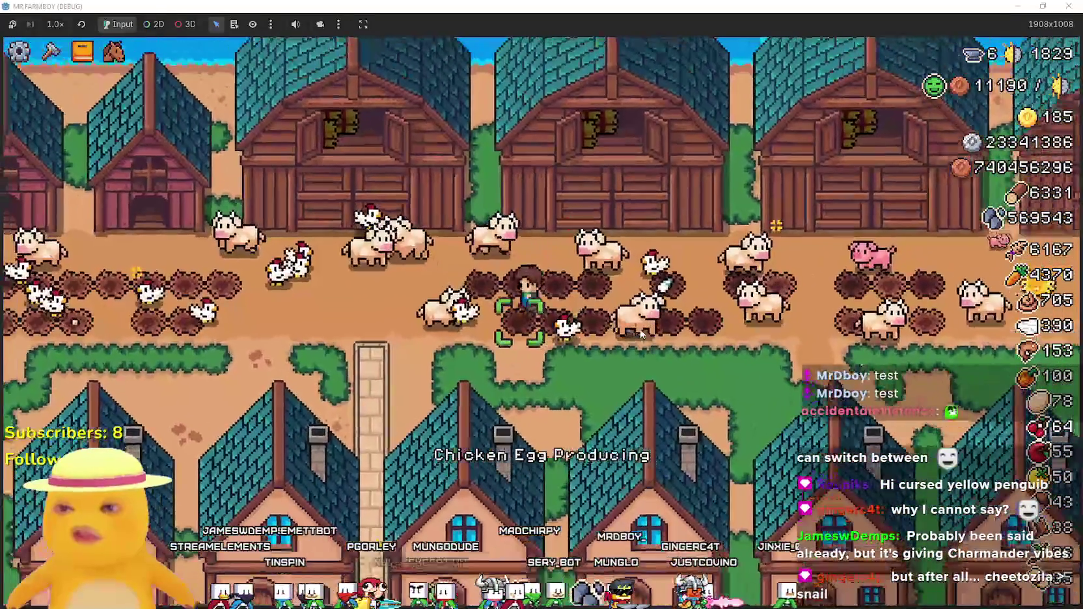
pyautogui.press('a')
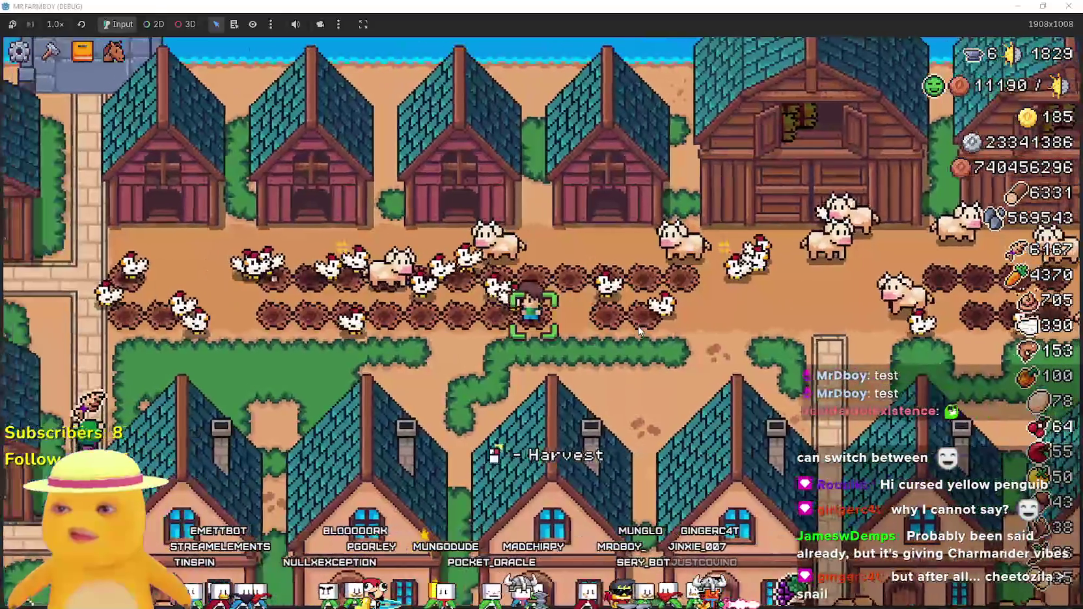
pyautogui.press('d')
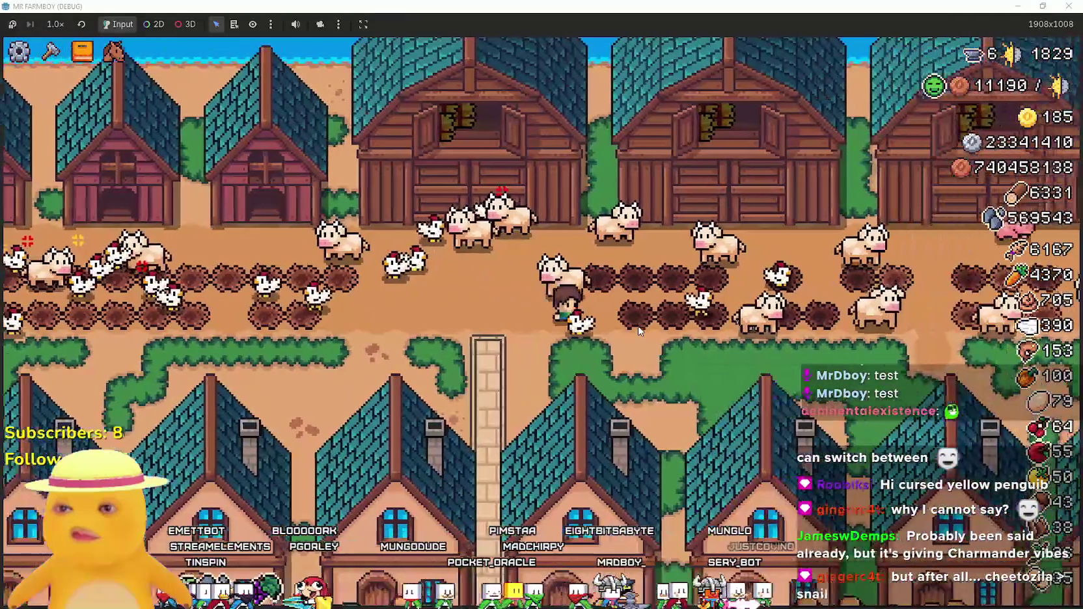
pyautogui.press('d')
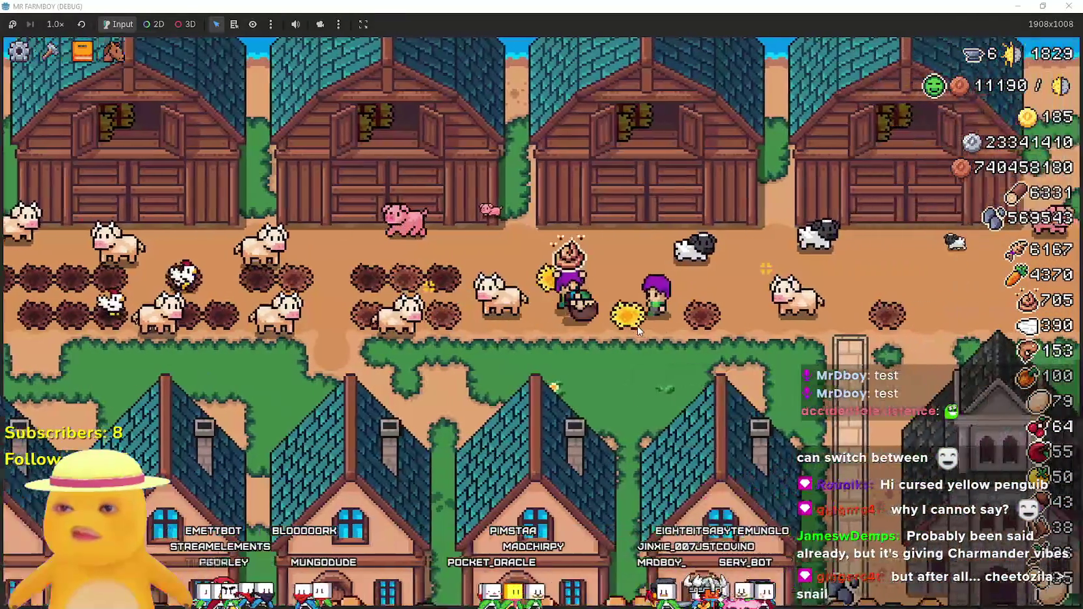
pyautogui.press('s')
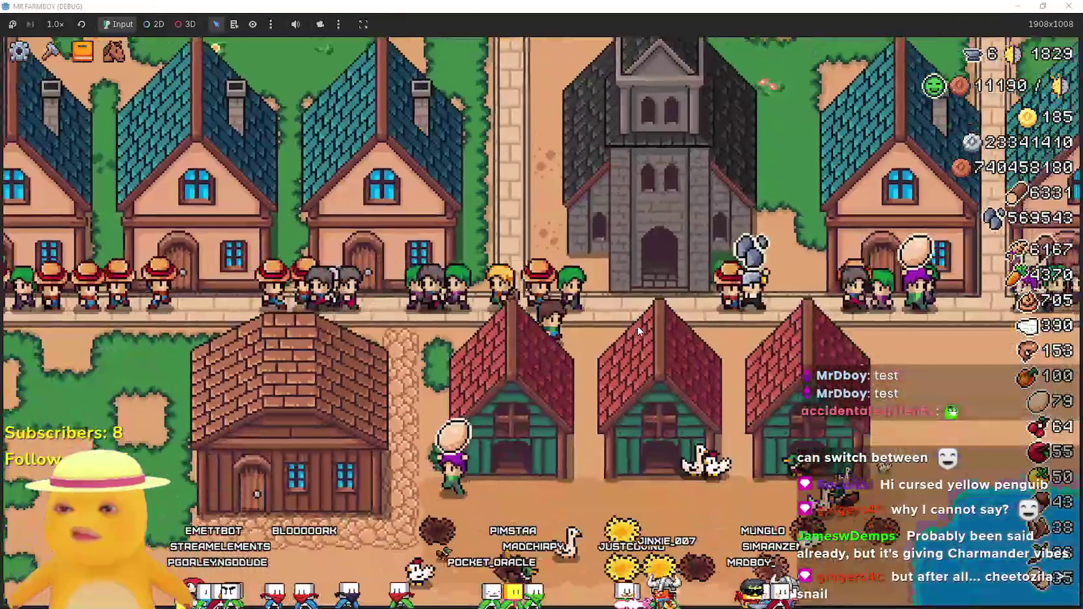
pyautogui.press('s')
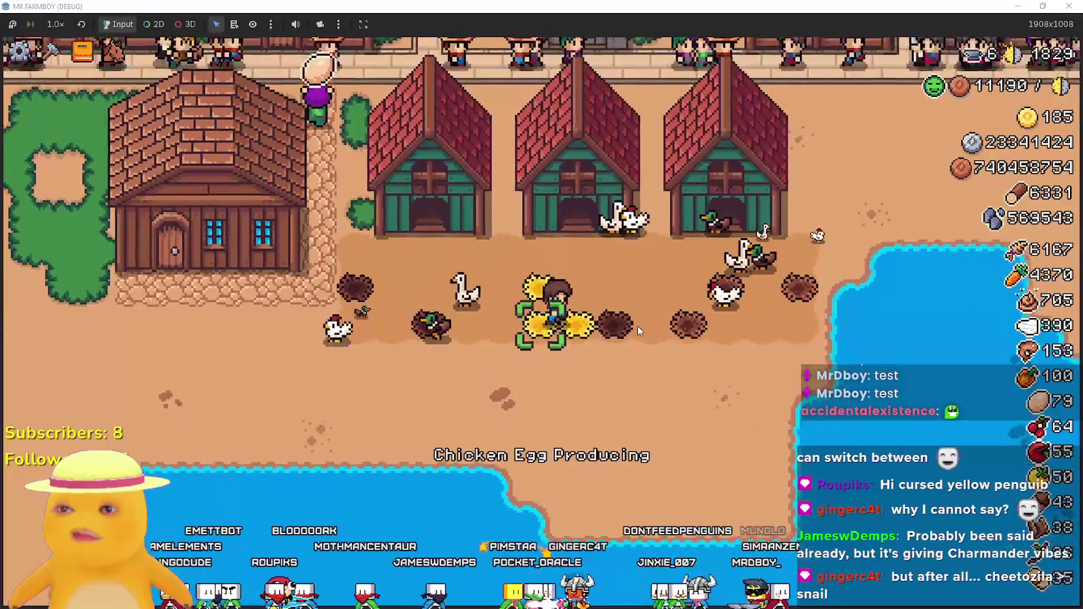
pyautogui.press('d')
pyautogui.press('w')
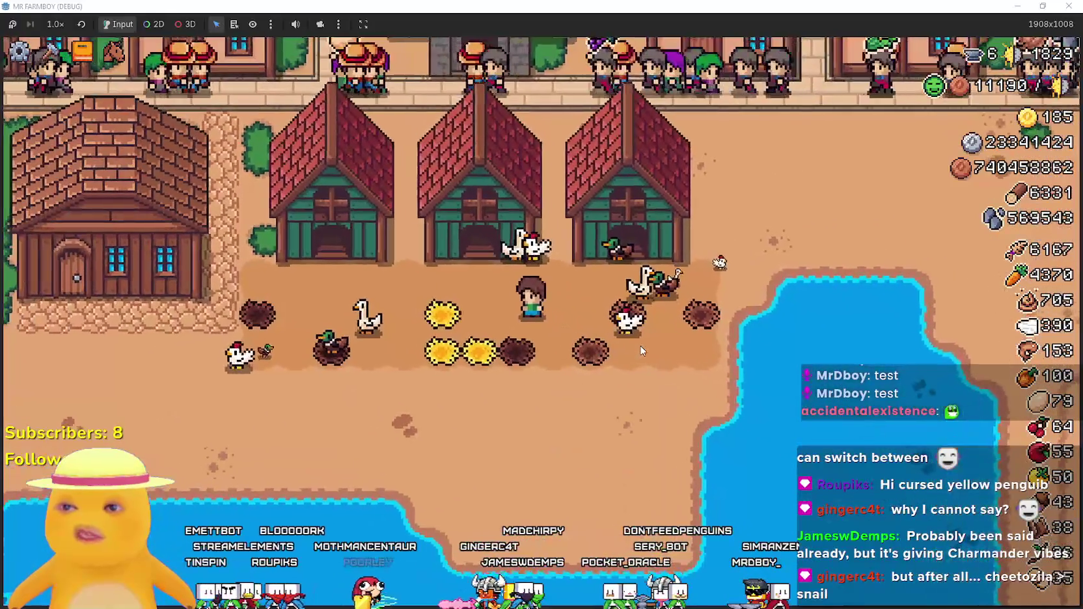
pyautogui.press('s')
pyautogui.press('Escape')
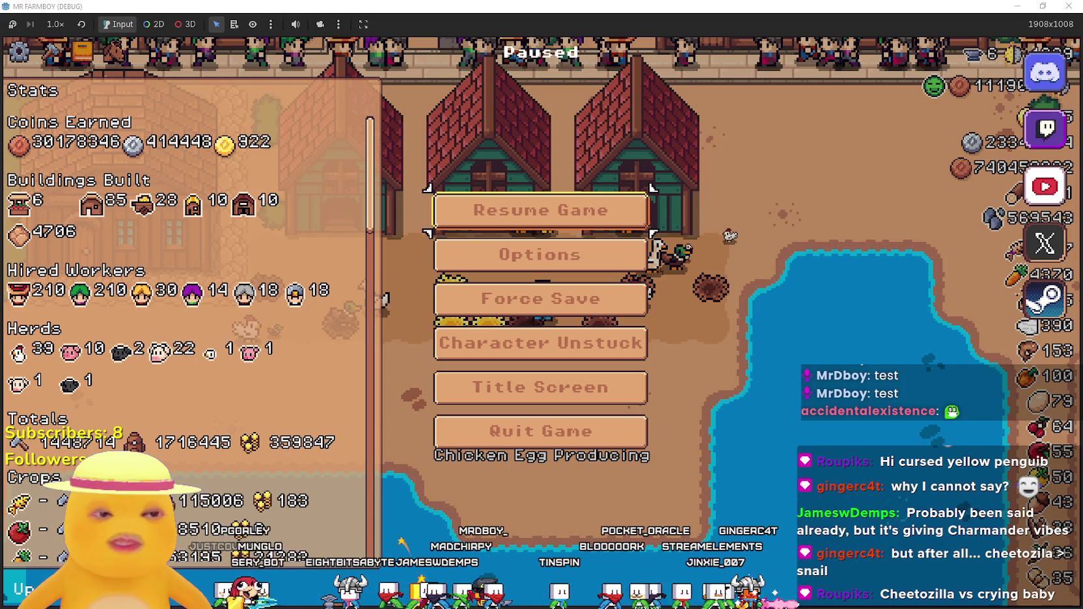
pyautogui.hotkey('alt', 'Tab')
# Search Sketchfab for 'Den Den Mushi', browse the results, and open the Den Den Mushi - Ace model.
pyautogui.scroll(8, 506, 180)
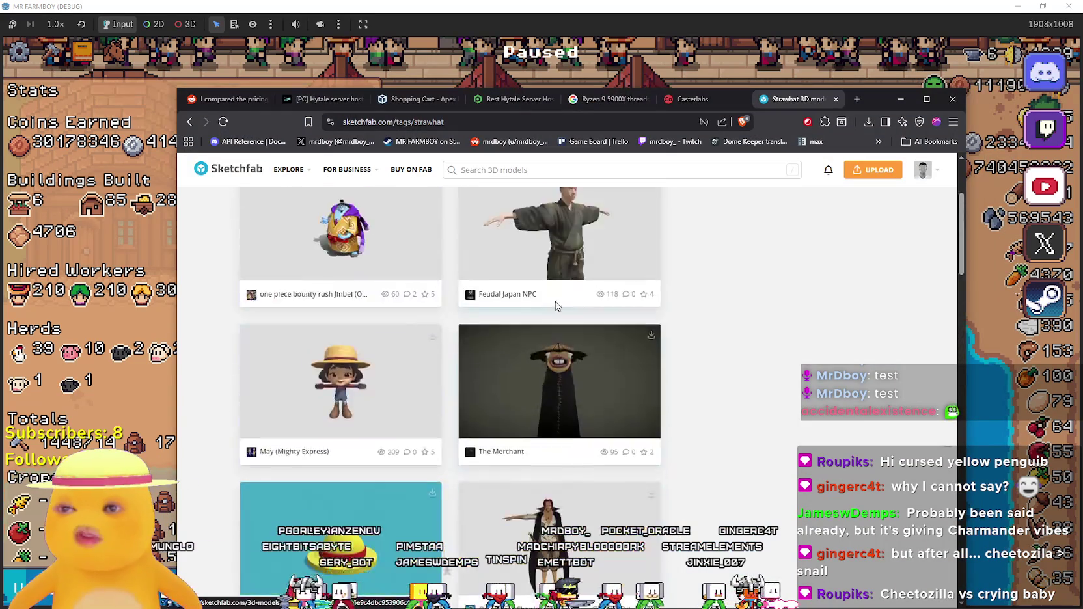
pyautogui.click(532, 170)
pyautogui.write('D')
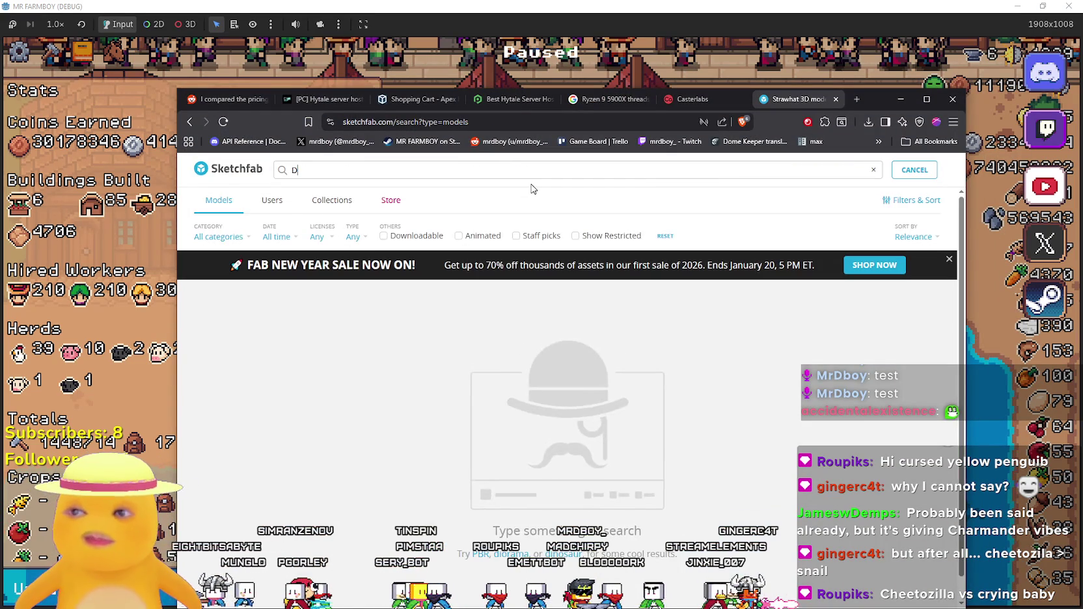
pyautogui.write('en Den Mushi')
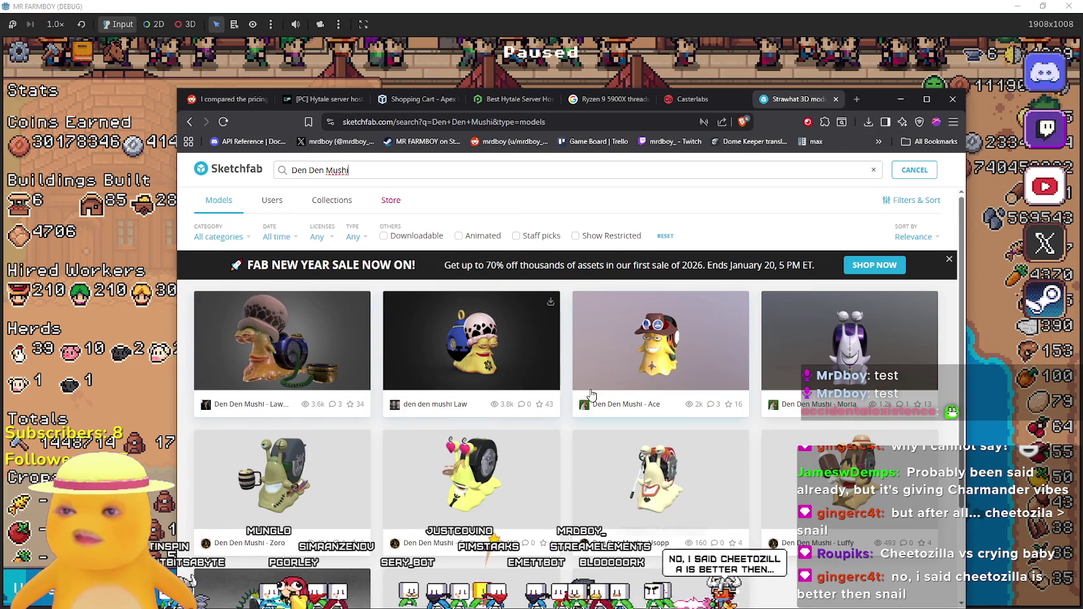
pyautogui.scroll(-1, 591, 394)
pyautogui.scroll(-1, 366, 412)
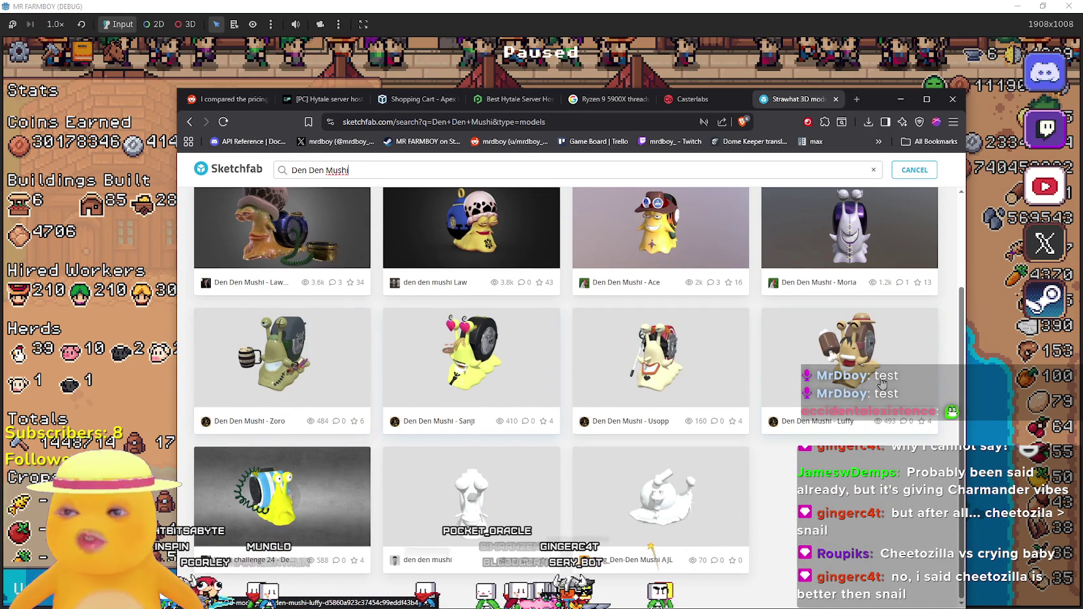
pyautogui.scroll(2, 865, 384)
pyautogui.scroll(-2, 605, 394)
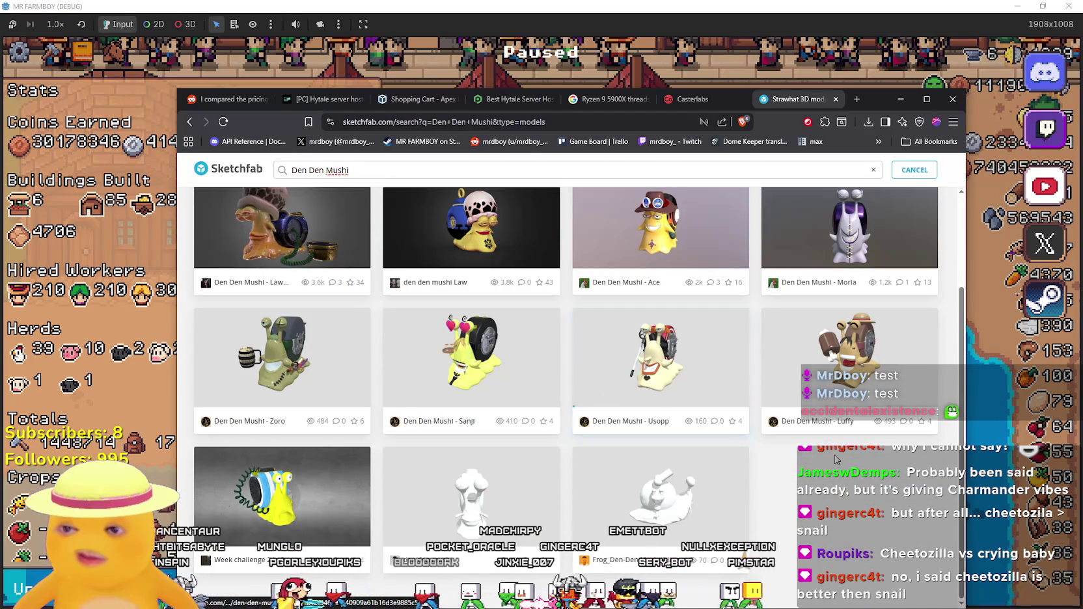
pyautogui.scroll(2, 836, 458)
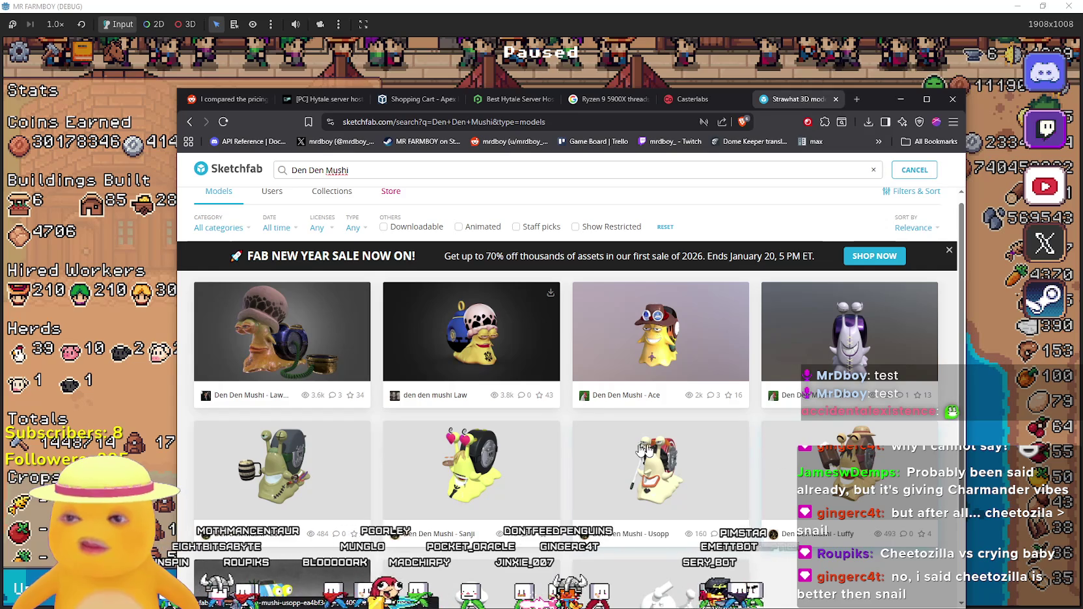
pyautogui.click(690, 345)
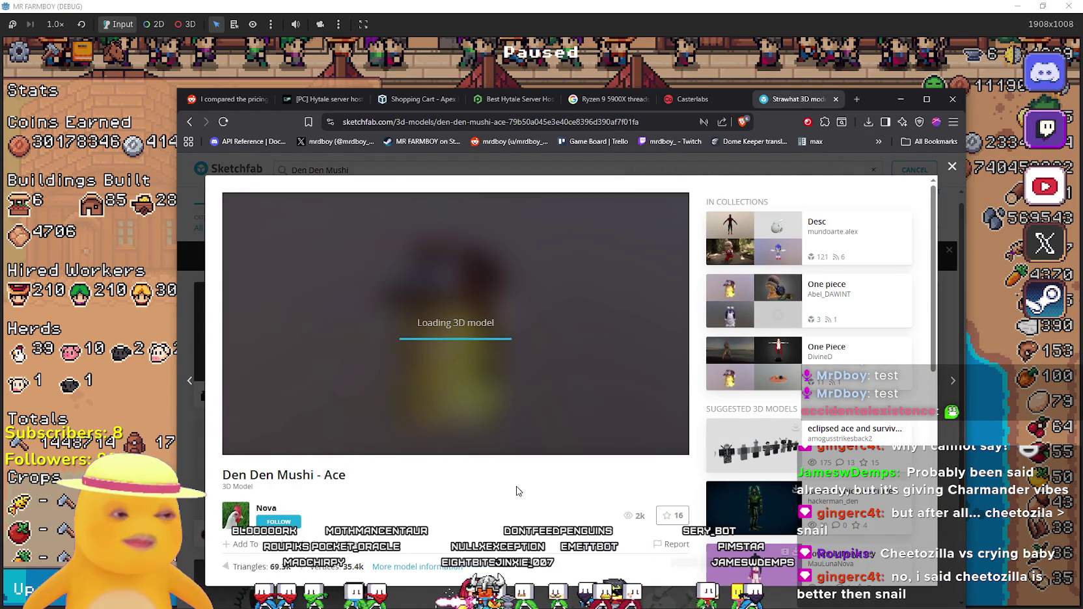
# Orbit and zoom the Den Den Mushi - Ace model to see every side and its face, then close it.
pyautogui.scroll(-2, 515, 486)
pyautogui.scroll(-2, 510, 476)
pyautogui.scroll(3, 509, 477)
pyautogui.moveTo(415, 332); pyautogui.dragTo(436, 350)
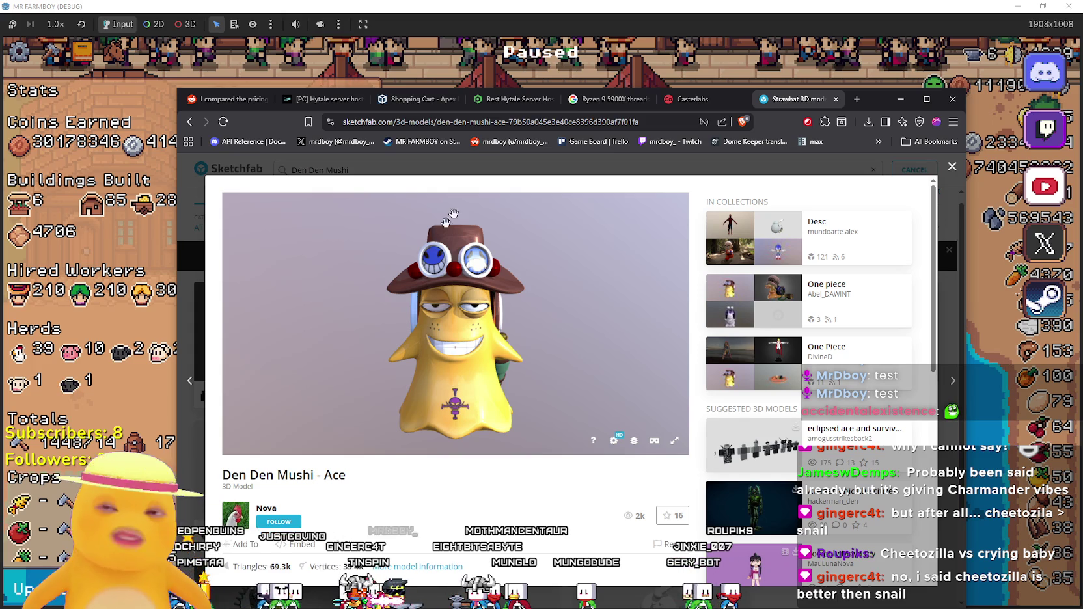
pyautogui.moveTo(344, 426)
pyautogui.mouseDown()
pyautogui.moveTo(472, 418)
pyautogui.moveTo(410, 394)
pyautogui.moveTo(446, 371)
pyautogui.mouseUp()
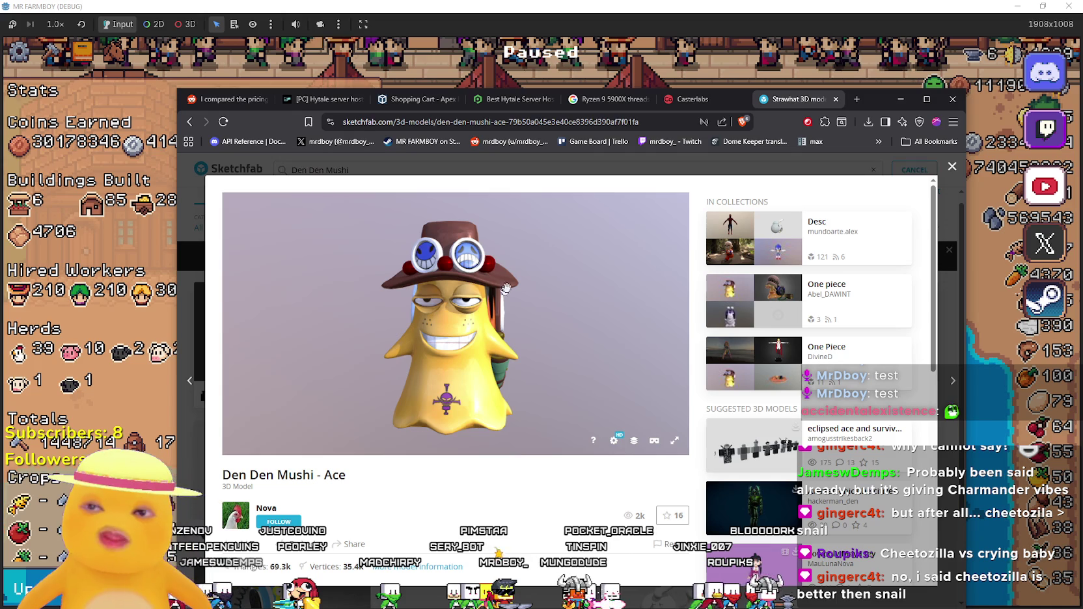
pyautogui.moveTo(477, 311)
pyautogui.mouseDown()
pyautogui.moveTo(487, 341)
pyautogui.moveTo(535, 385)
pyautogui.mouseUp()
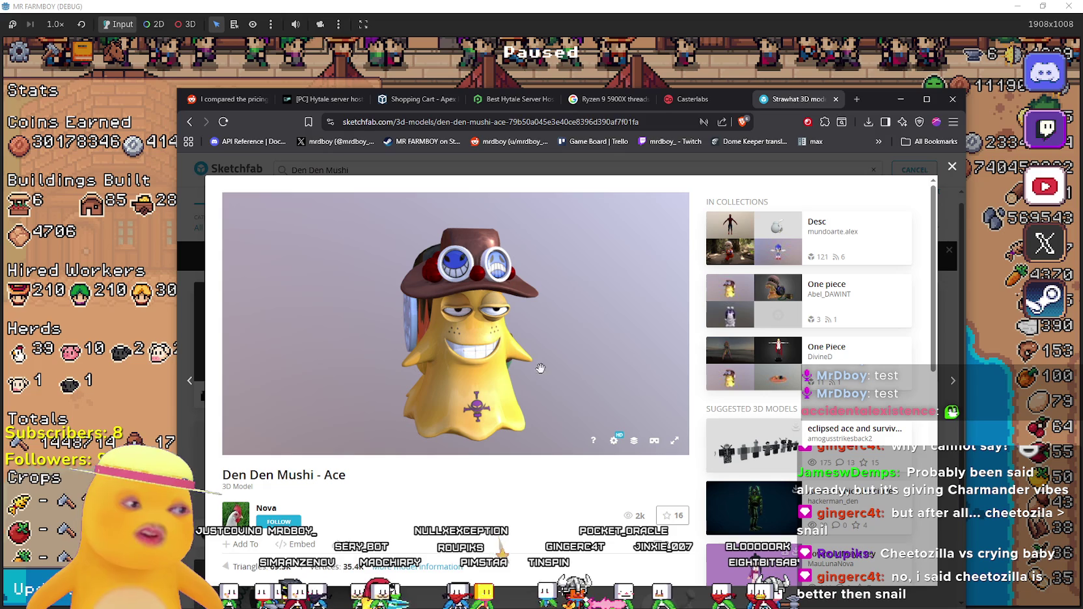
pyautogui.moveTo(493, 351)
pyautogui.mouseDown()
pyautogui.moveTo(473, 292)
pyautogui.moveTo(471, 360)
pyautogui.moveTo(384, 297)
pyautogui.mouseUp()
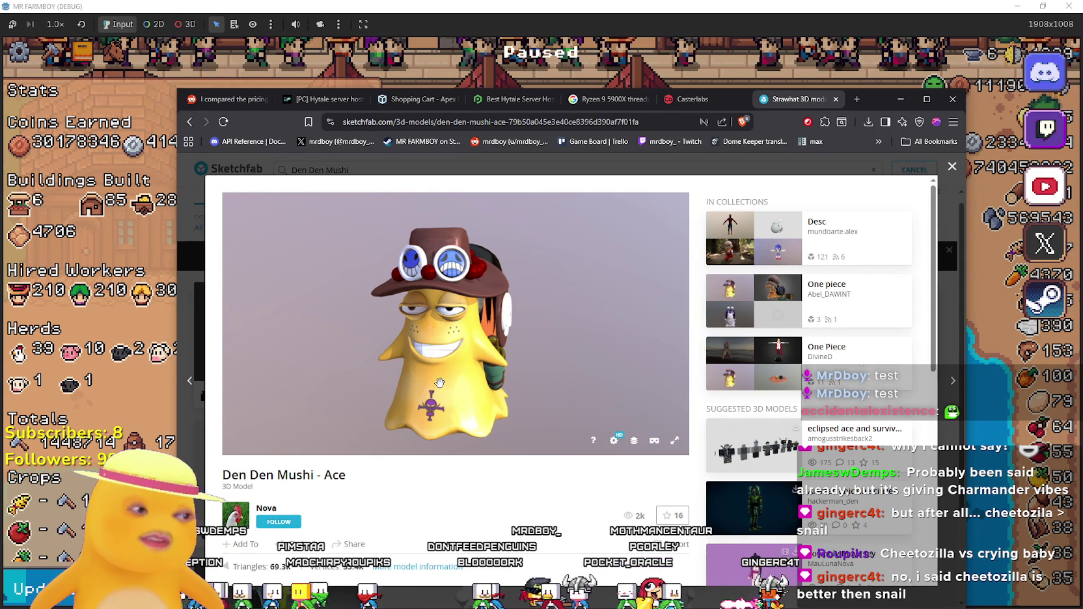
pyautogui.moveTo(461, 376); pyautogui.dragTo(417, 352)
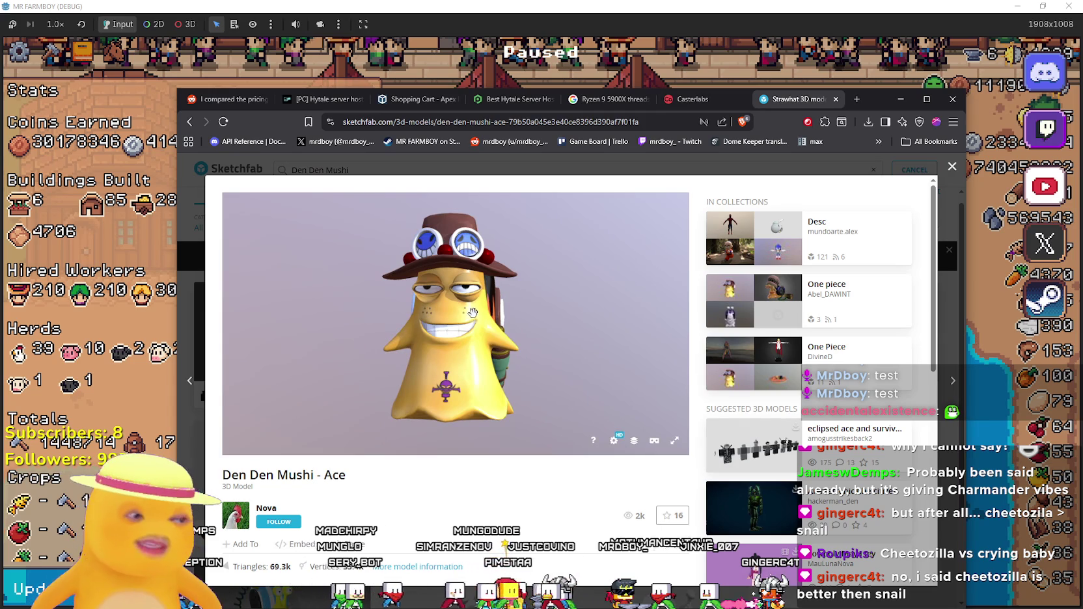
pyautogui.scroll(5, 552, 368)
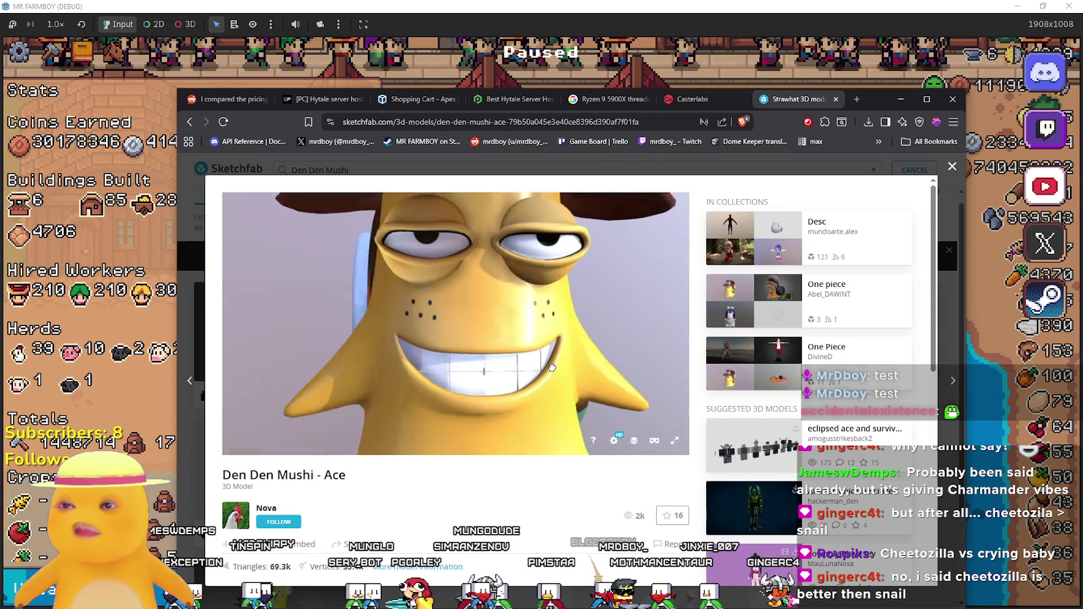
pyautogui.scroll(-5, 492, 365)
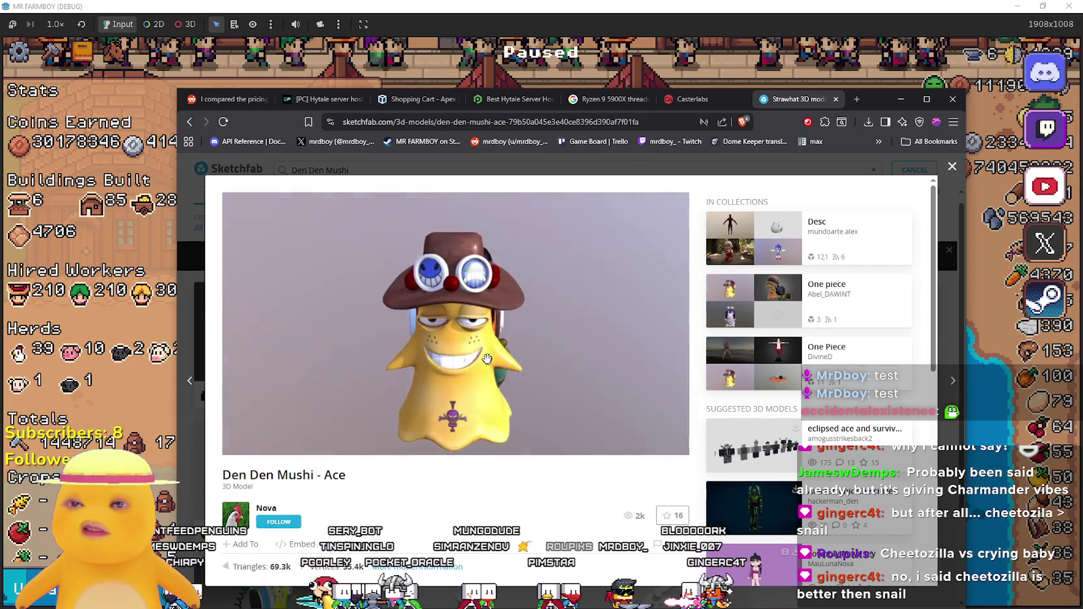
pyautogui.click(951, 297)
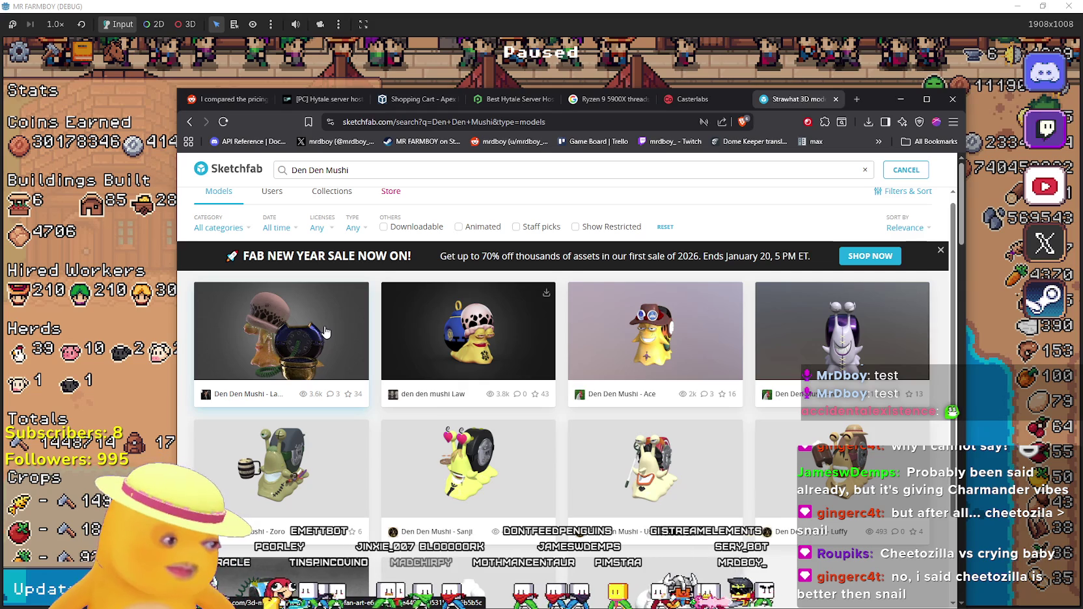
# Return to the paused MR FARMBOY game window.
pyautogui.click(138, 313)
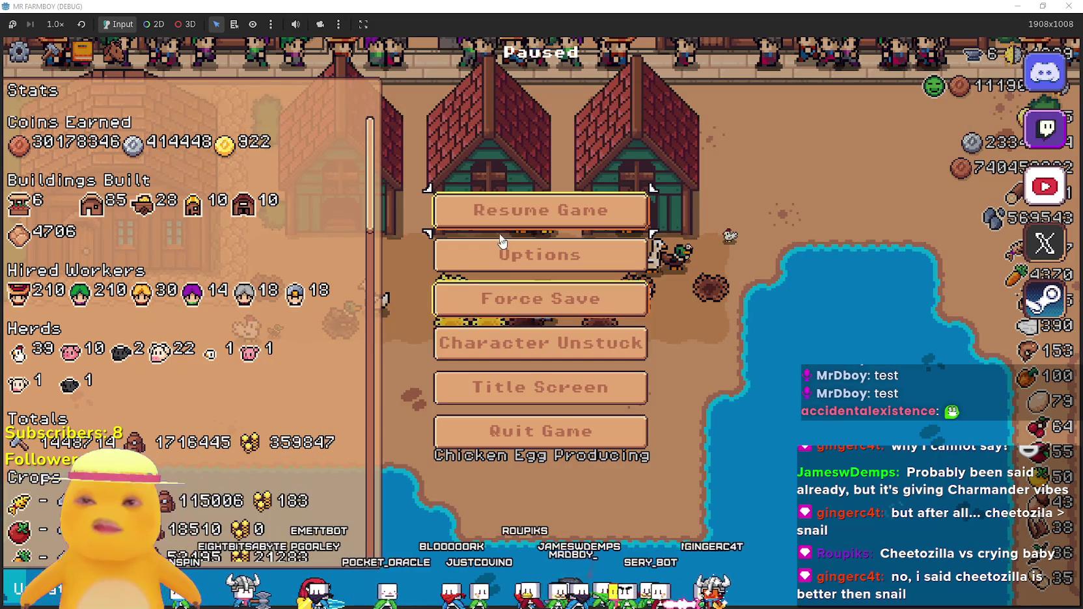
# Resume the game and walk the farmer along the street, then down past the pond to the rocks.
pyautogui.press('Escape')
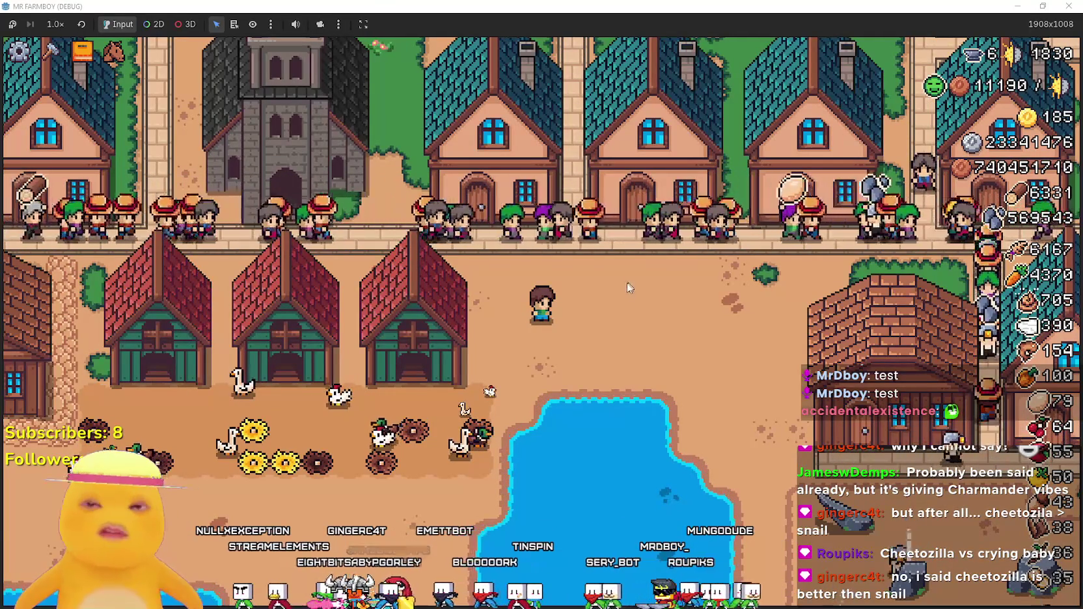
pyautogui.press('d')
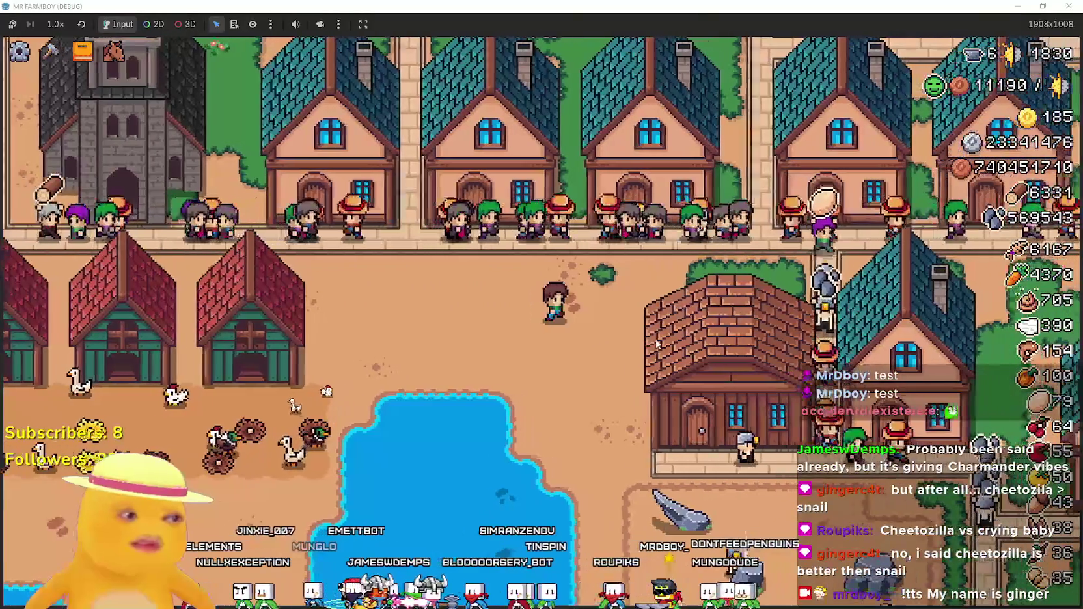
pyautogui.press('w')
pyautogui.press('a')
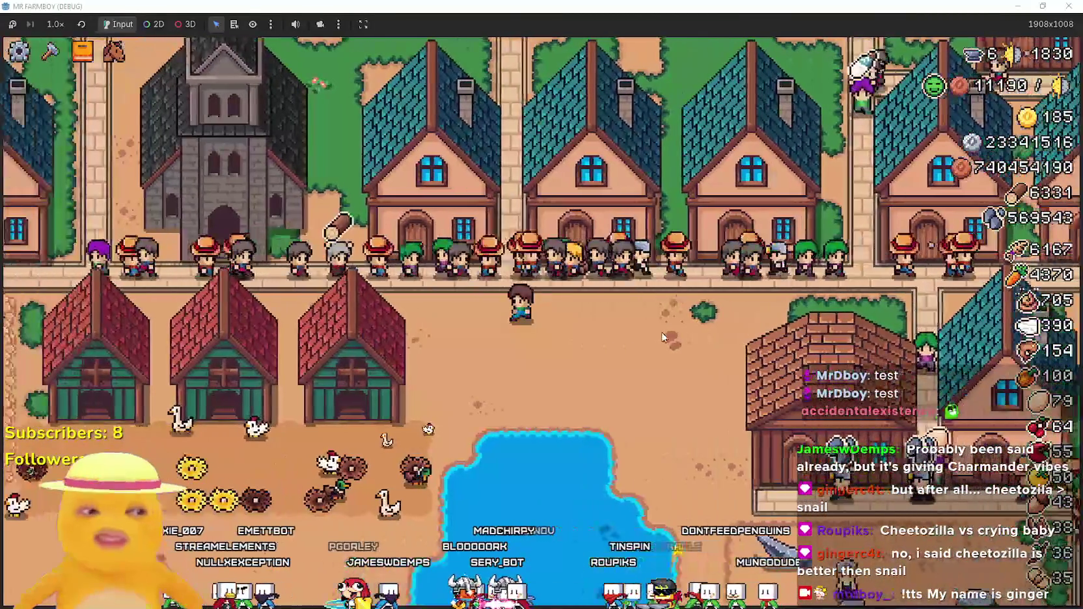
pyautogui.press('s')
pyautogui.press('d')
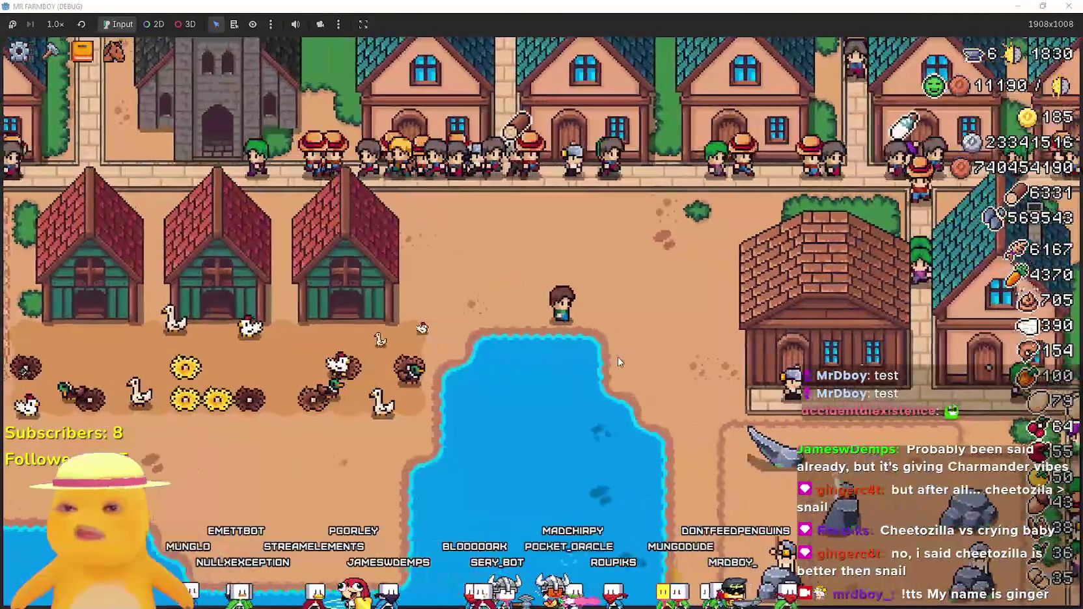
pyautogui.press('s')
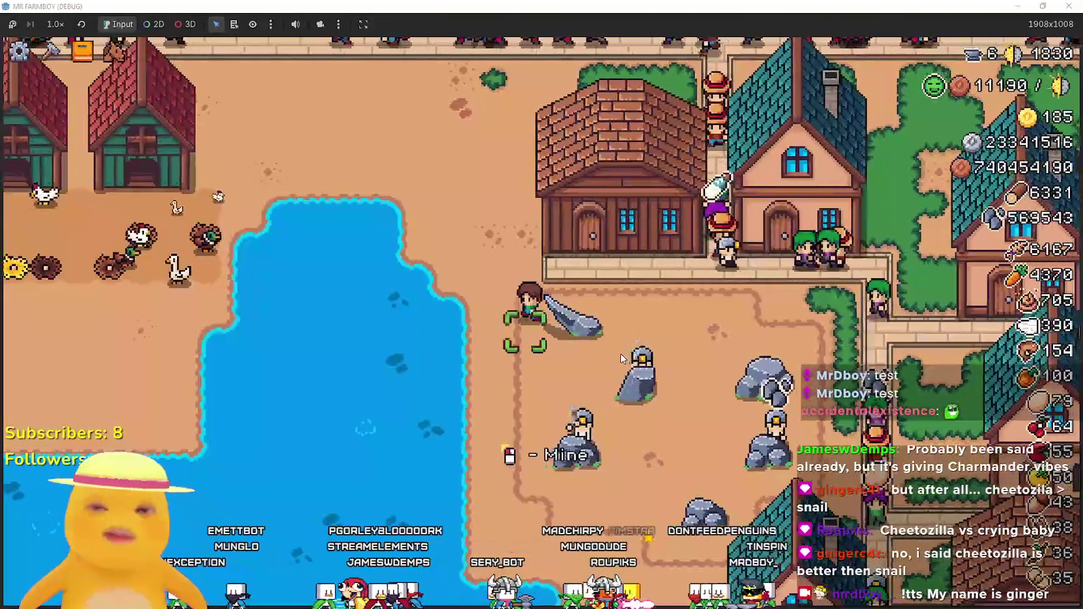
# Walk around the pond's west side, up through the coop yard into town, and open advancements.
pyautogui.press('a')
pyautogui.press('w')
pyautogui.press('a')
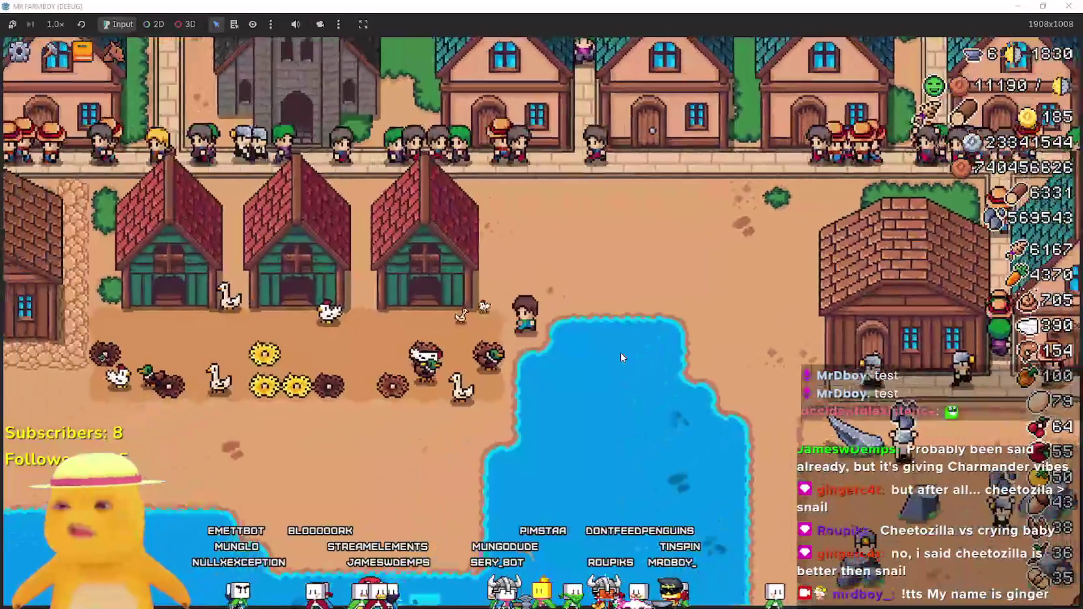
pyautogui.press('s')
pyautogui.press('s')
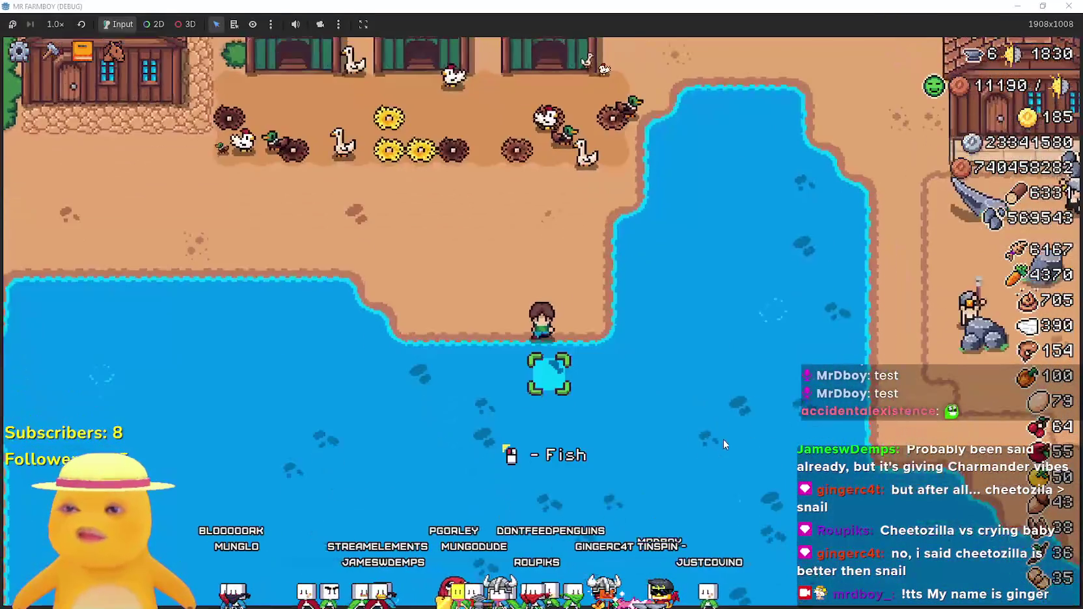
pyautogui.press('w')
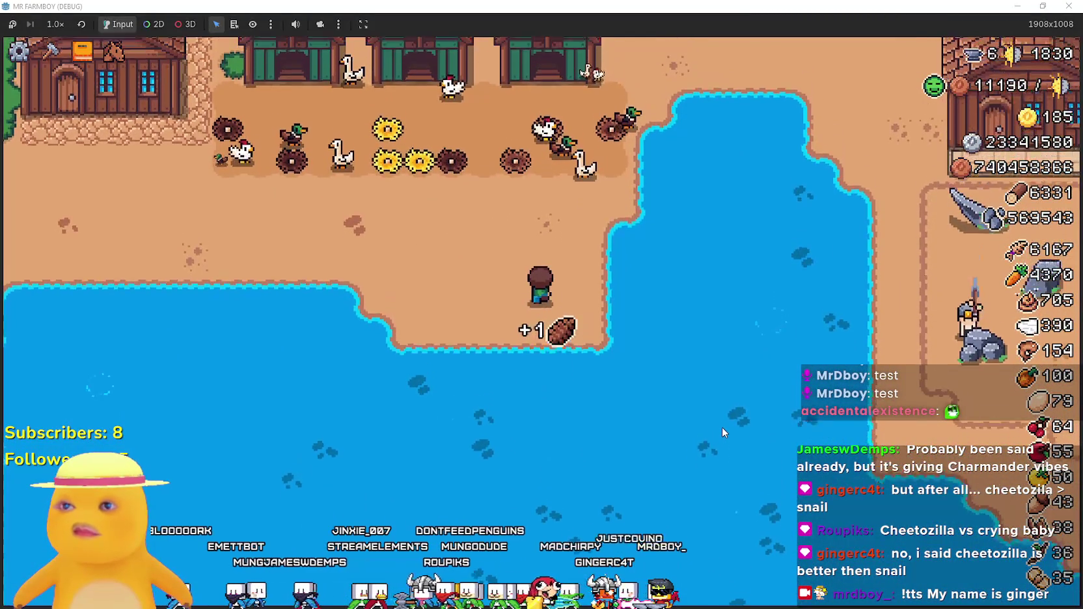
pyautogui.press('w')
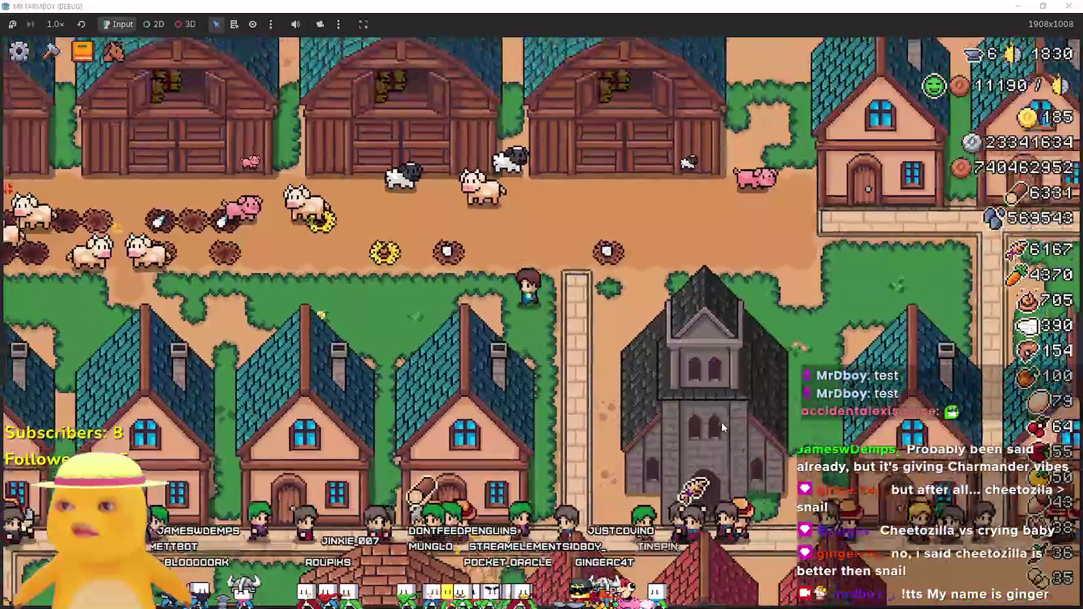
pyautogui.press('Tab')
# Check the Goose unlock at 91/200 eggs, then zoom in on the coop nests.
pyautogui.moveTo(518, 240)
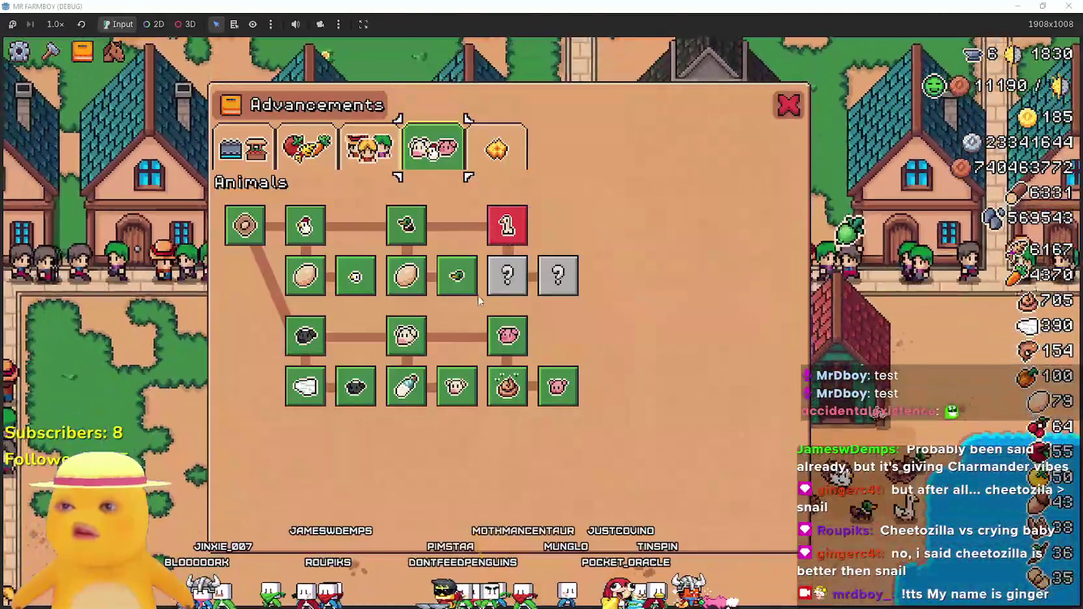
pyautogui.moveTo(468, 388)
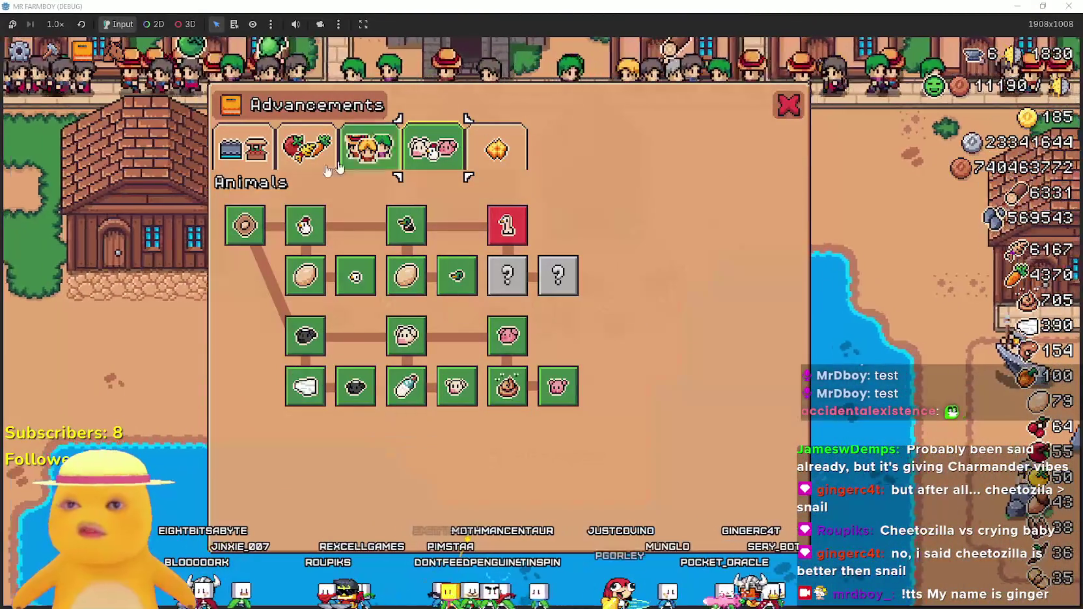
pyautogui.press('Tab')
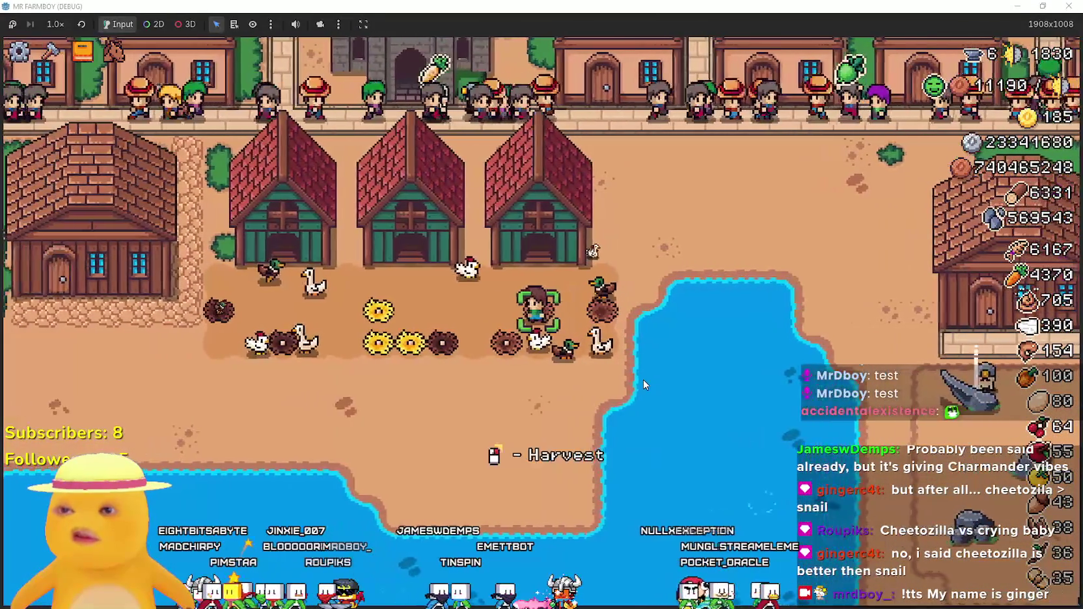
pyautogui.scroll(3, 643, 381)
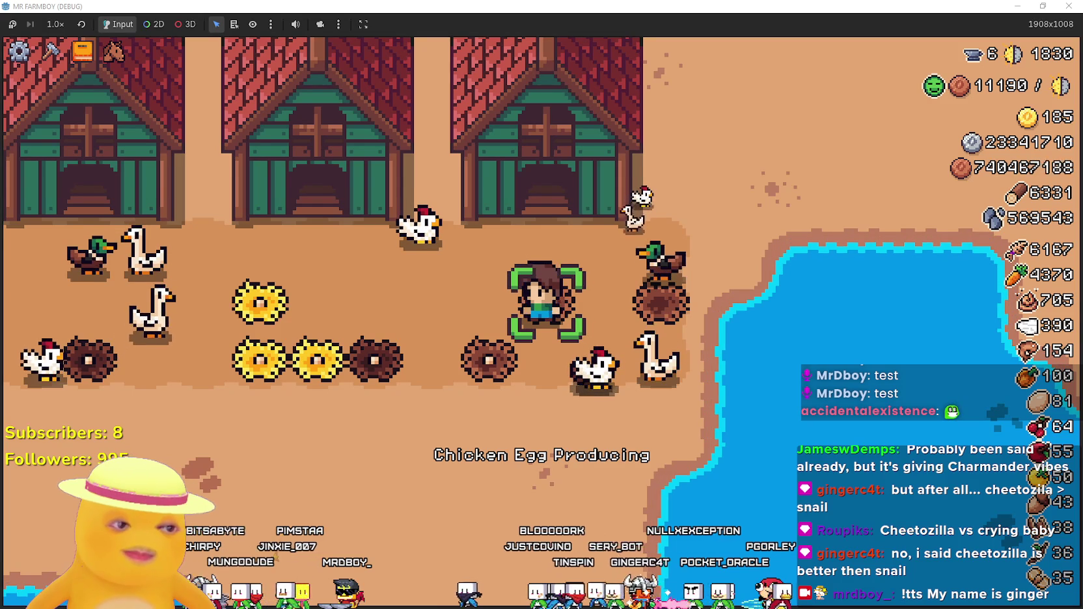
pyautogui.hotkey('alt', 'Tab')
# Filter the FileSystem dock by 'grid' then 'test' and open test_scene_everything.tscn.
pyautogui.click(602, 316)
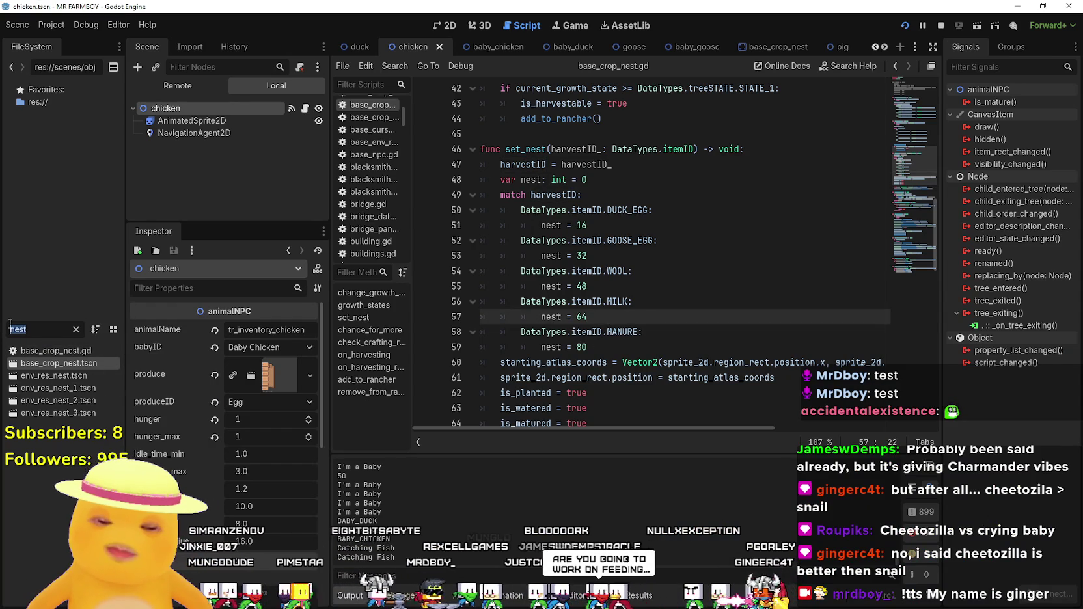
pyautogui.write('grid')
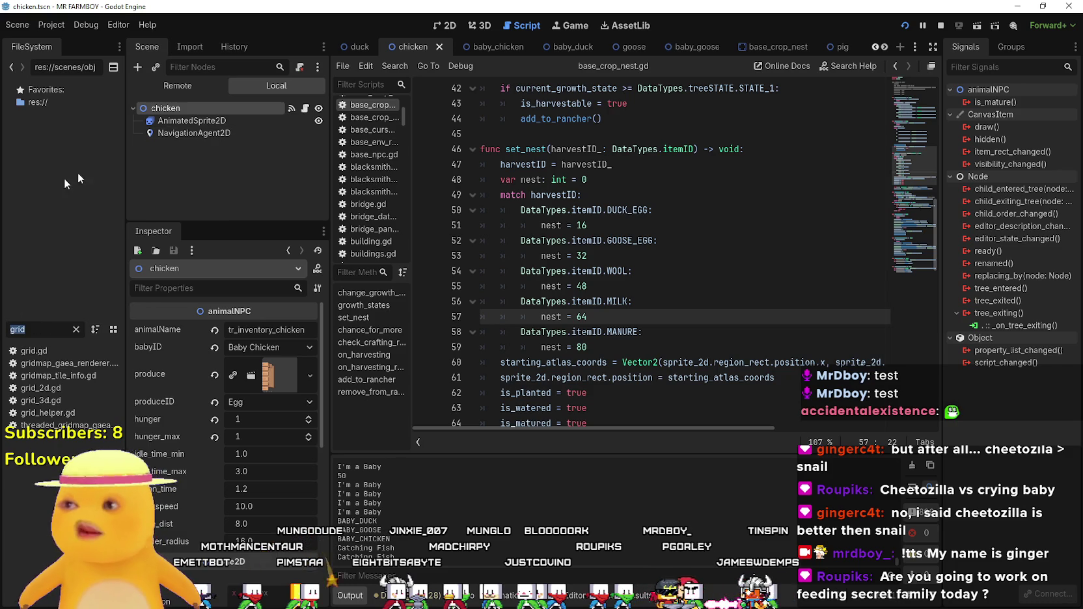
pyautogui.write('test')
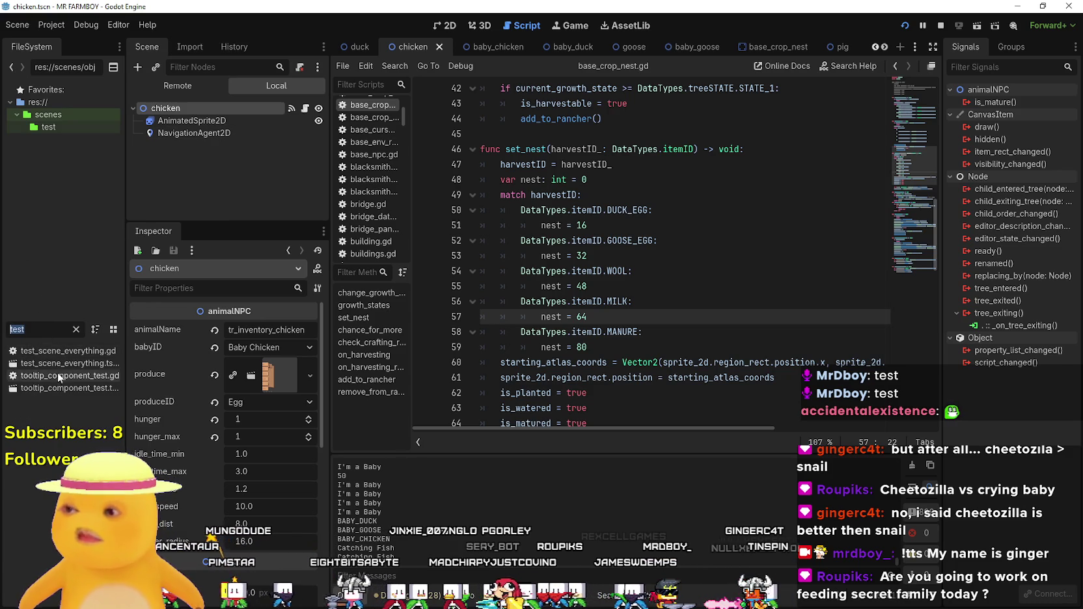
pyautogui.click(39, 363)
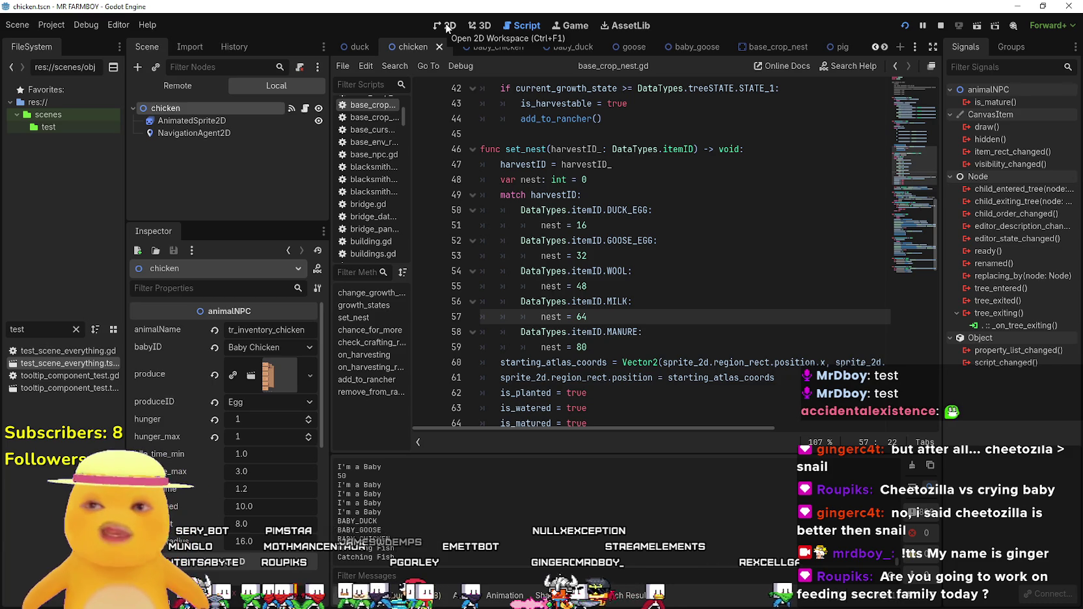
pyautogui.click(446, 26)
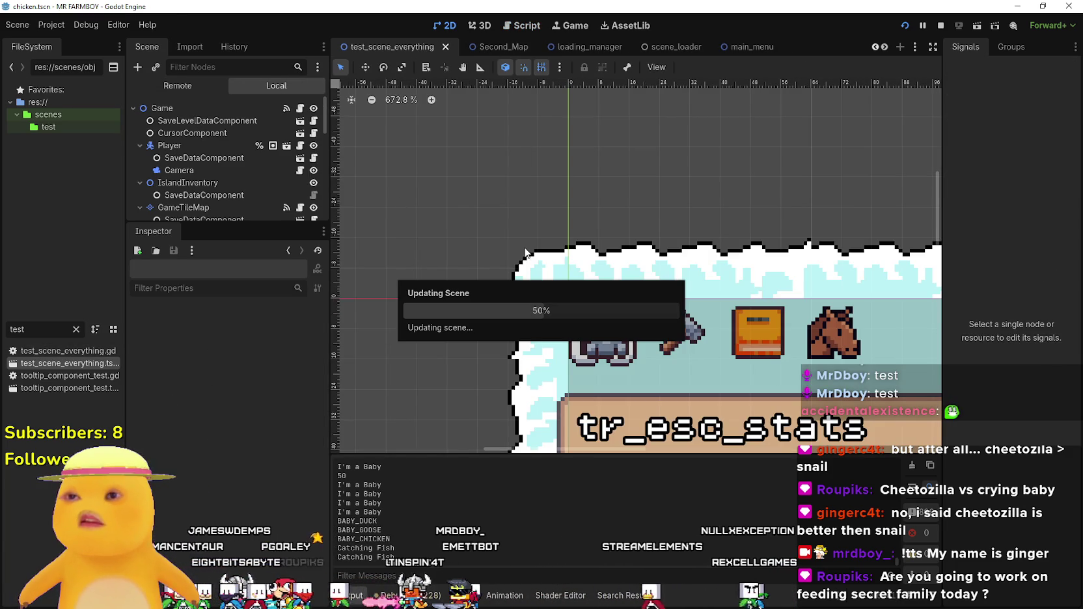
# Show the test_scene_everything farm map in 2D and scroll the Scene dock to the GridHelper node.
pyautogui.moveTo(325, 120); pyautogui.dragTo(324, 216)
pyautogui.scroll(10, 194, 189)
pyautogui.scroll(3, 231, 188)
pyautogui.scroll(-4, 228, 171)
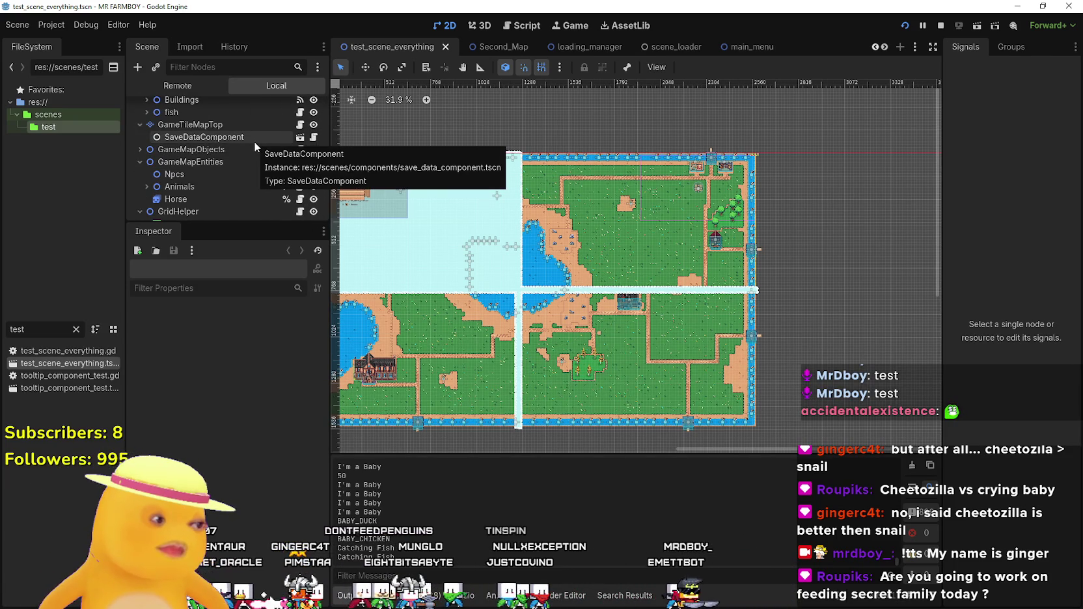
pyautogui.scroll(-2, 286, 175)
pyautogui.scroll(-5, 254, 160)
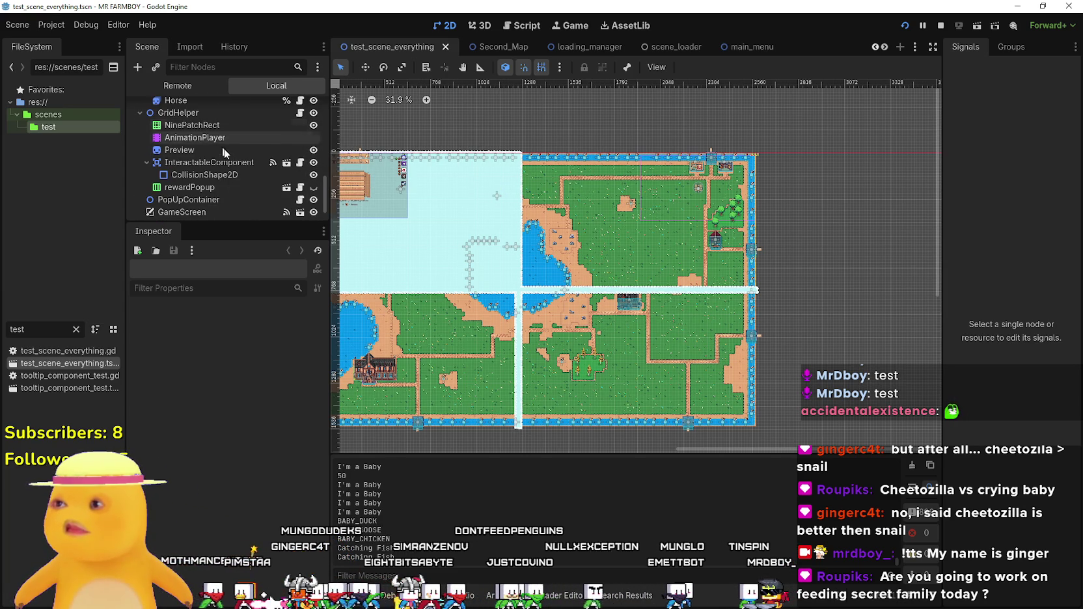
# Open grid_helper.gd and select name_crop in the tooltip line around line 445.
pyautogui.scroll(3, 251, 178)
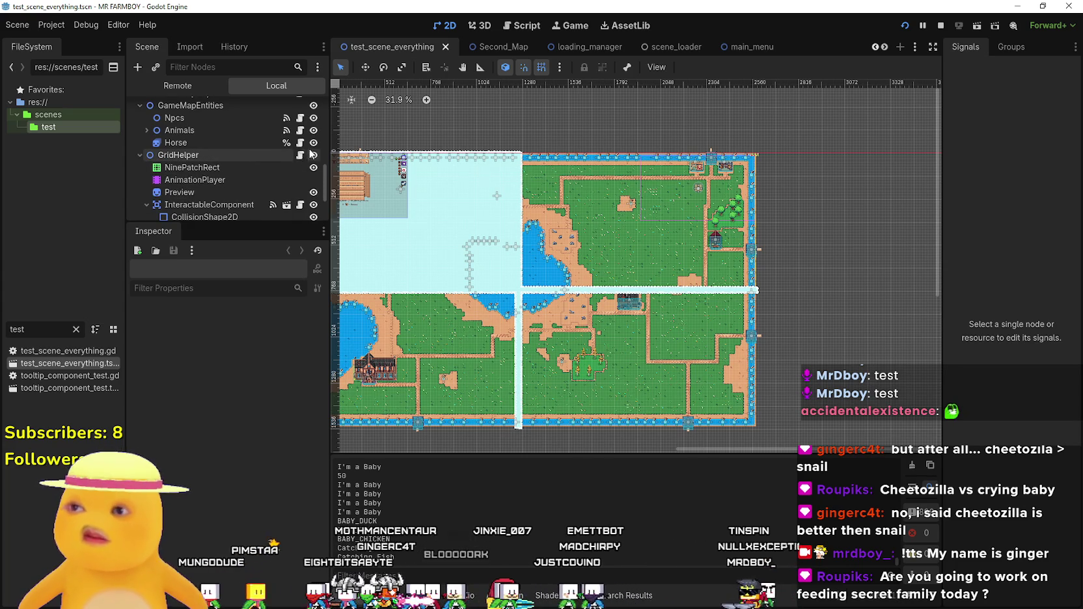
pyautogui.hotkey('ctrl', 'F3')
pyautogui.scroll(5, 729, 252)
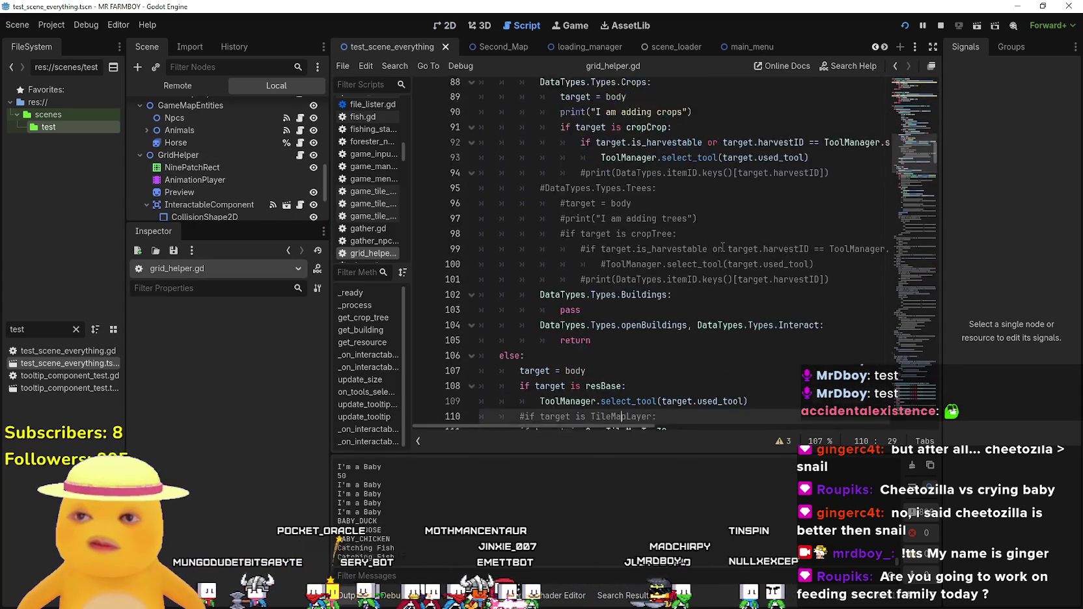
pyautogui.moveTo(911, 139)
pyautogui.mouseDown()
pyautogui.moveTo(909, 98)
pyautogui.moveTo(909, 338)
pyautogui.moveTo(904, 366)
pyautogui.moveTo(880, 389)
pyautogui.mouseUp()
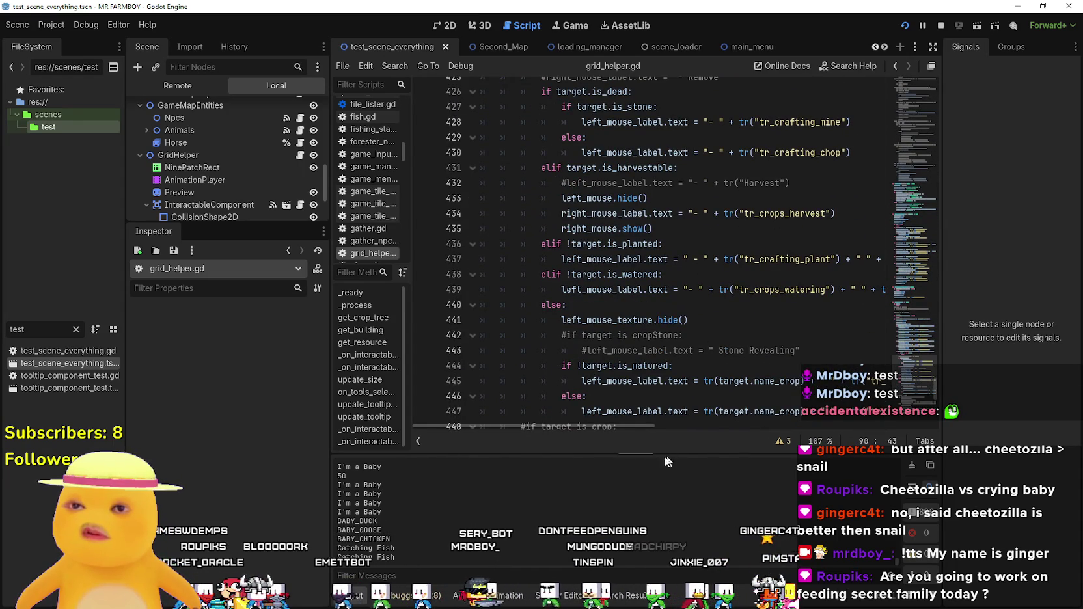
pyautogui.moveTo(634, 429); pyautogui.dragTo(678, 429)
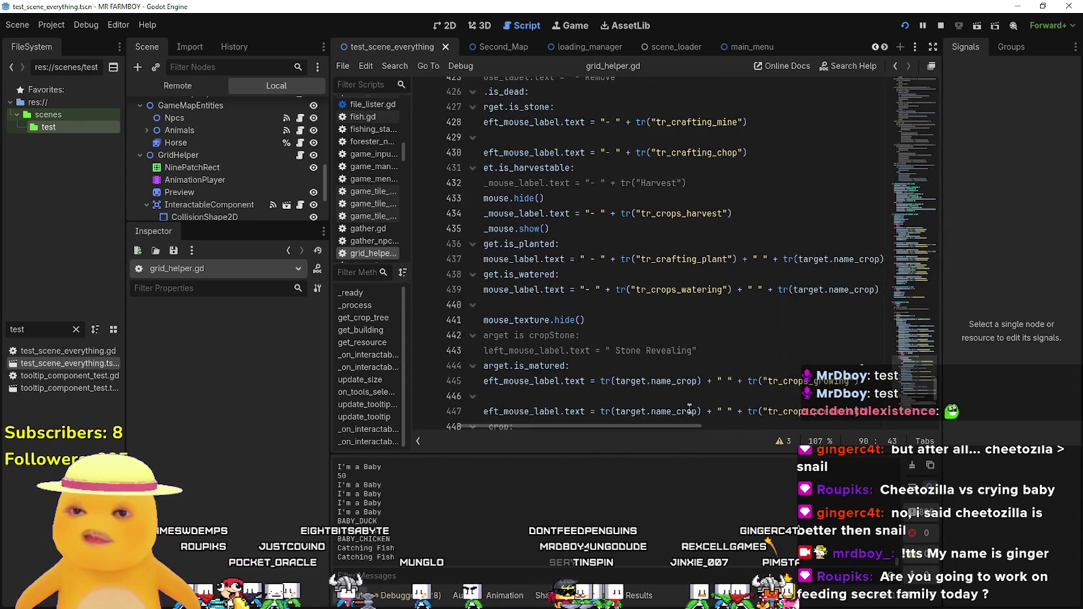
pyautogui.scroll(-3, 692, 403)
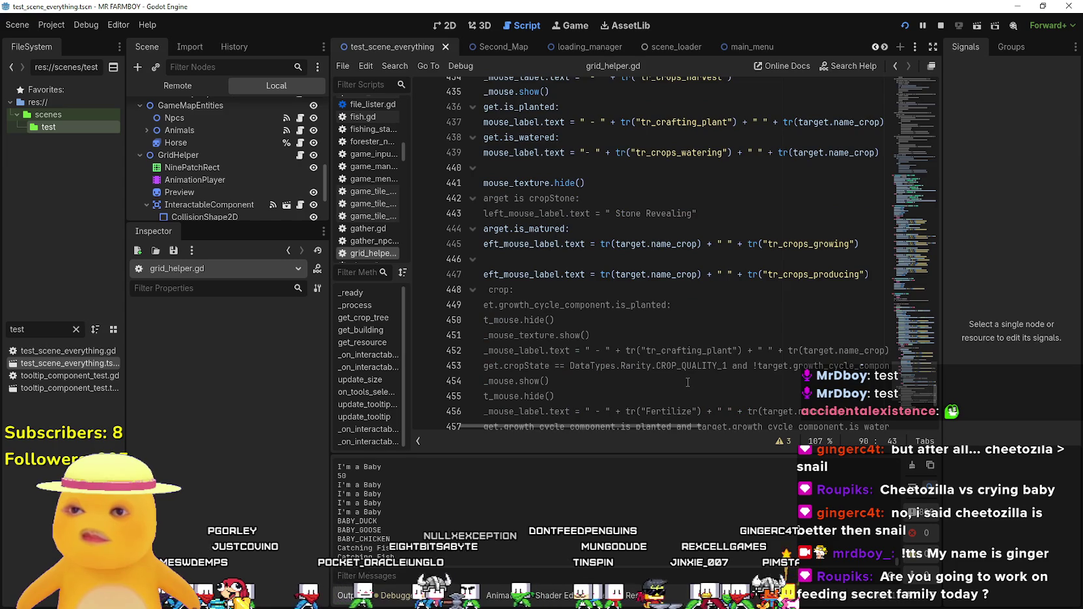
pyautogui.doubleClick(682, 245)
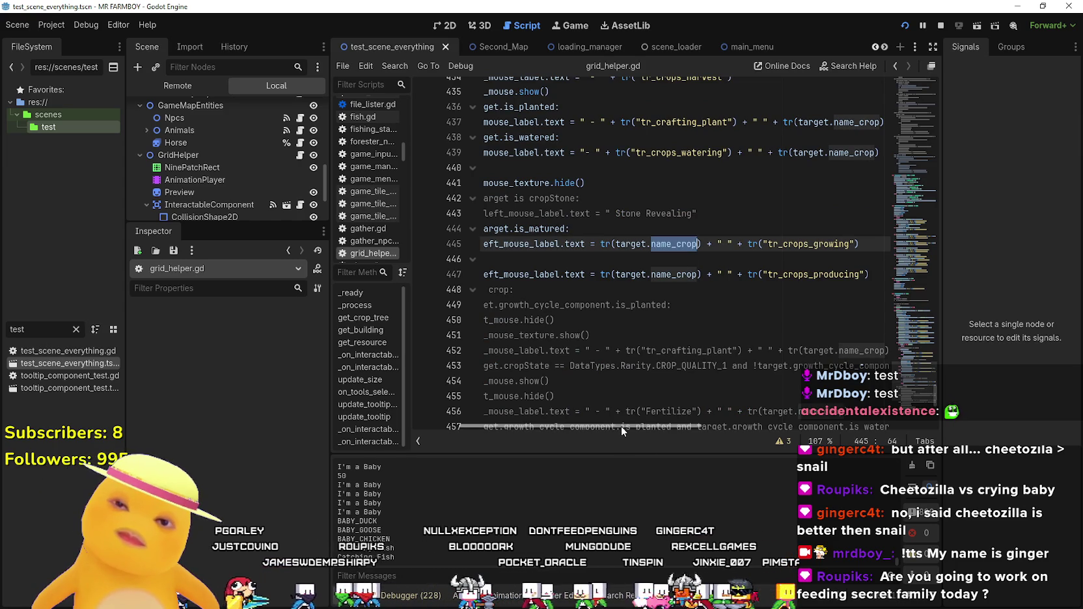
# Clear the FileSystem filter text and bring the running game to the front.
pyautogui.moveTo(620, 425); pyautogui.dragTo(586, 427)
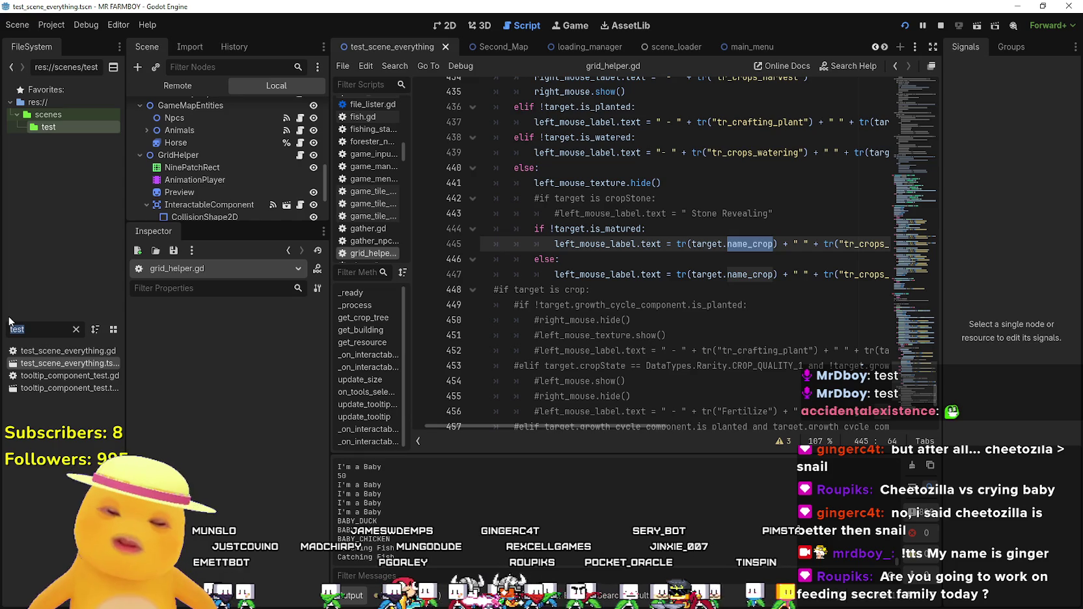
pyautogui.press('BackSpace')
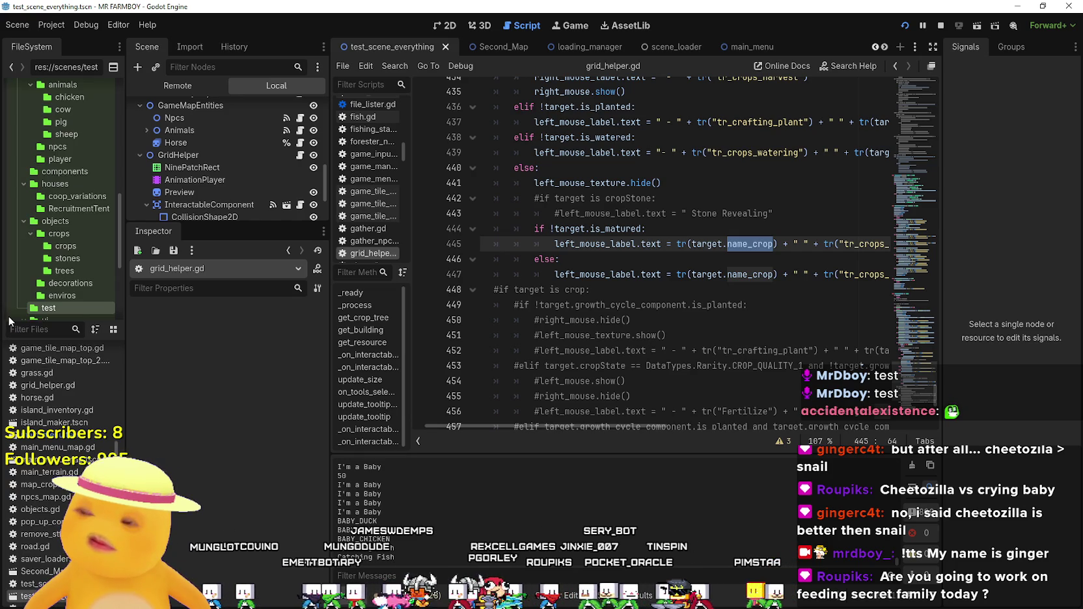
pyautogui.write('in')
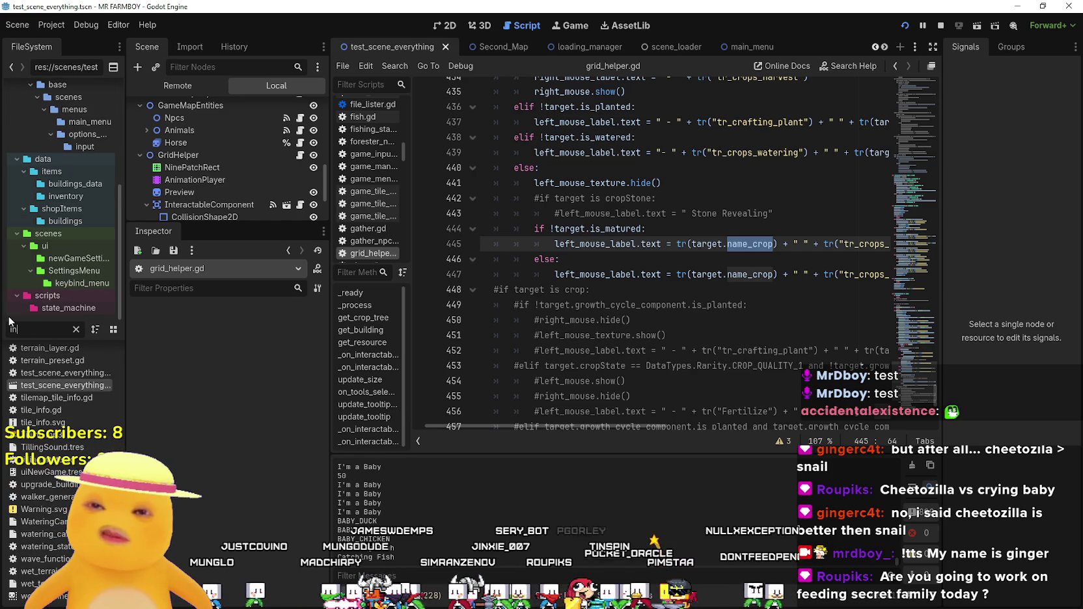
pyautogui.press('BackSpace')
pyautogui.press('BackSpace')
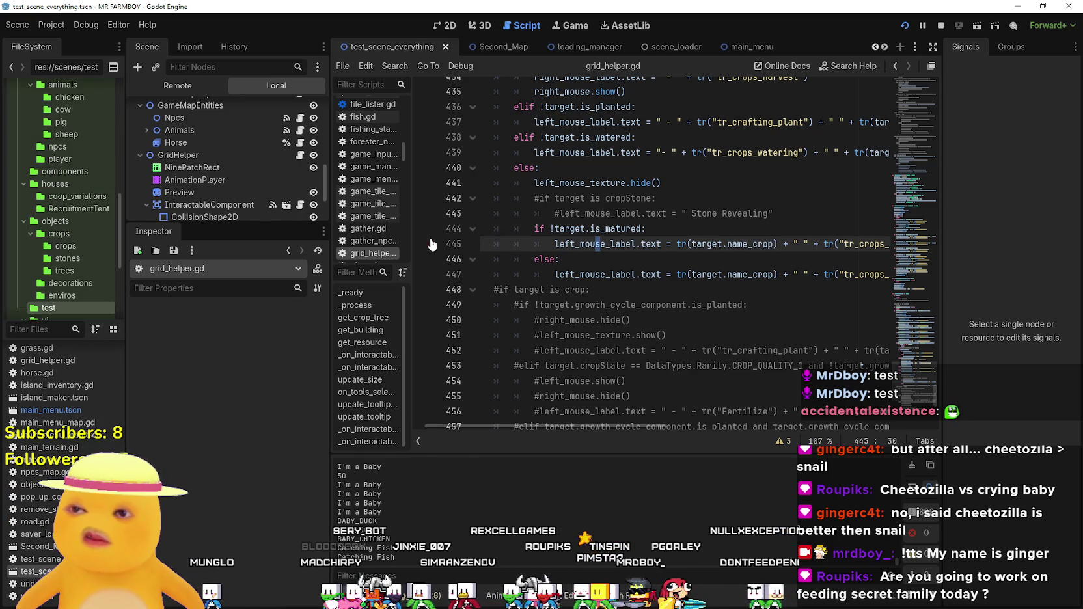
pyautogui.hotkey('alt', 'Tab')
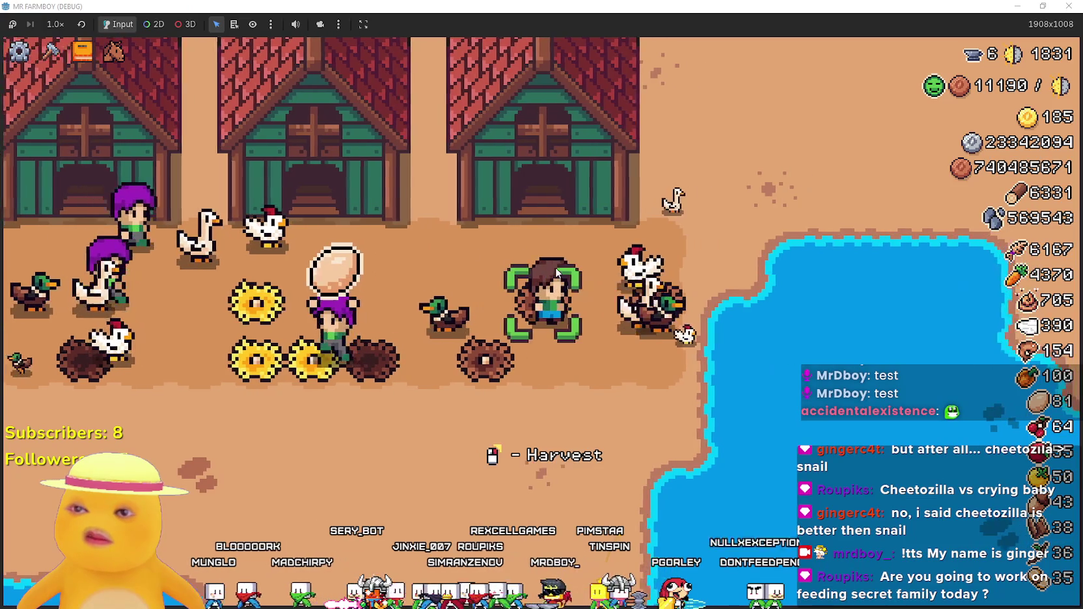
# Add a breakpoint on line 447 of grid_helper.gd so the game pauses on the hovered target.
pyautogui.hotkey('alt', 'Tab')
pyautogui.hotkey('alt', 'Tab')
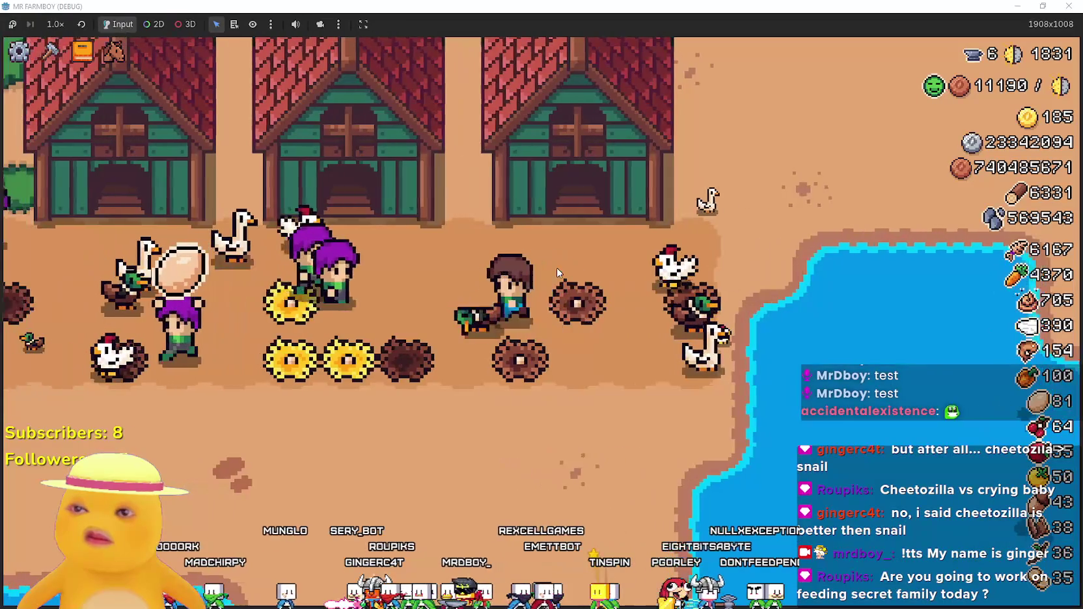
pyautogui.hotkey('alt', 'Tab')
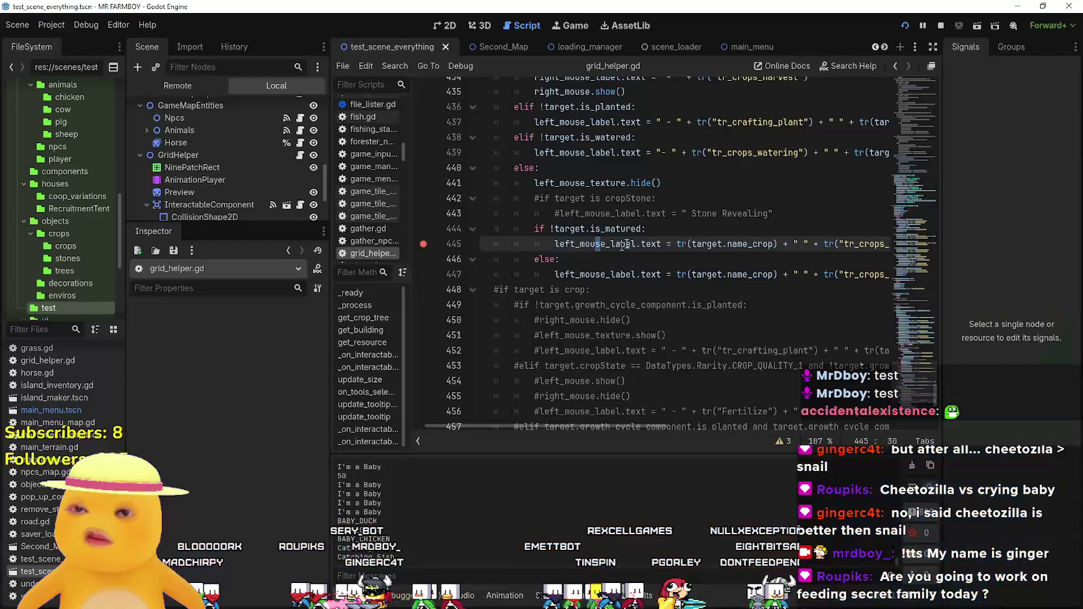
pyautogui.moveTo(634, 429)
pyautogui.mouseDown()
pyautogui.moveTo(705, 440)
pyautogui.moveTo(647, 427)
pyautogui.mouseUp()
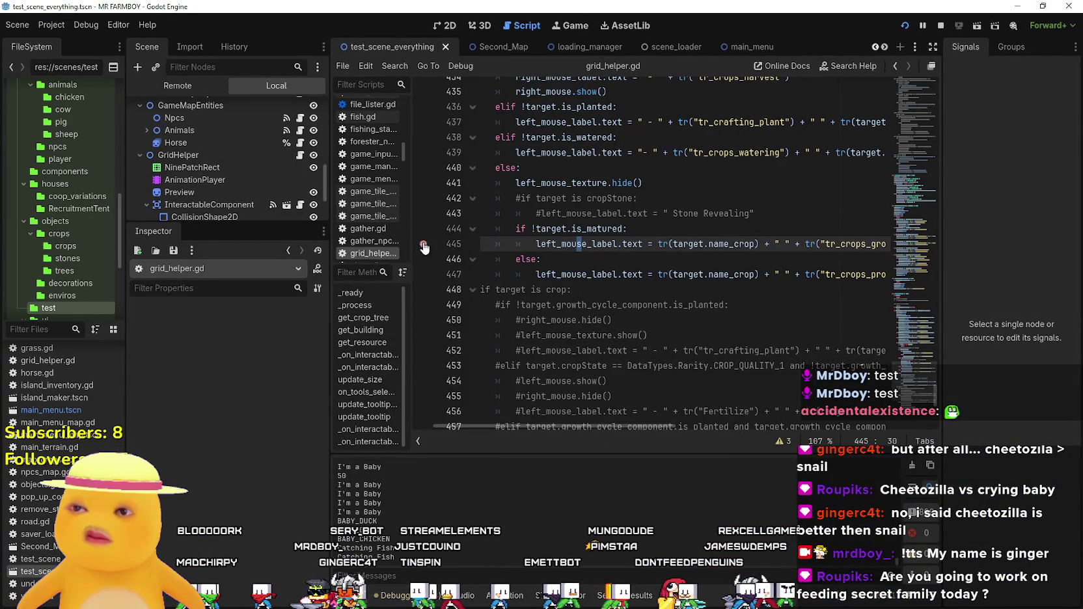
pyautogui.click(566, 274)
pyautogui.click(436, 274)
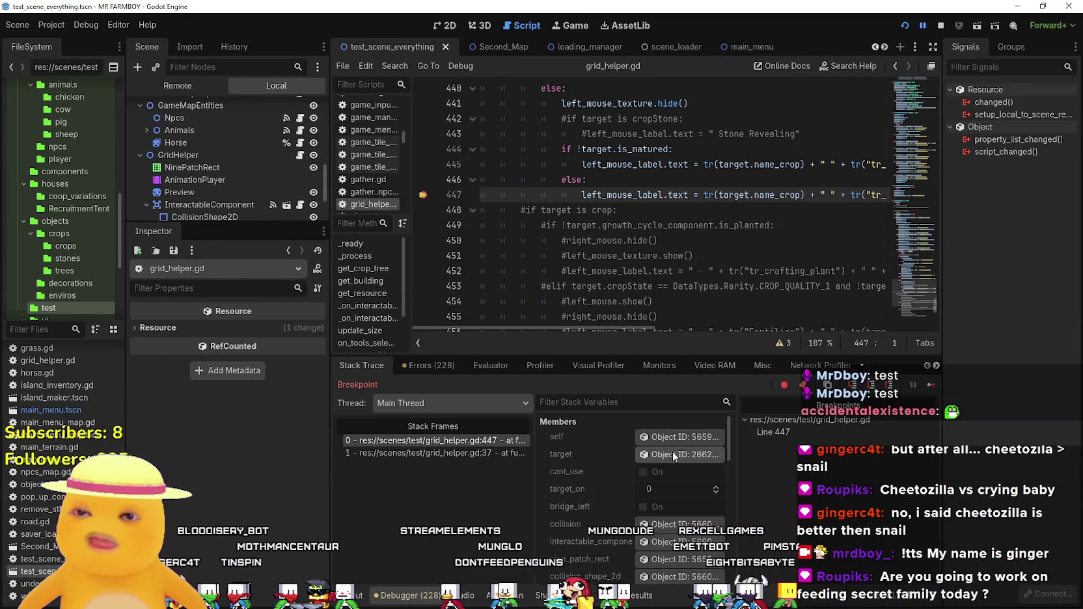
# Inspect the paused target in a widened remote Inspector and select name_crop on line 447.
pyautogui.click(673, 453)
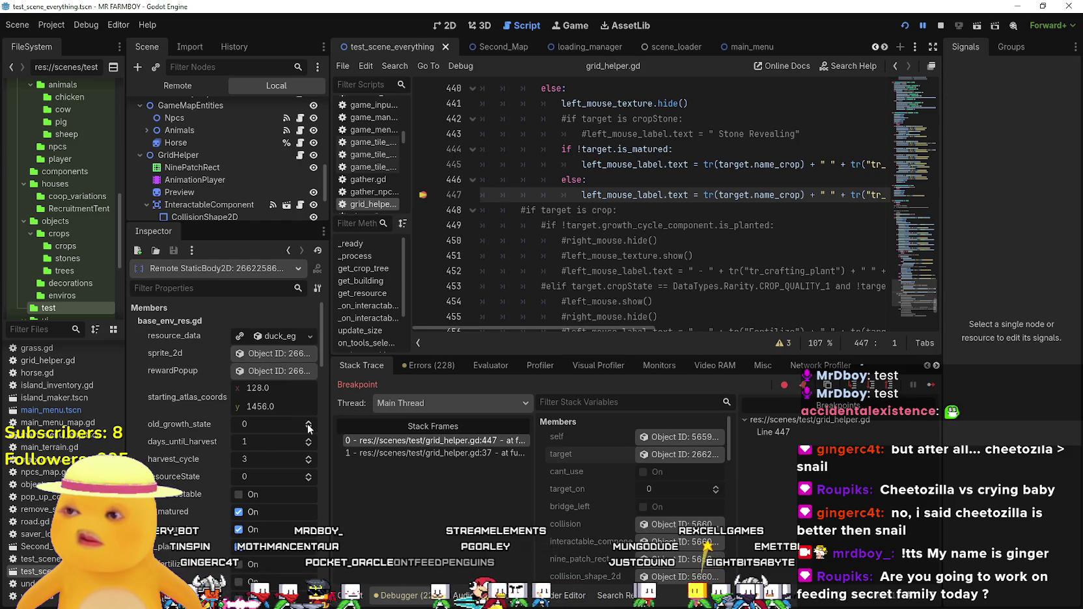
pyautogui.moveTo(329, 406); pyautogui.dragTo(396, 410)
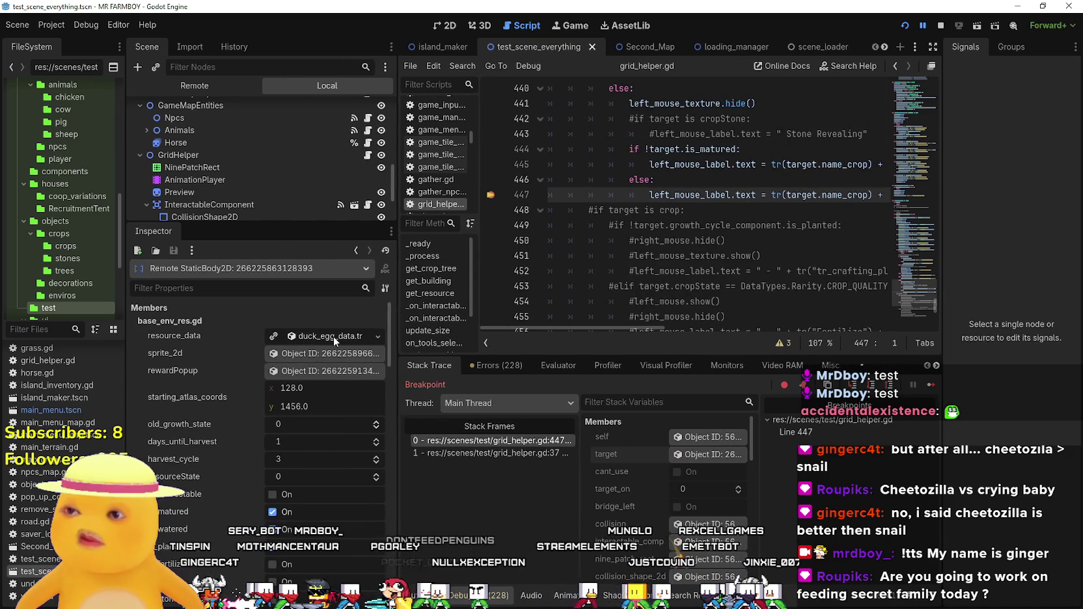
pyautogui.click(333, 336)
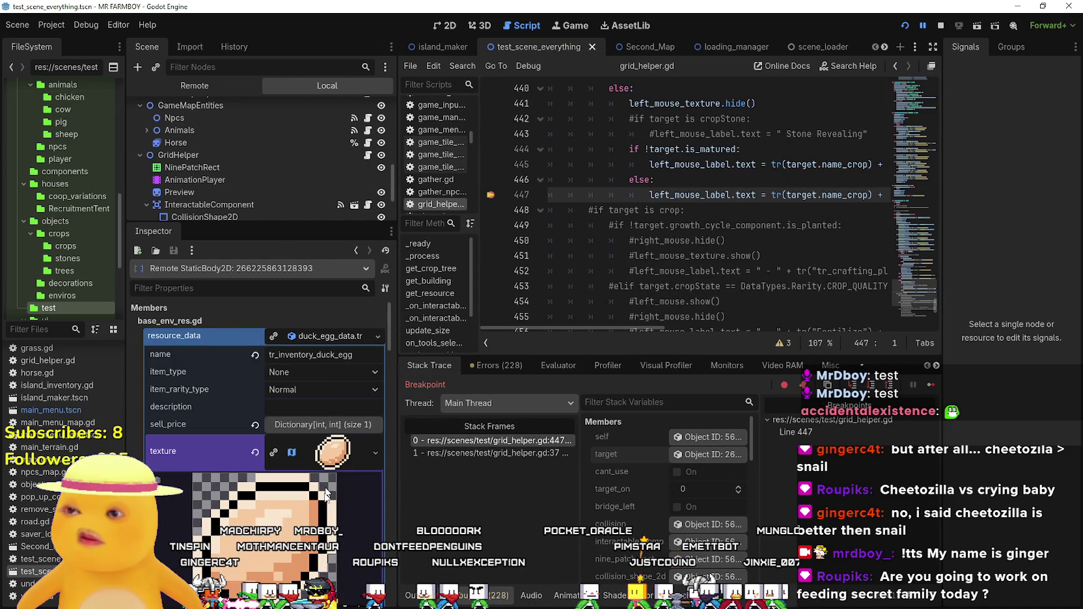
pyautogui.doubleClick(844, 195)
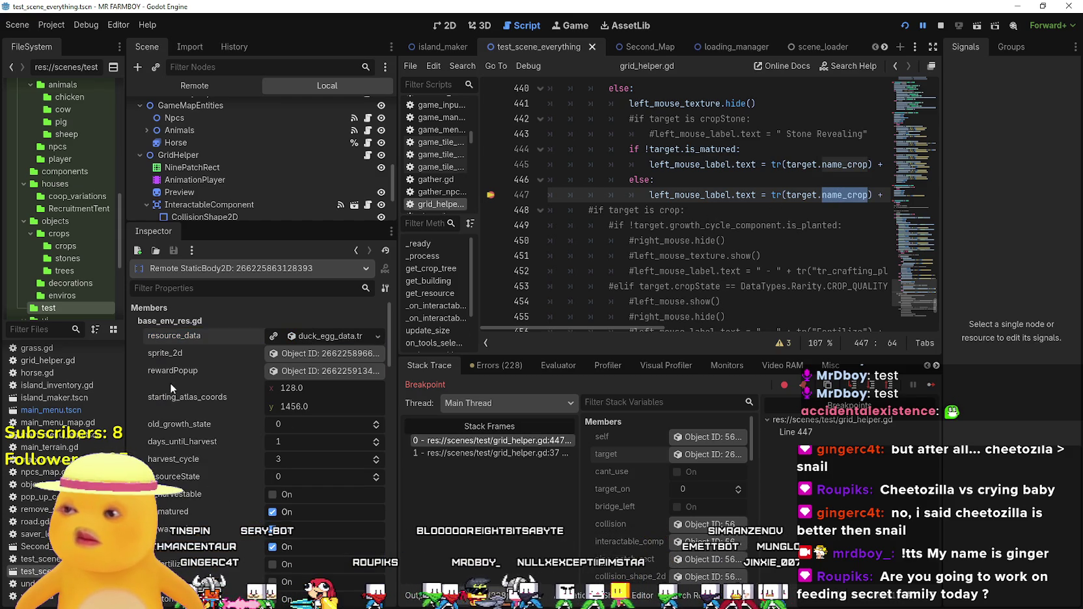
# Scroll the remote properties past harvestID Duck Egg and expand the nest's resource_data.
pyautogui.scroll(-5, 178, 459)
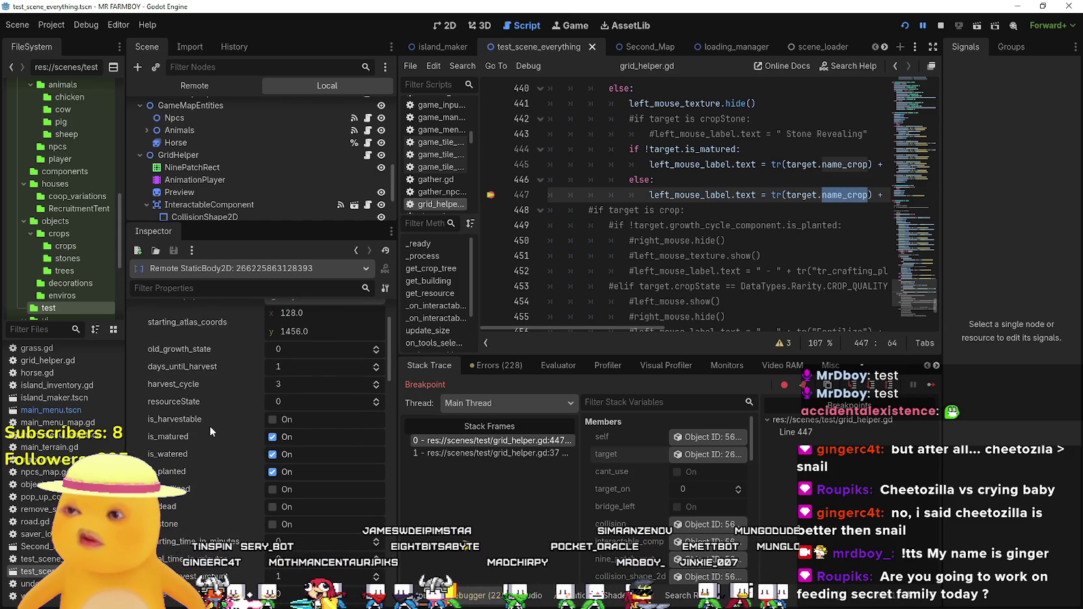
pyautogui.scroll(-1, 207, 468)
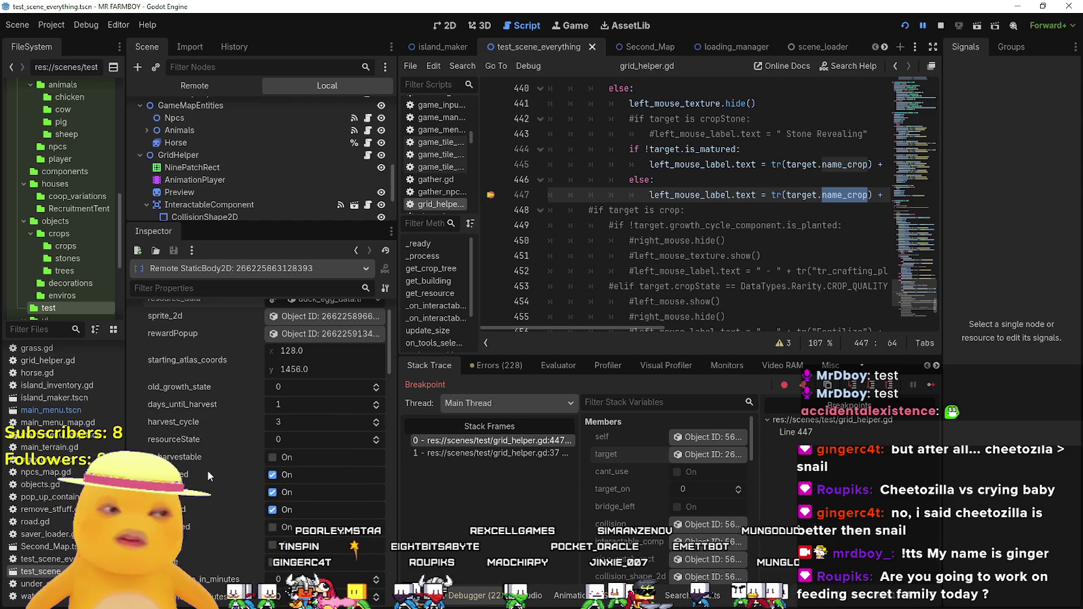
pyautogui.scroll(-3, 229, 500)
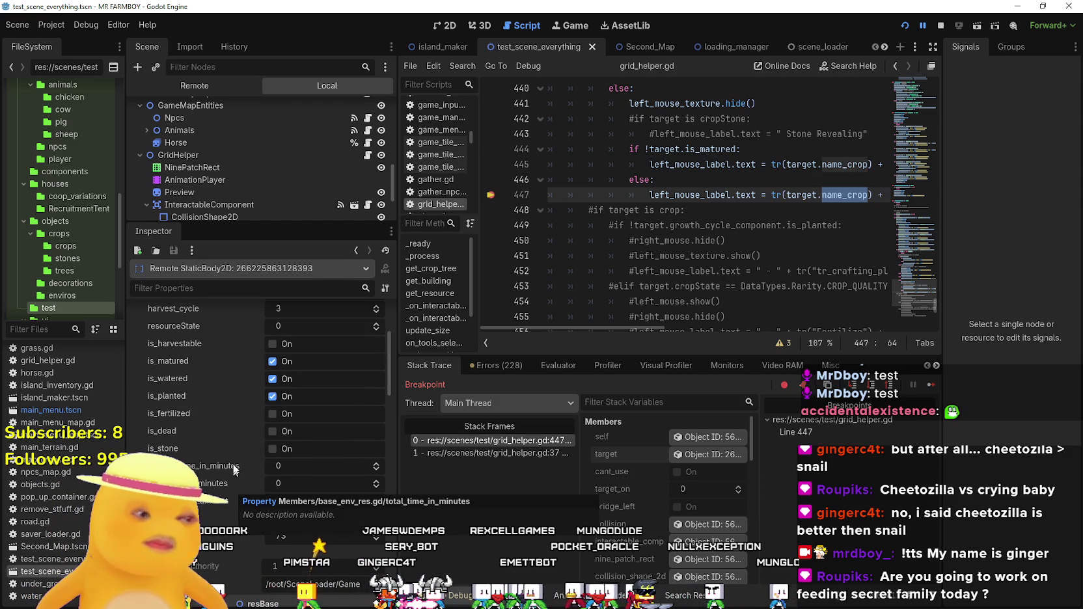
pyautogui.scroll(-3, 234, 451)
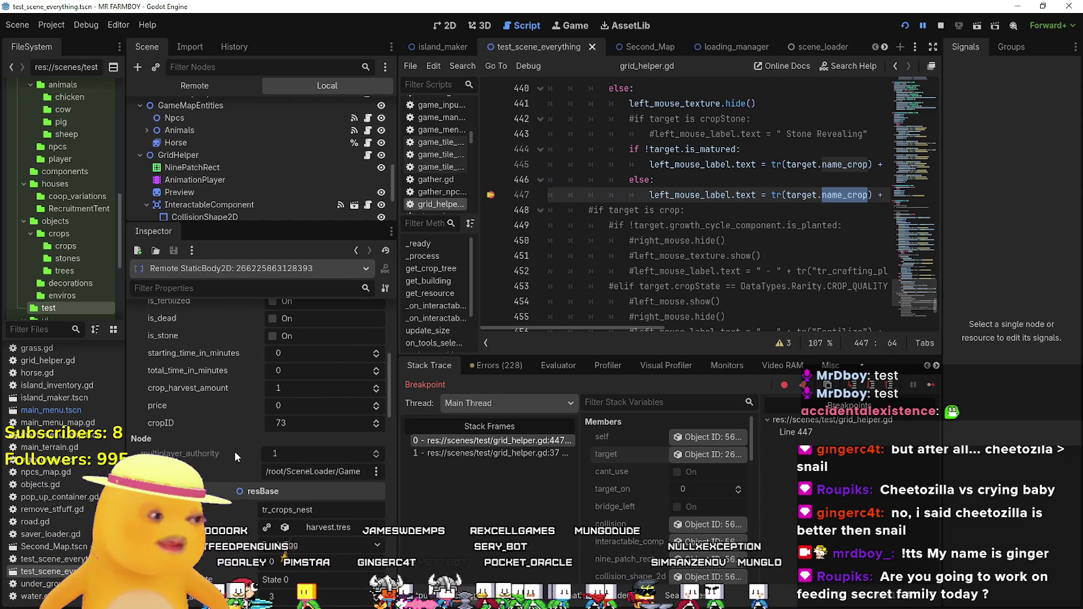
pyautogui.scroll(-2, 235, 451)
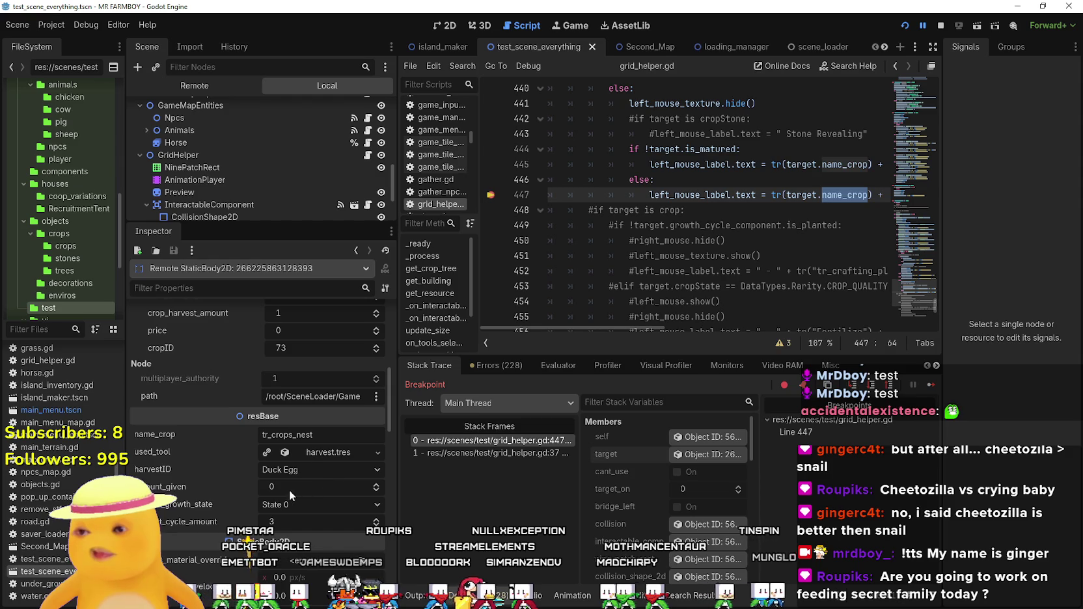
pyautogui.scroll(-3, 176, 464)
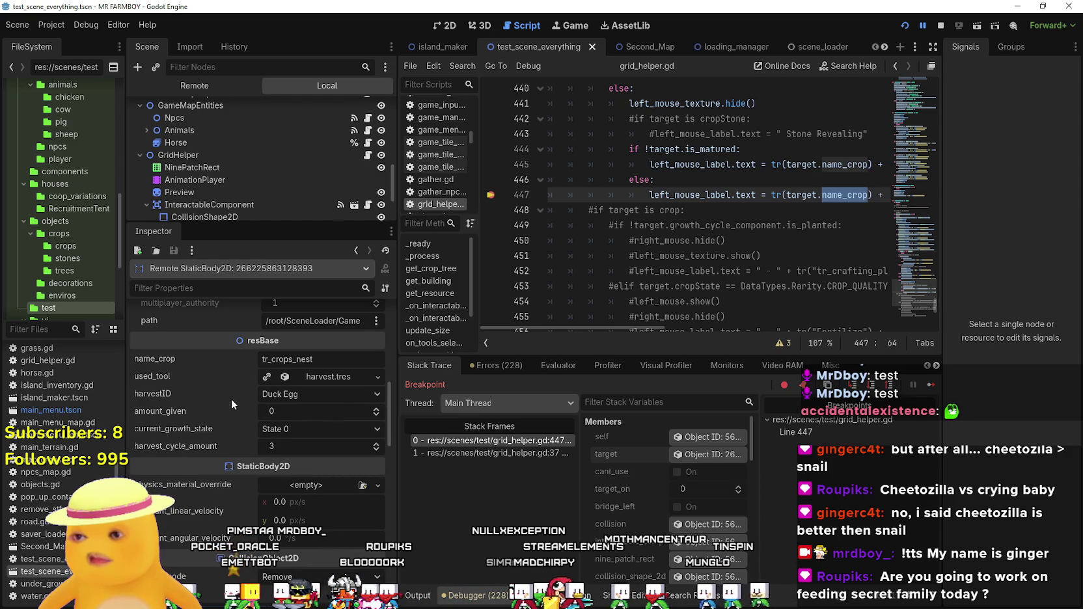
pyautogui.scroll(3, 228, 467)
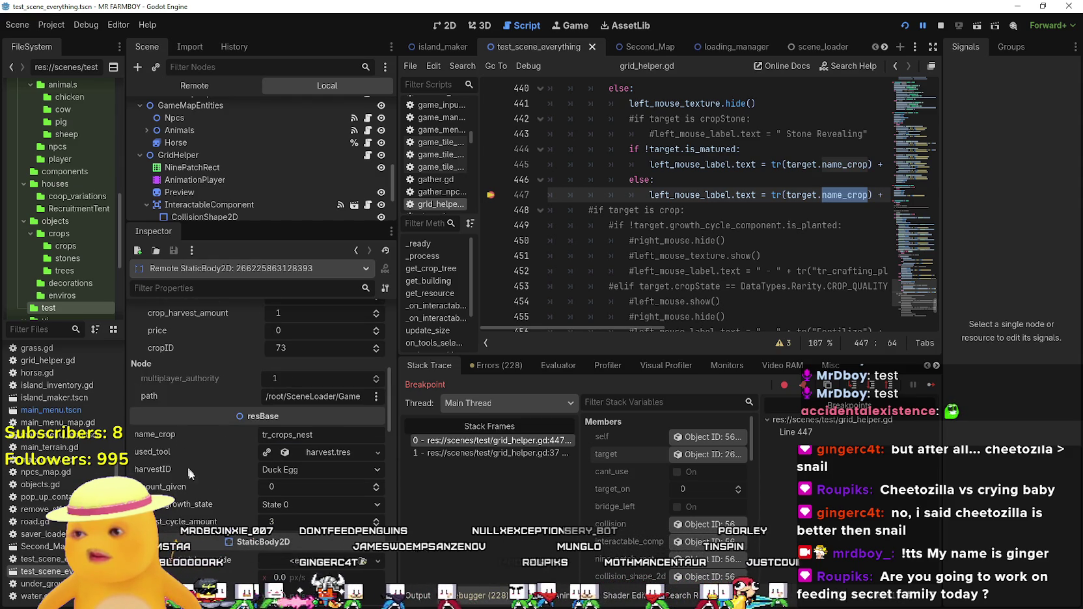
pyautogui.scroll(10, 178, 431)
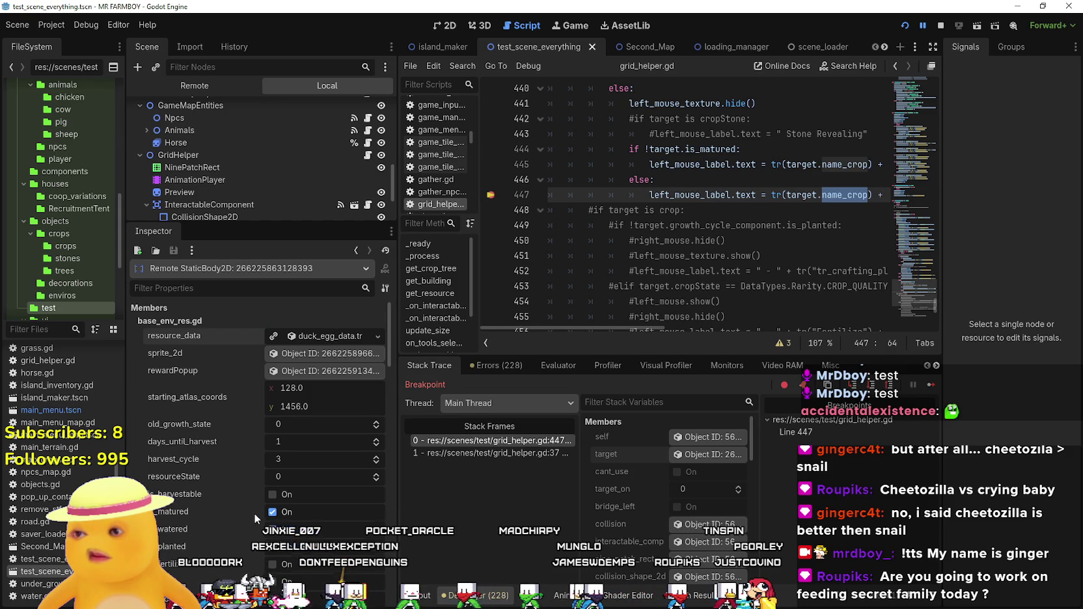
pyautogui.scroll(-5, 254, 511)
pyautogui.scroll(3, 226, 485)
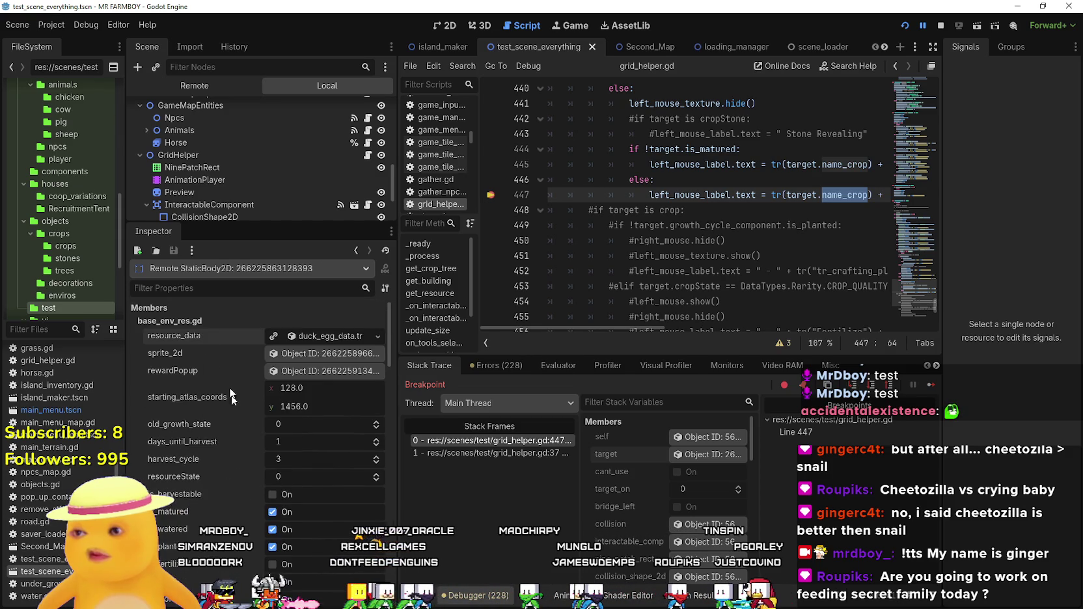
pyautogui.scroll(-8, 227, 515)
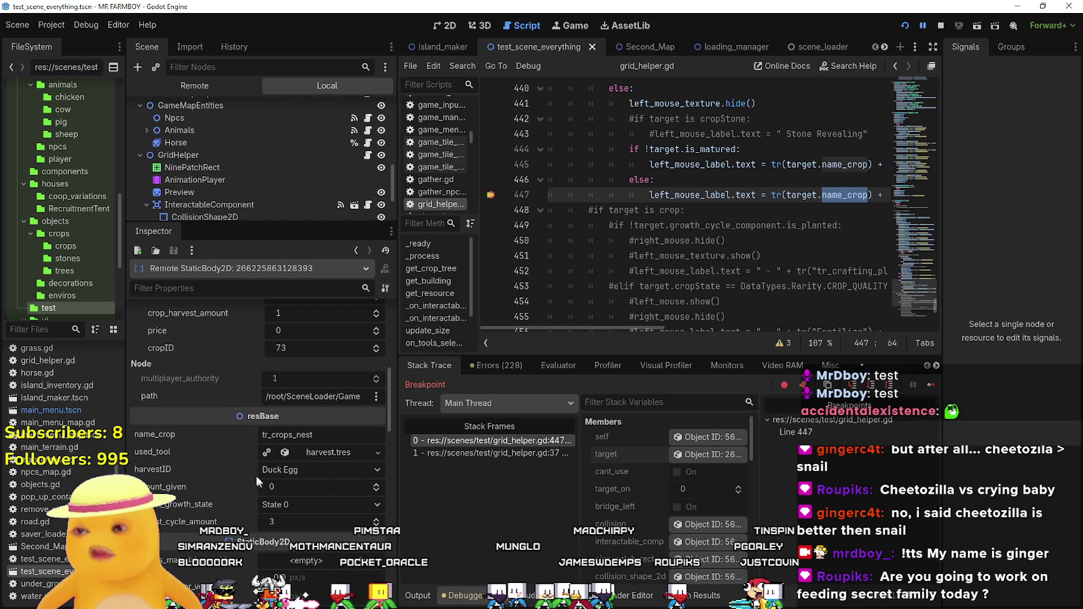
pyautogui.moveTo(166, 470)
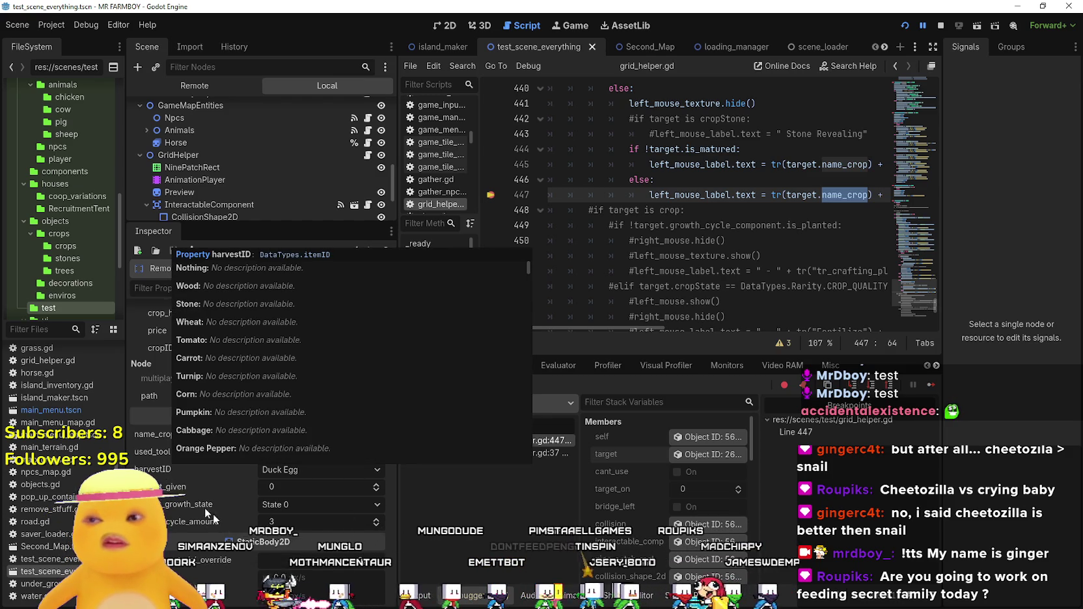
pyautogui.scroll(10, 218, 518)
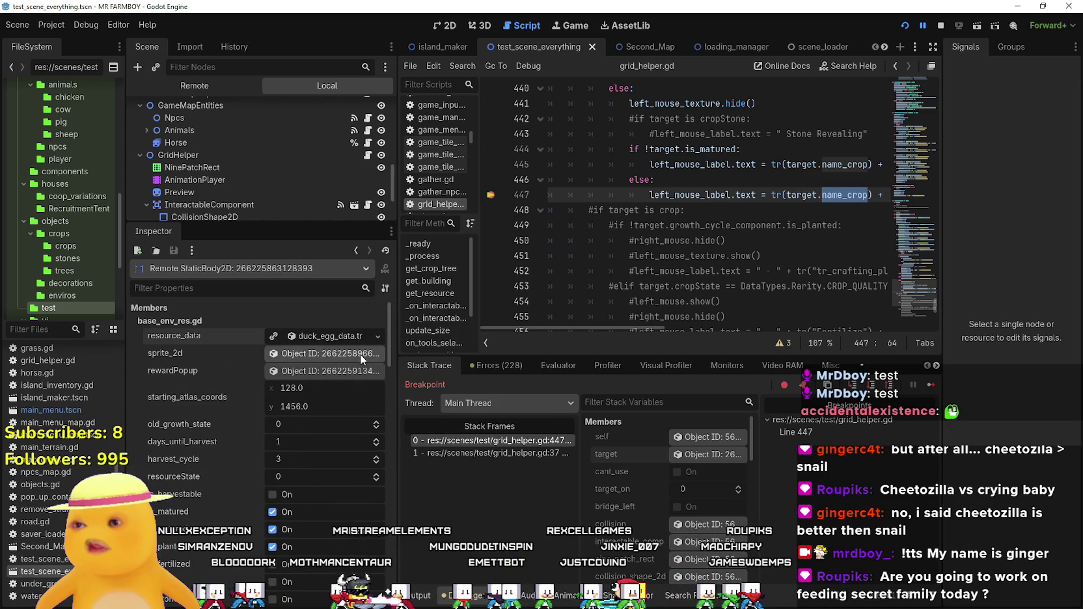
pyautogui.click(330, 336)
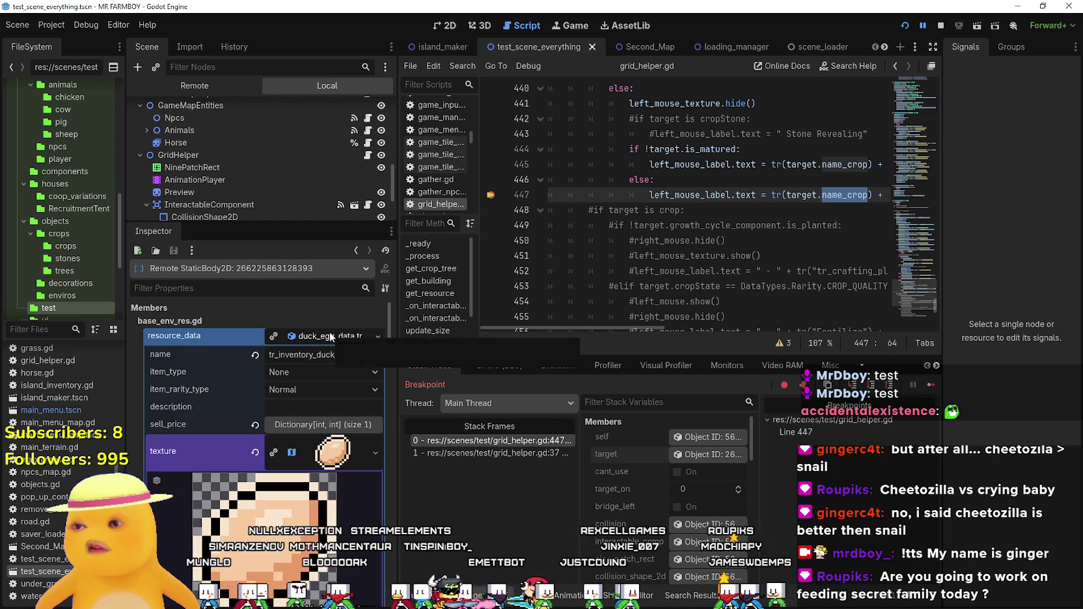
# Change line 447 to tr(target.resource_data.name), save grid_helper.gd, and resume the game.
pyautogui.doubleClick(310, 355)
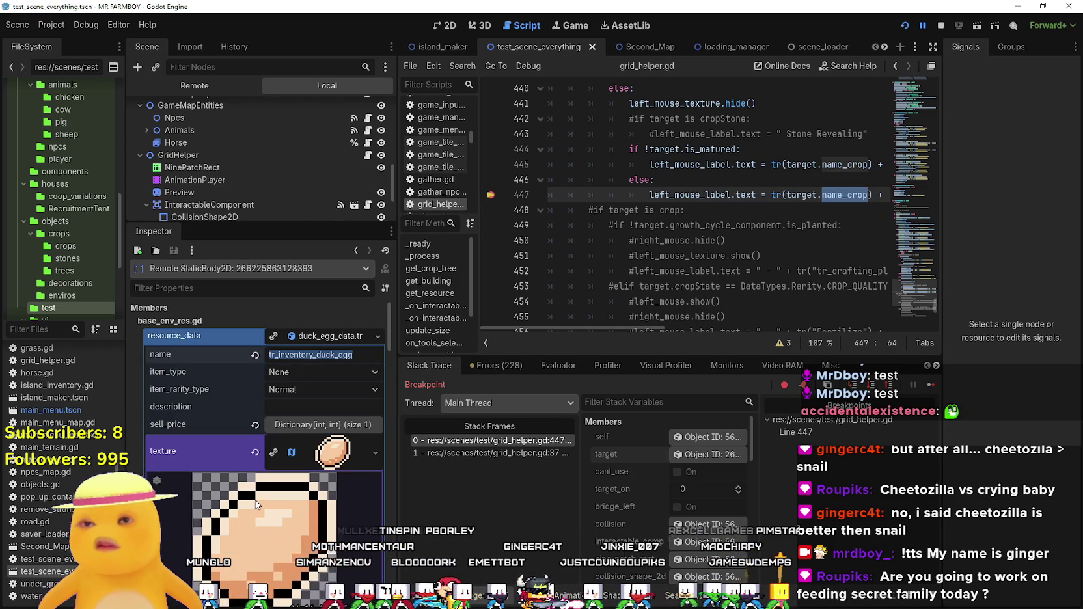
pyautogui.moveTo(621, 324)
pyautogui.mouseDown()
pyautogui.moveTo(722, 330)
pyautogui.moveTo(579, 324)
pyautogui.mouseUp()
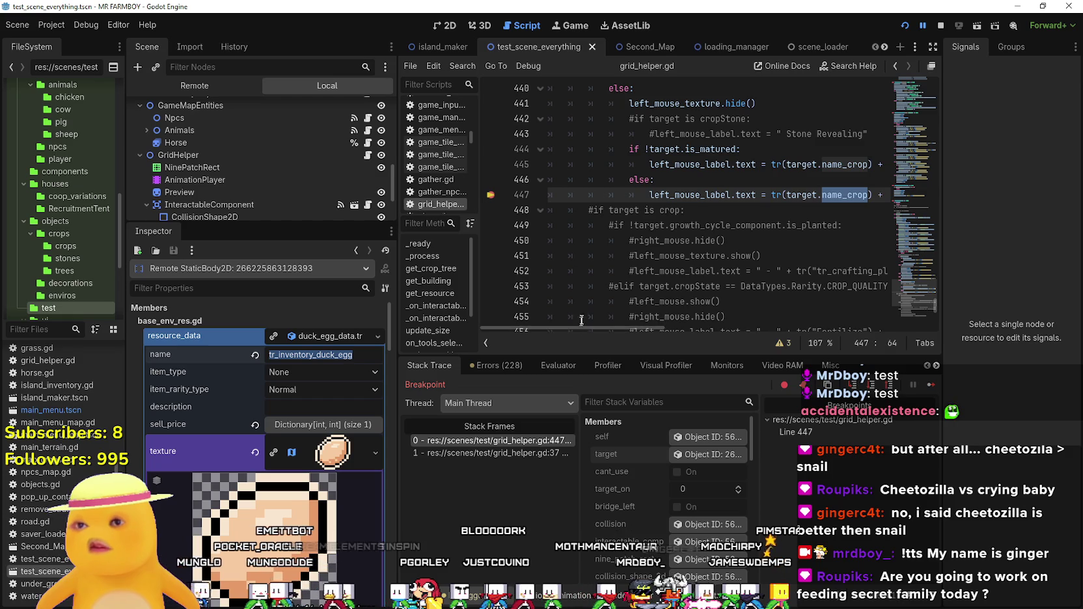
pyautogui.scroll(1, 836, 242)
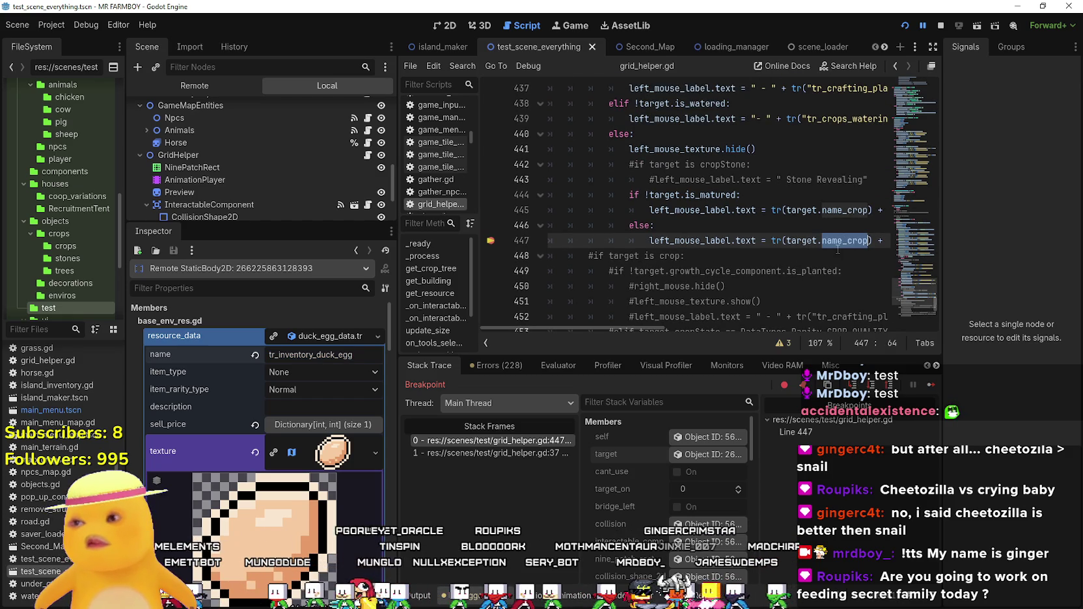
pyautogui.write('esource')
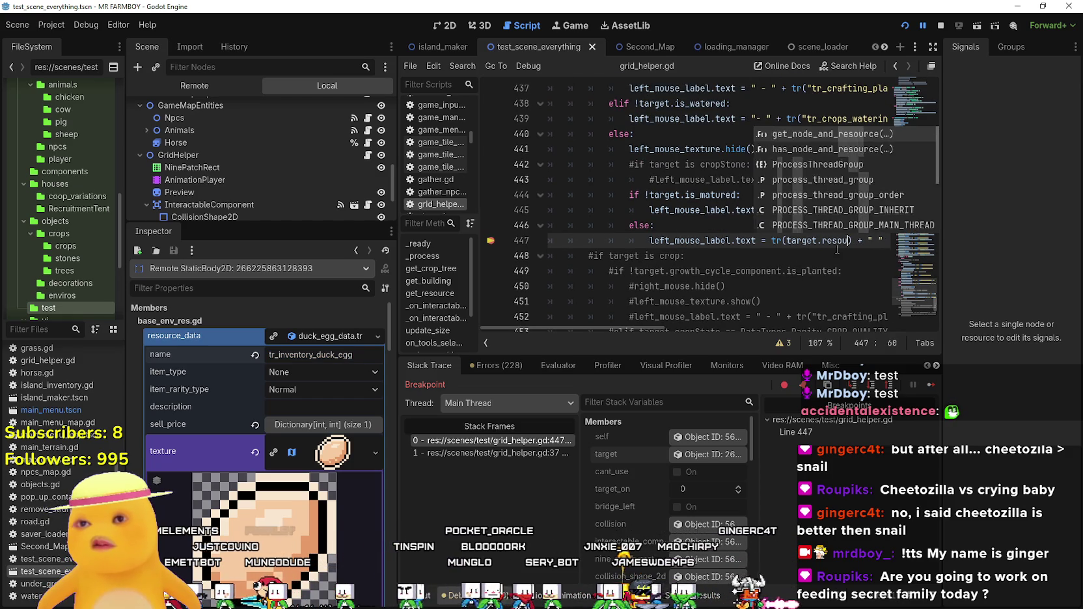
pyautogui.write('_data.na')
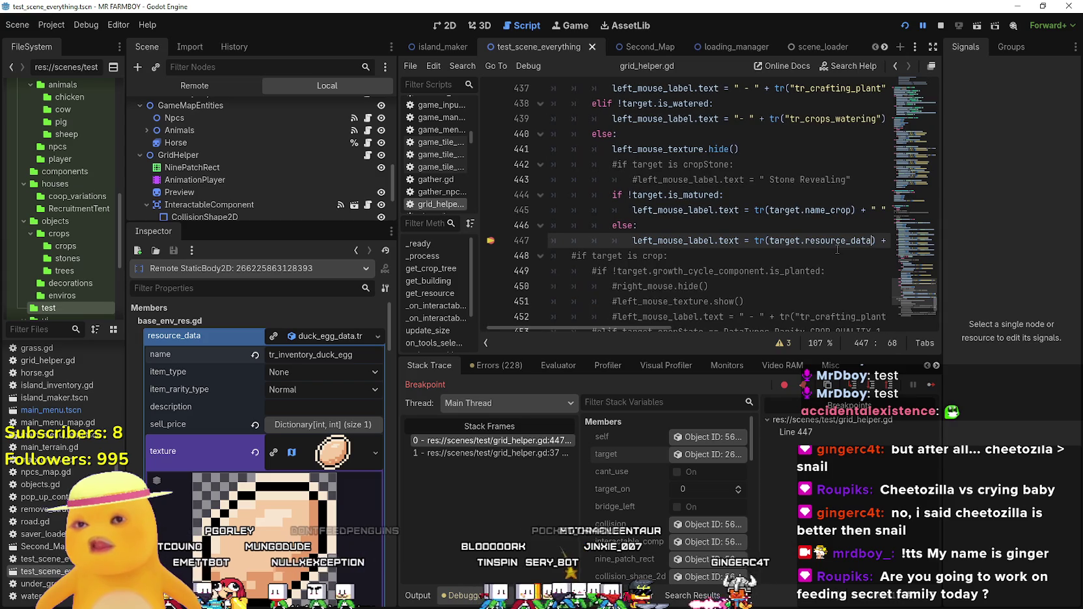
pyautogui.write('me')
pyautogui.hotkey('ctrl', 's')
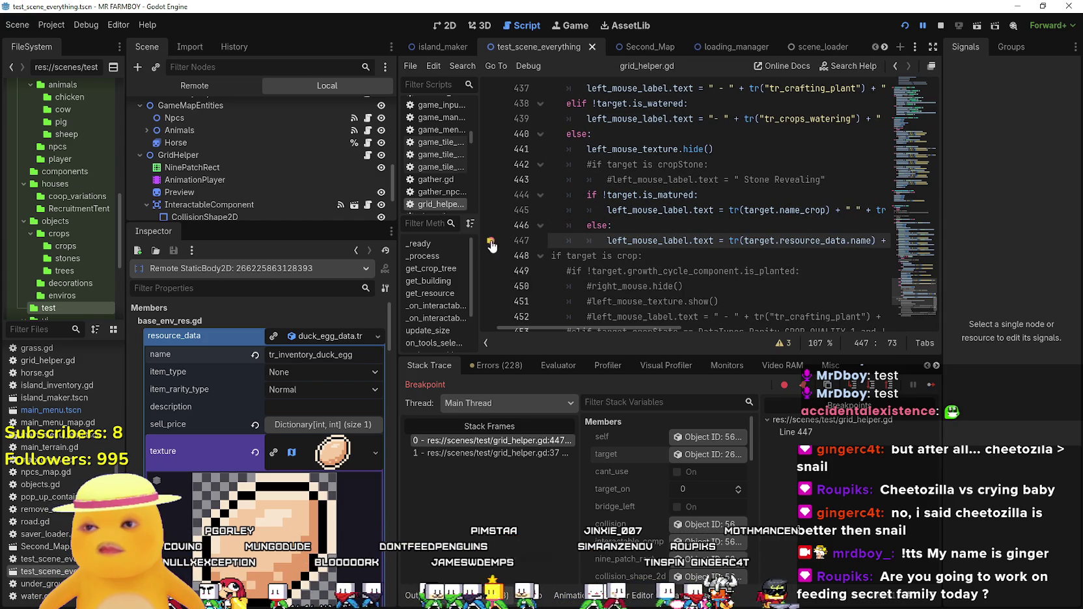
pyautogui.click(926, 391)
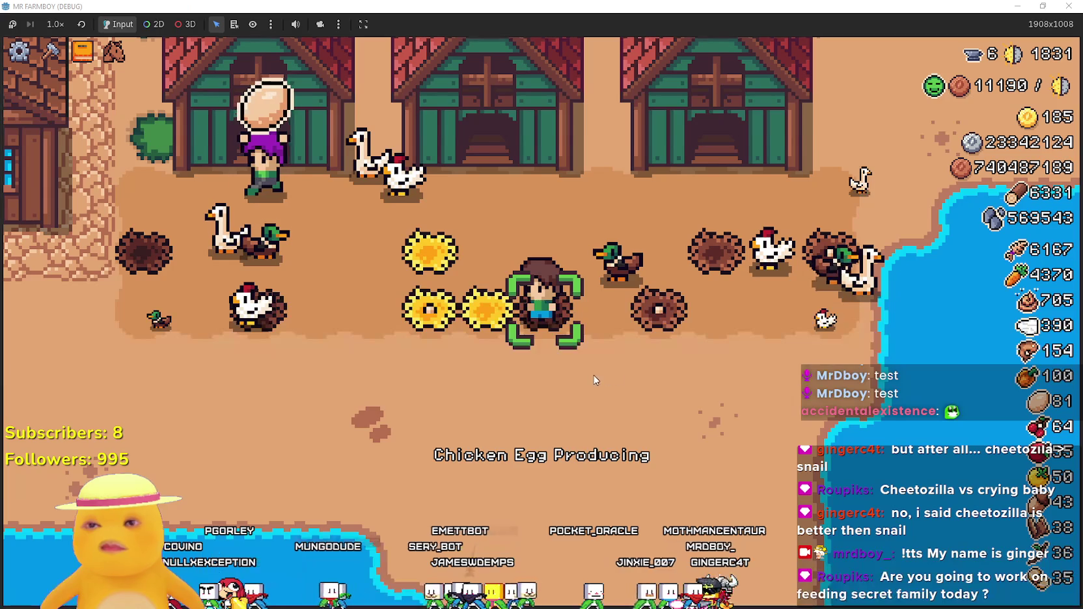
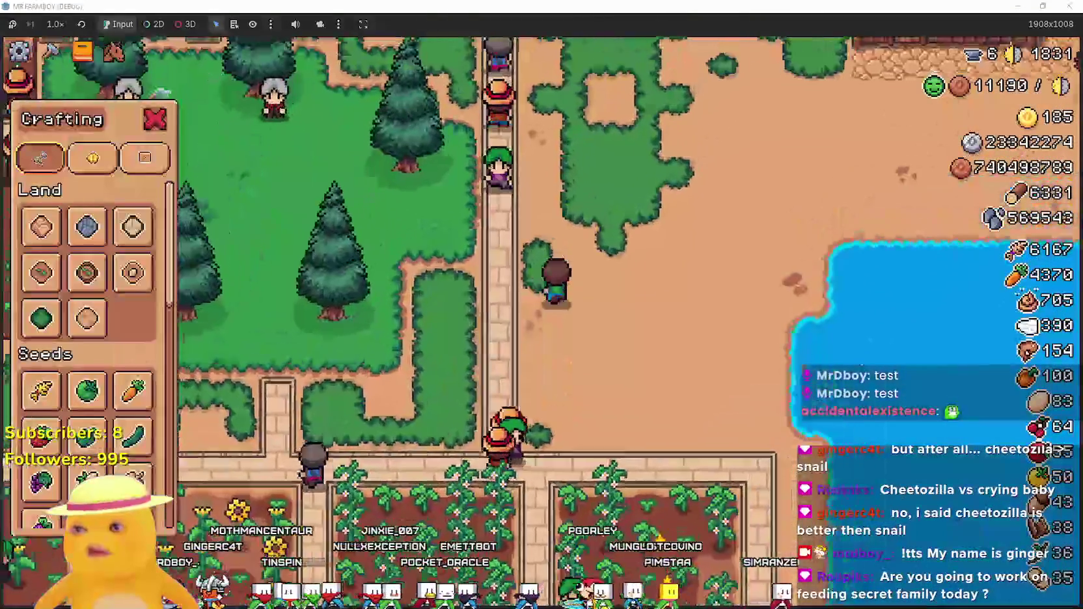
# Plant two apple trees beside the farmer and a row of three cherry trees below them.
pyautogui.scroll(-4, 118, 343)
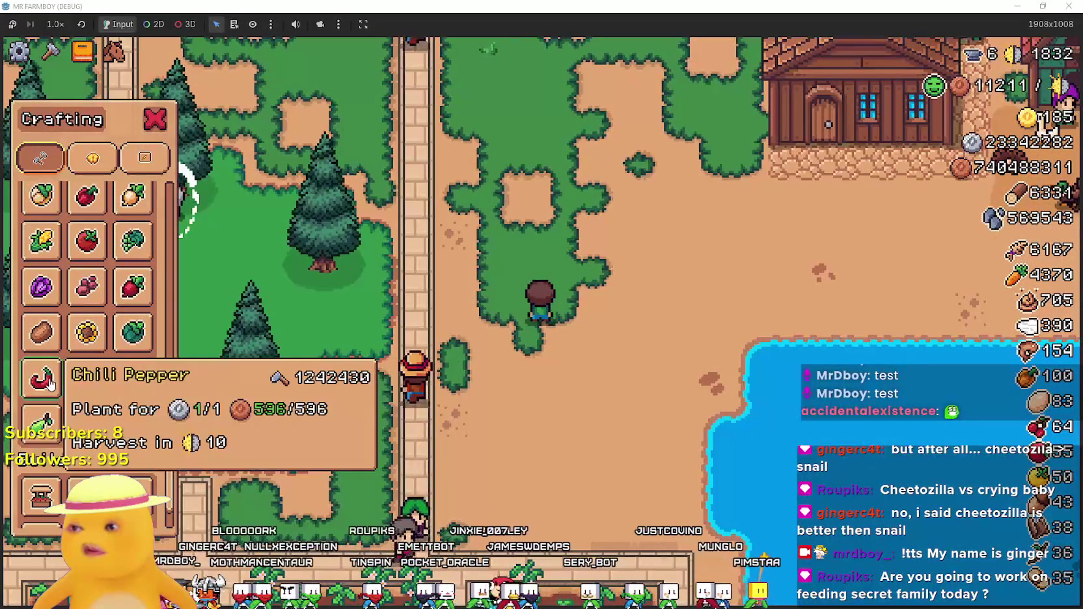
pyautogui.click(74, 386)
pyautogui.click(710, 409)
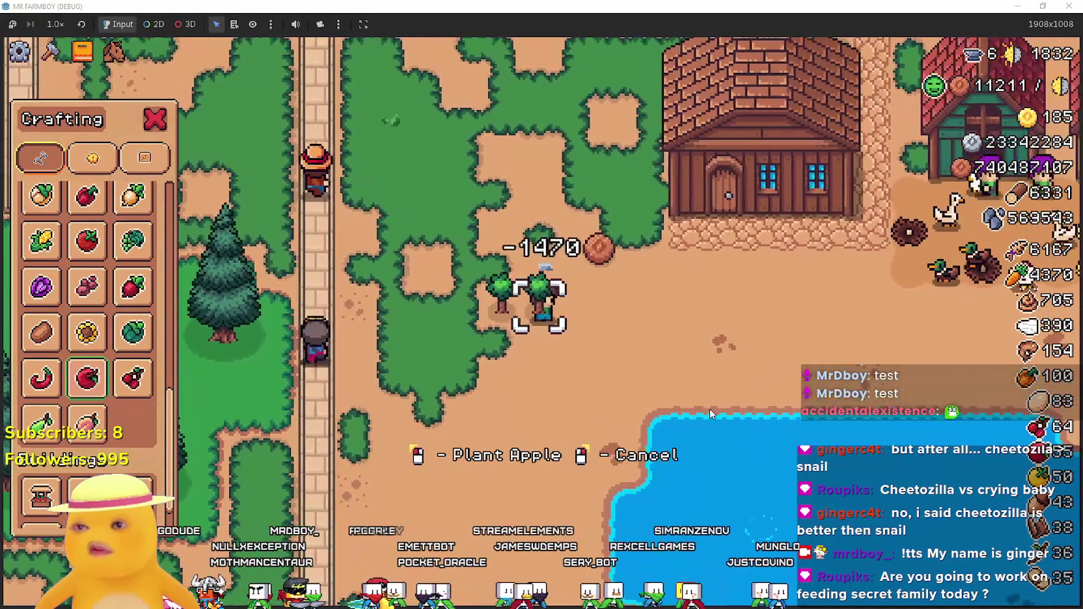
pyautogui.click(709, 409)
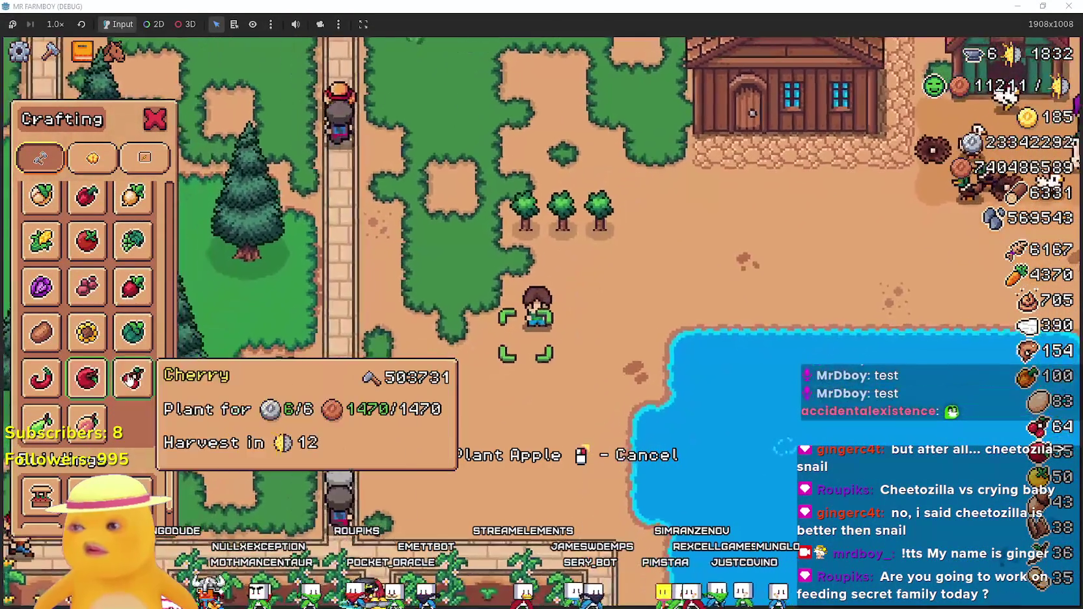
pyautogui.click(132, 378)
pyautogui.click(688, 357)
pyautogui.click(684, 362)
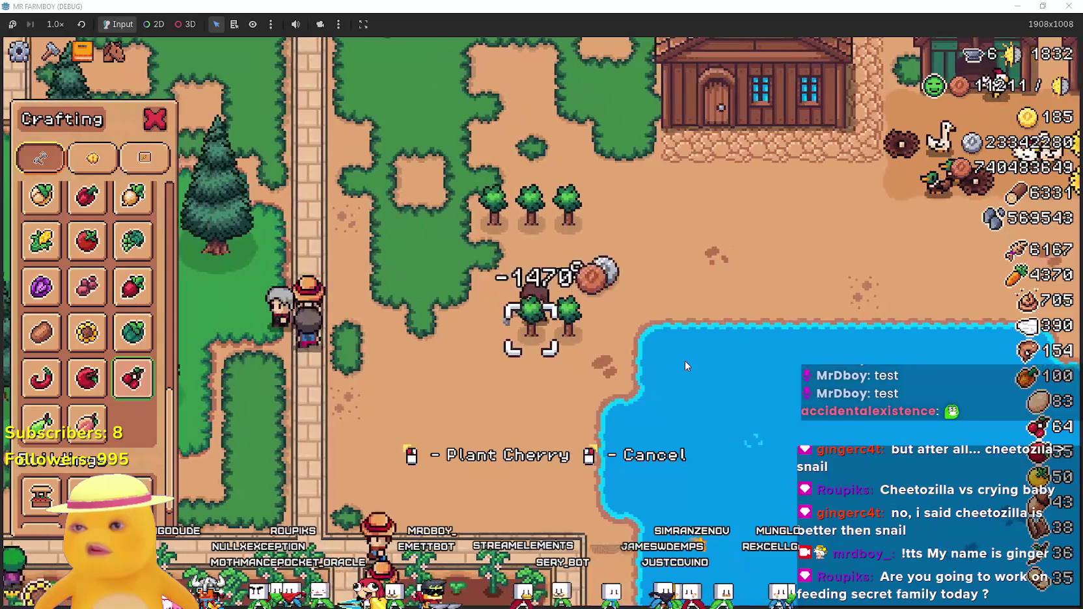
pyautogui.click(685, 361)
# Plant a row of three pear trees and three peach trees, then stop planting.
pyautogui.click(41, 422)
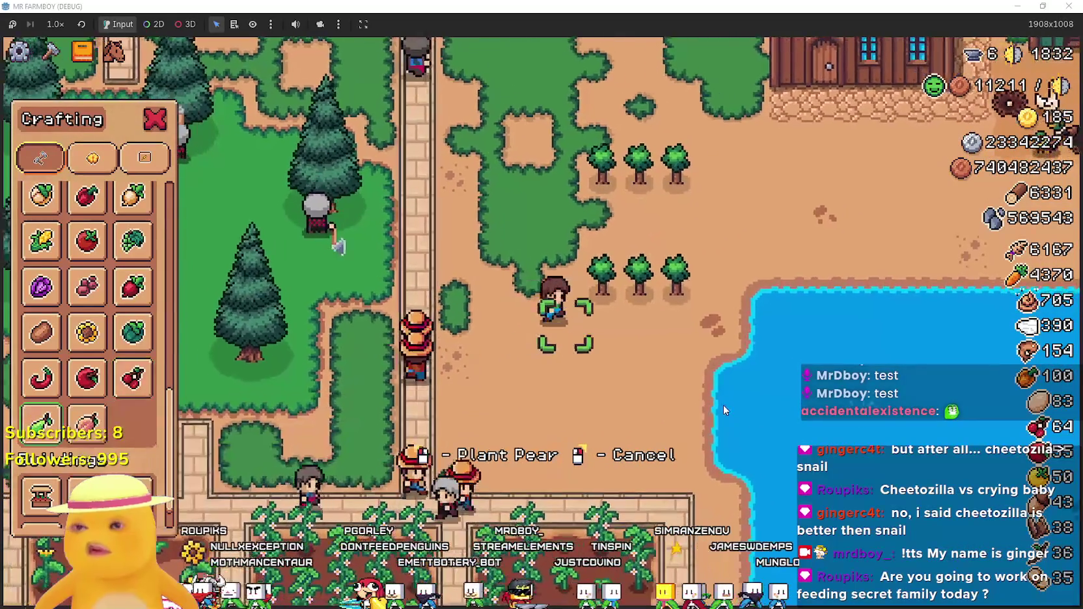
pyautogui.click(722, 398)
pyautogui.click(717, 397)
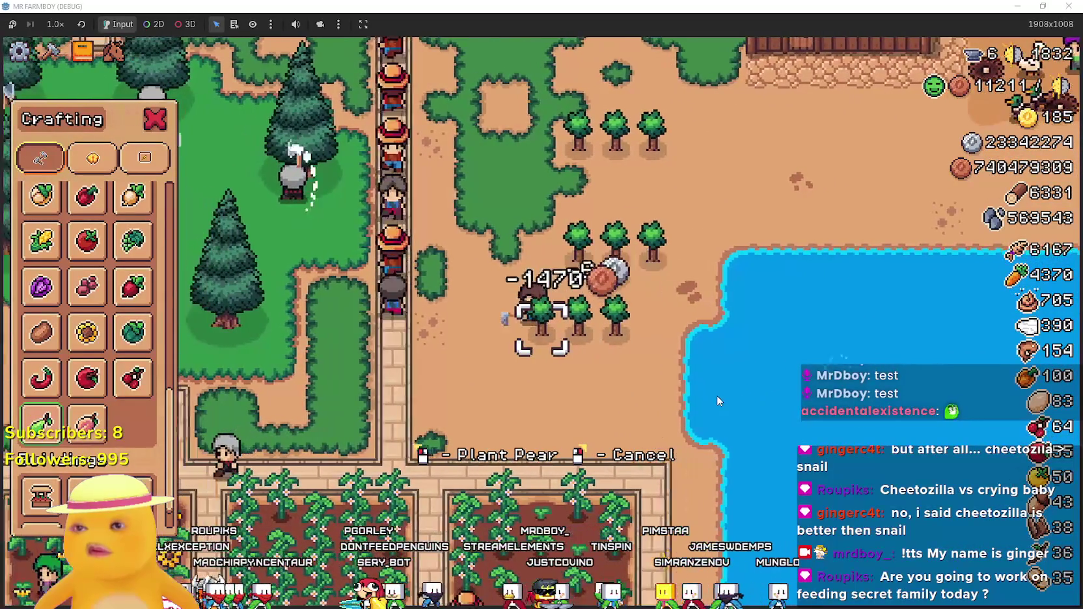
pyautogui.click(717, 395)
pyautogui.click(86, 422)
pyautogui.click(753, 383)
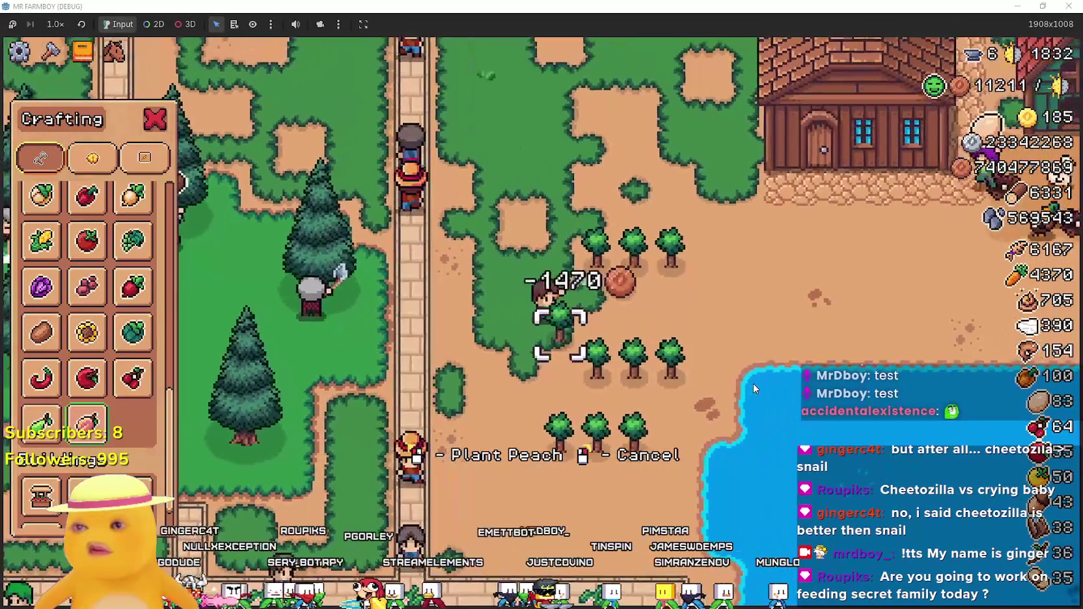
pyautogui.click(753, 384)
pyautogui.click(753, 384)
pyautogui.rightClick(753, 385)
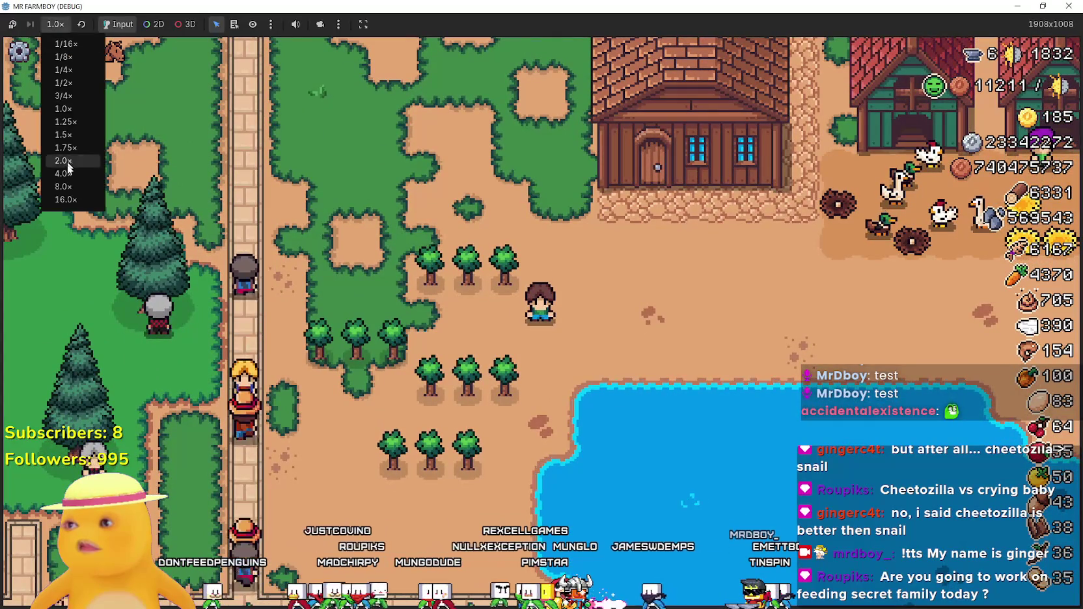
# Switch the game speed to 16× from the debug toolbar dropdown.
pyautogui.click(72, 199)
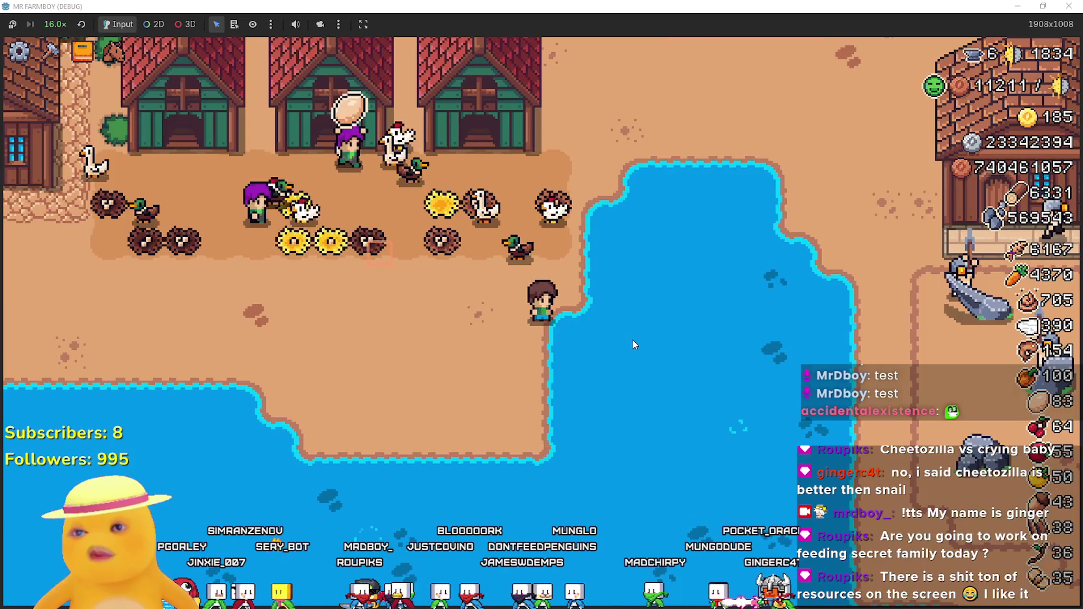
pyautogui.scroll(-1, 629, 343)
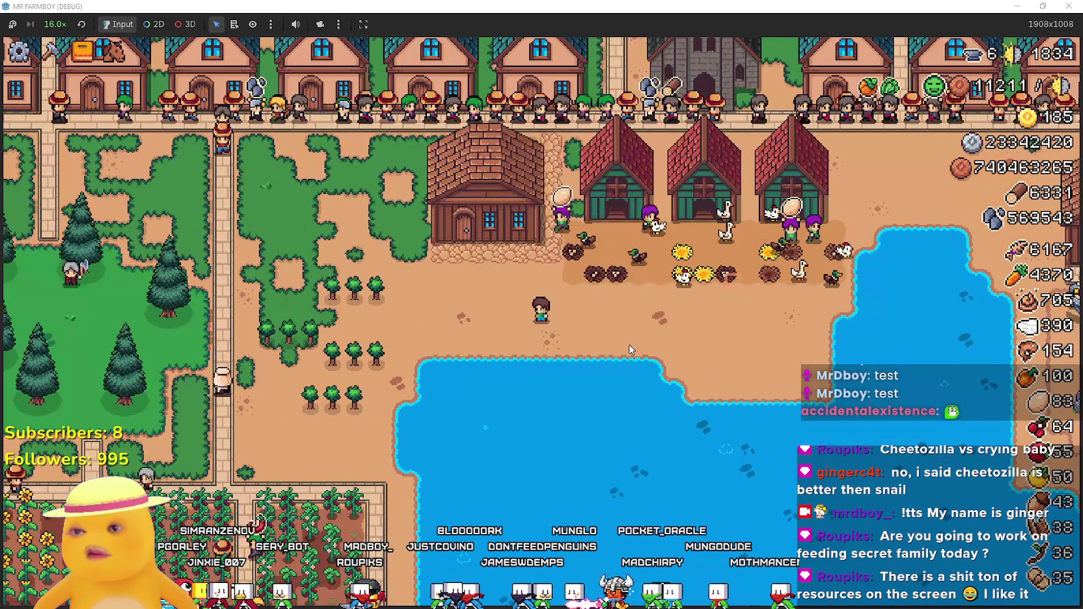
# Zoom out over the village and back in on the farmer while the trees grow.
pyautogui.scroll(-3, 629, 344)
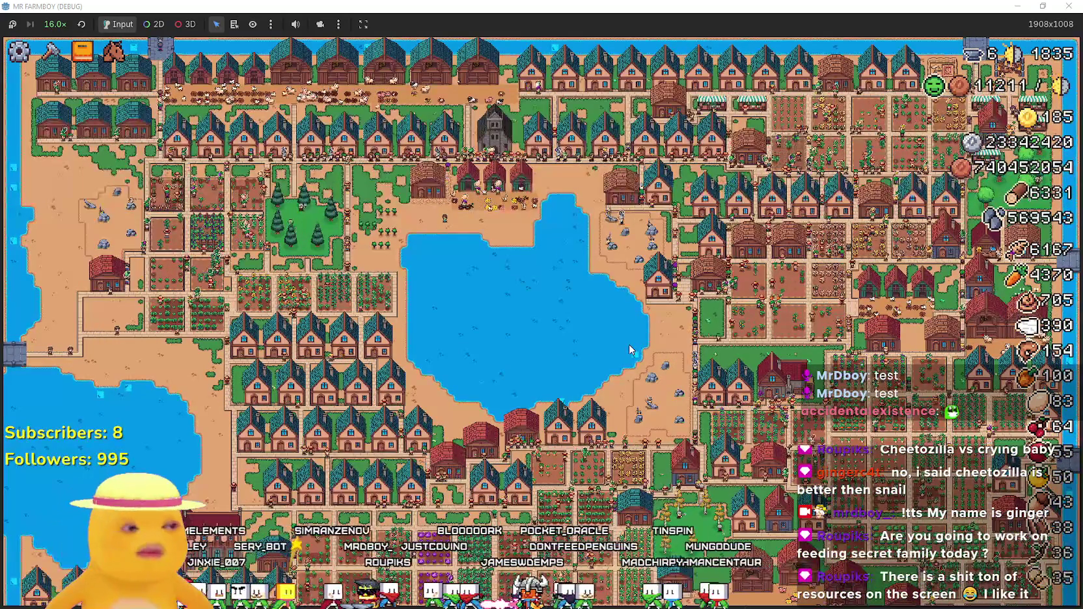
pyautogui.scroll(4, 501, 294)
pyautogui.scroll(1, 501, 295)
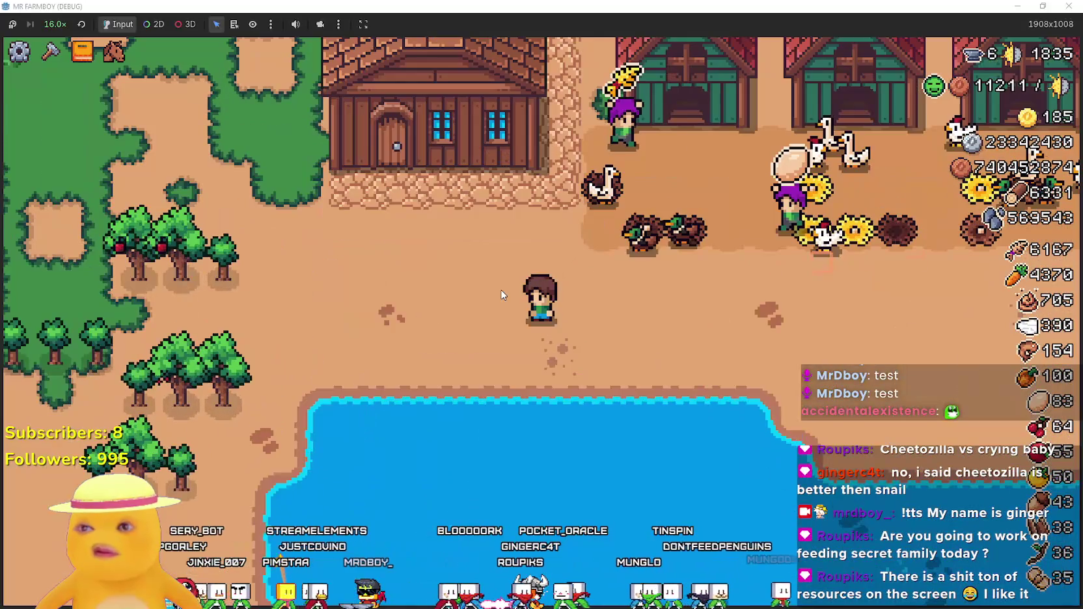
pyautogui.scroll(1, 514, 301)
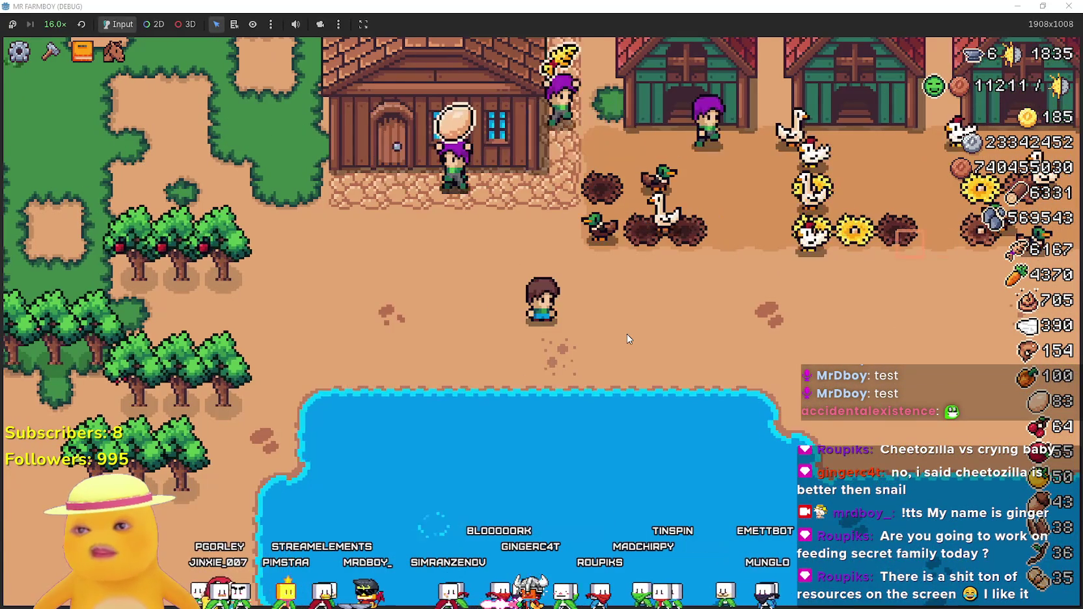
pyautogui.scroll(1, 627, 335)
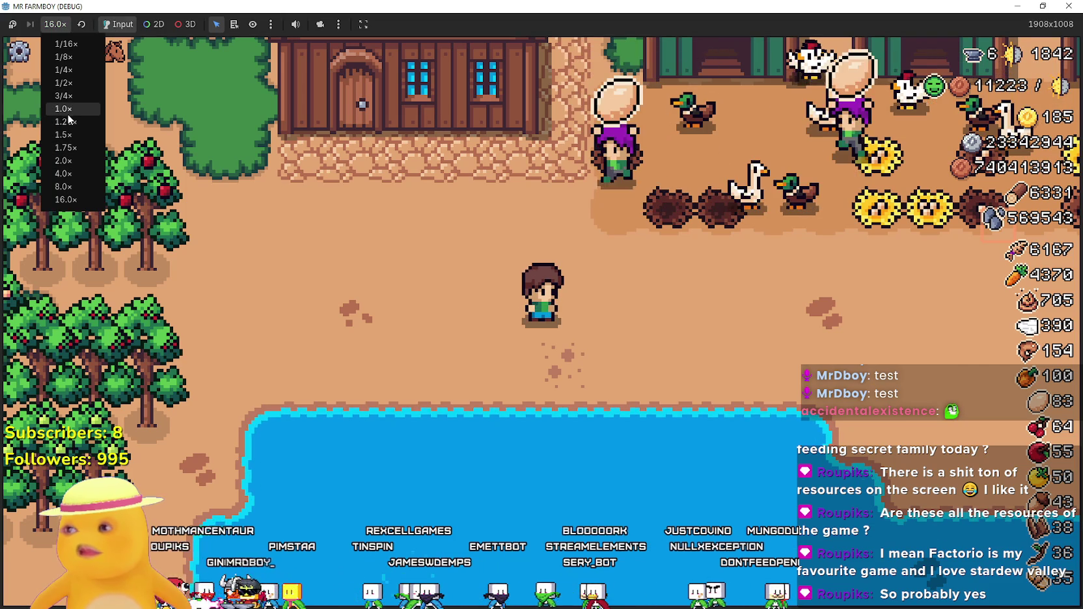
# Set the game speed back to 1.0× in the speed dropdown.
pyautogui.click(68, 112)
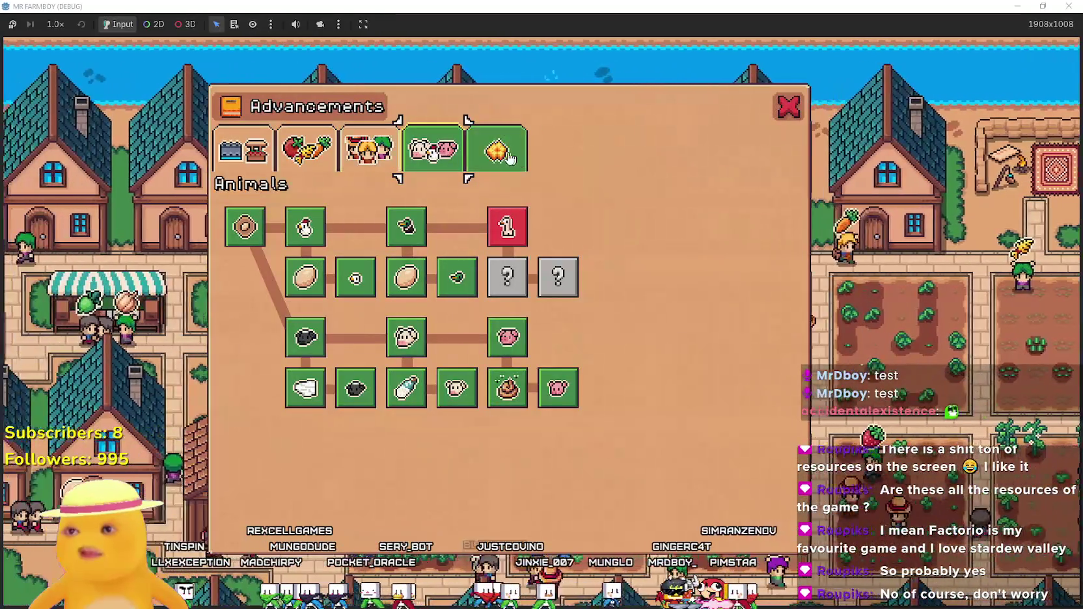
# Browse the Decorations, Animals and Crops advancements, then close the Advancements window.
pyautogui.click(498, 151)
pyautogui.click(433, 151)
pyautogui.click(306, 150)
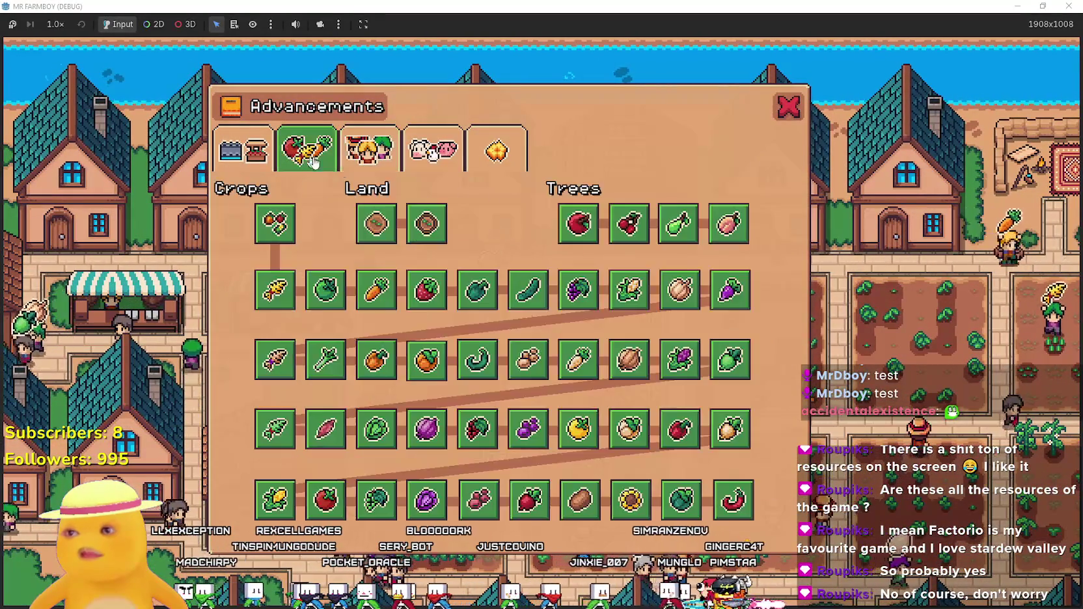
pyautogui.click(789, 106)
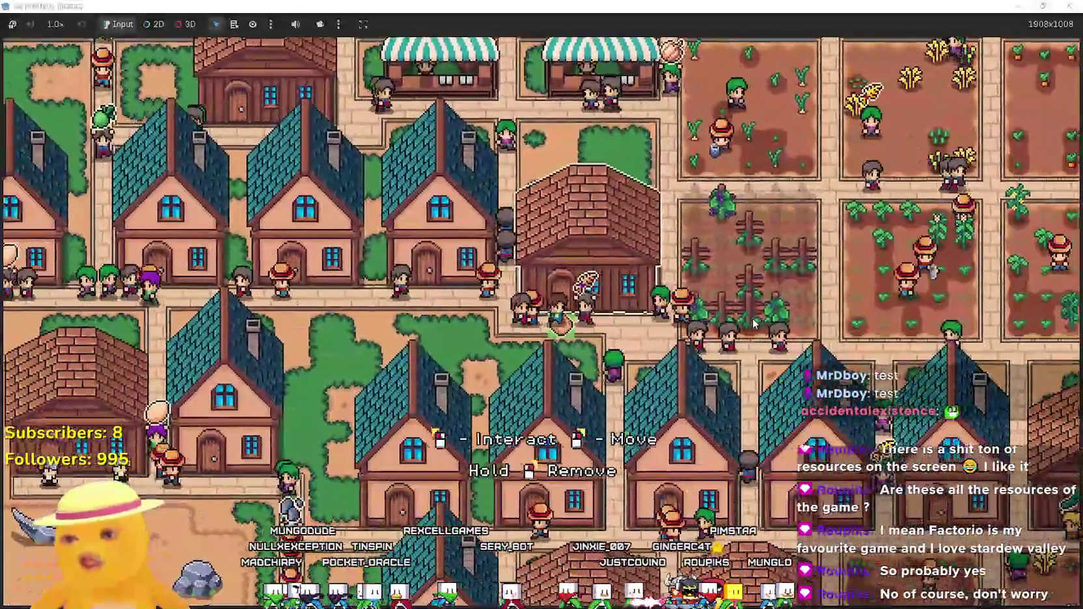
# Look through the warehouse inventory and close the Warehouse window.
pyautogui.click(638, 240)
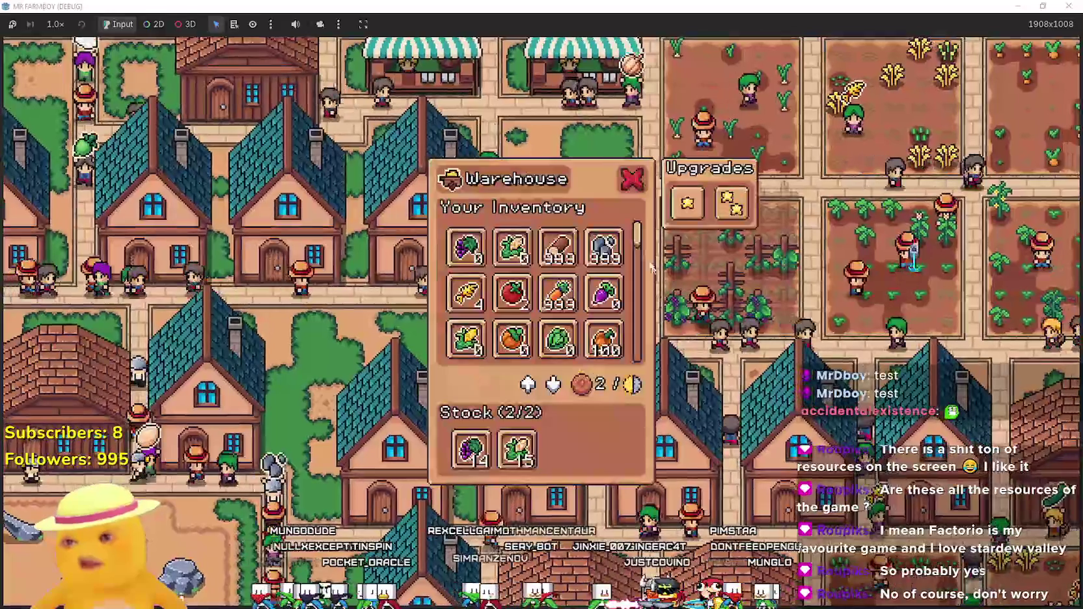
pyautogui.moveTo(639, 237); pyautogui.dragTo(661, 358)
pyautogui.click(660, 358)
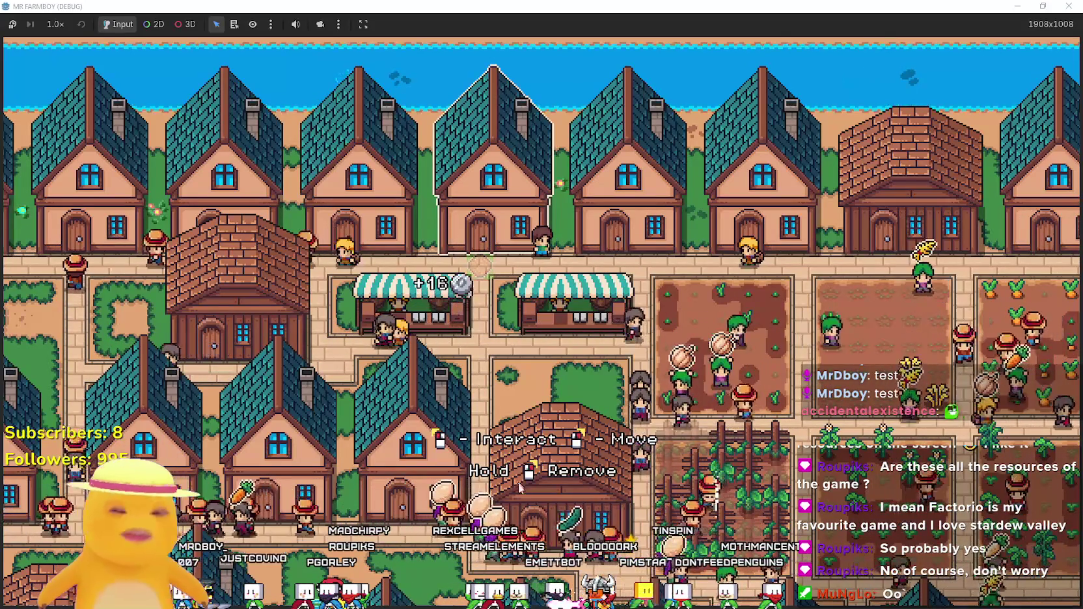
# Open a house's details and dismiss them with Escape.
pyautogui.click(511, 385)
pyautogui.press('Escape')
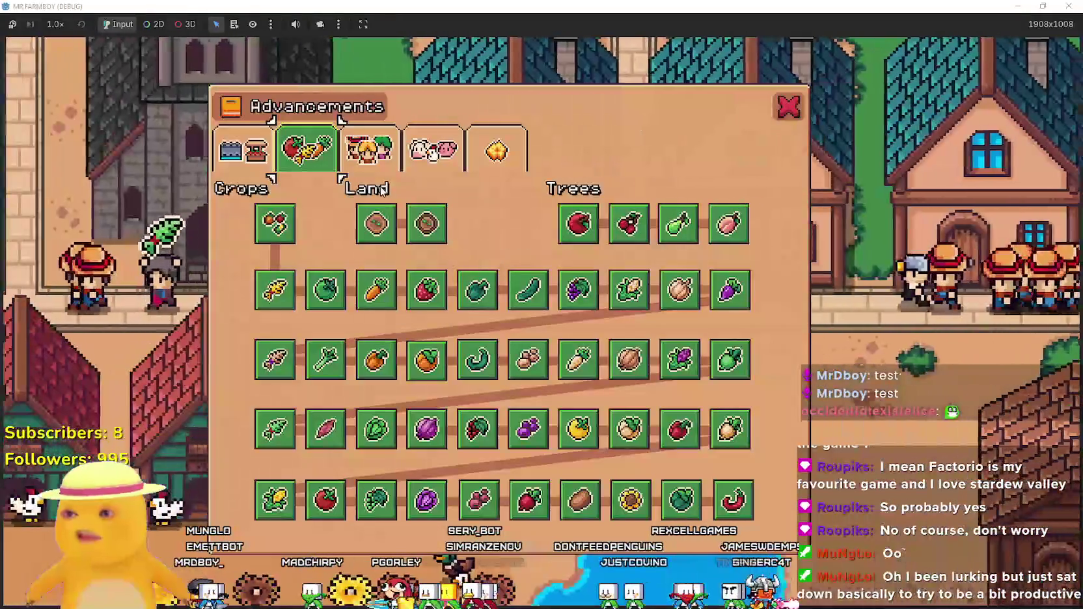
# Browse the Land/Buildings, Workers, Crops and Animals advancements, then close the window.
pyautogui.press('q')
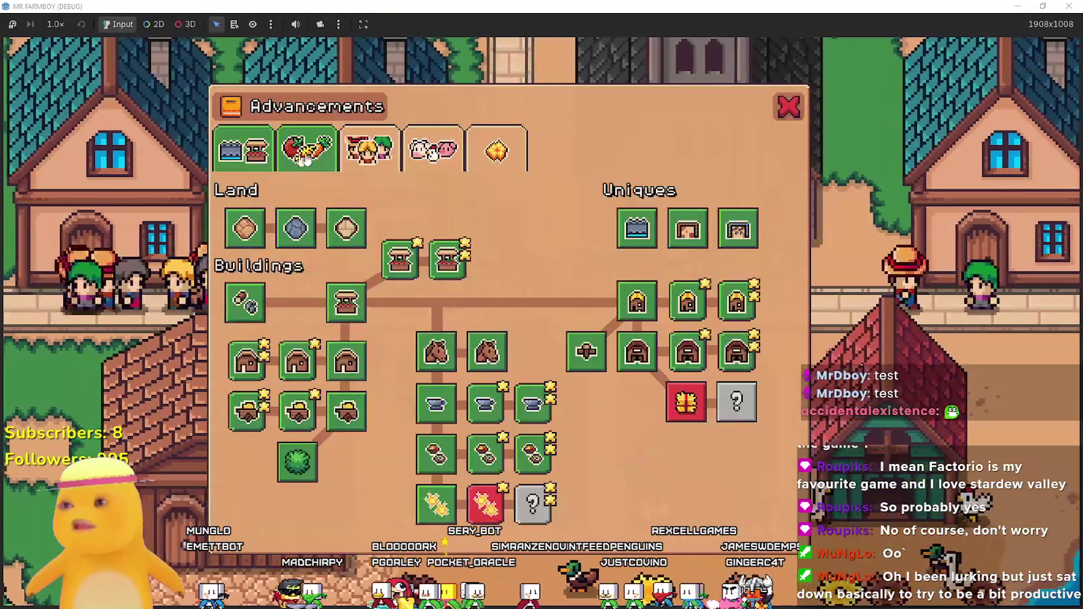
pyautogui.click(348, 154)
pyautogui.click(290, 145)
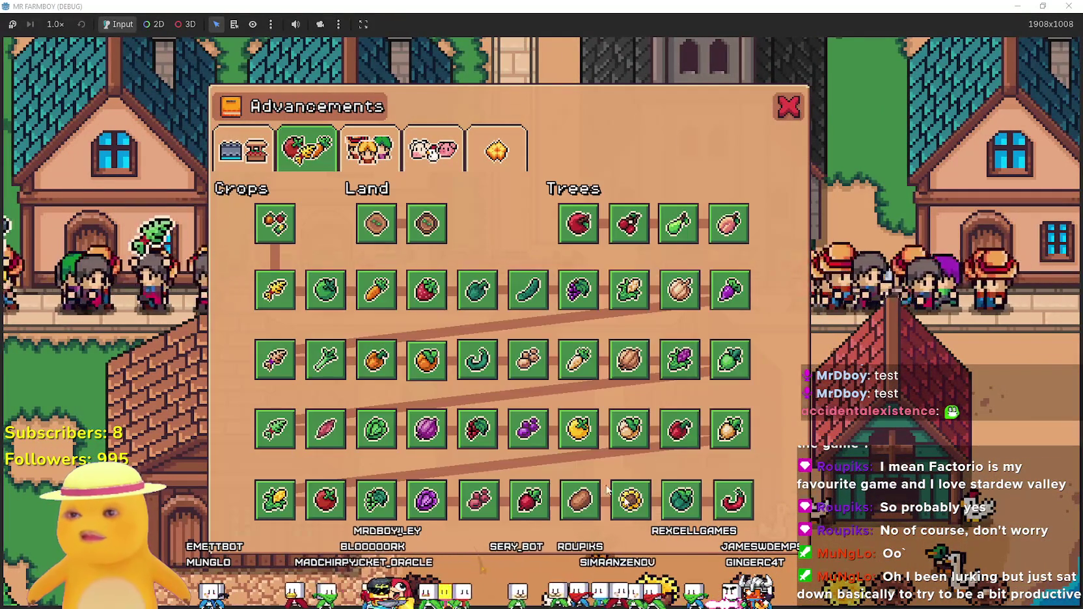
pyautogui.click(238, 166)
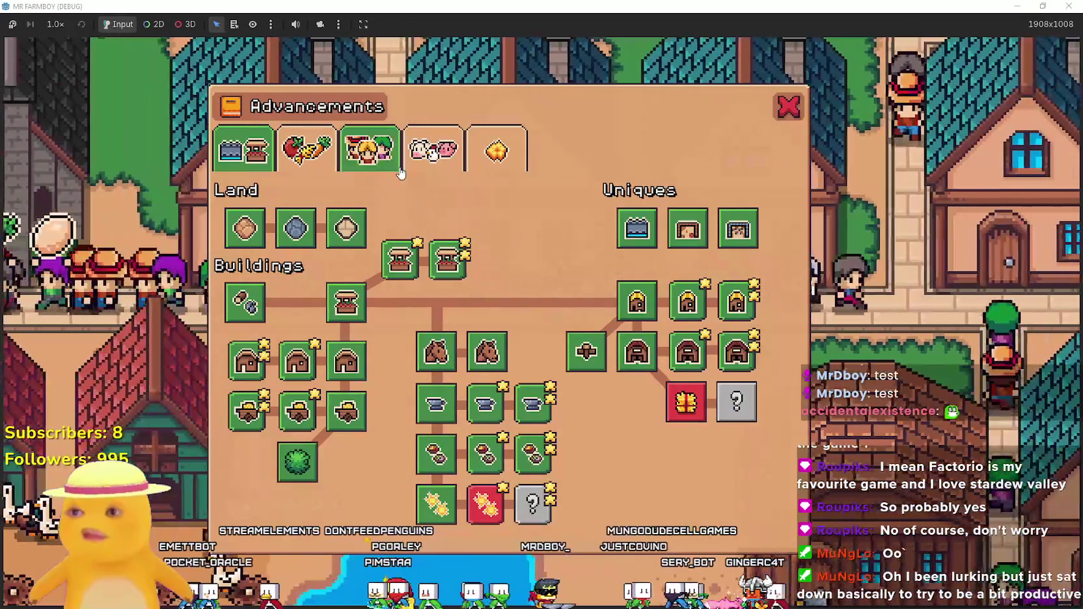
pyautogui.click(431, 153)
pyautogui.click(788, 106)
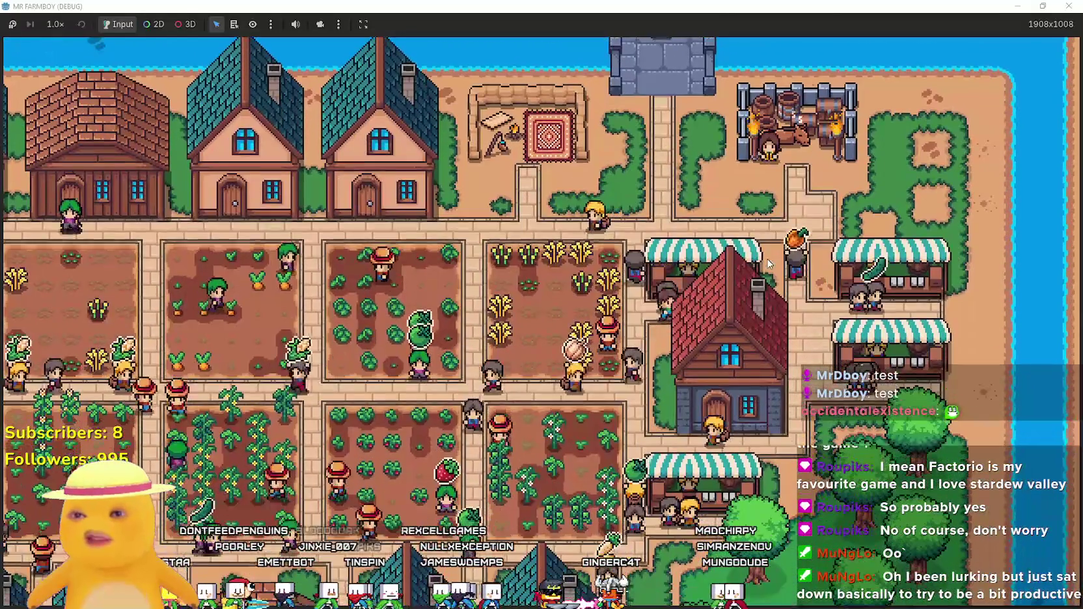
# Check the market's sell prices for the Goose, Duck and Goose Egg, then switch to the browser.
pyautogui.click(769, 263)
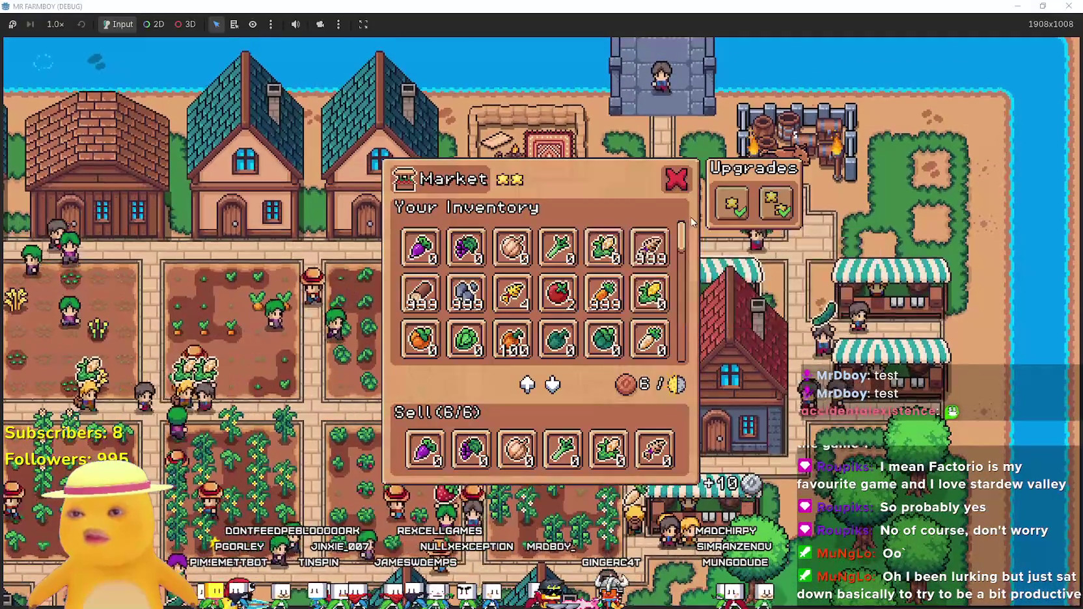
pyautogui.moveTo(557, 335)
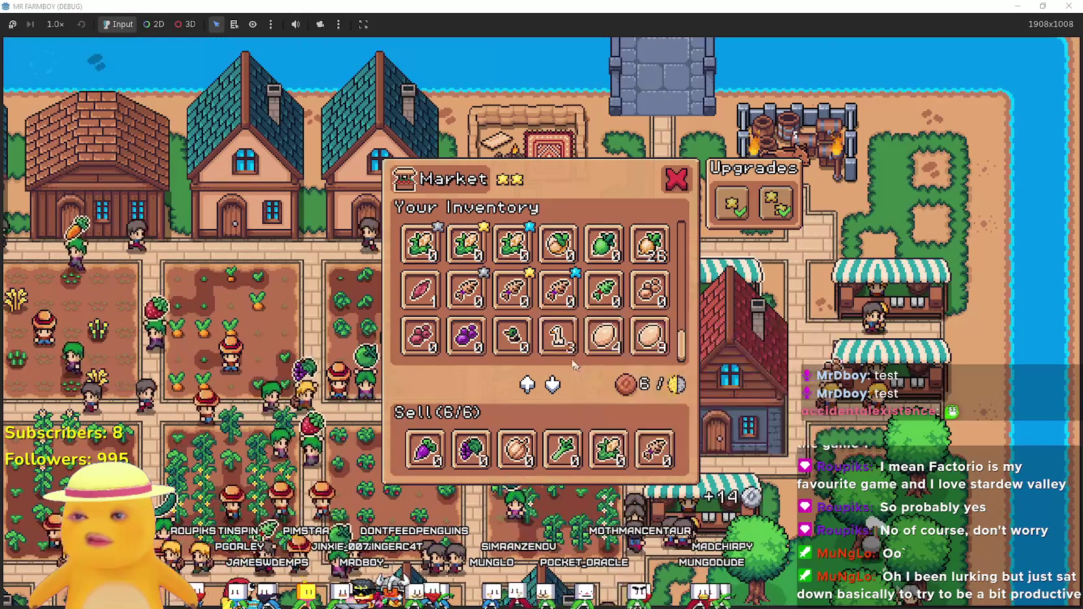
pyautogui.moveTo(518, 343)
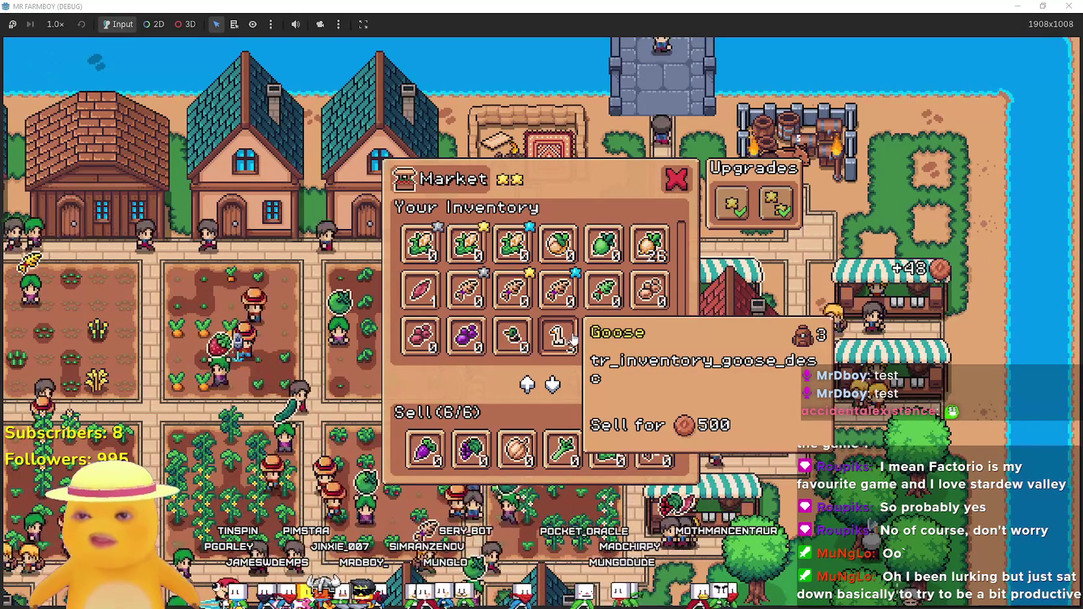
pyautogui.moveTo(647, 343)
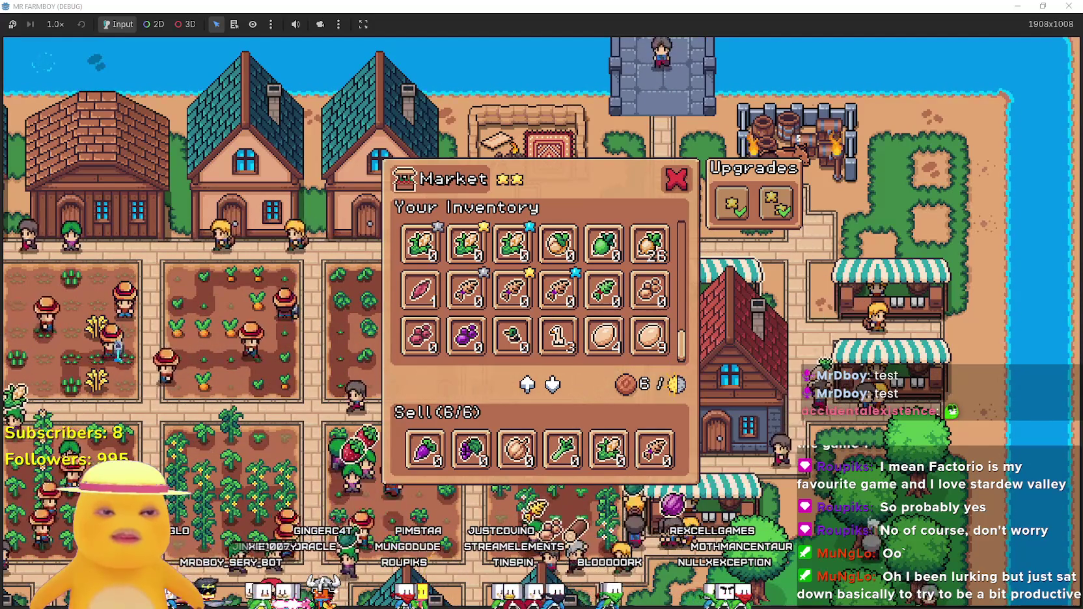
pyautogui.hotkey('alt', 'Tab')
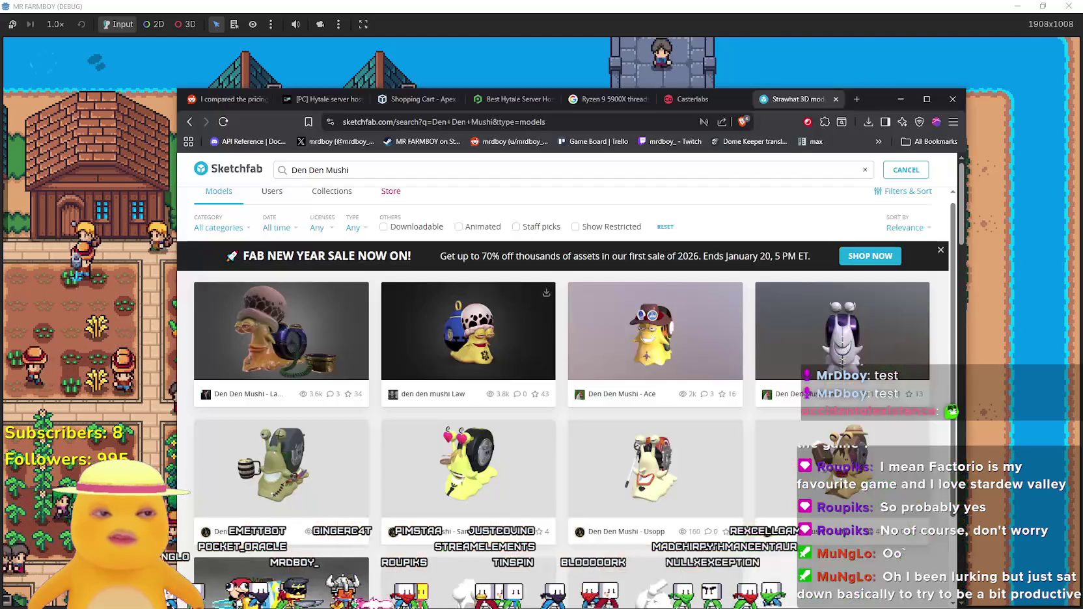
# Search Google Images for 'duck eggs' and preview the goose, duck and chicken egg comparison.
pyautogui.click(855, 100)
pyautogui.write('duck e')
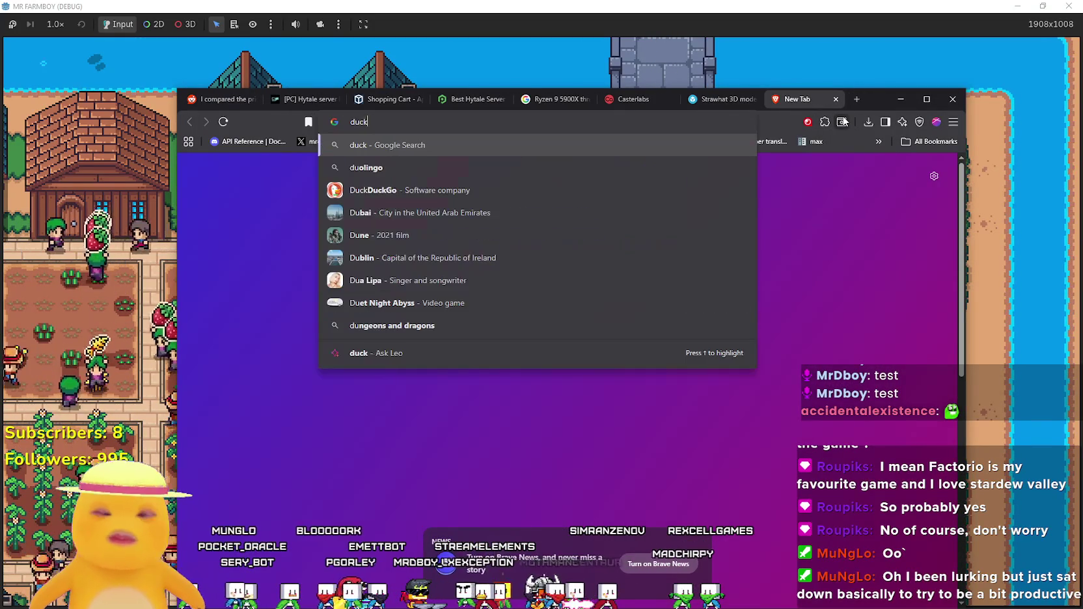
pyautogui.write('ggs')
pyautogui.press('Return')
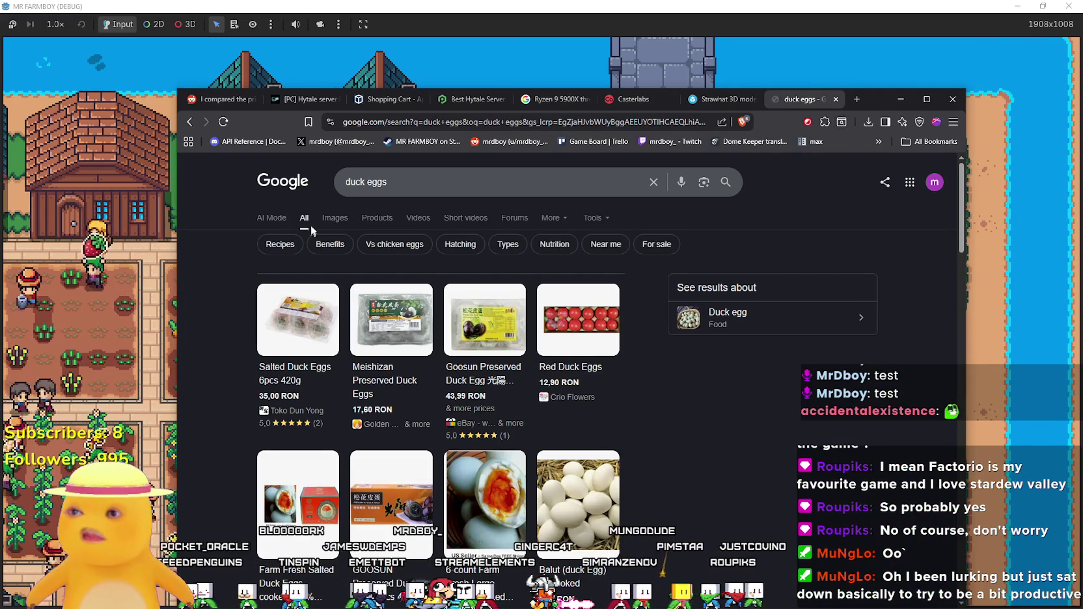
pyautogui.click(332, 218)
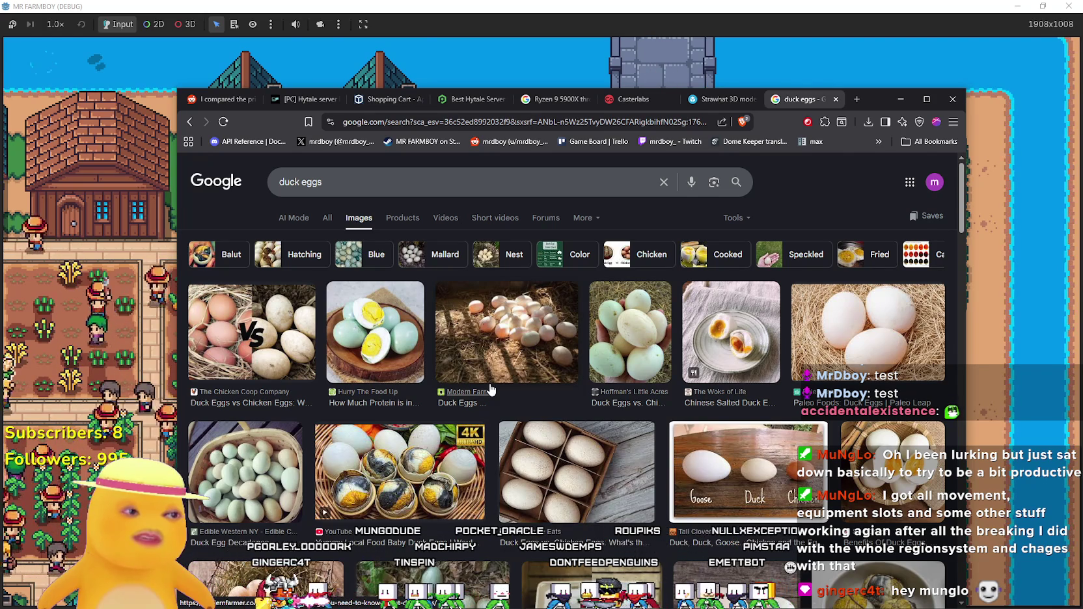
pyautogui.scroll(-2, 485, 389)
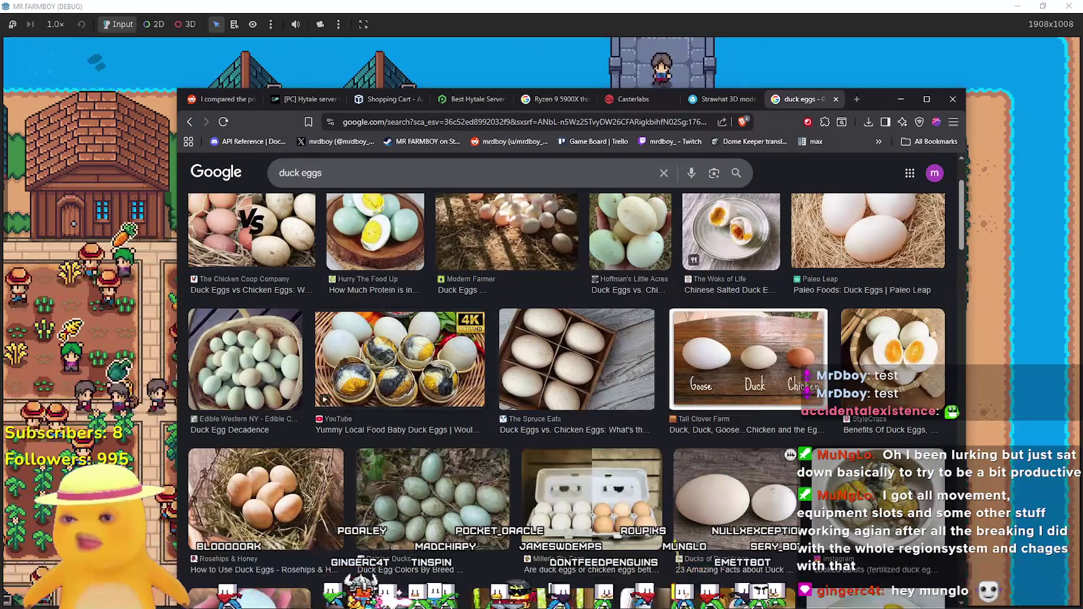
pyautogui.click(755, 391)
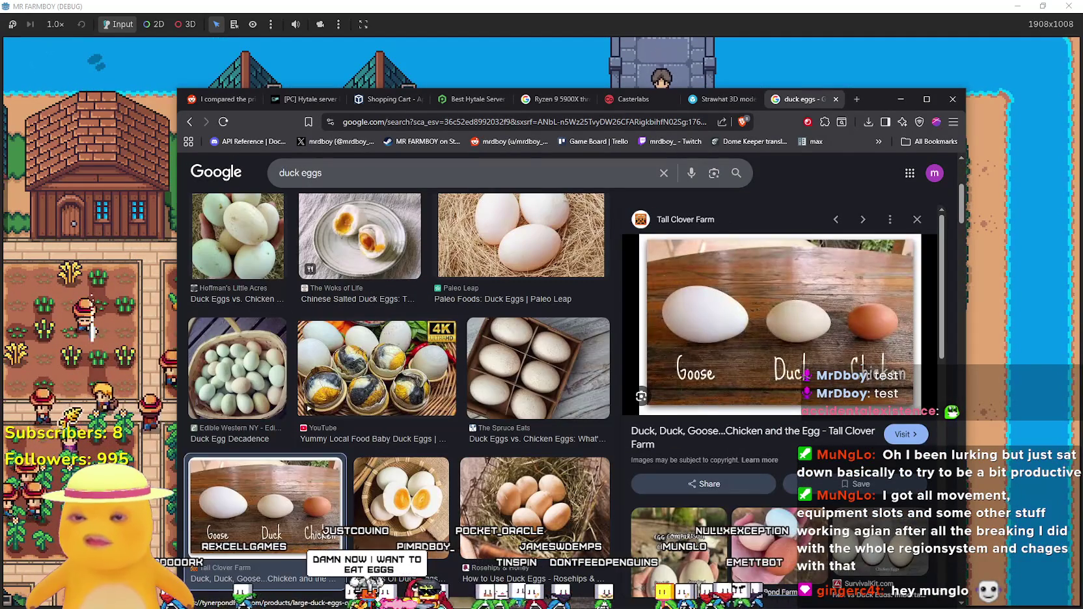
# Enlarge the Hobby Farms egg size comparison, then return to Player.png in Aseprite.
pyautogui.moveTo(878, 99); pyautogui.dragTo(690, 74)
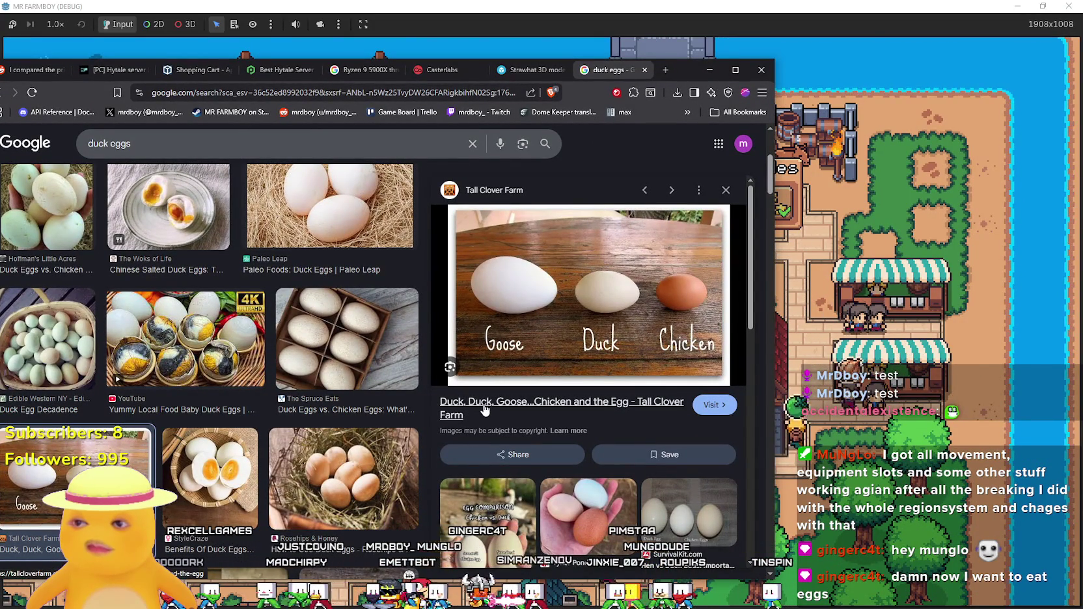
pyautogui.scroll(-3, 260, 453)
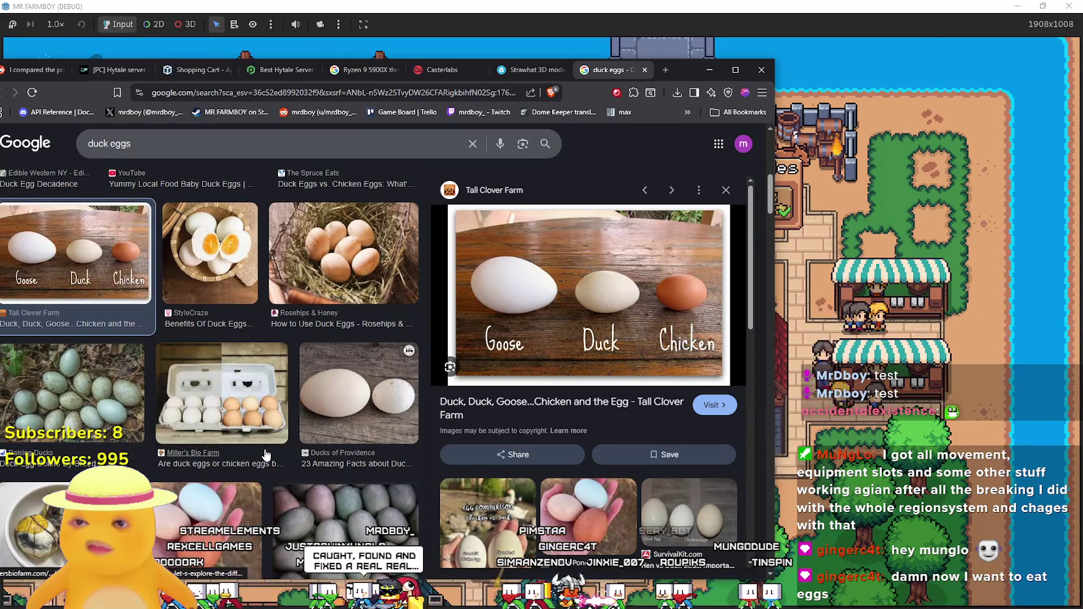
pyautogui.scroll(-2, 265, 454)
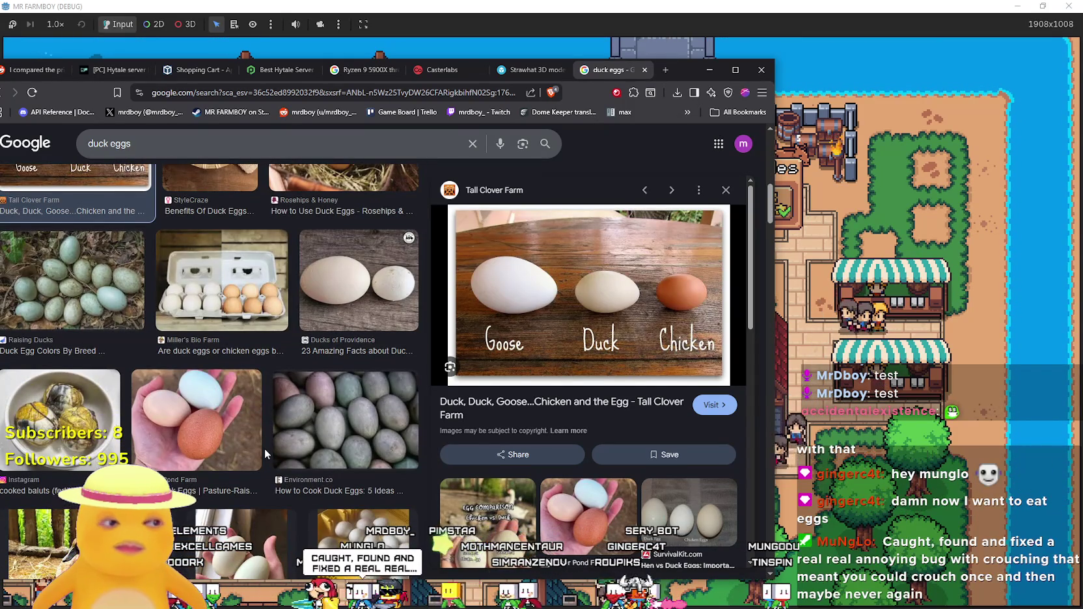
pyautogui.scroll(-1, 182, 410)
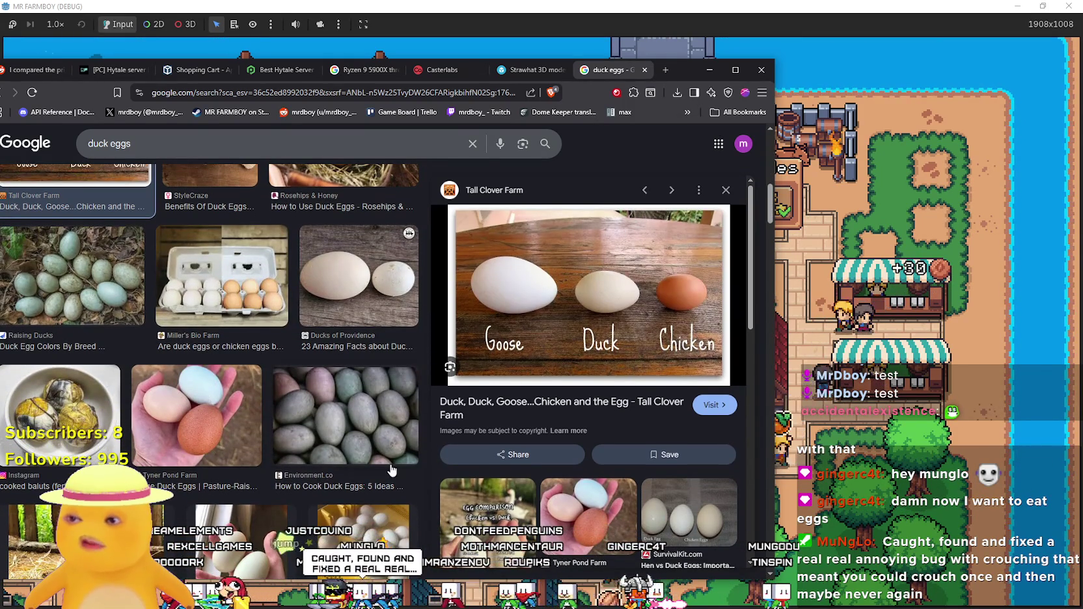
pyautogui.scroll(-3, 388, 472)
pyautogui.scroll(3, 213, 389)
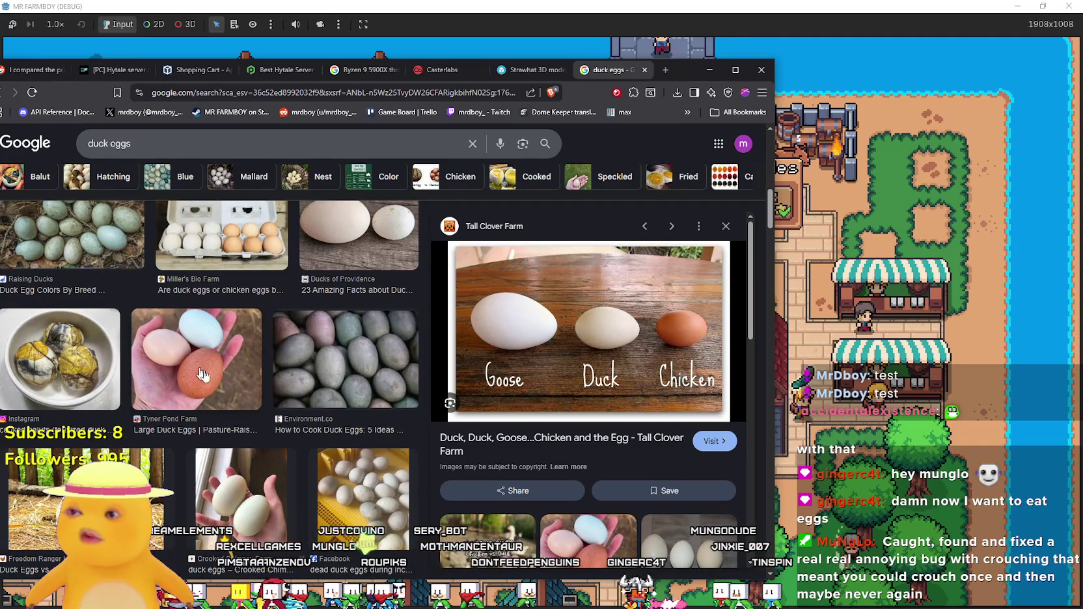
pyautogui.scroll(-3, 194, 372)
pyautogui.scroll(-5, 631, 502)
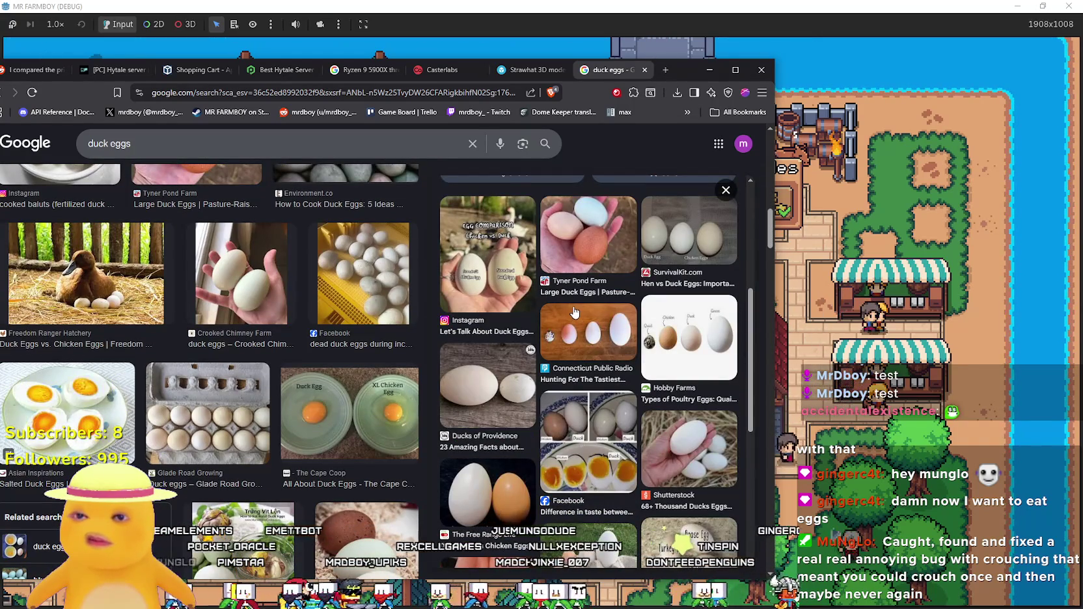
pyautogui.click(703, 336)
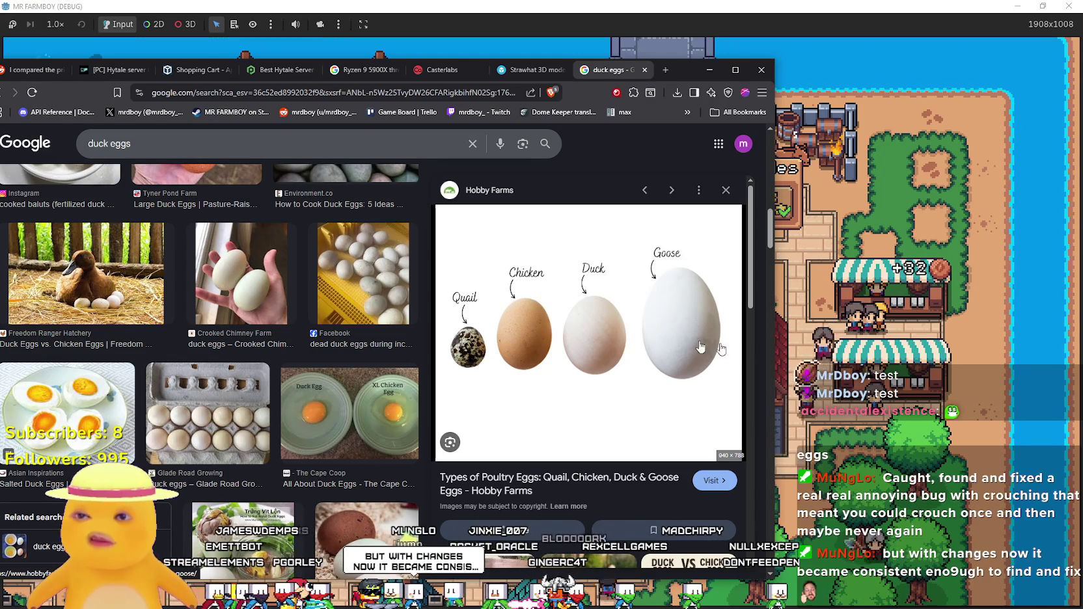
pyautogui.hotkey('alt', 'Tab')
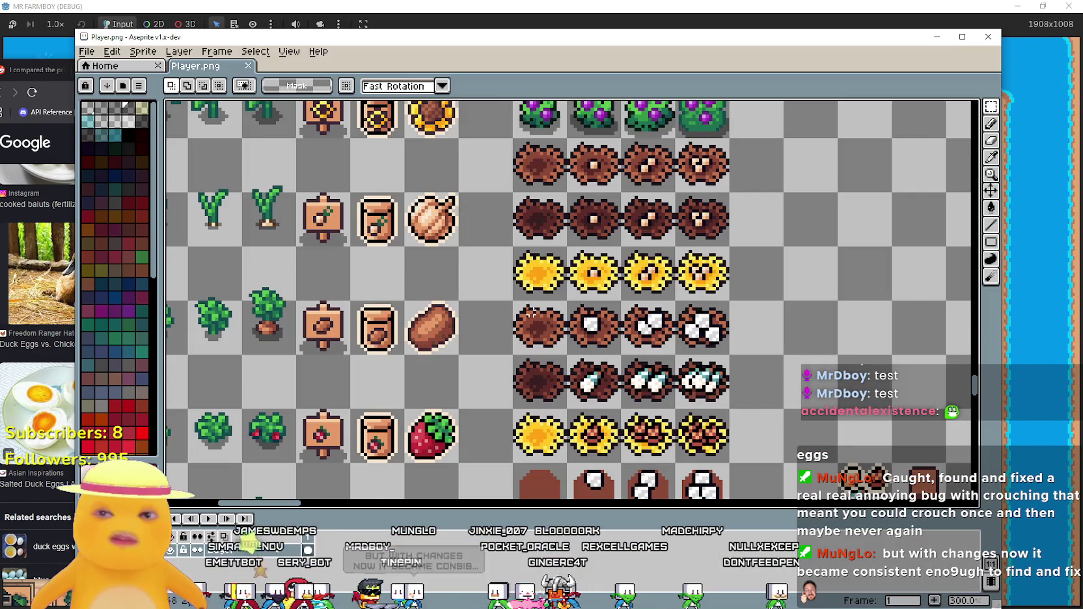
# Paste the egg sprite into the empty cell of Player.png.
pyautogui.scroll(-4, 552, 317)
pyautogui.scroll(3, 573, 318)
pyautogui.scroll(1, 423, 280)
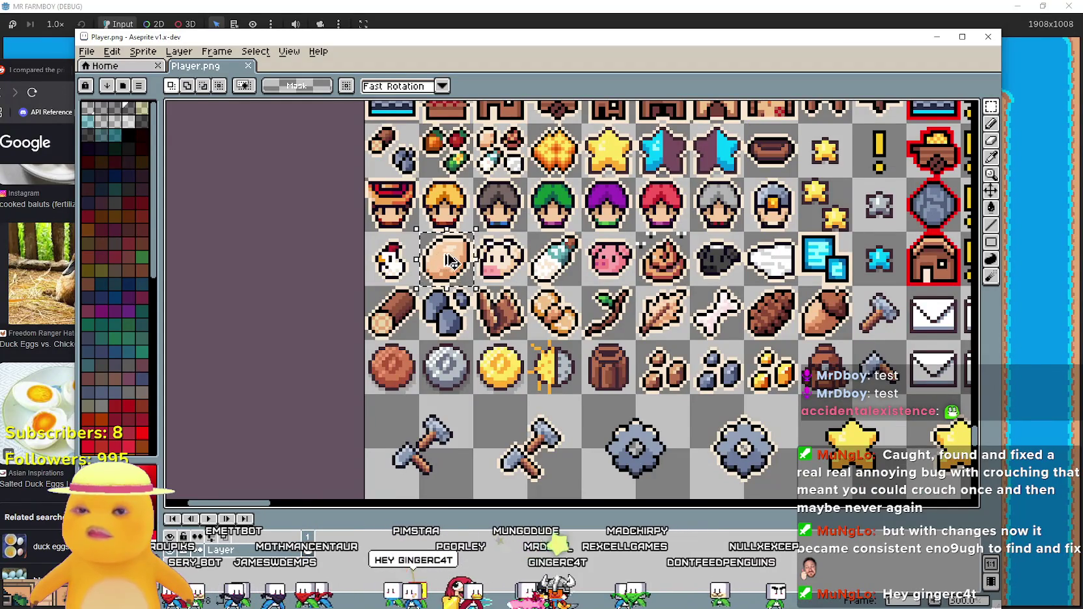
pyautogui.scroll(-3, 482, 254)
pyautogui.scroll(2, 596, 212)
pyautogui.hotkey('ctrl', 'v')
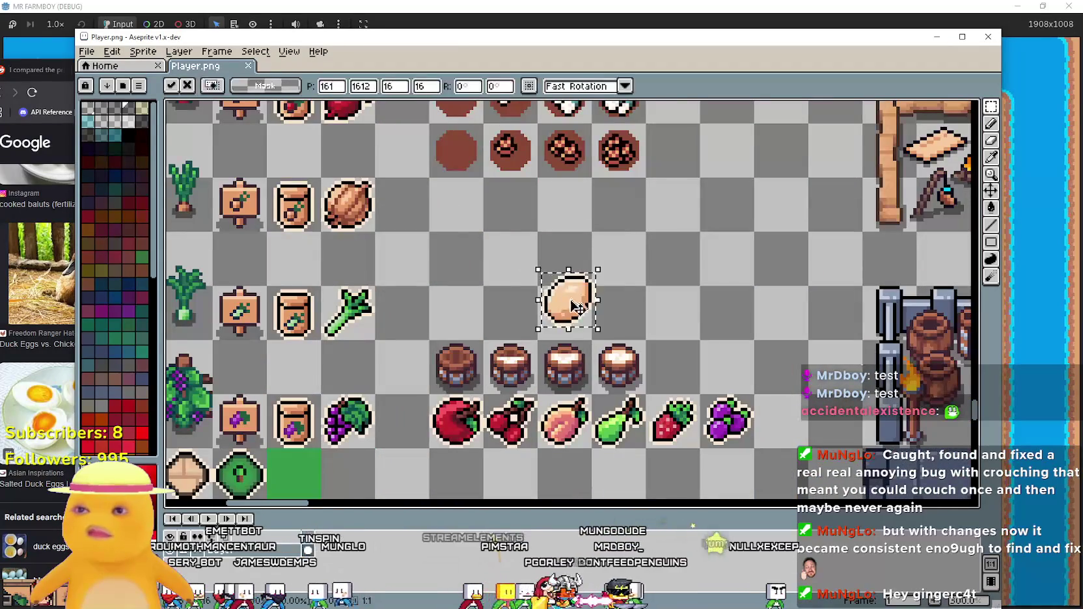
pyautogui.moveTo(575, 318); pyautogui.dragTo(464, 277)
pyautogui.moveTo(320, 40)
pyautogui.mouseDown()
pyautogui.moveTo(884, 87)
pyautogui.moveTo(916, 69)
pyautogui.moveTo(998, 87)
pyautogui.mouseUp()
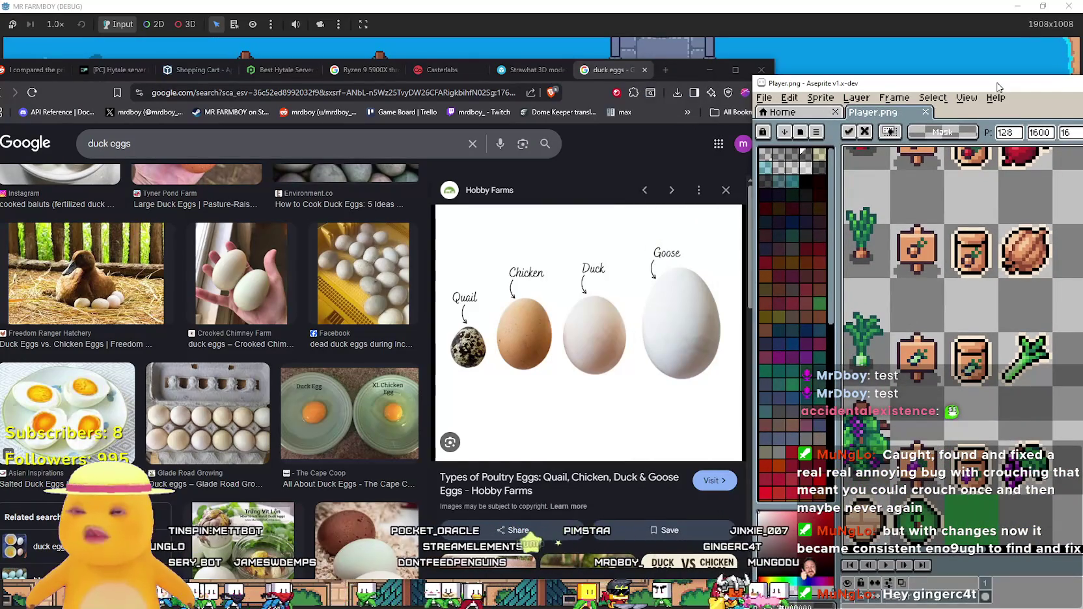
pyautogui.moveTo(998, 90); pyautogui.dragTo(469, 57)
# Place two egg copies beside the original, forming a row of three eggs.
pyautogui.hotkey('ctrl', 'v')
pyautogui.moveTo(715, 324); pyautogui.dragTo(658, 283)
pyautogui.hotkey('ctrl', 'v')
pyautogui.moveTo(728, 328); pyautogui.dragTo(723, 286)
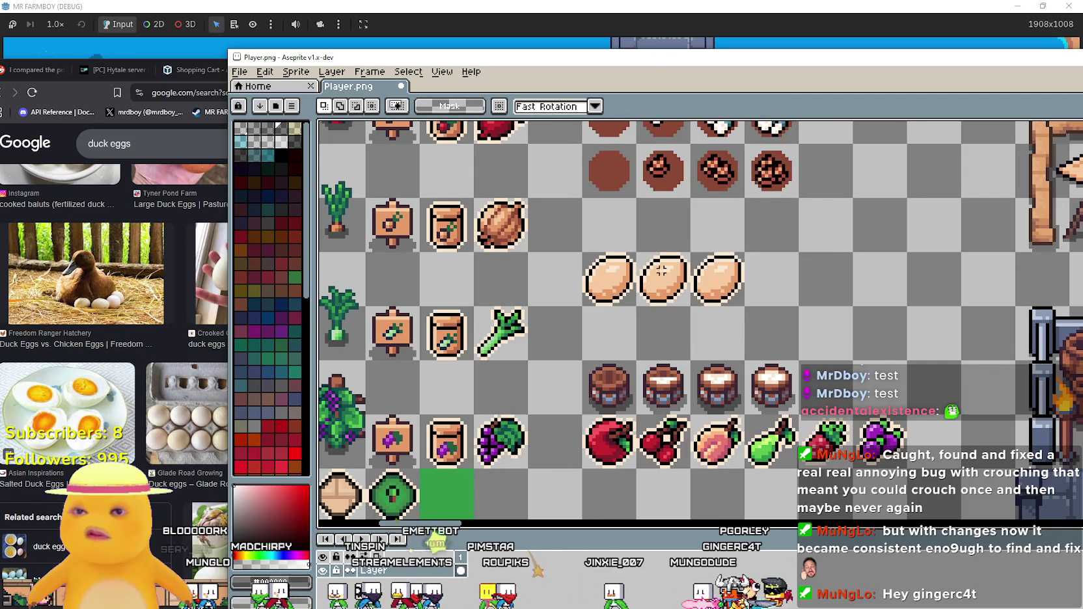
pyautogui.scroll(2, 663, 277)
pyautogui.scroll(-1, 664, 274)
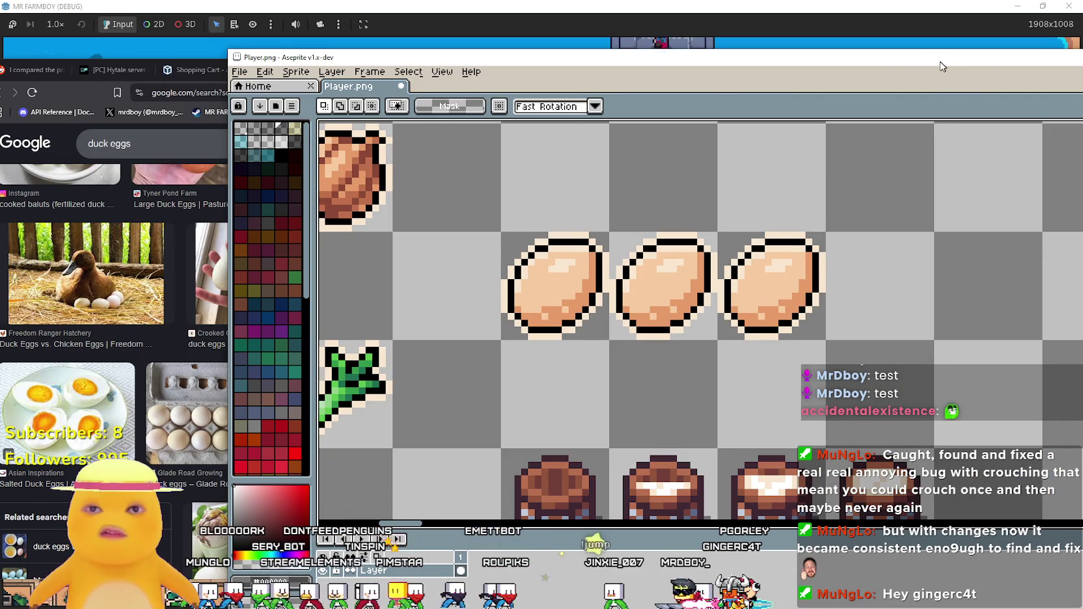
pyautogui.moveTo(942, 63); pyautogui.dragTo(726, 55)
pyautogui.moveTo(494, 285); pyautogui.dragTo(532, 285)
pyautogui.hotkey('ctrl', 'h')
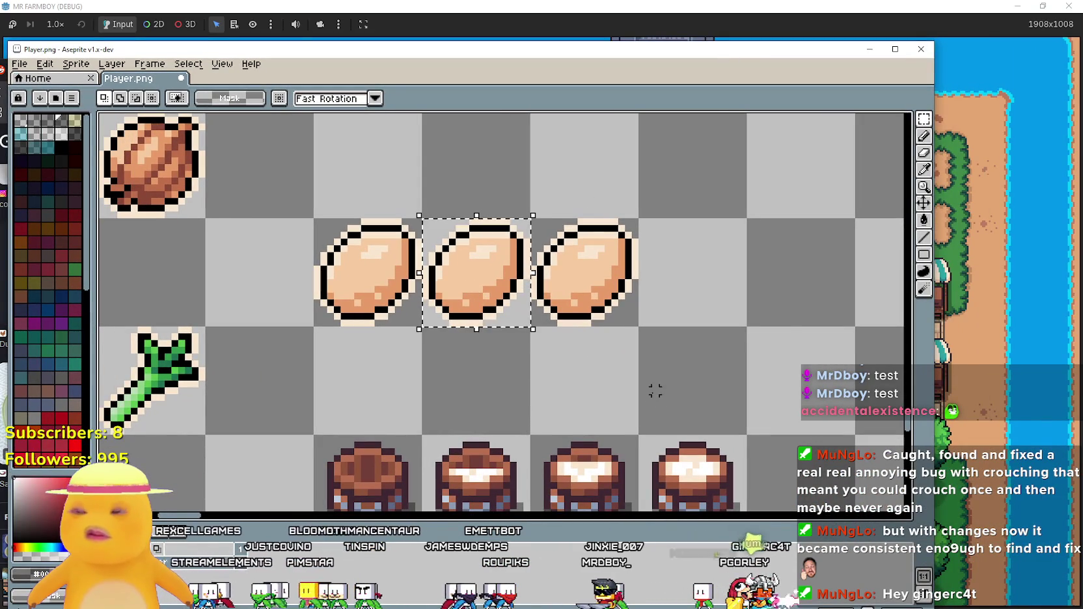
# Recolour the middle egg's cream highlight pixels pale pink with a global fill.
pyautogui.click(930, 171)
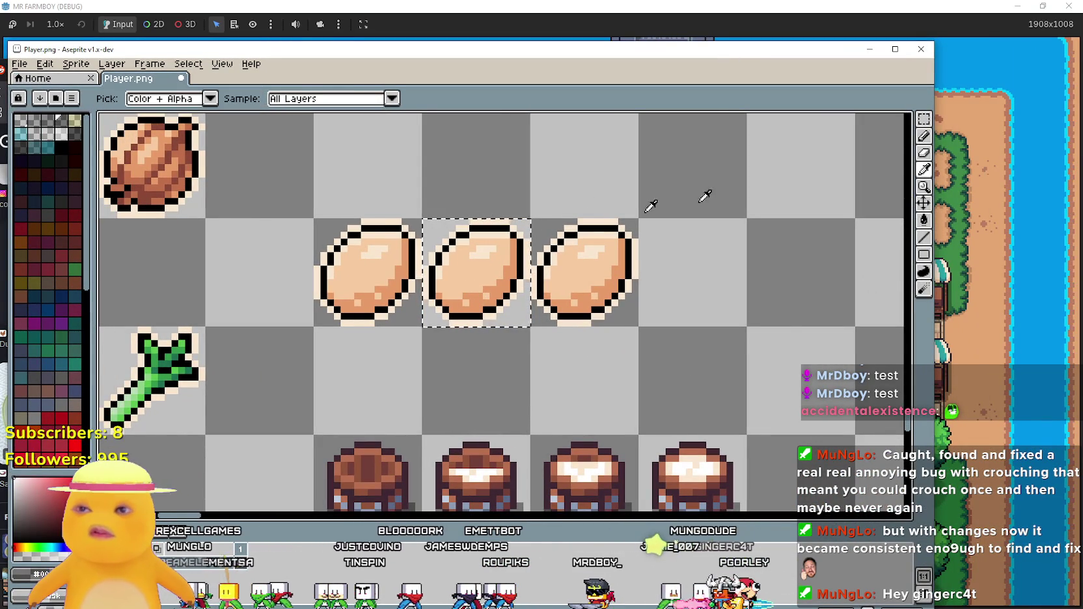
pyautogui.scroll(2, 551, 267)
pyautogui.moveTo(544, 189); pyautogui.dragTo(558, 286)
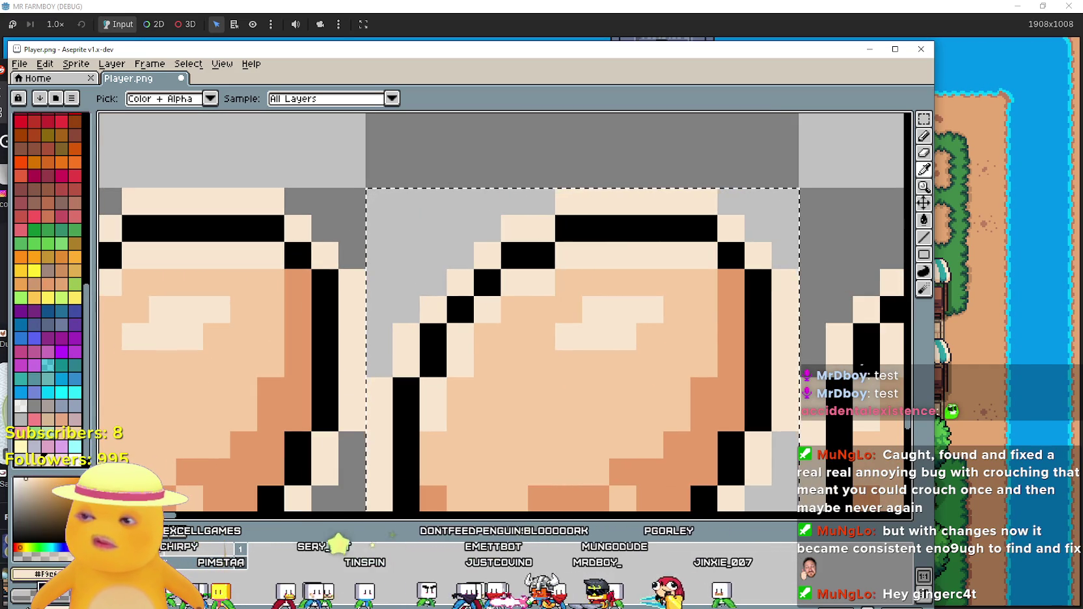
pyautogui.click(39, 575)
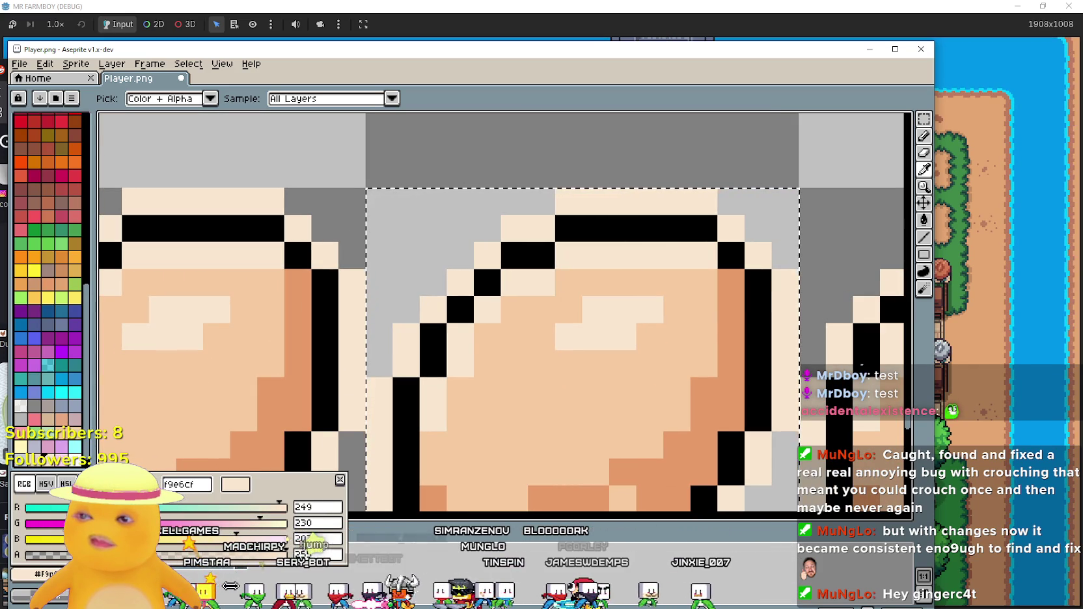
pyautogui.press('b')
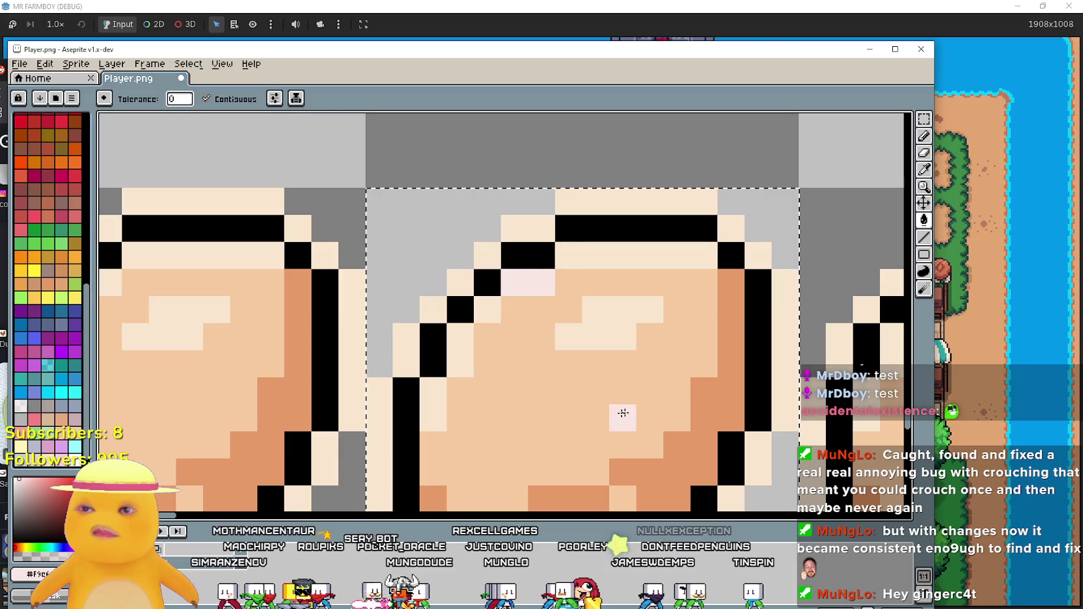
pyautogui.moveTo(514, 283); pyautogui.dragTo(541, 283)
pyautogui.press('g')
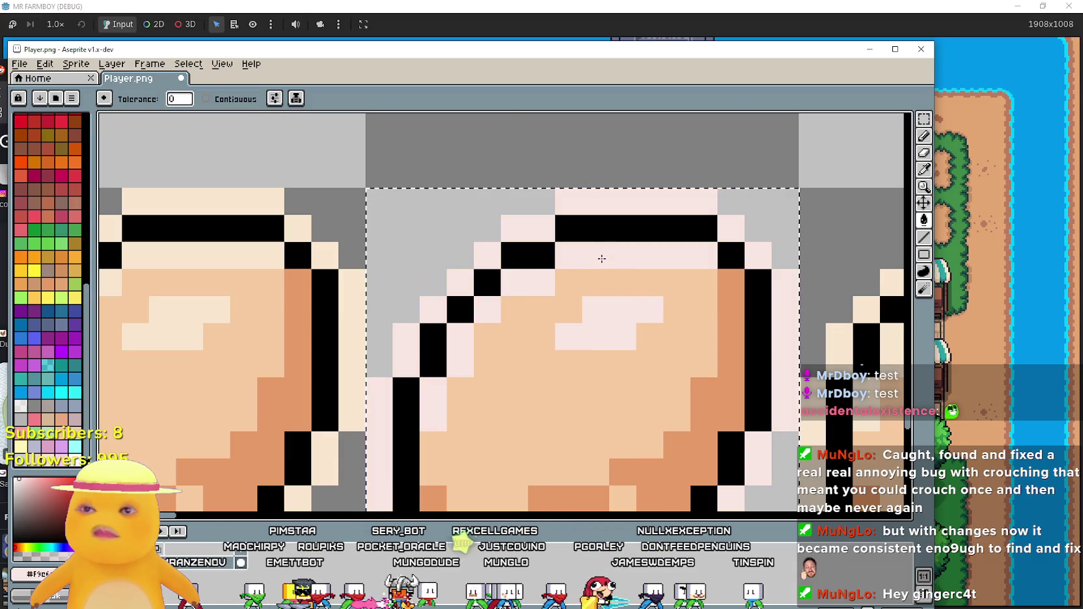
pyautogui.click(606, 259)
pyautogui.scroll(-2, 606, 273)
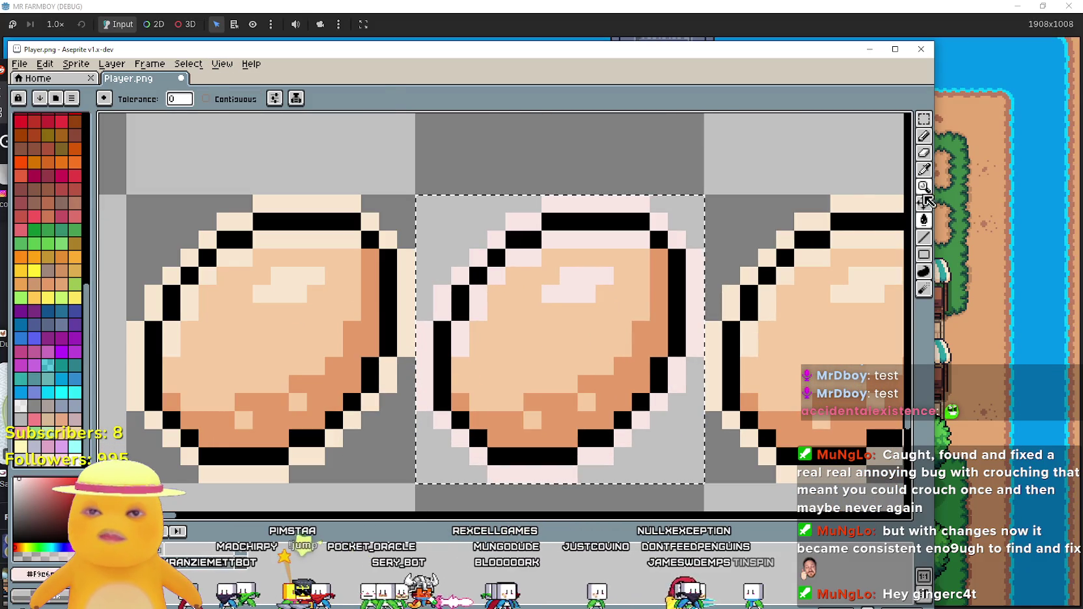
# Lighten the egg colour to f6d29f and fill the middle egg's interior pale yellow.
pyautogui.press('i')
pyautogui.click(19, 574)
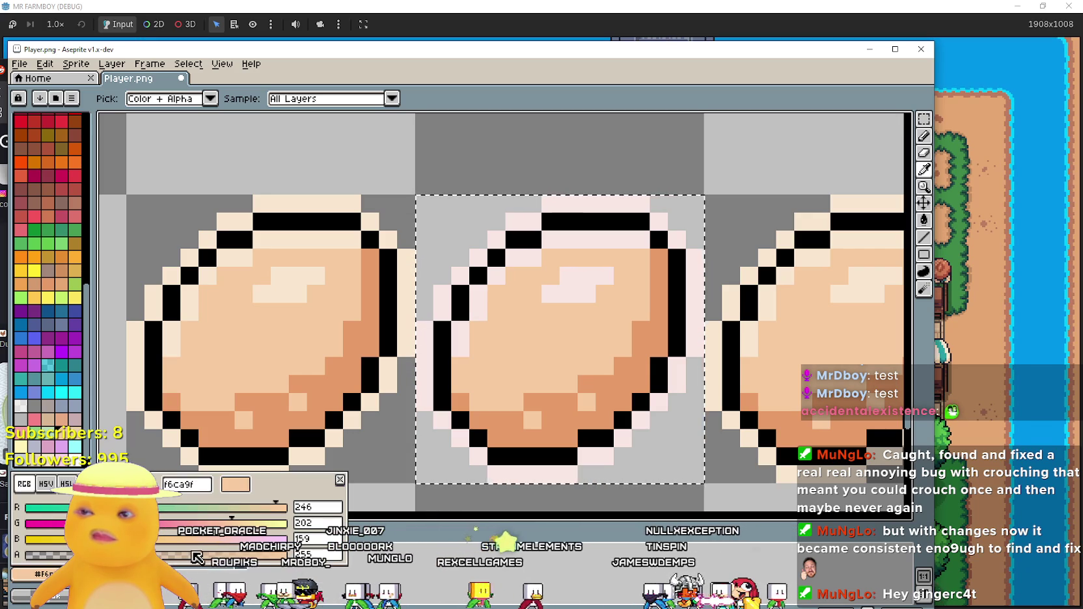
pyautogui.moveTo(236, 525); pyautogui.dragTo(241, 525)
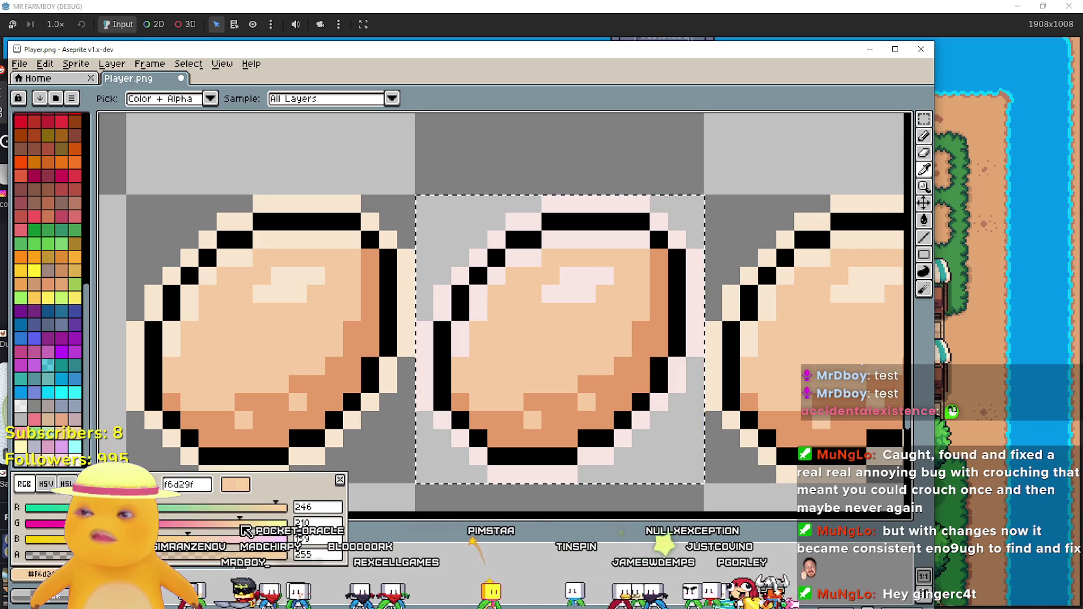
pyautogui.click(691, 554)
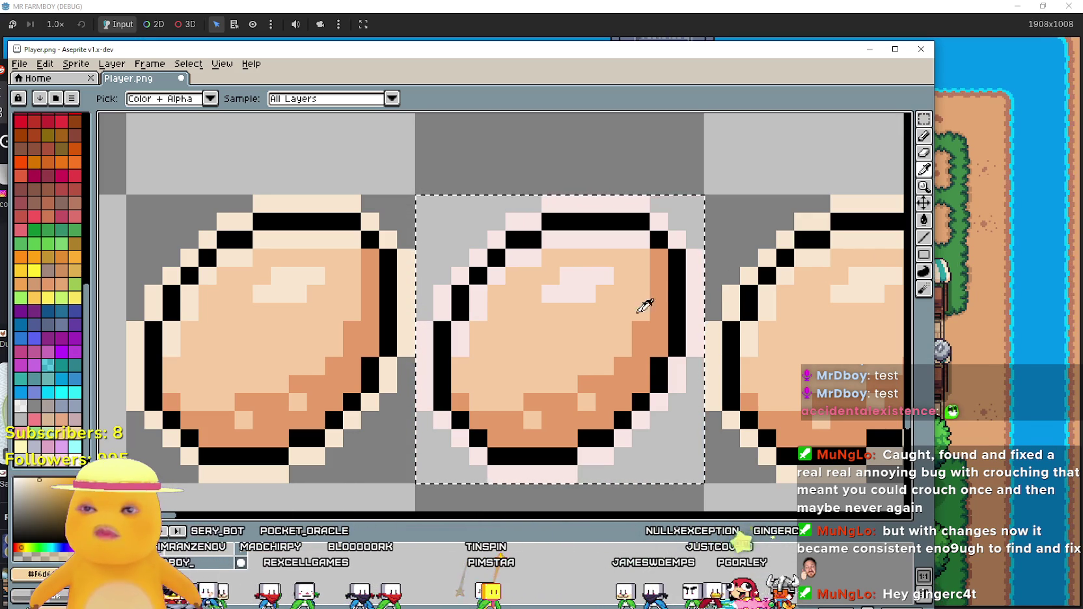
pyautogui.click(923, 222)
pyautogui.click(514, 346)
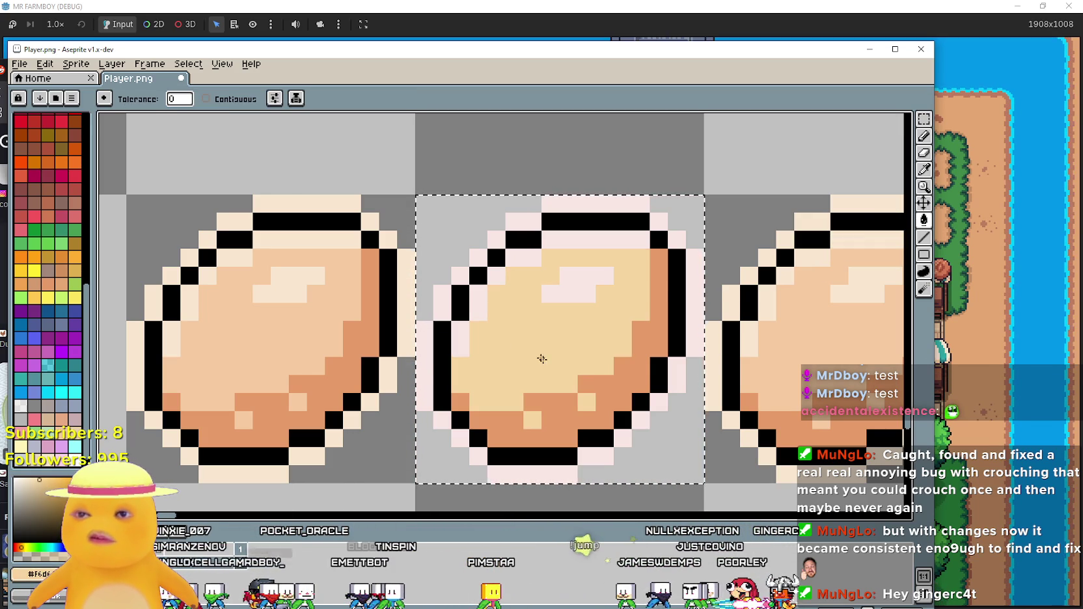
# Lighten the orange shading colour slightly and refill the middle egg's shading with it.
pyautogui.click(924, 169)
pyautogui.click(615, 381)
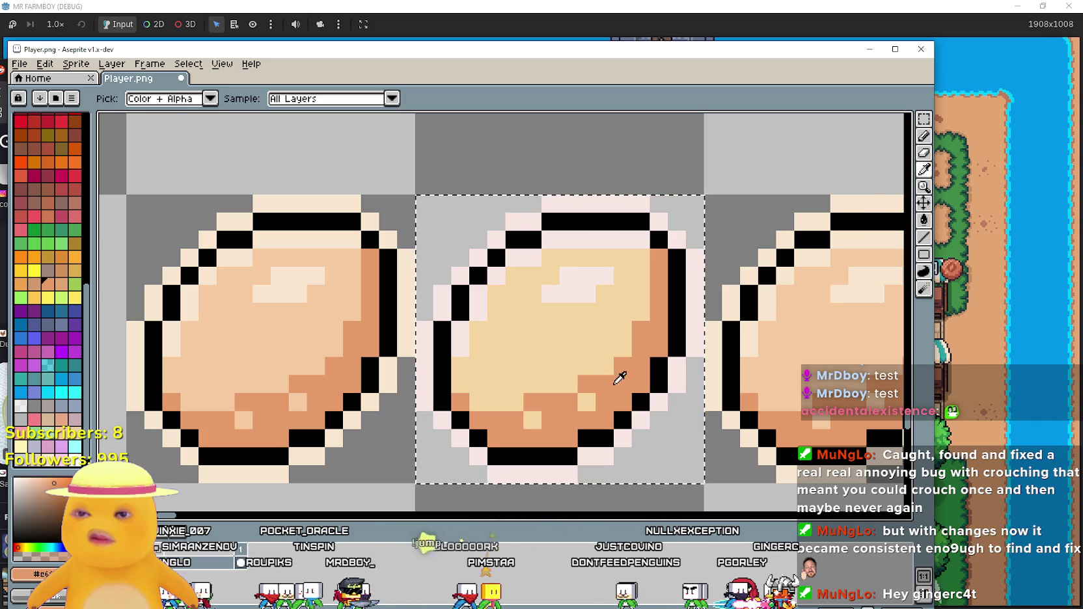
pyautogui.click(20, 574)
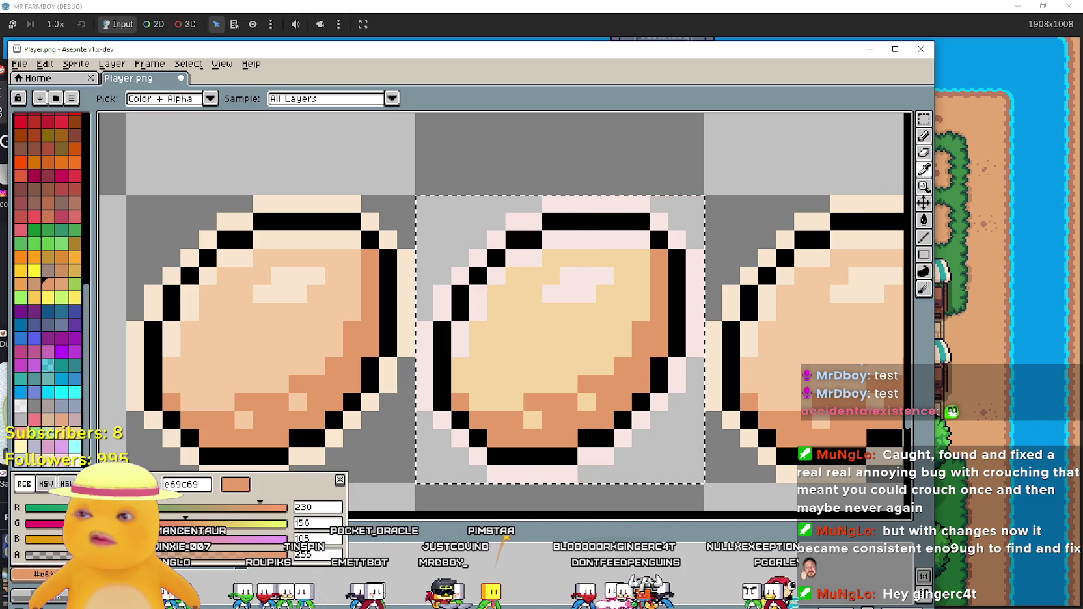
pyautogui.moveTo(145, 539)
pyautogui.mouseDown()
pyautogui.moveTo(183, 541)
pyautogui.moveTo(133, 539)
pyautogui.moveTo(199, 526)
pyautogui.mouseUp()
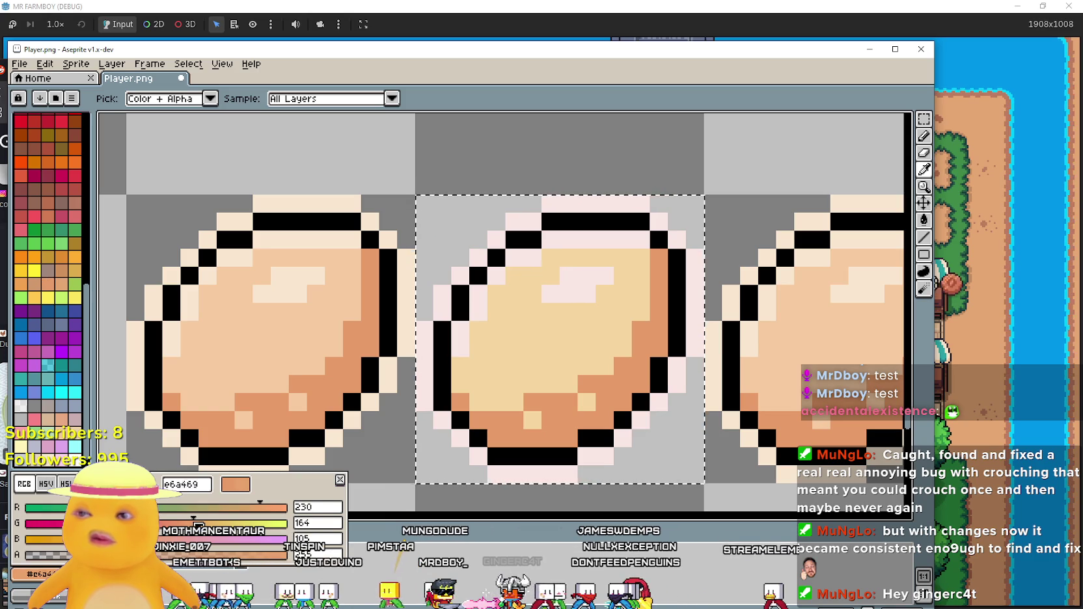
pyautogui.click(925, 352)
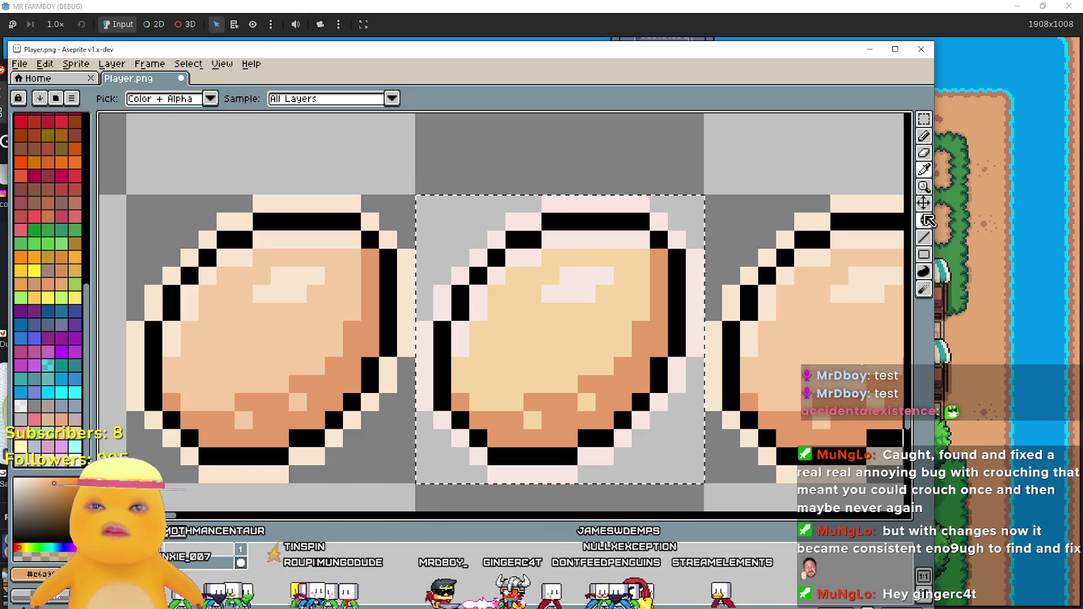
pyautogui.click(924, 220)
pyautogui.click(614, 372)
pyautogui.scroll(-3, 614, 372)
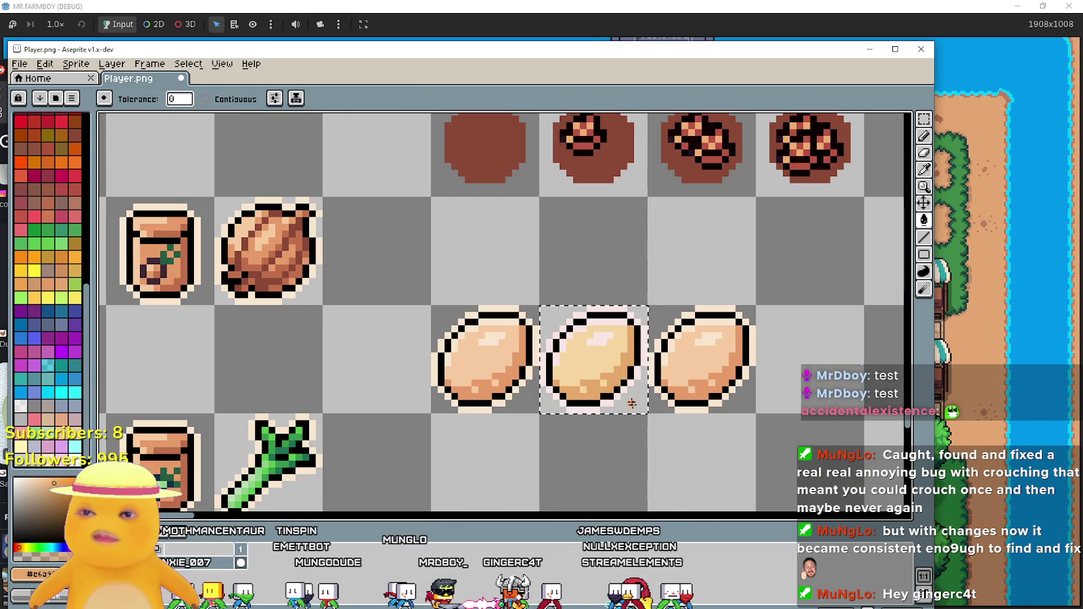
# Centre the three eggs in view and marquee-select the right egg's cell.
pyautogui.moveTo(725, 416); pyautogui.dragTo(531, 355)
pyautogui.scroll(1, 512, 326)
pyautogui.moveTo(639, 346); pyautogui.dragTo(681, 347)
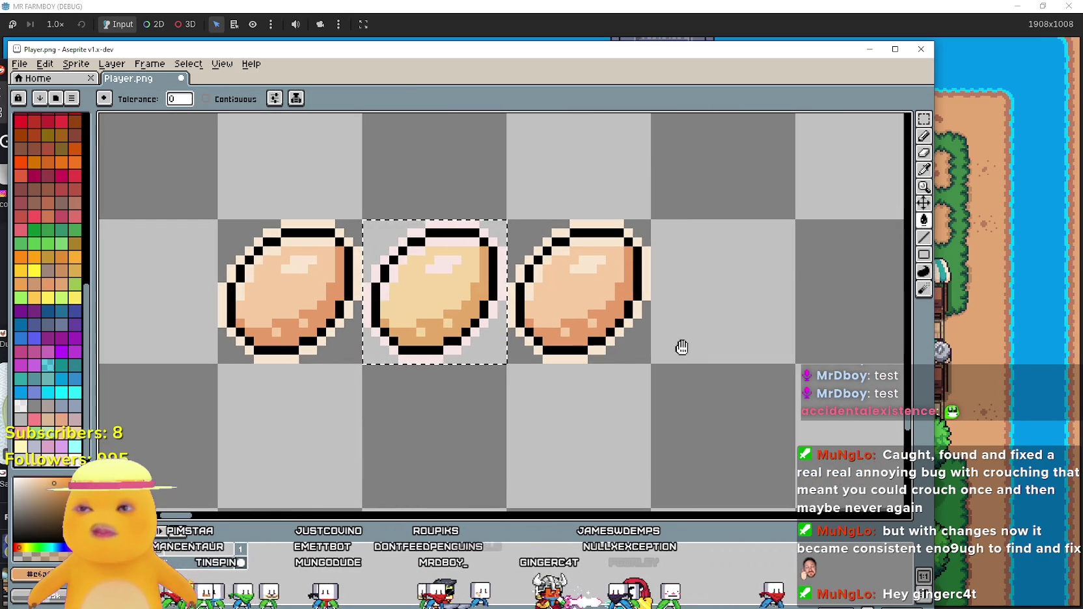
pyautogui.scroll(2, 605, 295)
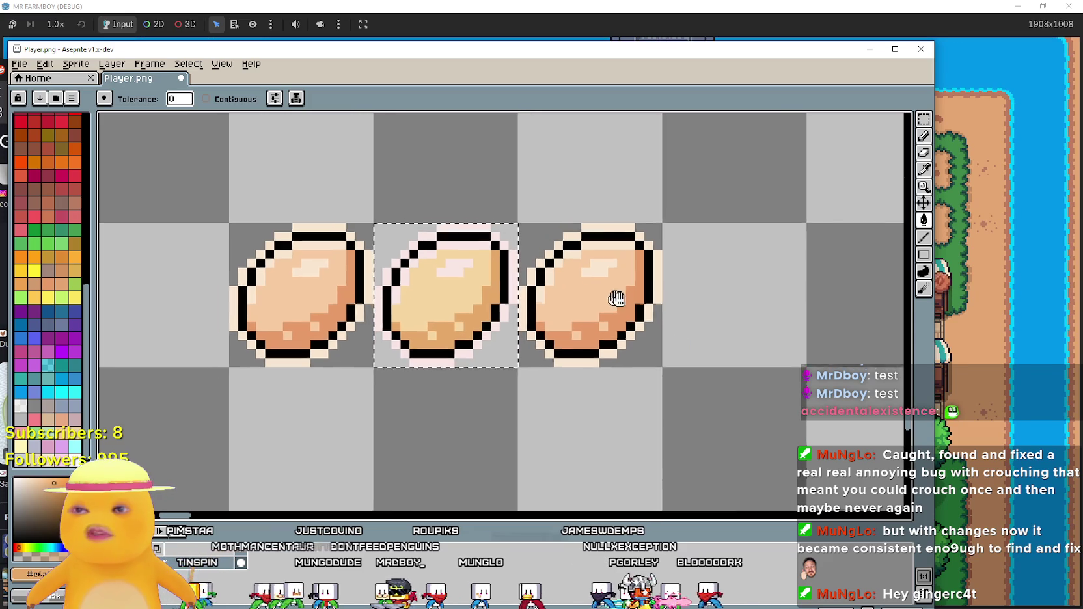
pyautogui.scroll(1, 677, 303)
pyautogui.scroll(-3, 677, 303)
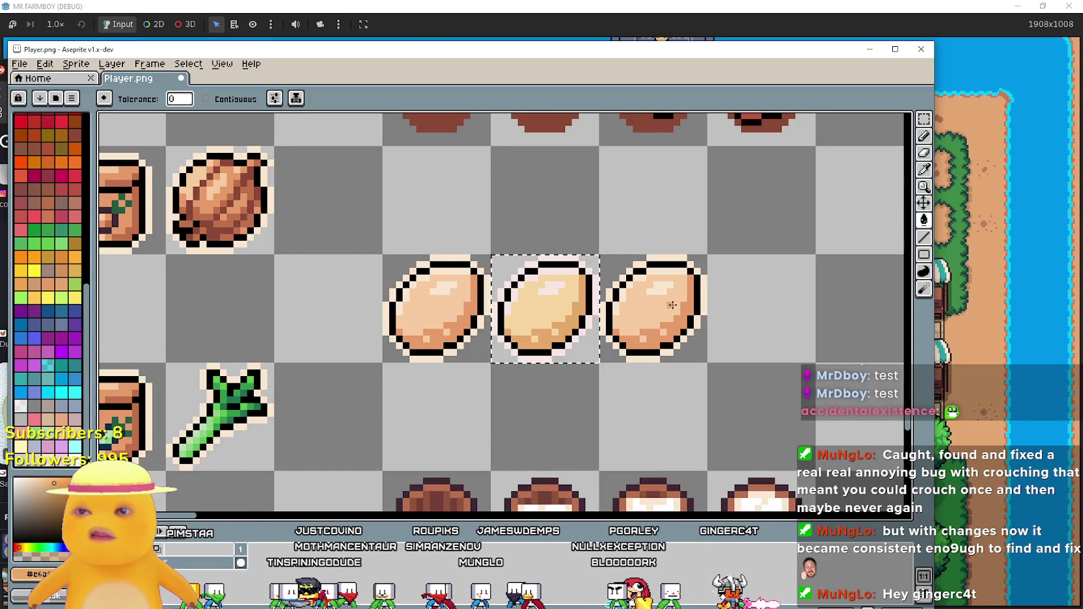
pyautogui.scroll(2, 671, 301)
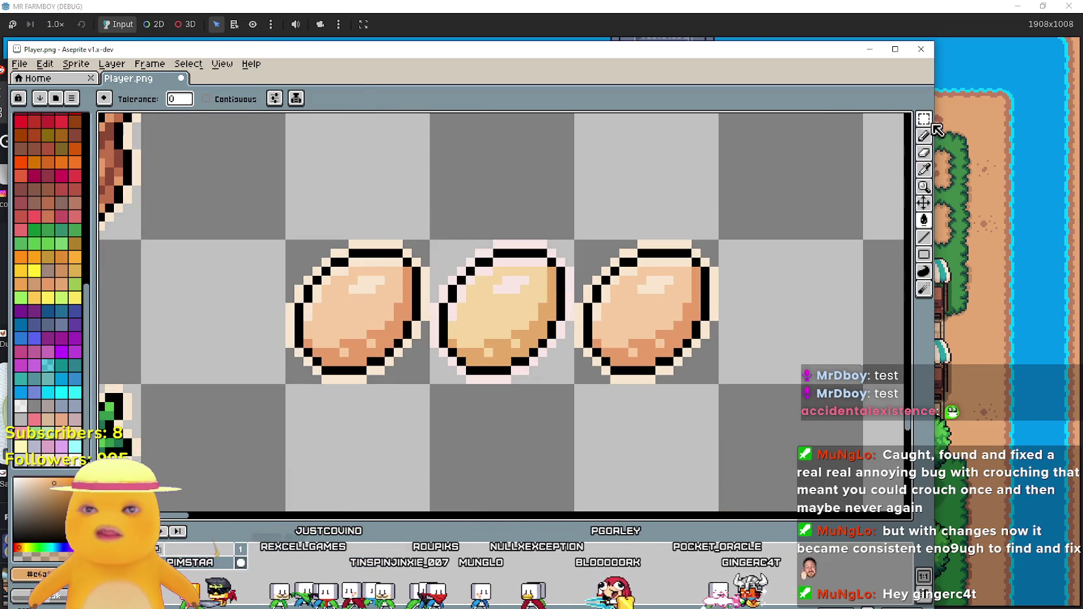
pyautogui.press('m')
pyautogui.moveTo(642, 334); pyautogui.dragTo(677, 365)
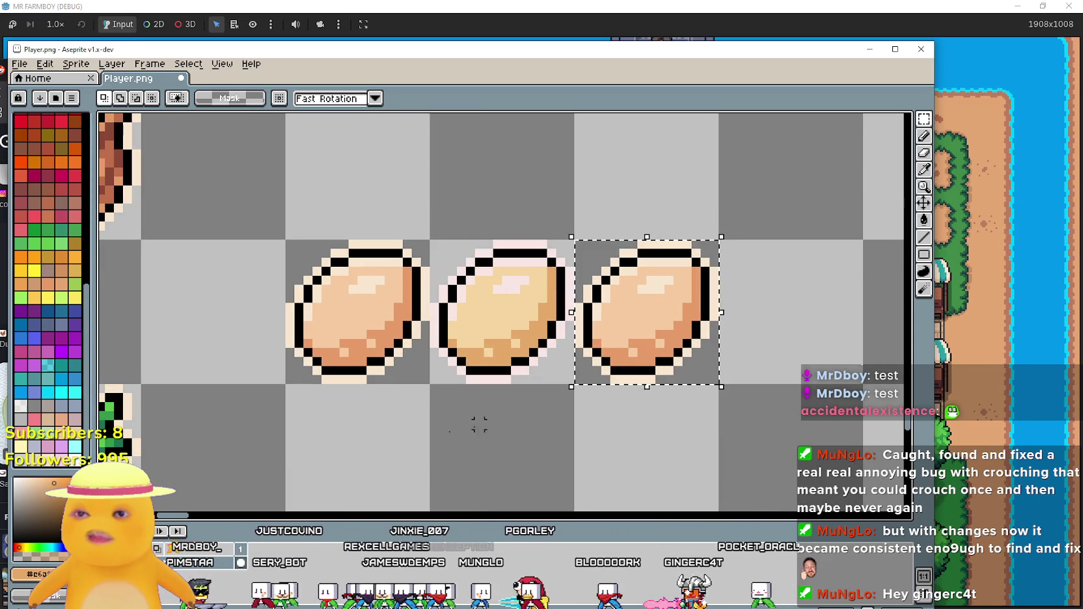
# Turn the right egg's cream rim and highlight white.
pyautogui.click(924, 169)
pyautogui.scroll(1, 604, 263)
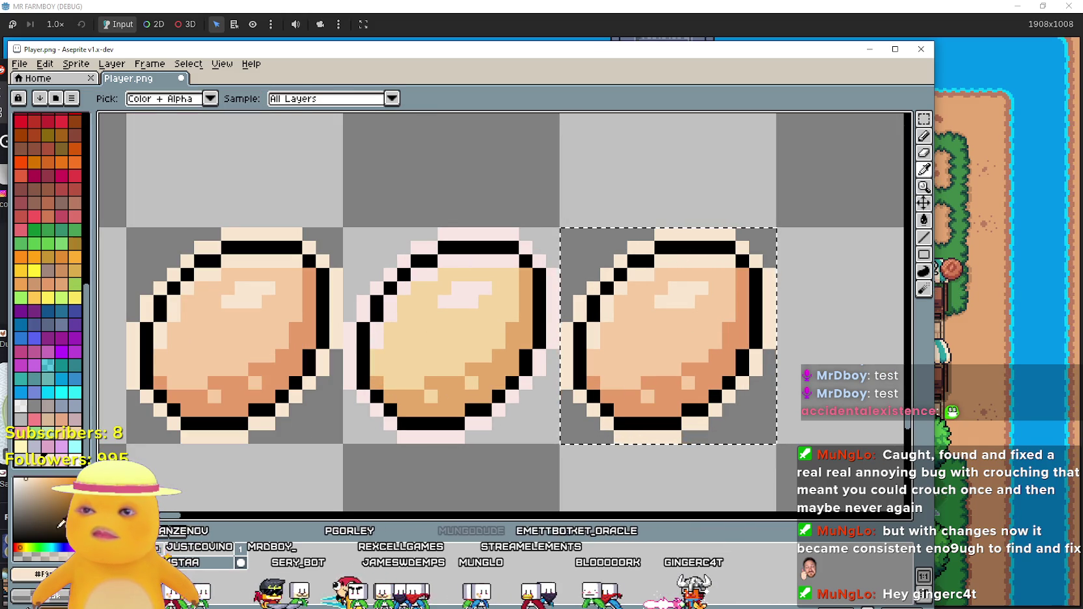
pyautogui.click(39, 575)
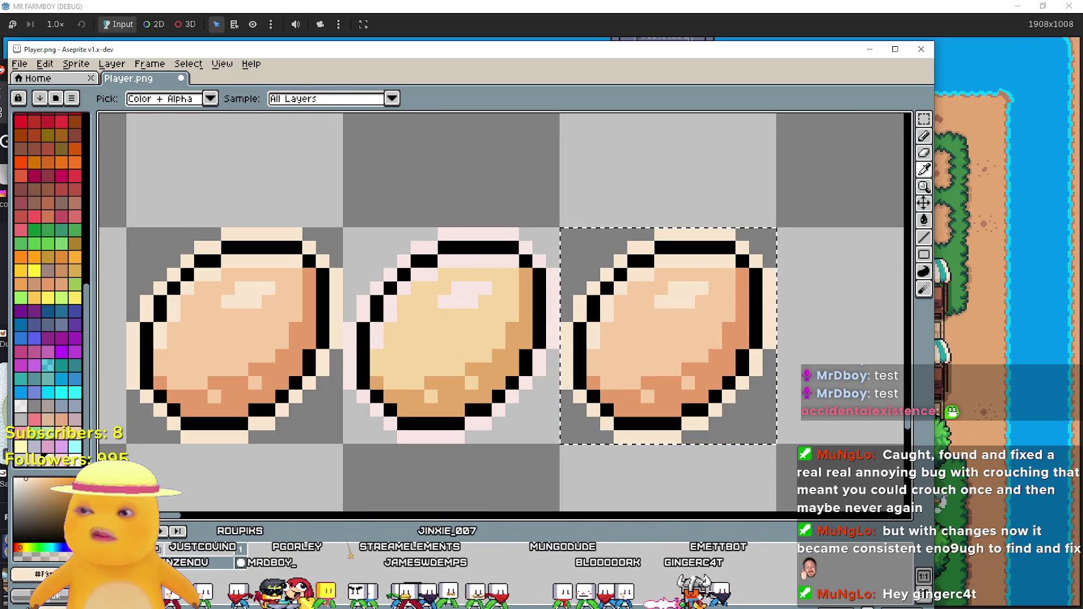
pyautogui.click(923, 223)
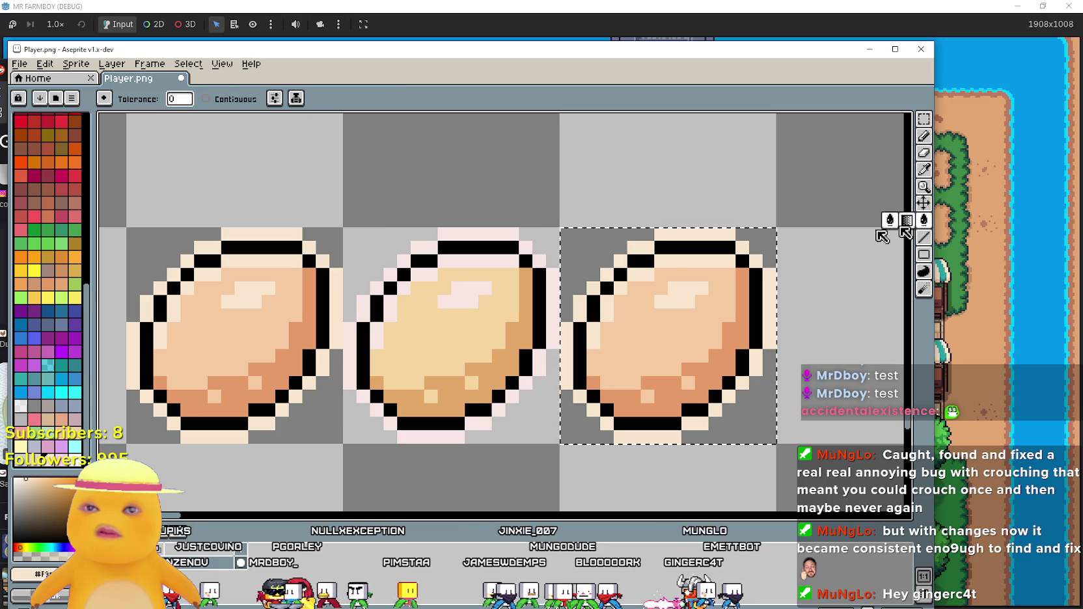
pyautogui.scroll(4, 673, 303)
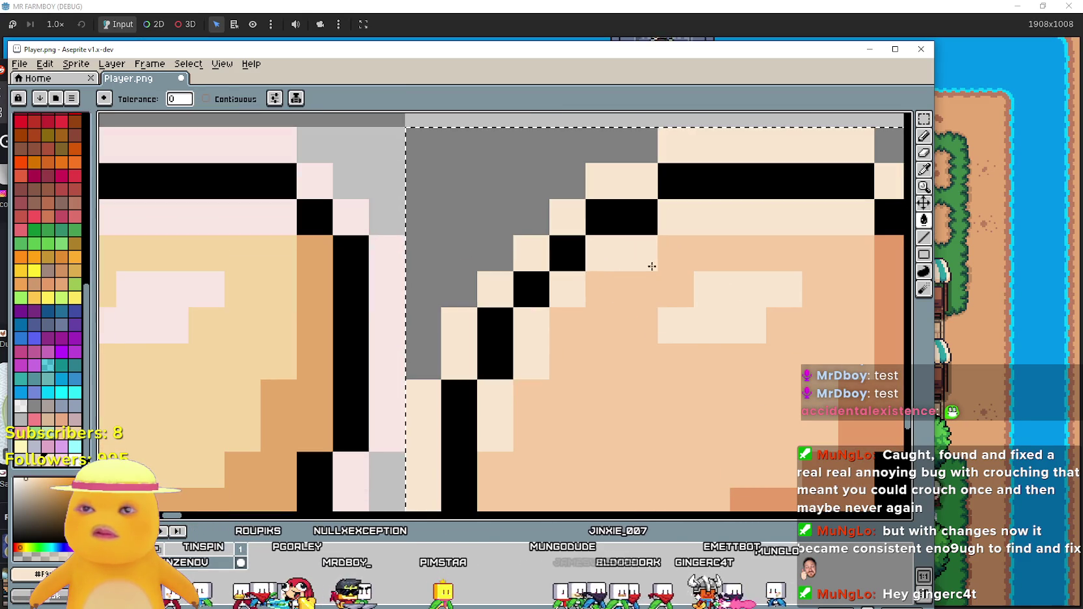
pyautogui.scroll(-3, 655, 259)
pyautogui.scroll(2, 684, 247)
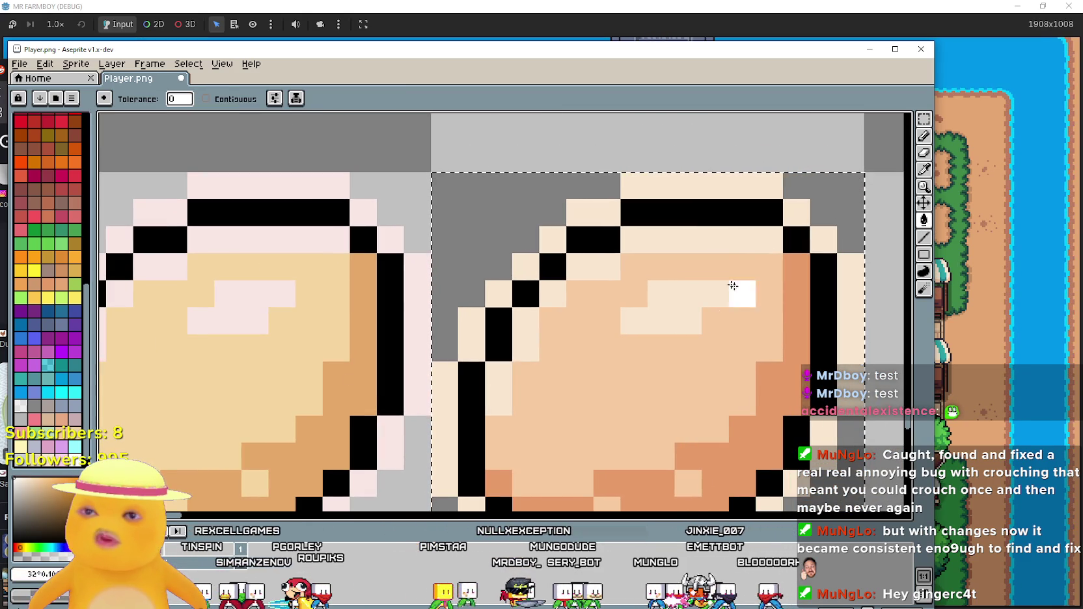
pyautogui.click(703, 293)
pyautogui.click(699, 293)
pyautogui.scroll(-2, 702, 294)
pyautogui.scroll(-1, 769, 308)
pyautogui.scroll(1, 768, 307)
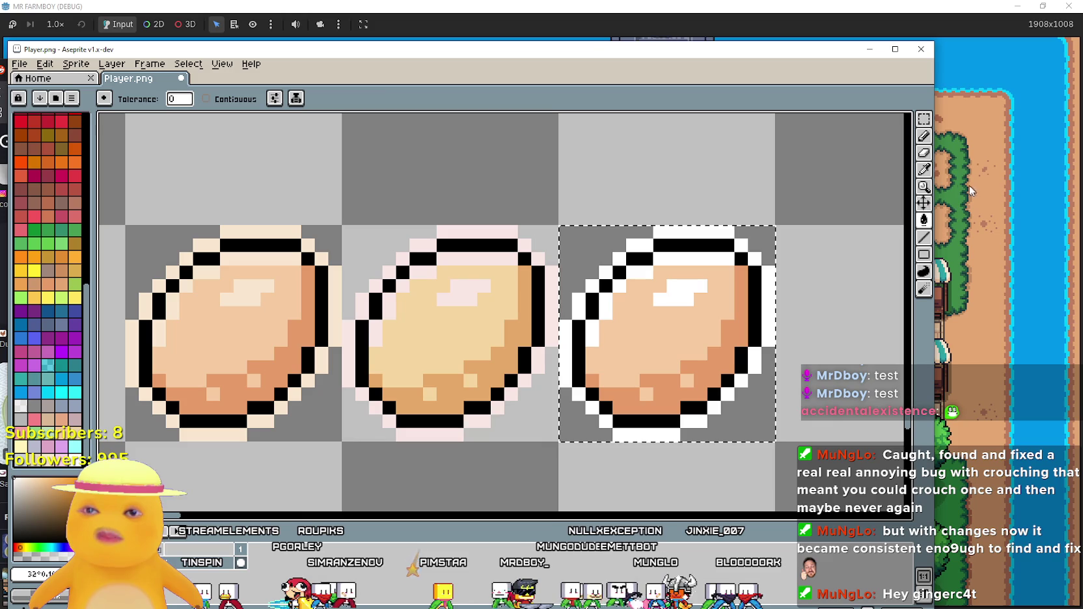
# Shift the body colour toward pale yellow and fill the right egg's body with it.
pyautogui.click(925, 171)
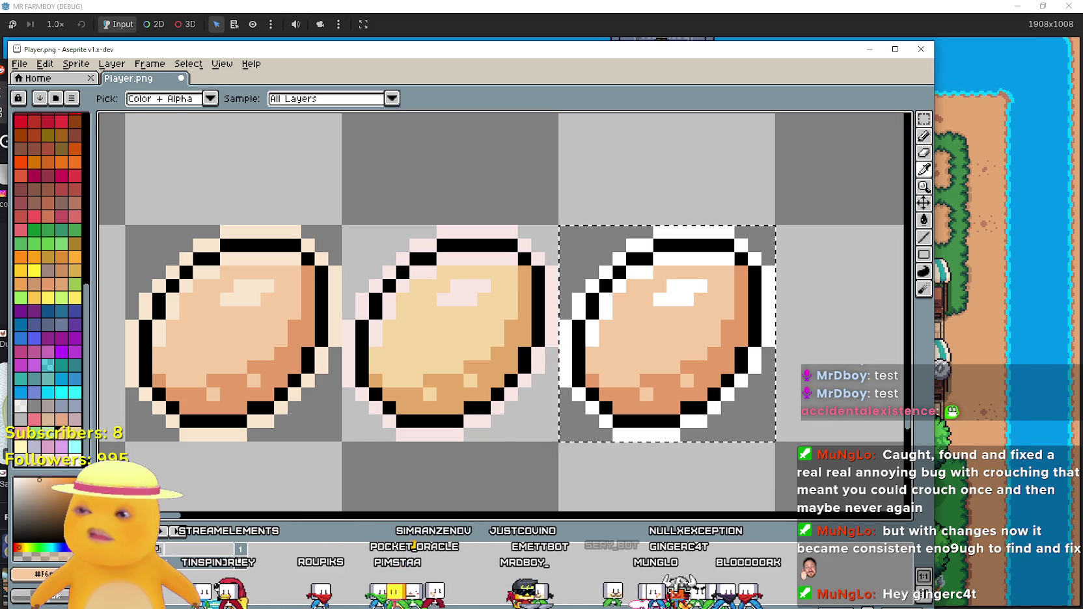
pyautogui.click(39, 574)
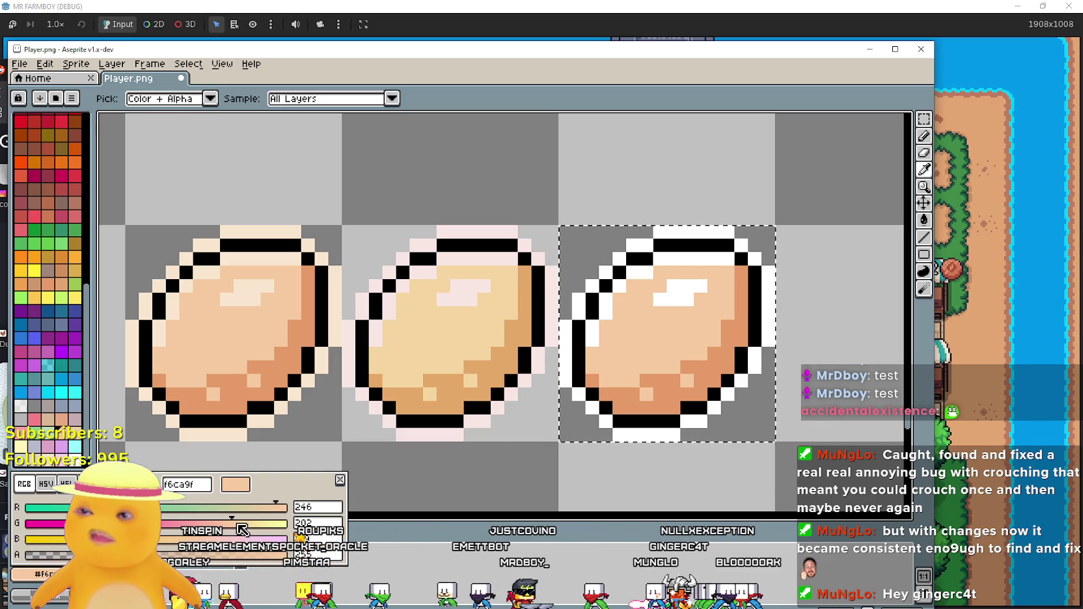
pyautogui.moveTo(247, 524); pyautogui.dragTo(256, 525)
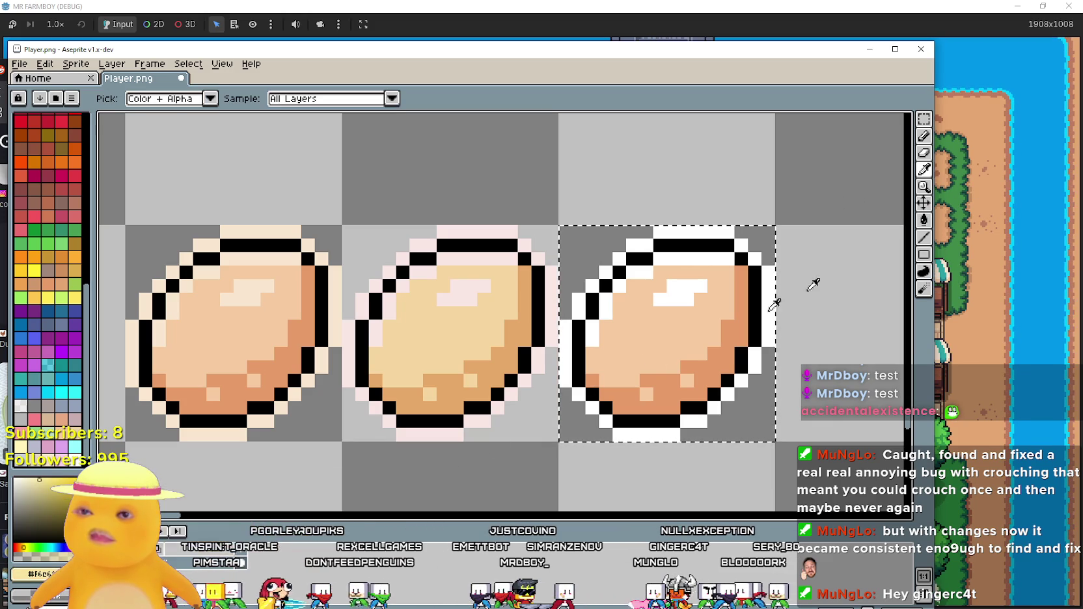
pyautogui.click(931, 220)
pyautogui.click(706, 284)
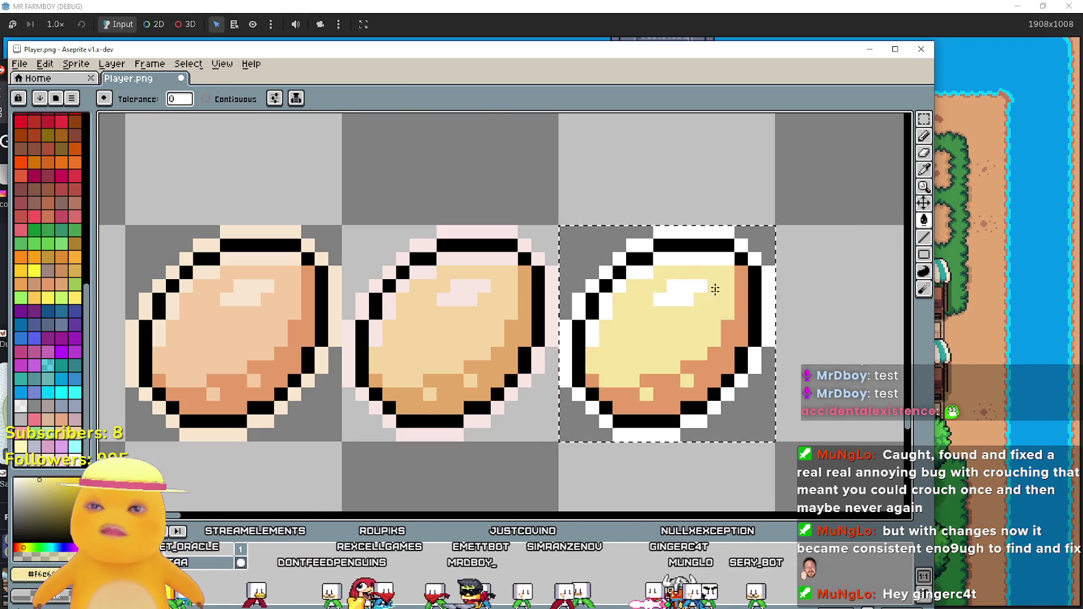
pyautogui.scroll(-1, 709, 287)
pyautogui.scroll(1, 710, 287)
# Pick the right egg's orange shading colour and make it a lighter orange.
pyautogui.click(923, 173)
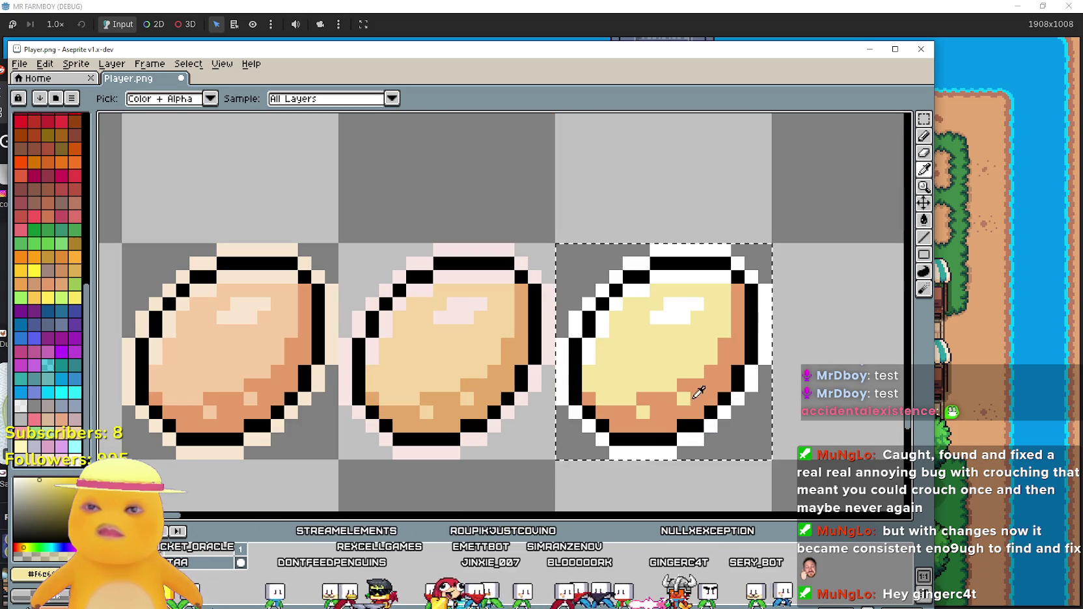
pyautogui.click(39, 574)
pyautogui.click(39, 574)
pyautogui.click(39, 574)
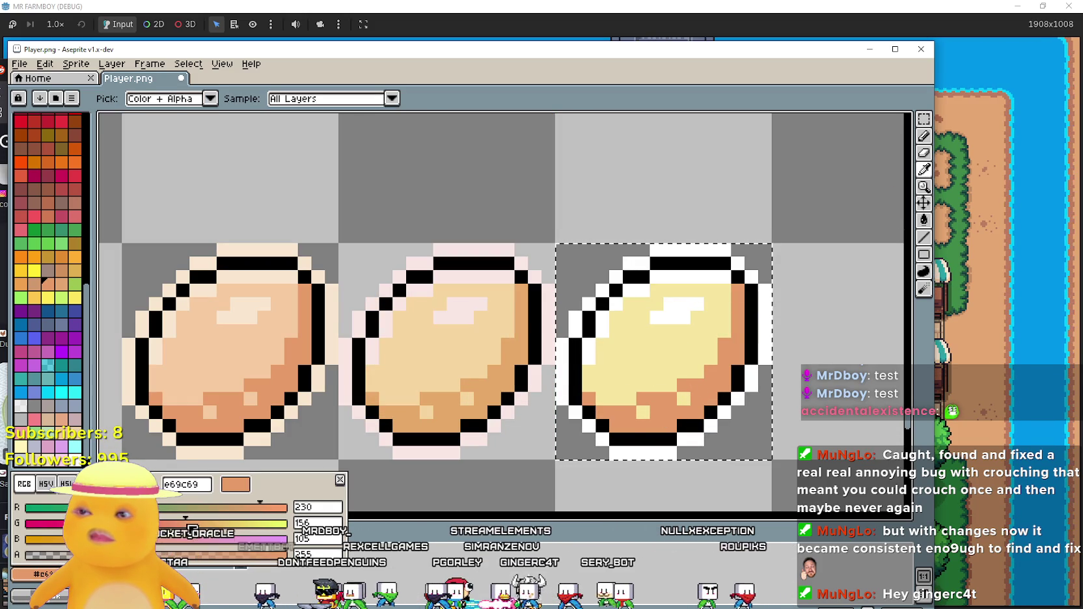
pyautogui.moveTo(202, 534); pyautogui.dragTo(214, 535)
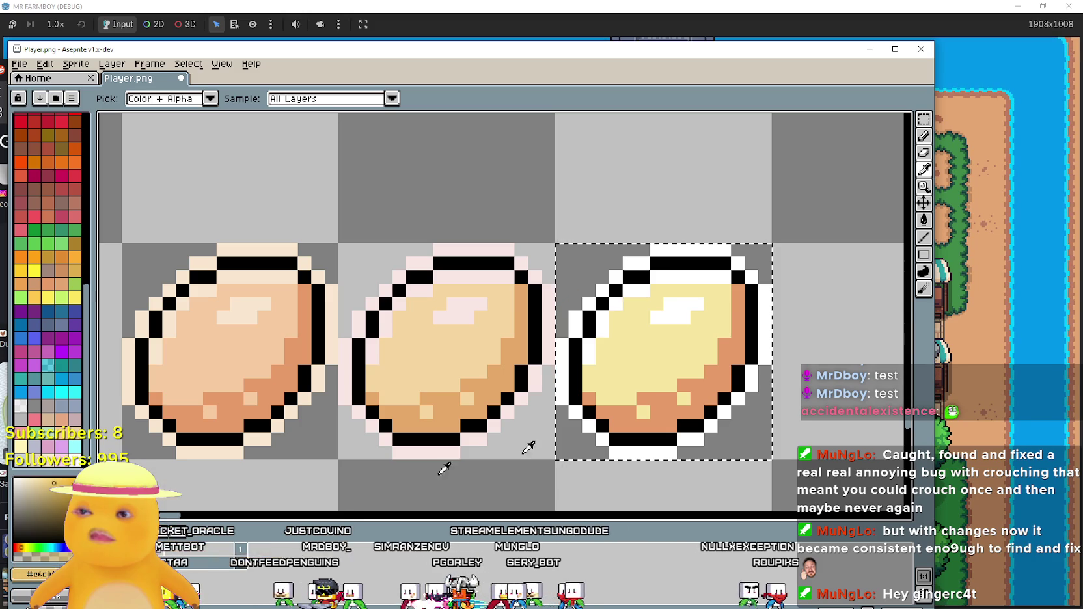
pyautogui.click(923, 220)
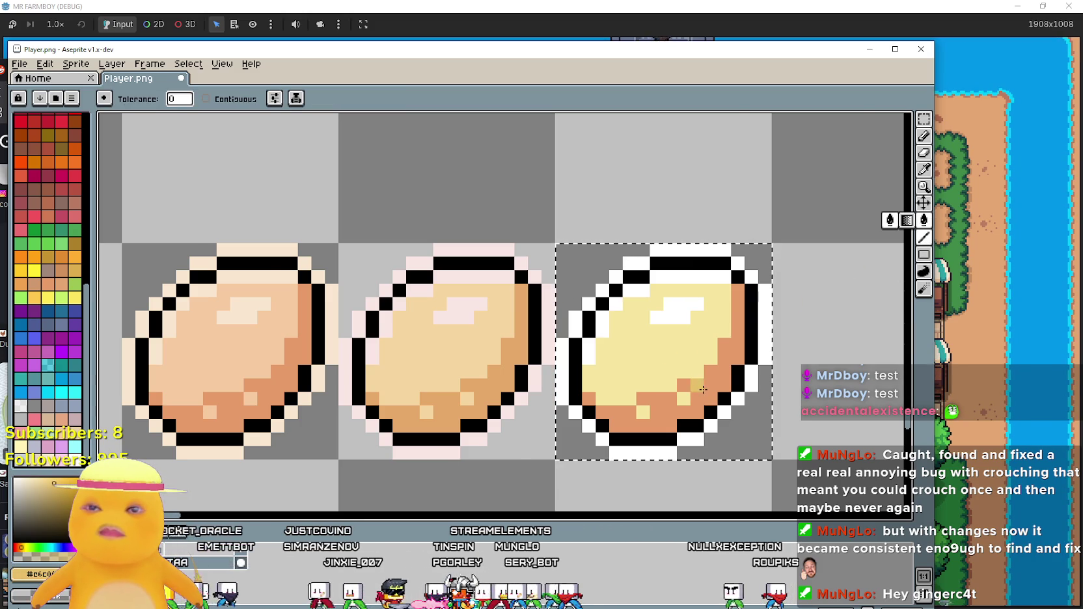
pyautogui.scroll(-4, 749, 364)
# Select the two recoloured egg cells and remove them from their row.
pyautogui.moveTo(815, 416); pyautogui.dragTo(688, 368)
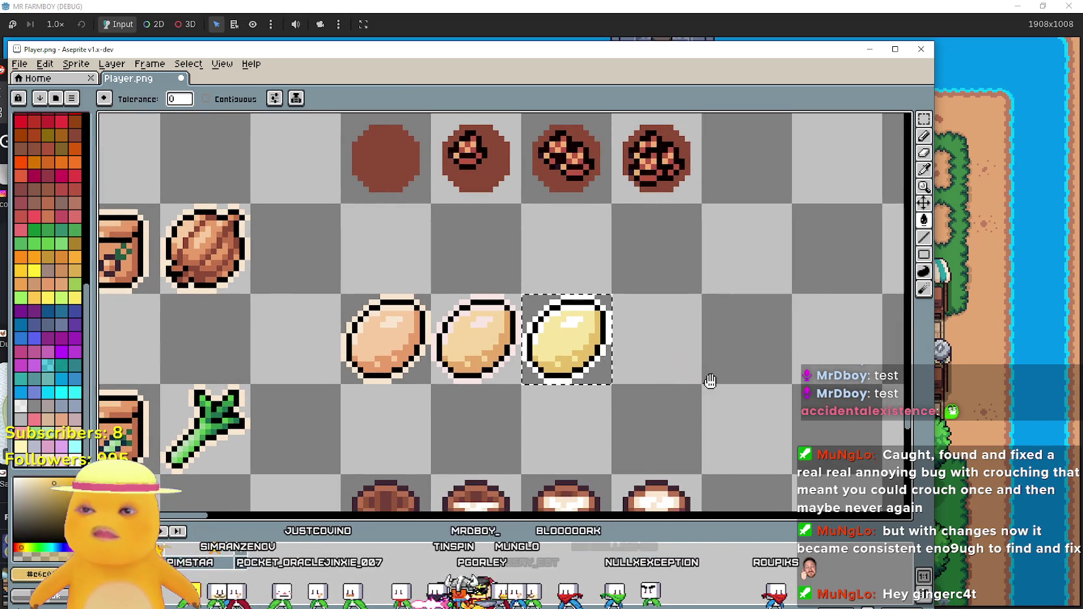
pyautogui.scroll(-2, 688, 367)
pyautogui.moveTo(616, 321); pyautogui.dragTo(475, 283)
pyautogui.moveTo(572, 278); pyautogui.dragTo(679, 302)
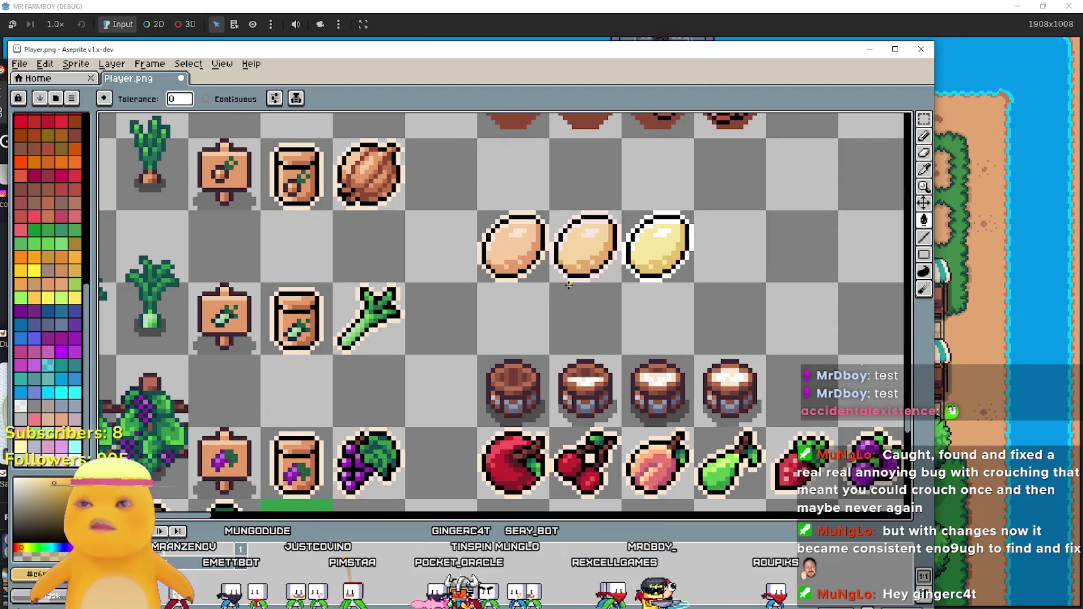
pyautogui.scroll(-3, 587, 268)
pyautogui.scroll(2, 588, 268)
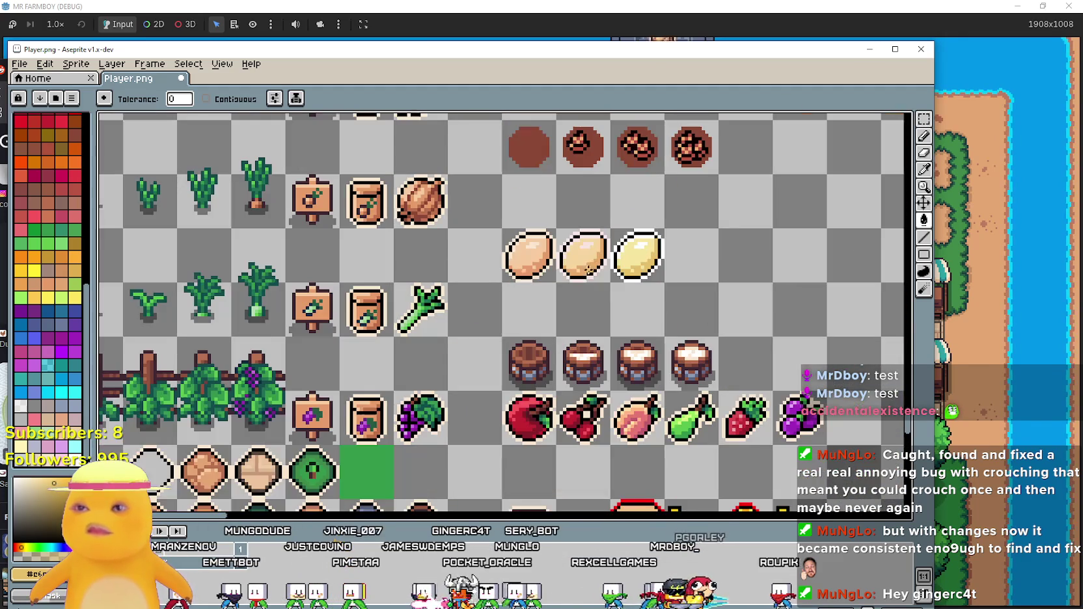
pyautogui.click(924, 119)
pyautogui.moveTo(560, 232)
pyautogui.mouseDown()
pyautogui.moveTo(595, 257)
pyautogui.moveTo(667, 279)
pyautogui.mouseUp()
pyautogui.click(524, 301)
pyautogui.press('Delete')
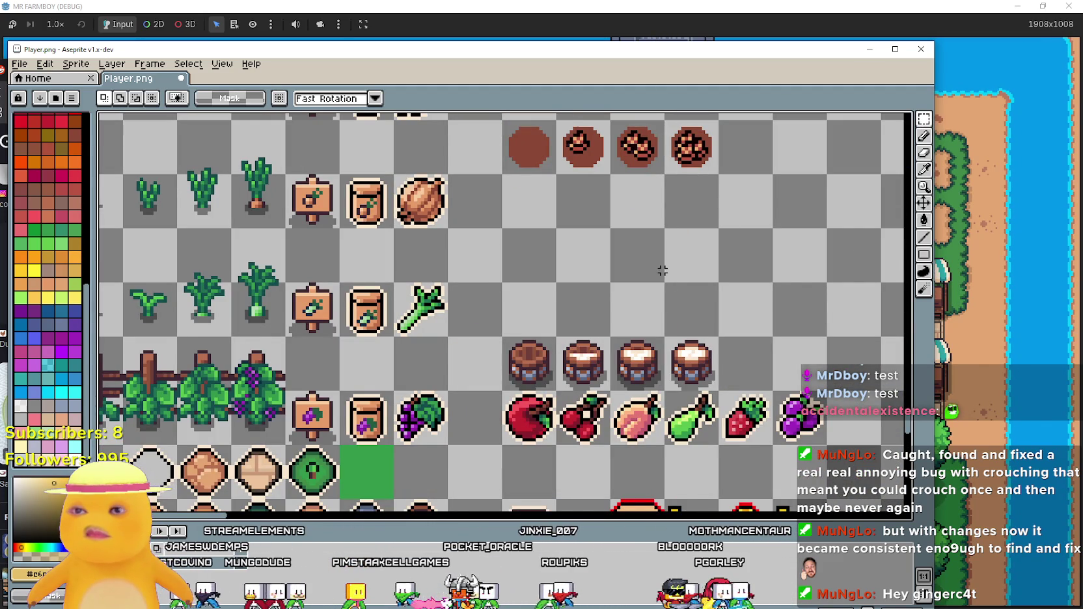
# Paste the two eggs into the empty item slot in the upper rows and save Player.png.
pyautogui.scroll(-3, 660, 271)
pyautogui.scroll(-3, 619, 273)
pyautogui.scroll(2, 589, 273)
pyautogui.moveTo(589, 274)
pyautogui.mouseDown()
pyautogui.moveTo(550, 351)
pyautogui.moveTo(403, 339)
pyautogui.moveTo(195, 196)
pyautogui.mouseUp()
pyautogui.scroll(2, 527, 335)
pyautogui.hotkey('ctrl', 'v')
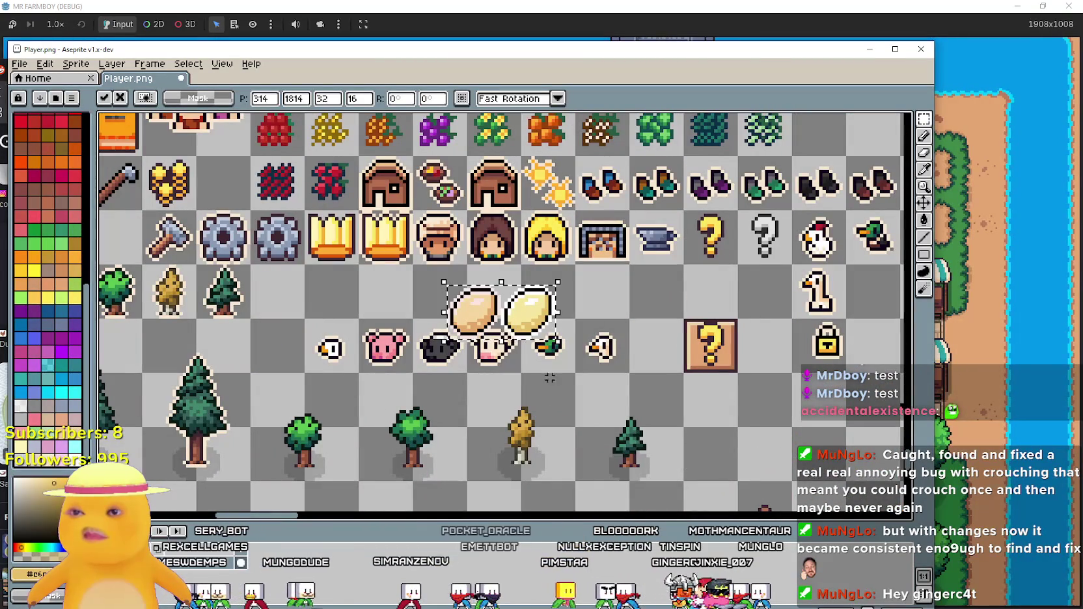
pyautogui.moveTo(500, 317); pyautogui.dragTo(570, 297)
pyautogui.press('Return')
pyautogui.moveTo(711, 335); pyautogui.dragTo(604, 328)
pyautogui.hotkey('ctrl', 's')
# Close the market panel and pause menu, then quit the running game.
pyautogui.hotkey('alt', 'Tab')
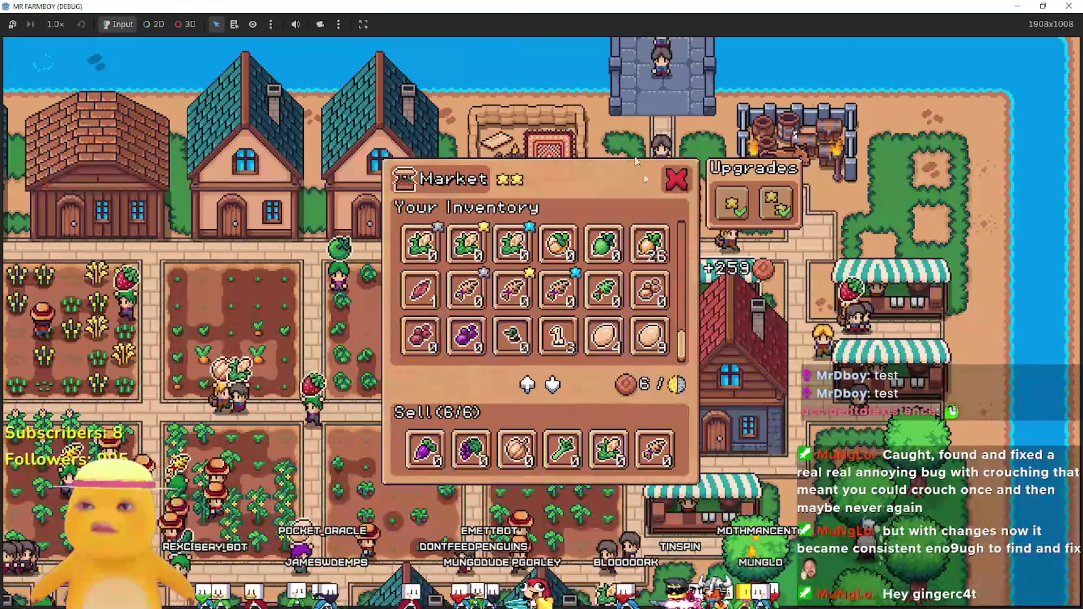
pyautogui.press('Escape')
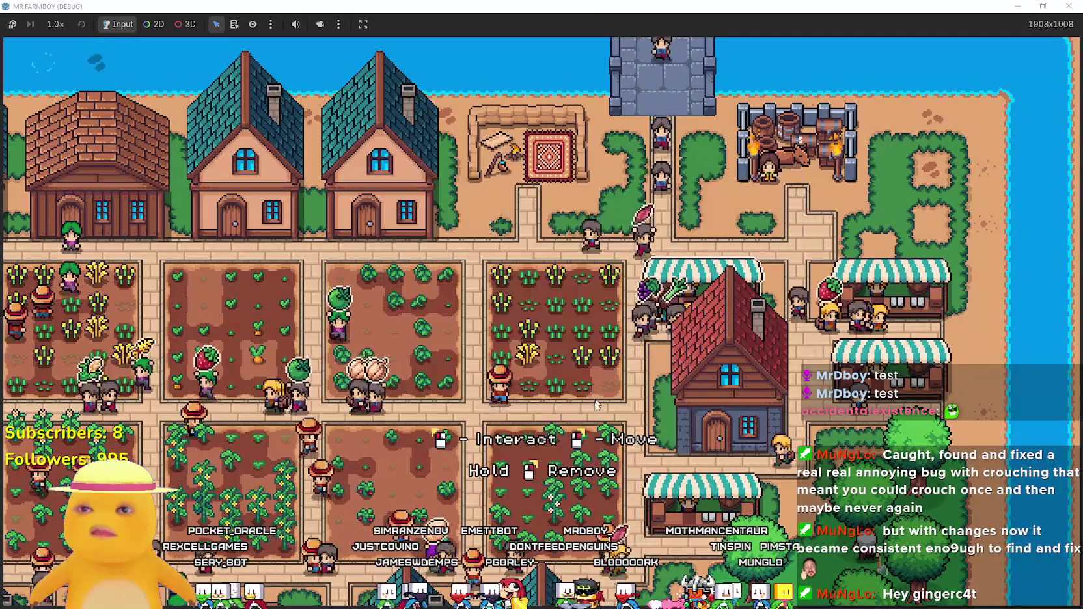
pyautogui.press('Escape')
pyautogui.press('Escape')
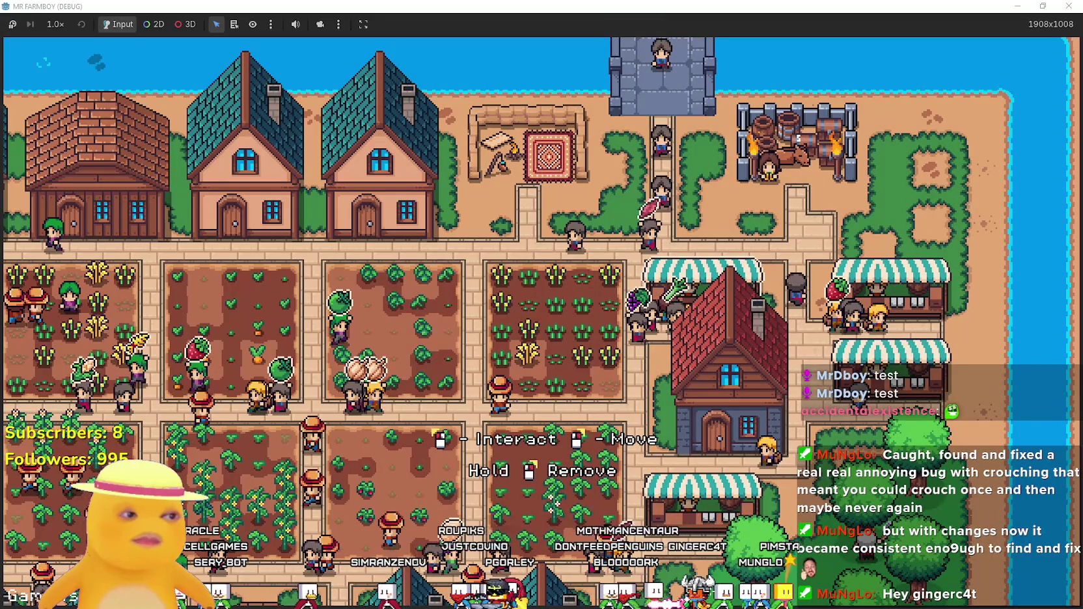
pyautogui.hotkey('alt', 'F4')
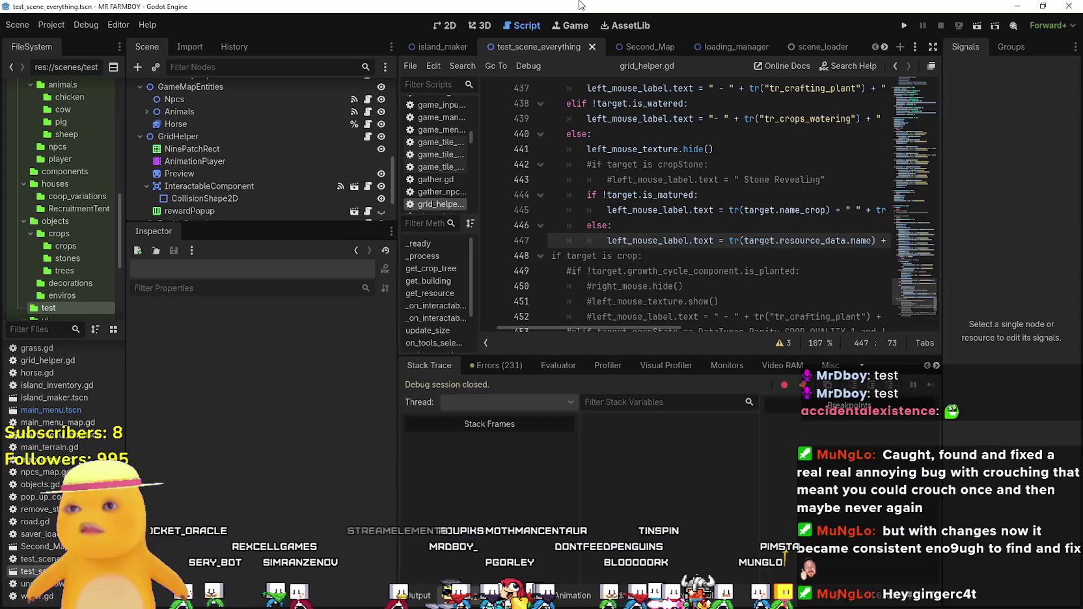
pyautogui.click(755, 261)
# Filter the project files for 'duck' and open duck_egg_data.tres.
pyautogui.click(722, 164)
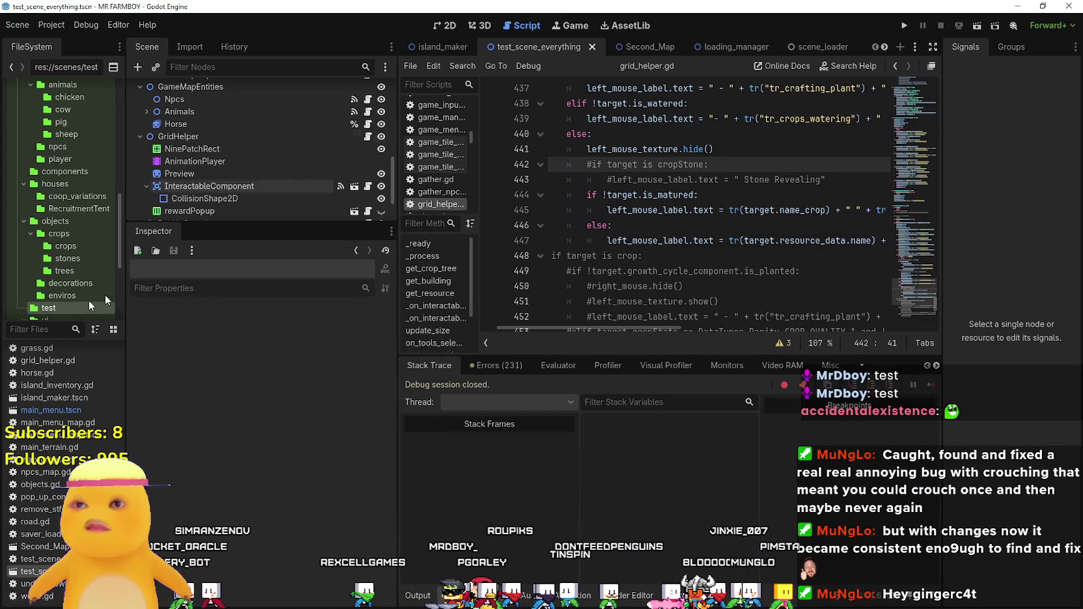
pyautogui.write('duck')
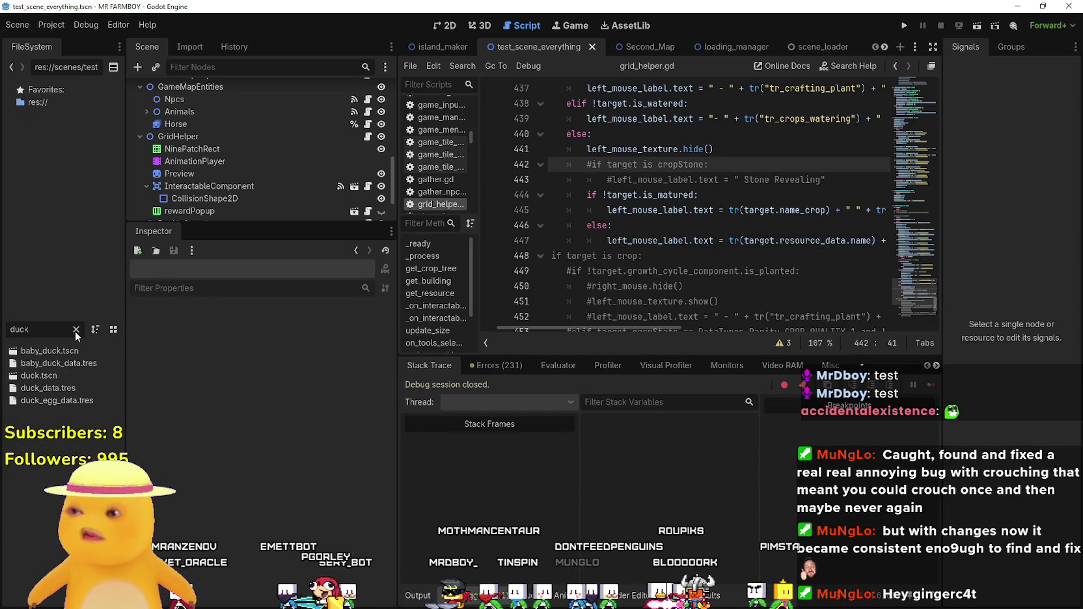
pyautogui.click(72, 400)
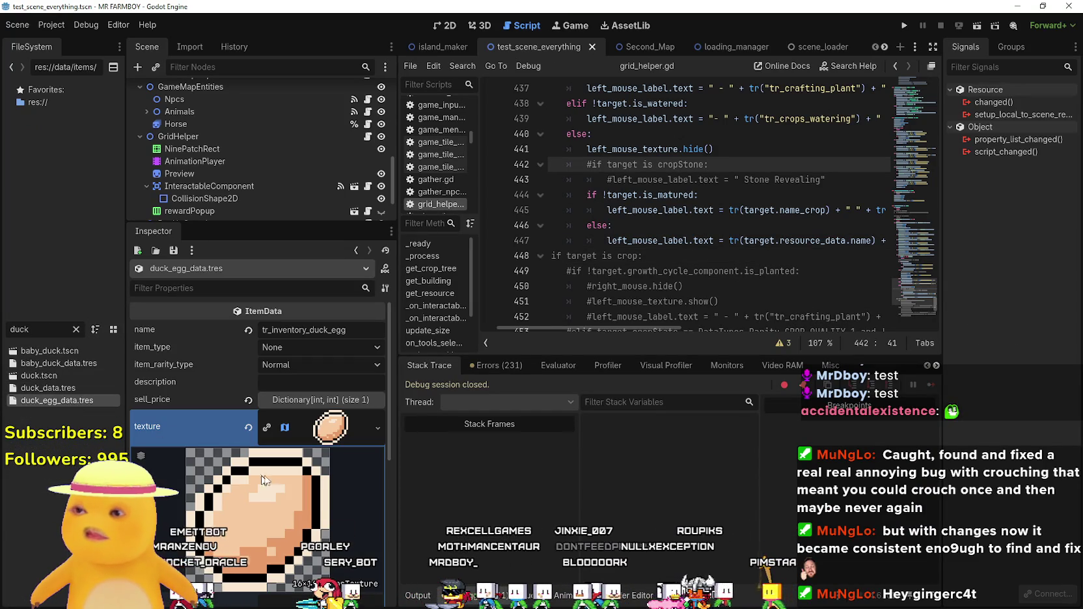
# Set the texture's atlas region around the new brown egg sprite at x 336, y 1808.
pyautogui.click(332, 390)
pyautogui.rightClick(331, 389)
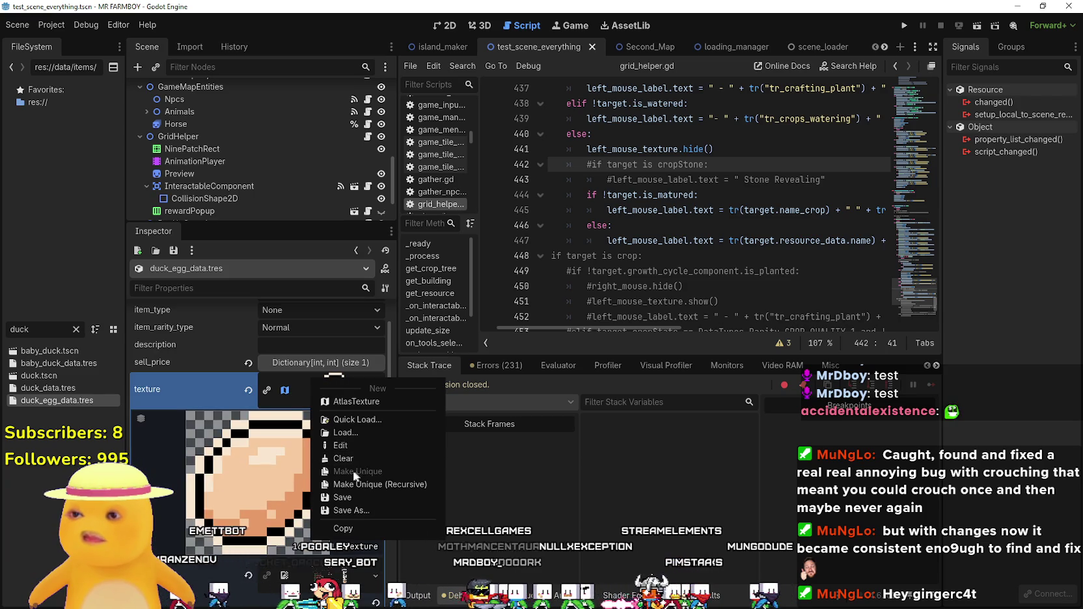
pyautogui.scroll(-3, 290, 420)
pyautogui.click(266, 508)
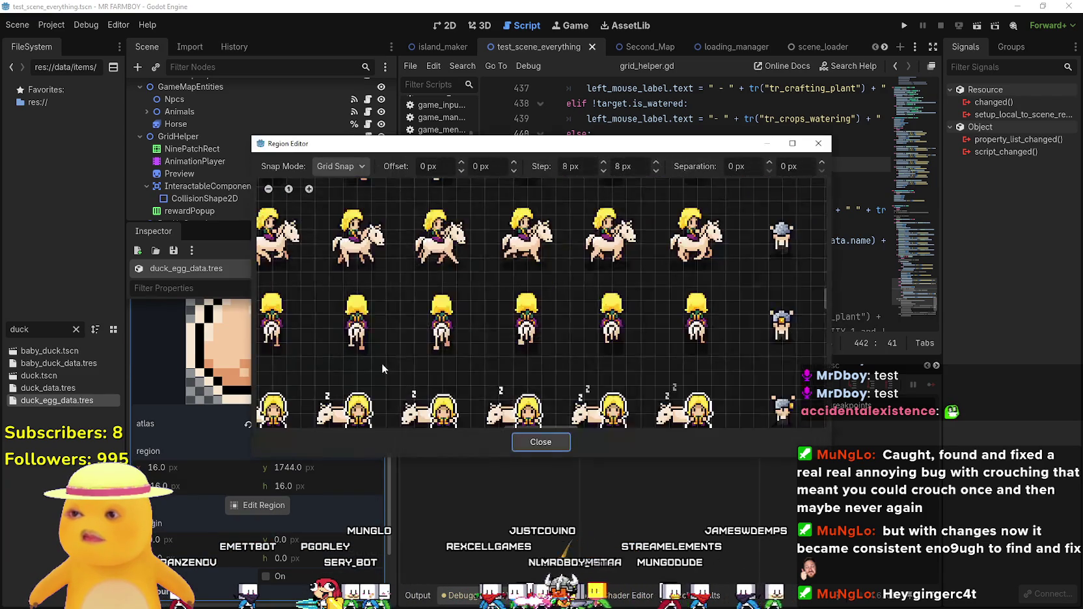
pyautogui.scroll(-5, 382, 364)
pyautogui.scroll(6, 417, 345)
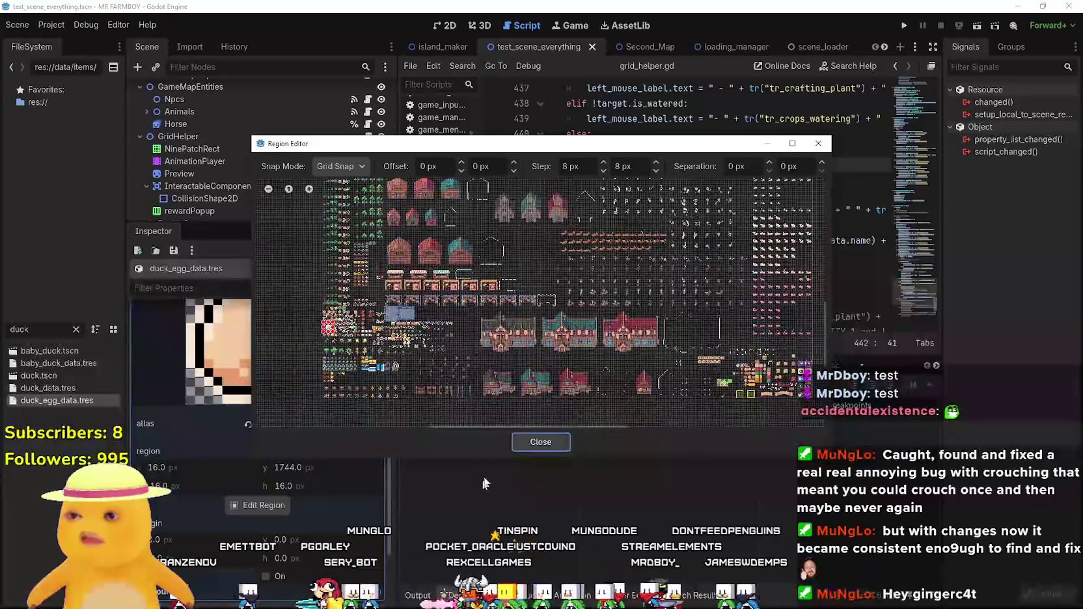
pyautogui.scroll(3, 420, 342)
pyautogui.moveTo(375, 281); pyautogui.dragTo(441, 346)
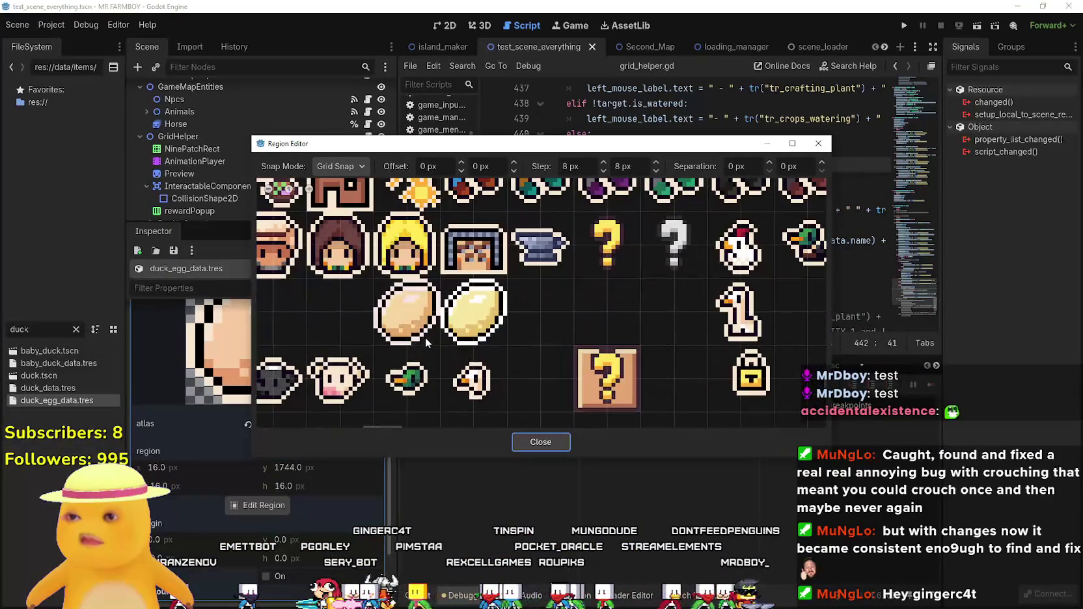
pyautogui.click(548, 441)
pyautogui.click(373, 426)
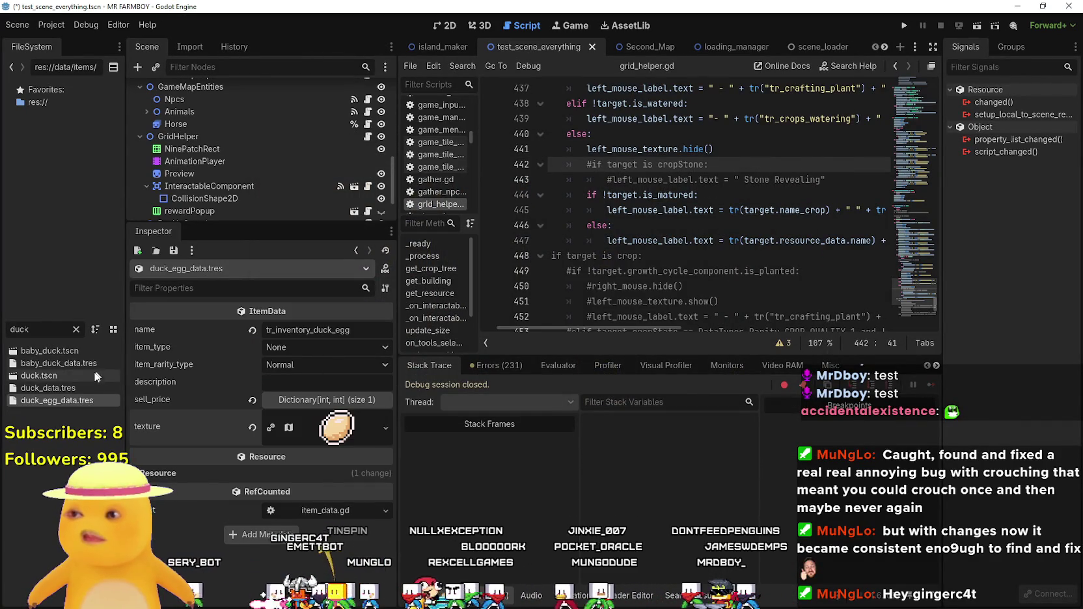
# Filter the project files for 'goose' and open goose_egg_data.tres.
pyautogui.doubleClick(39, 330)
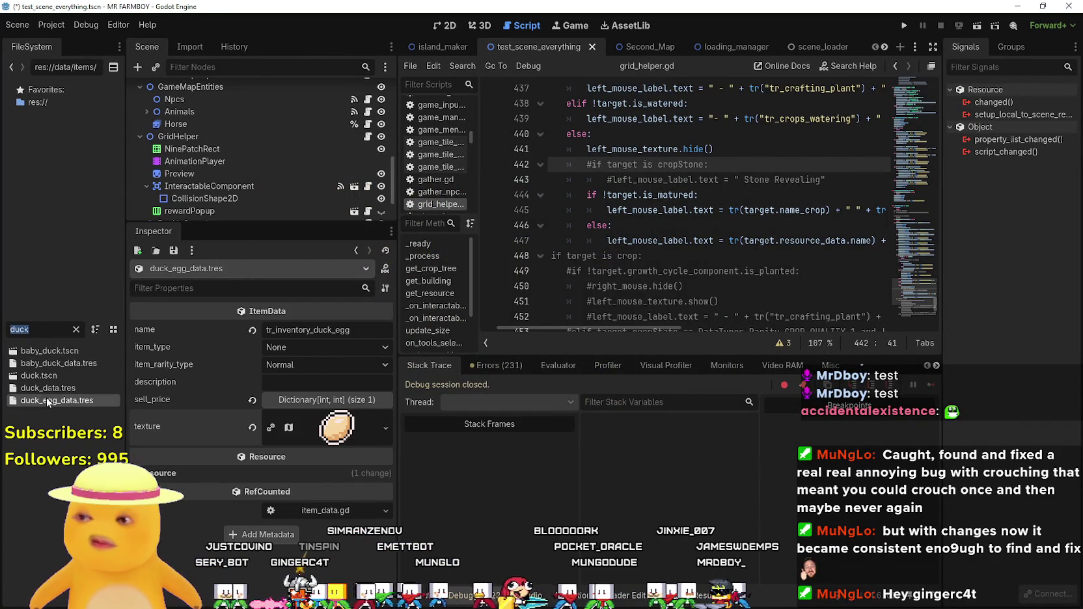
pyautogui.write('goose')
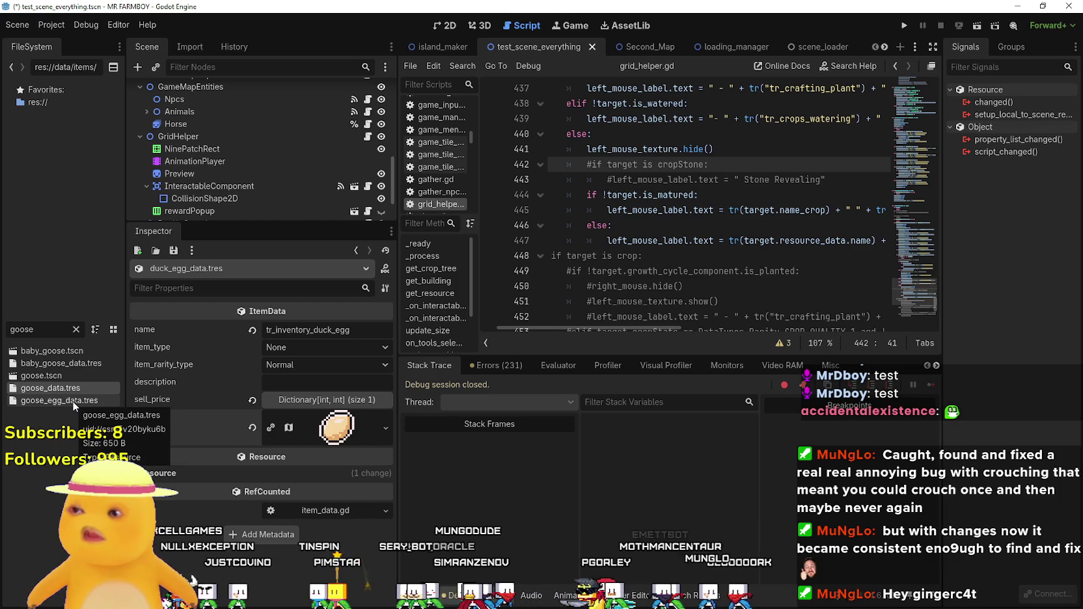
pyautogui.doubleClick(71, 401)
# Set the texture region around the pale yellow egg sprite and save the scene.
pyautogui.click(333, 434)
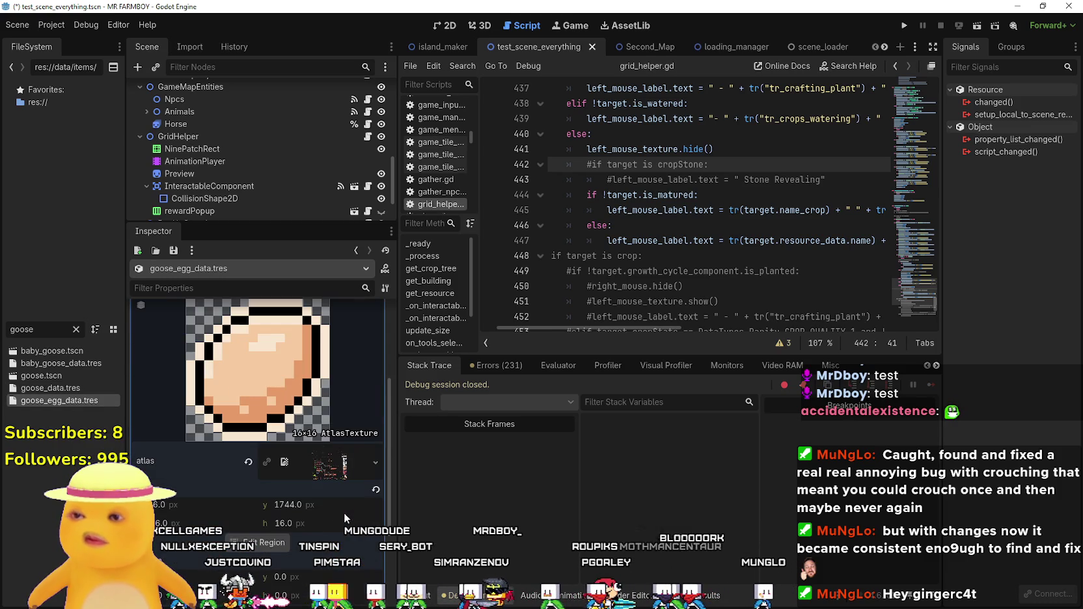
pyautogui.click(285, 538)
pyautogui.scroll(-5, 421, 310)
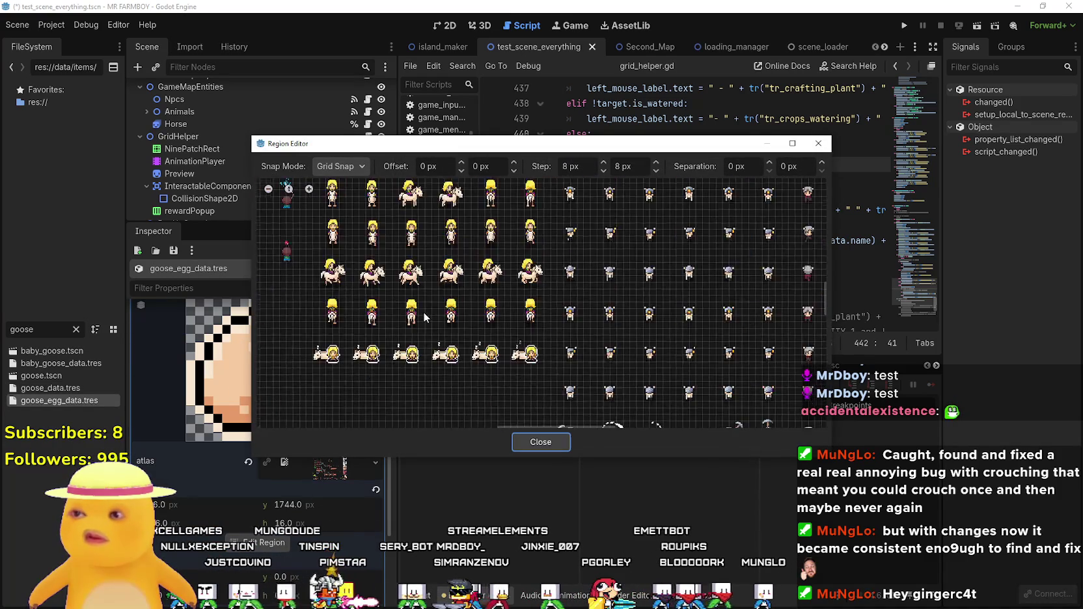
pyautogui.scroll(4, 423, 311)
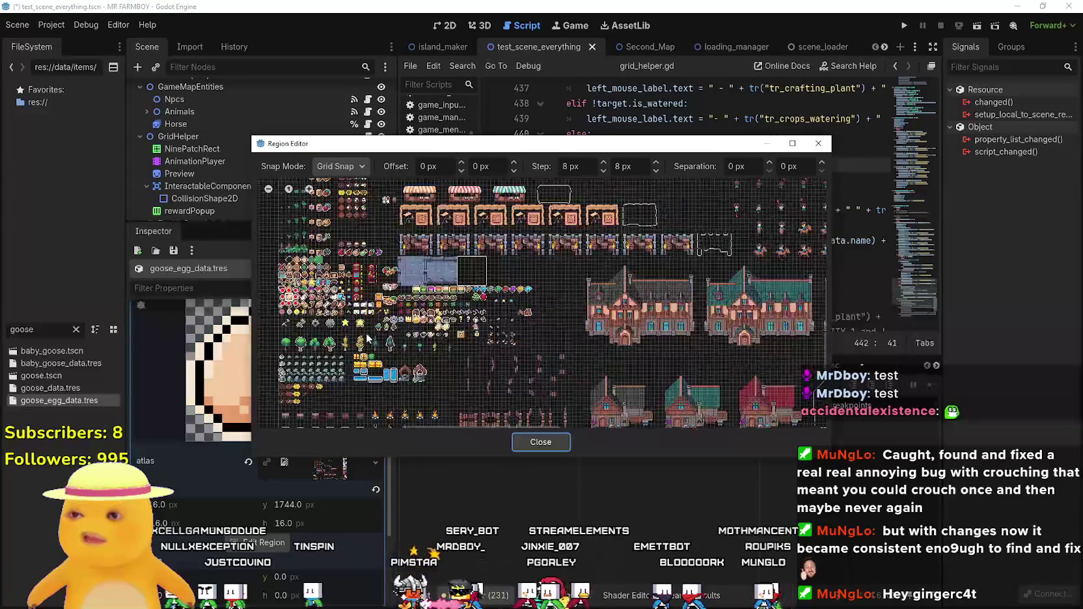
pyautogui.scroll(6, 592, 329)
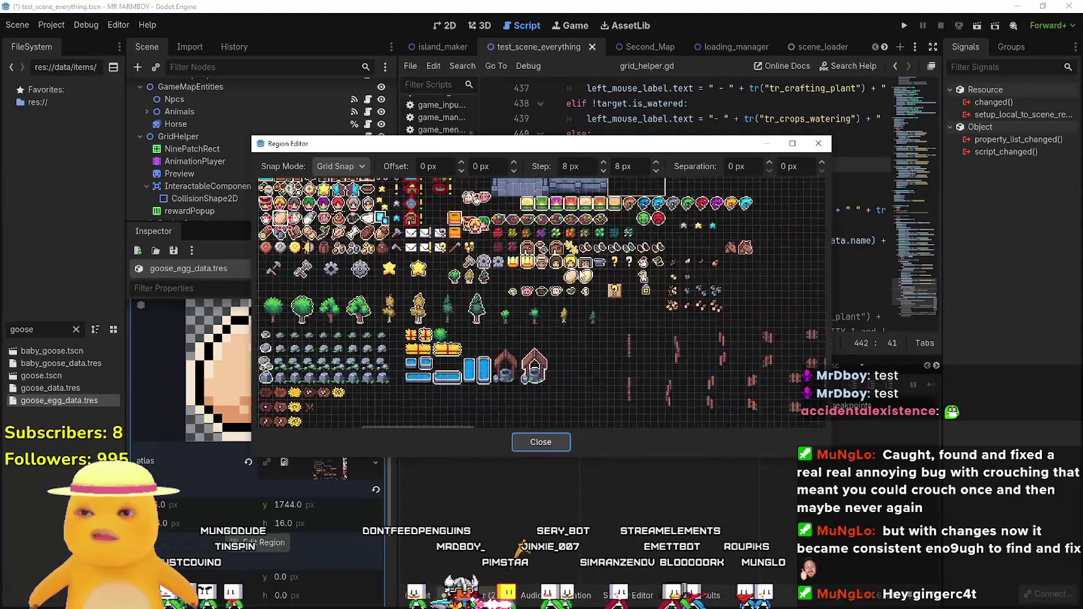
pyautogui.moveTo(574, 265); pyautogui.dragTo(597, 289)
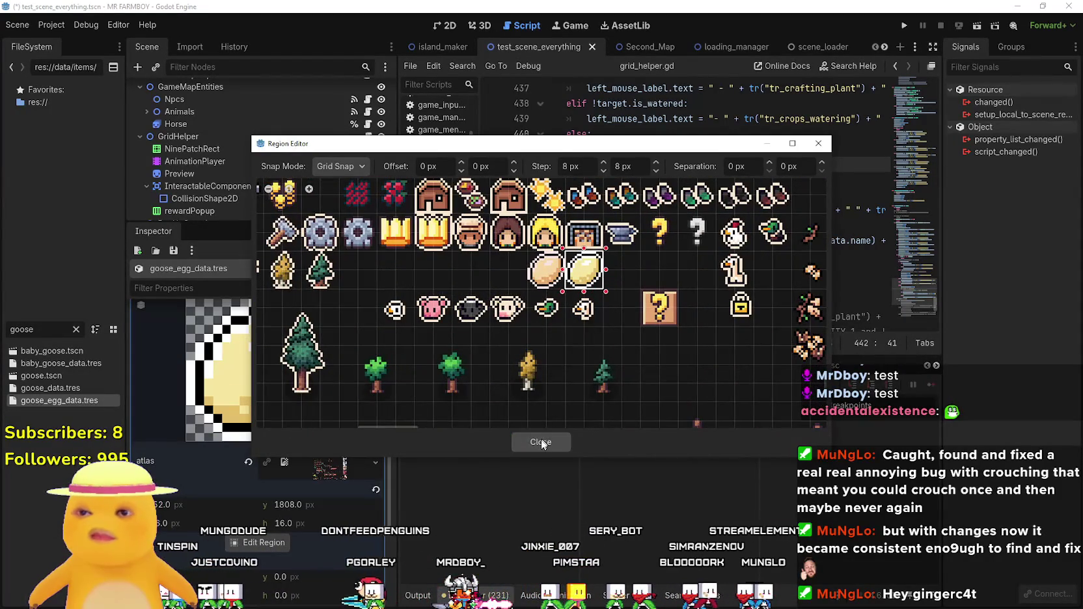
pyautogui.click(540, 442)
pyautogui.click(330, 351)
pyautogui.hotkey('ctrl', 's')
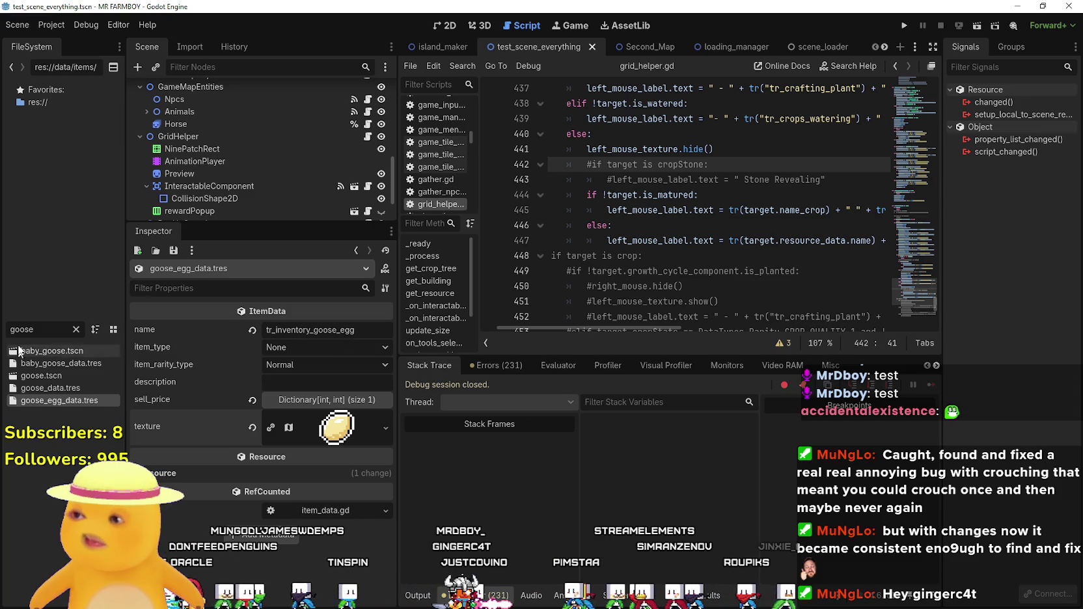
# Duplicate egg_data.tres as egg_wild_data.tres.
pyautogui.click(76, 330)
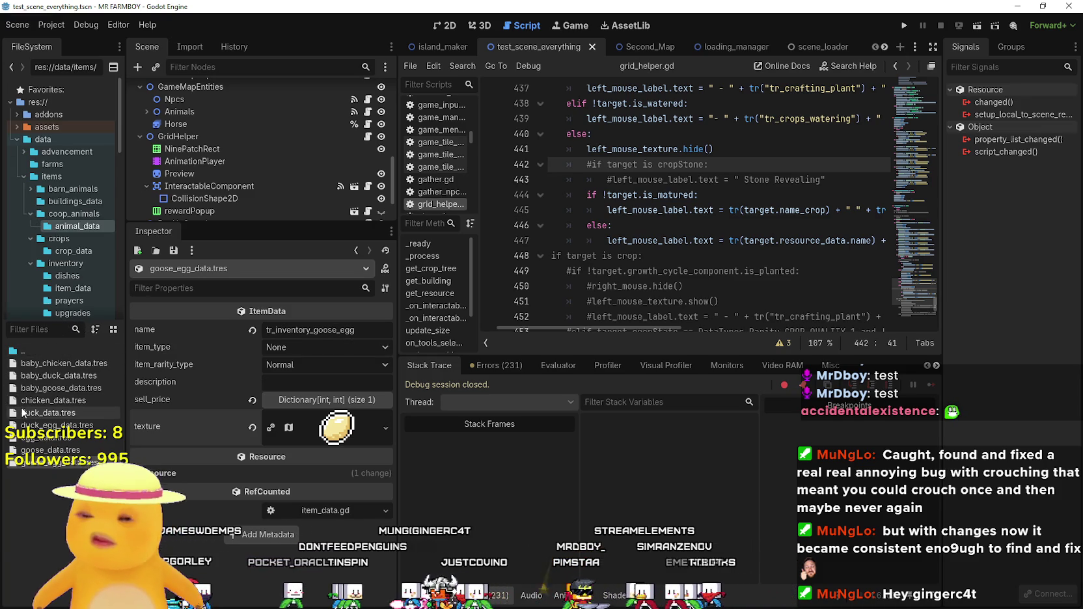
pyautogui.write('egg')
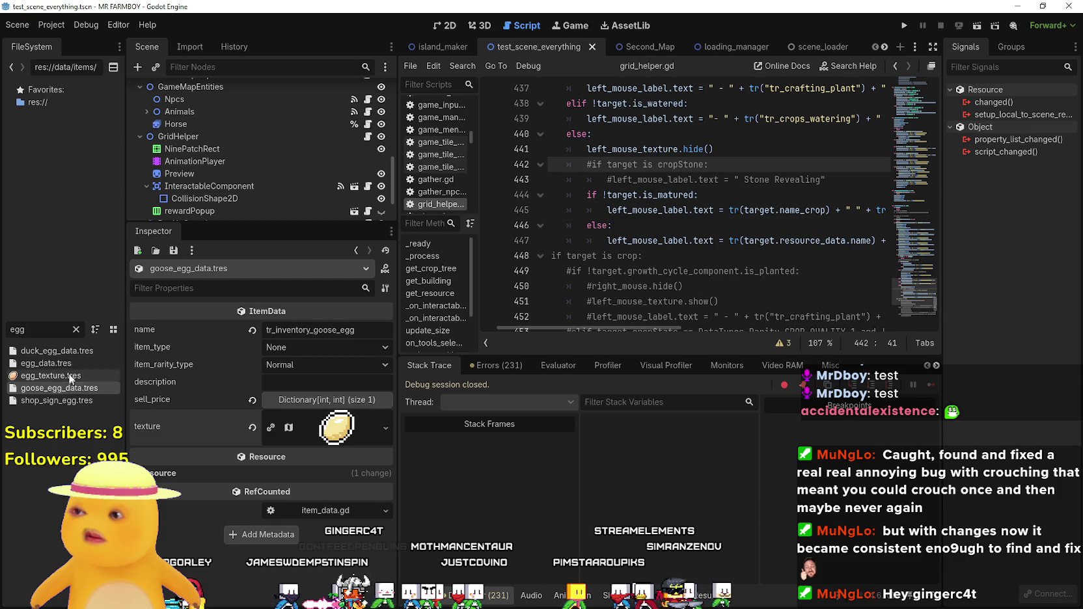
pyautogui.click(77, 330)
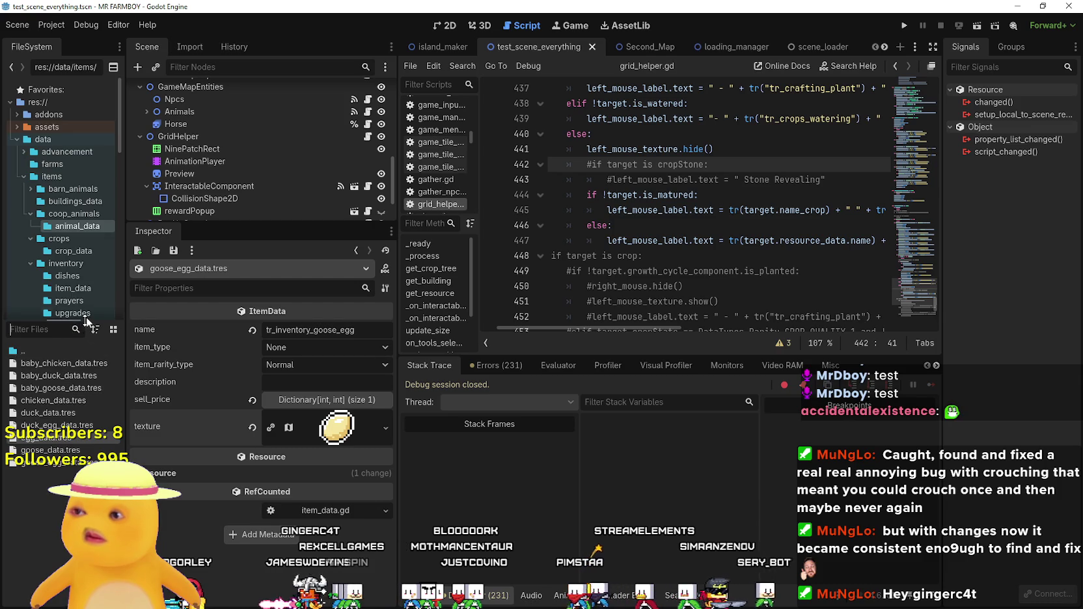
pyautogui.click(41, 438)
pyautogui.rightClick(43, 441)
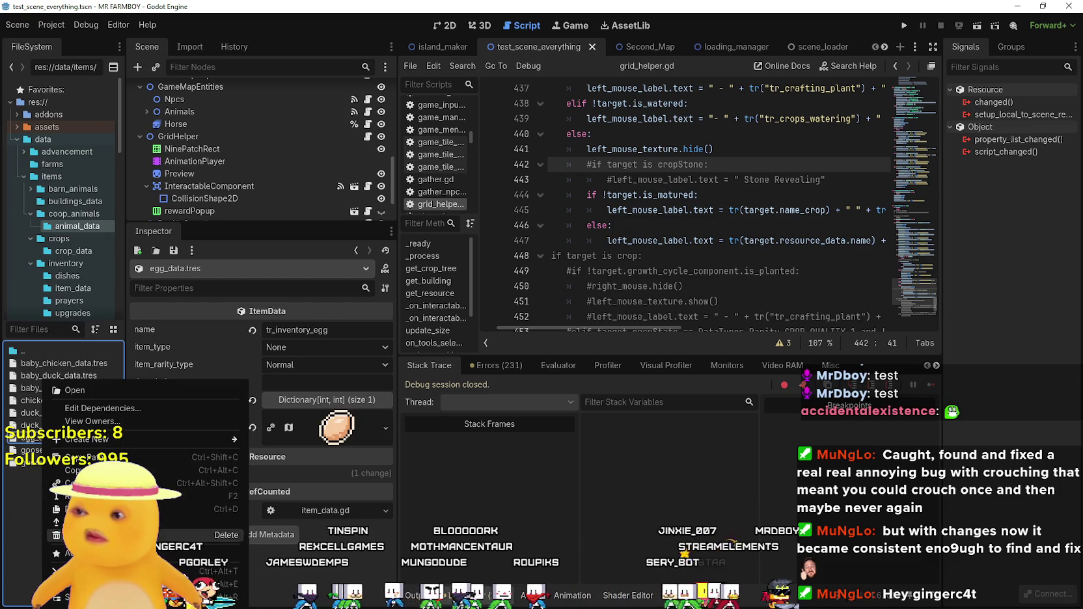
pyautogui.click(98, 509)
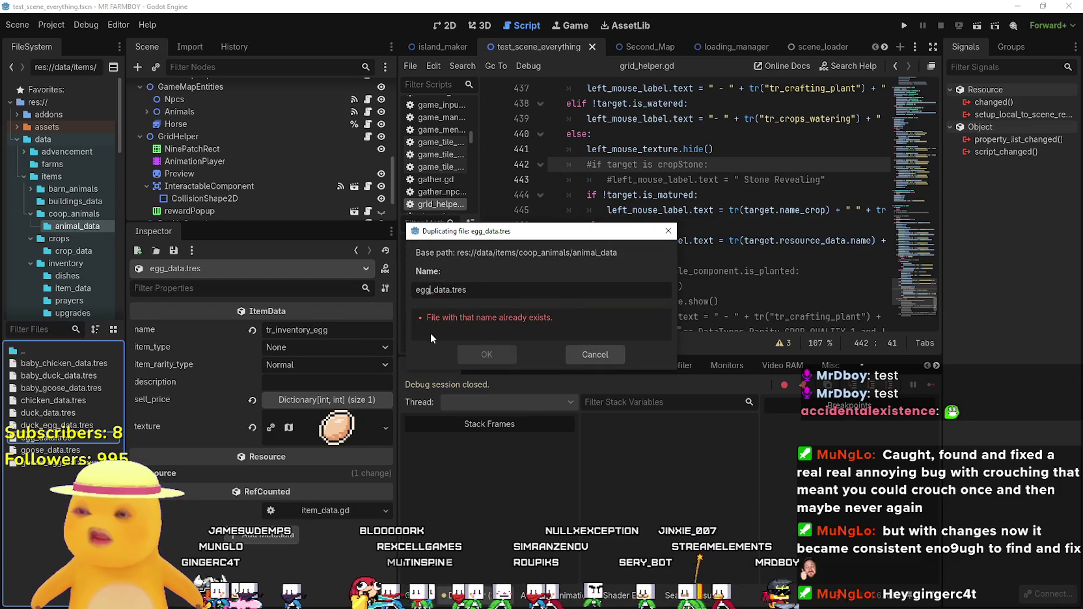
pyautogui.write('_wild')
pyautogui.press('Return')
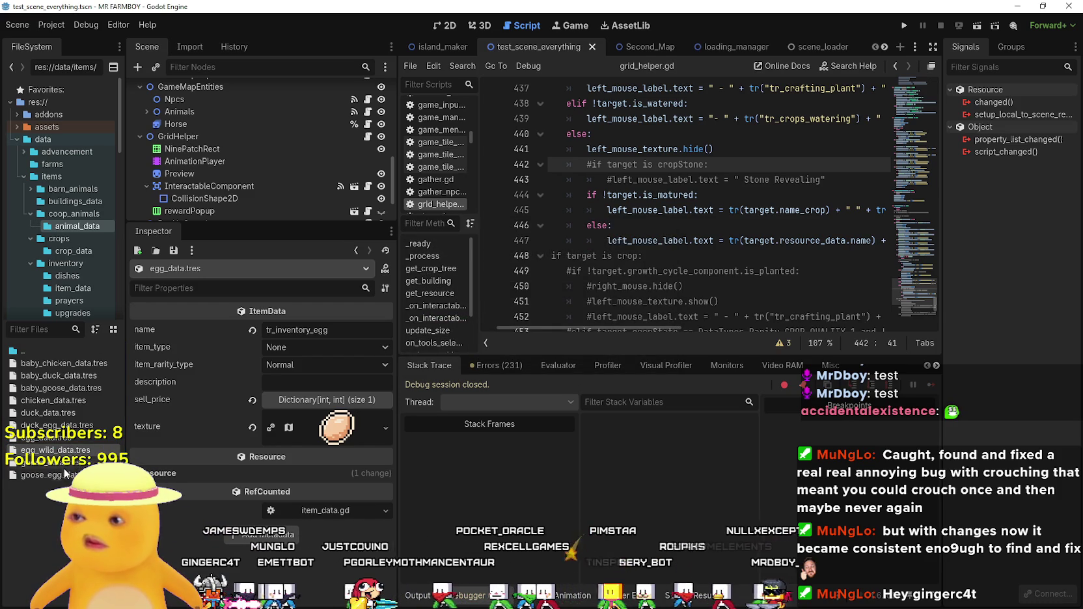
# Name the item tr_inventory_egg_wild, check the 20 Copper sell price, and save.
pyautogui.click(55, 450)
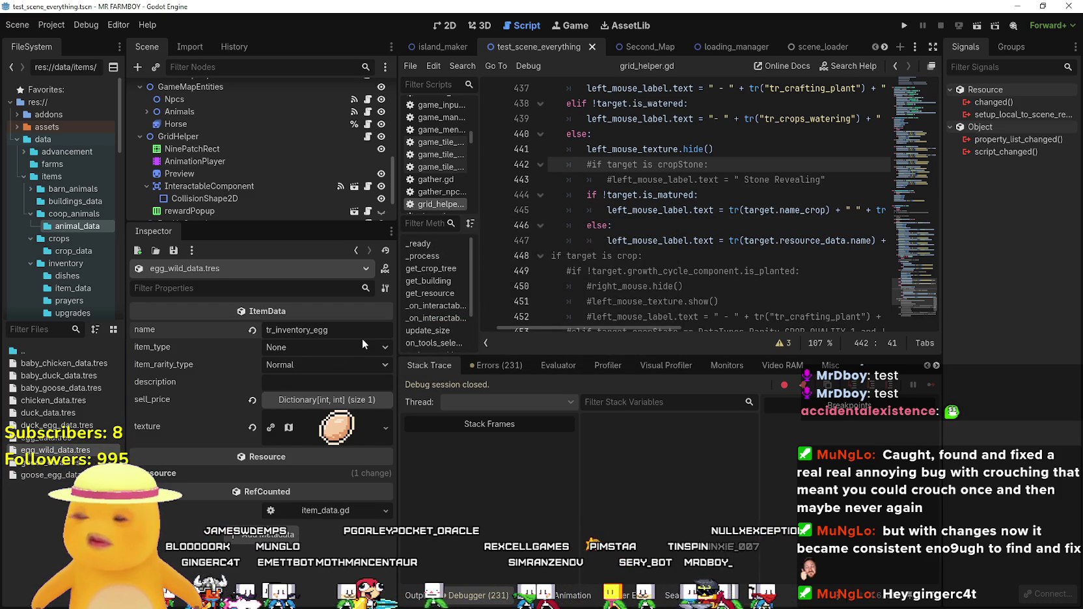
pyautogui.write('_wil')
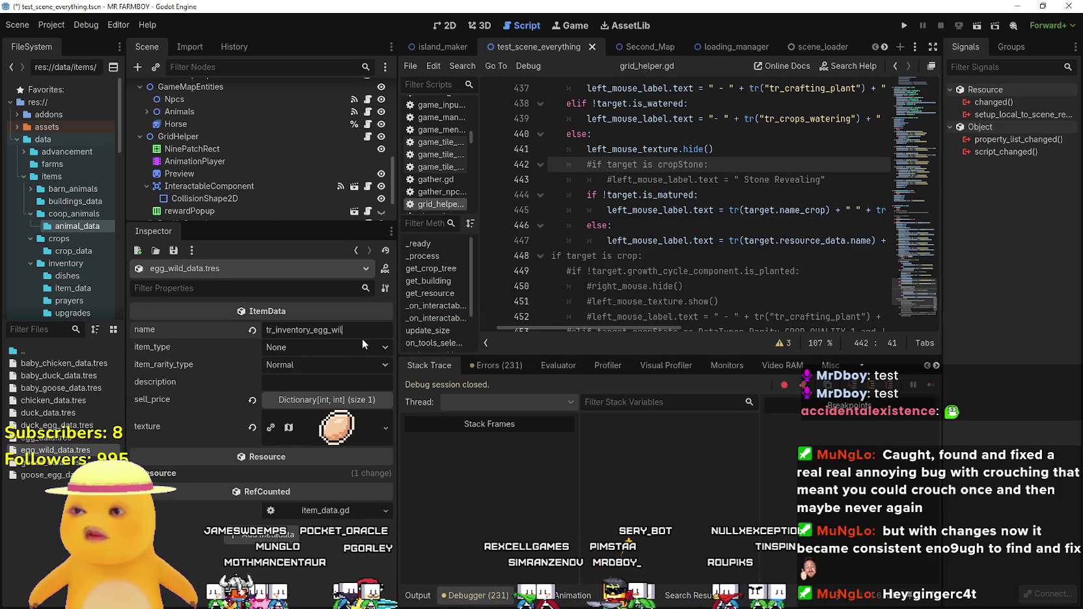
pyautogui.write('d')
pyautogui.hotkey('ctrl', 's')
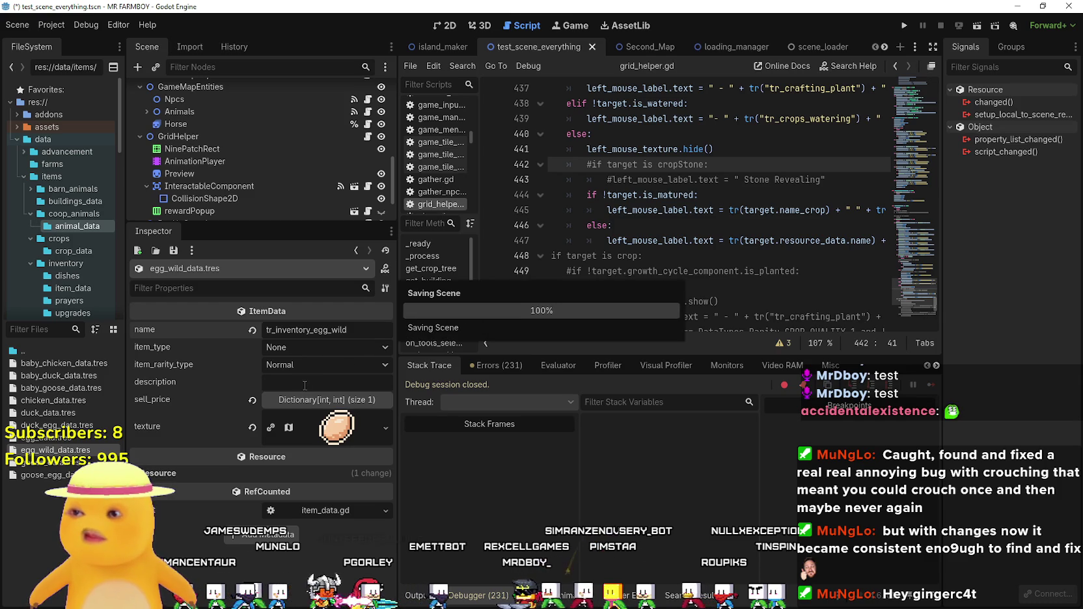
pyautogui.click(313, 399)
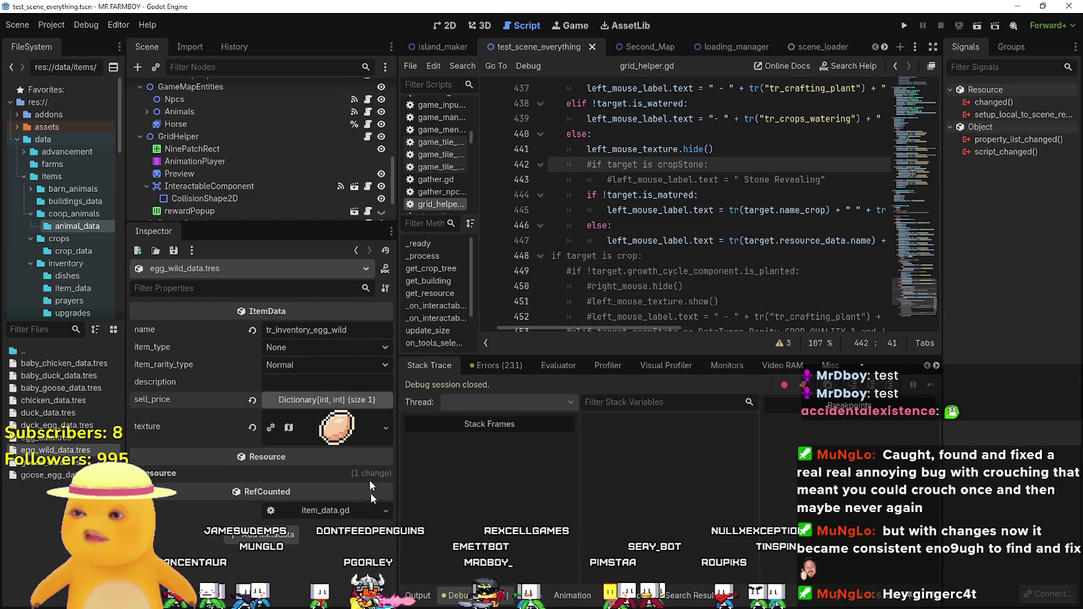
pyautogui.click(325, 401)
pyautogui.hotkey('ctrl', 's')
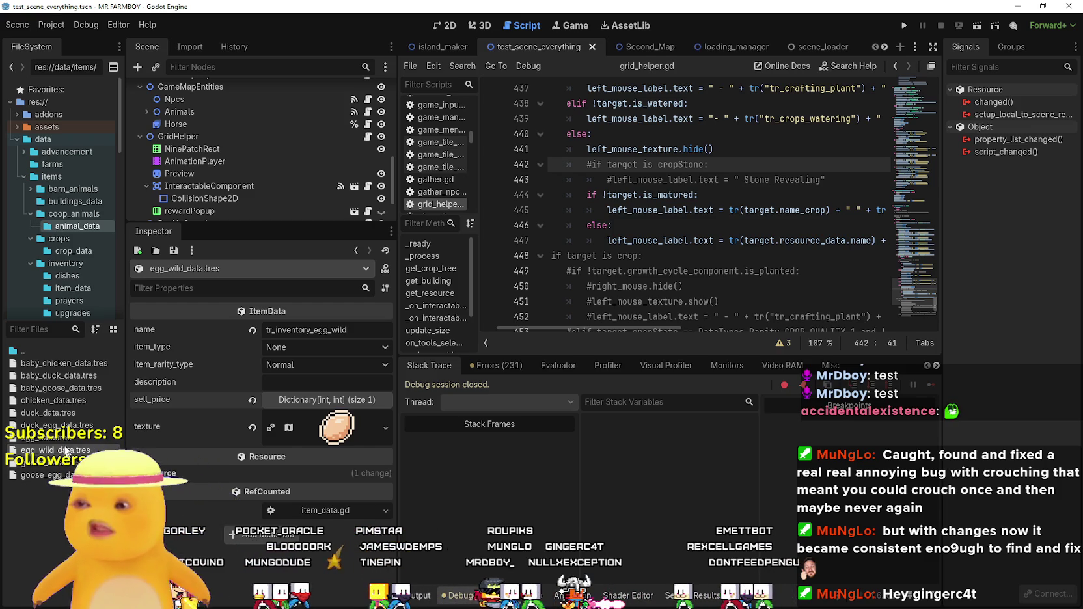
pyautogui.click(45, 336)
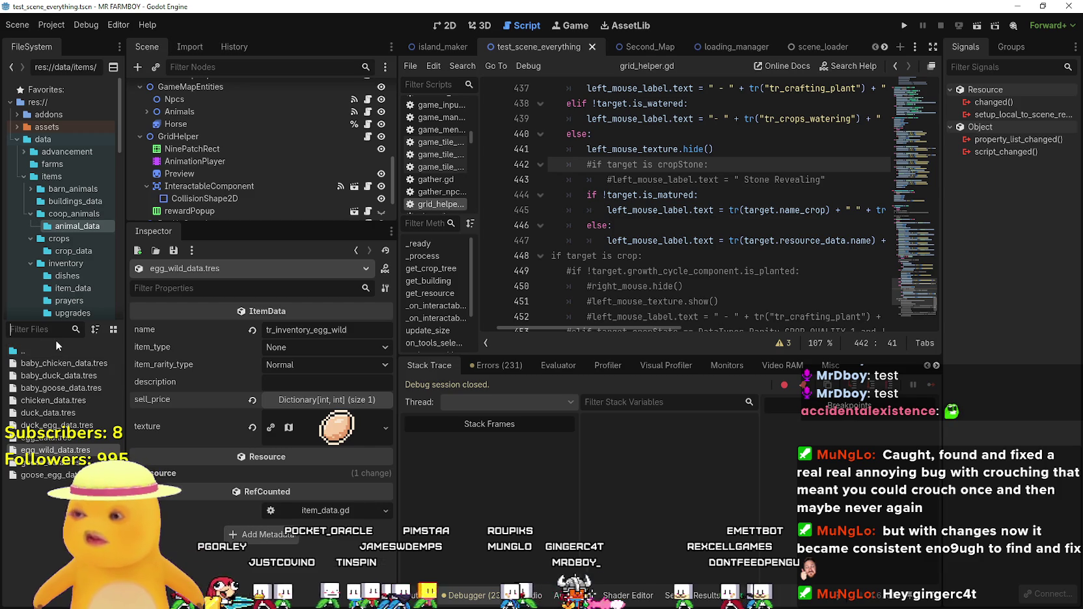
# Filter FileSystem for 'nest', set env_res_nest_1's harvestID to Wild Egg, and save.
pyautogui.write('nest')
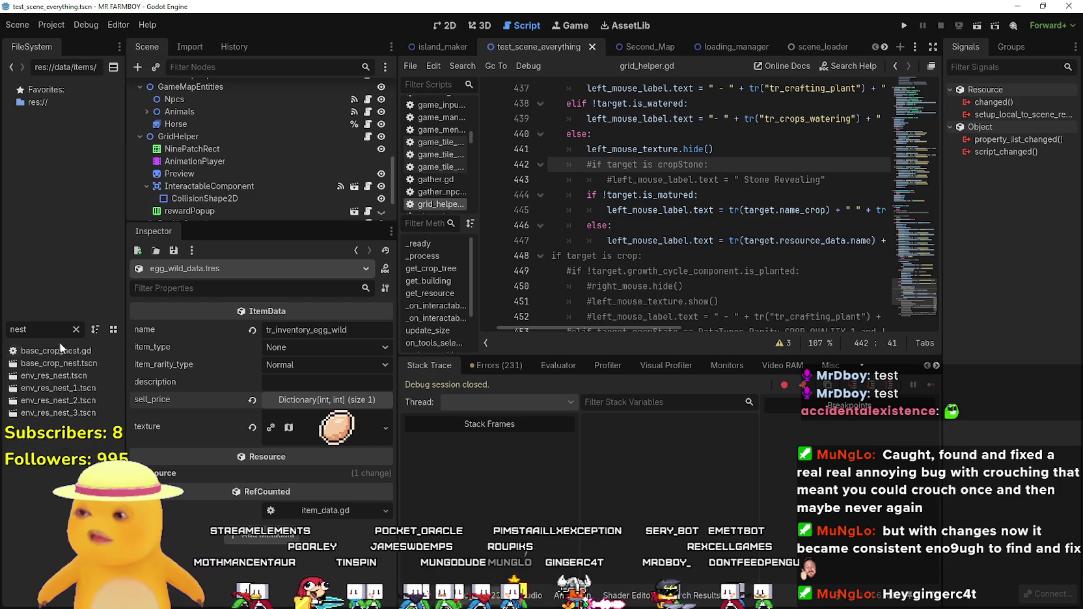
pyautogui.doubleClick(62, 375)
pyautogui.doubleClick(60, 388)
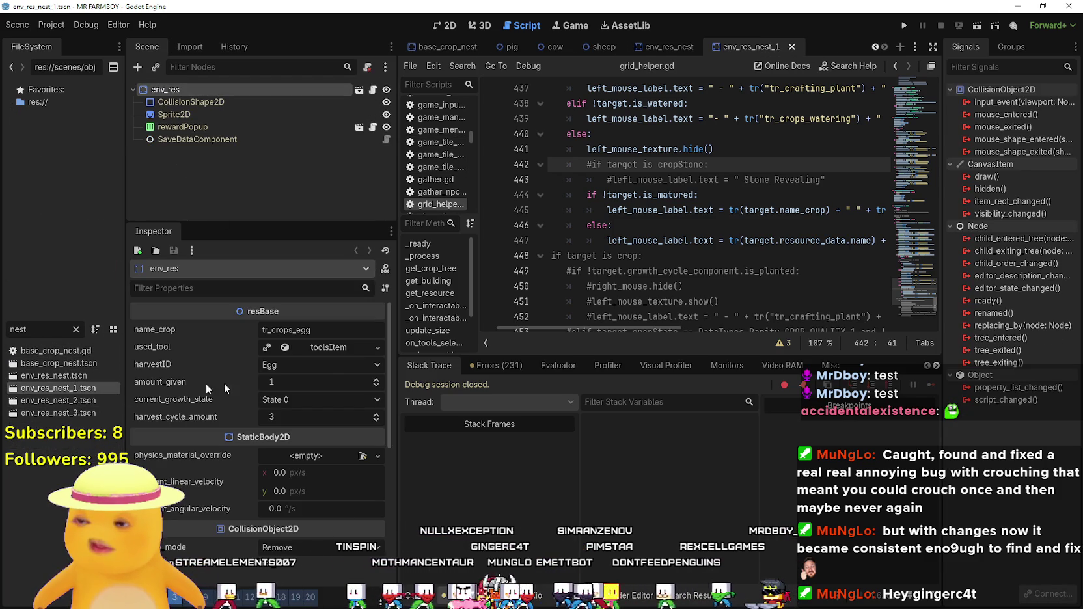
pyautogui.click(328, 366)
pyautogui.moveTo(398, 33); pyautogui.dragTo(397, 546)
pyautogui.click(291, 597)
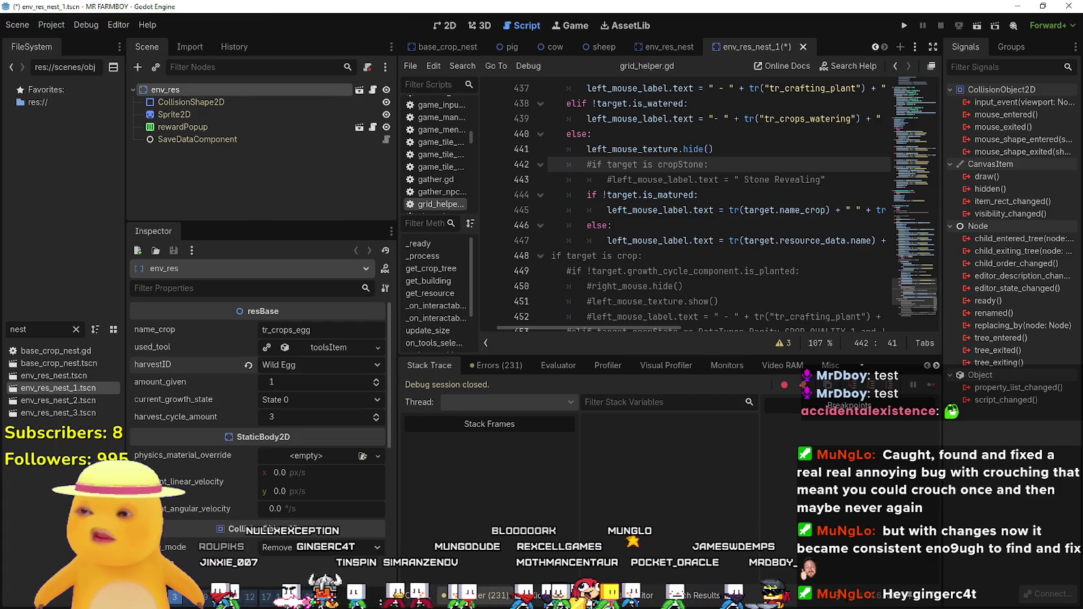
pyautogui.hotkey('ctrl', 's')
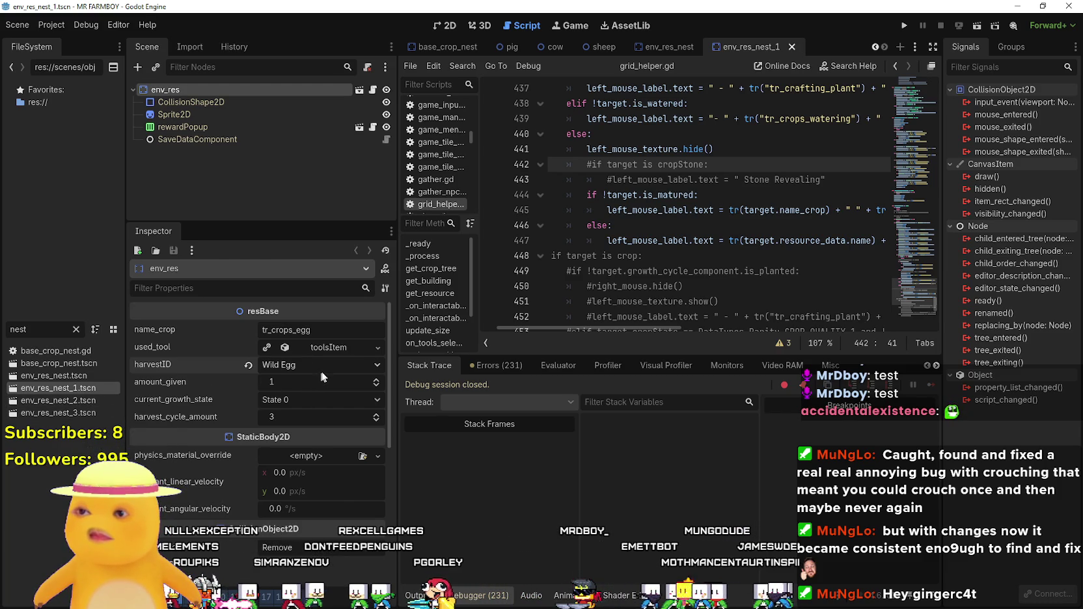
# Set env_res_nest_2's harvestID to Wild Egg and save the scene.
pyautogui.doubleClick(56, 400)
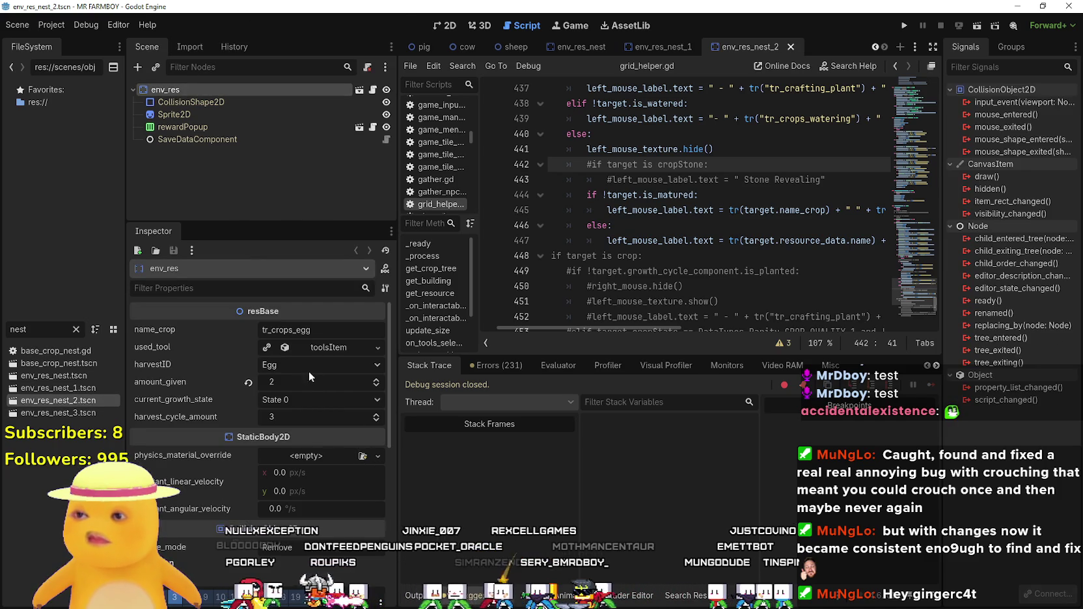
pyautogui.click(309, 369)
pyautogui.moveTo(392, 68); pyautogui.dragTo(404, 335)
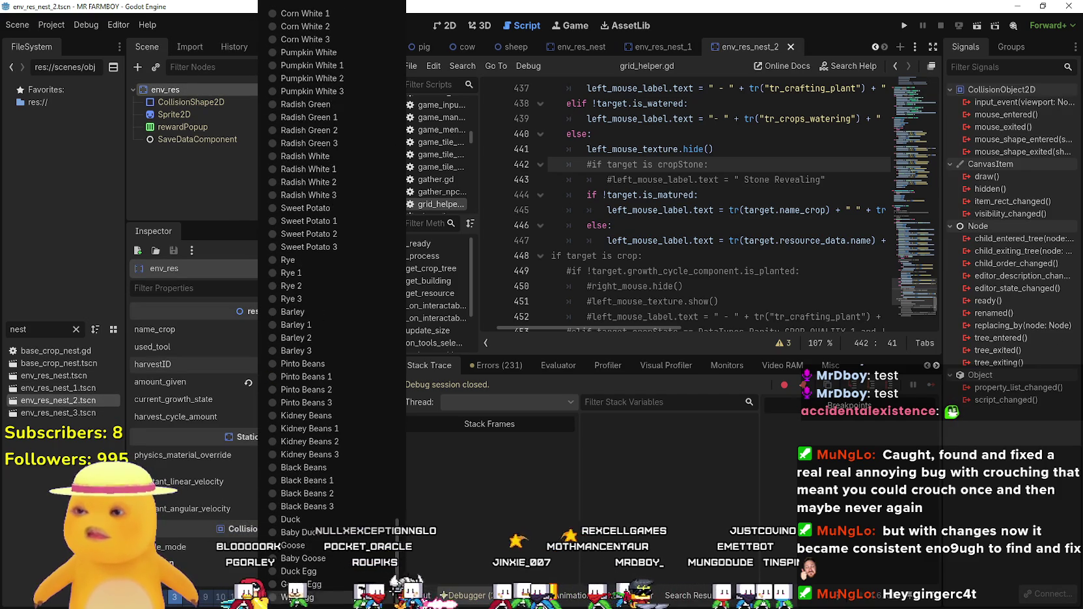
pyautogui.click(311, 597)
pyautogui.hotkey('ctrl', 's')
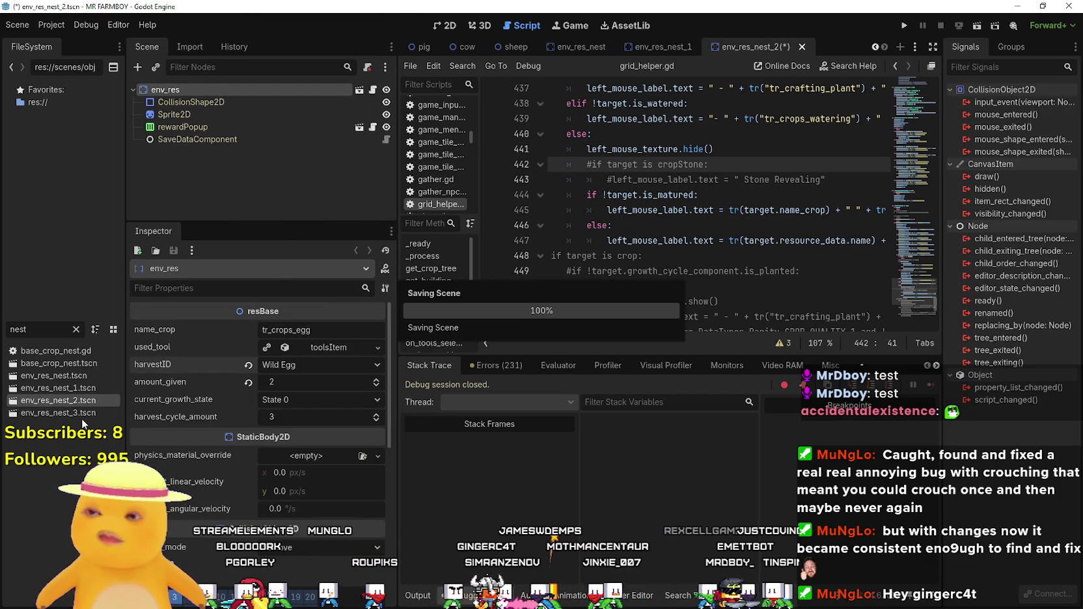
# Set env_res_nest_3's harvestID to Wild Egg, save it, and open env_res.gd.
pyautogui.doubleClick(71, 412)
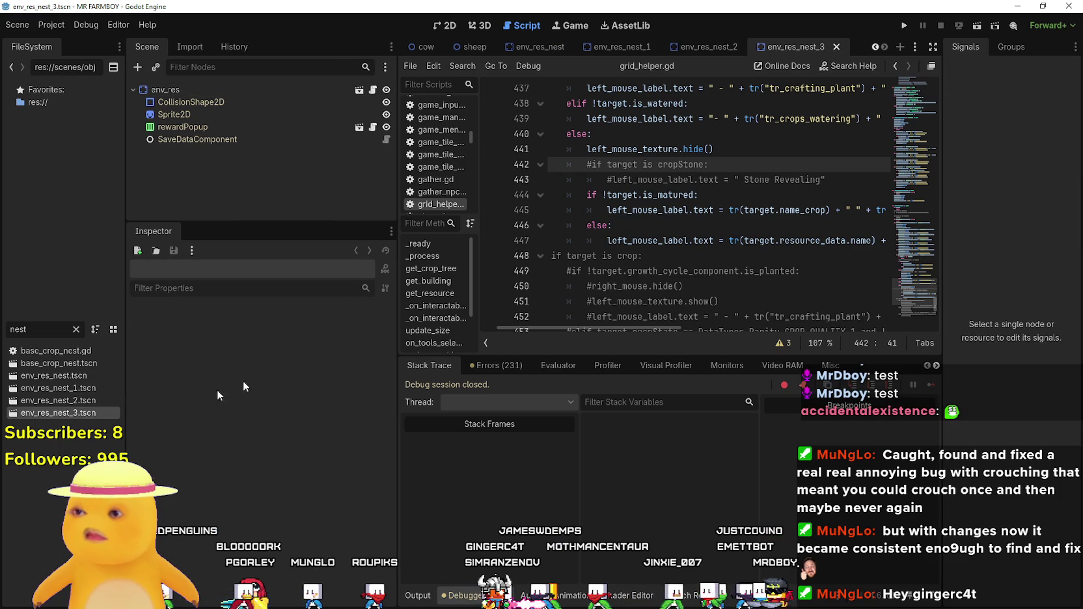
pyautogui.click(235, 93)
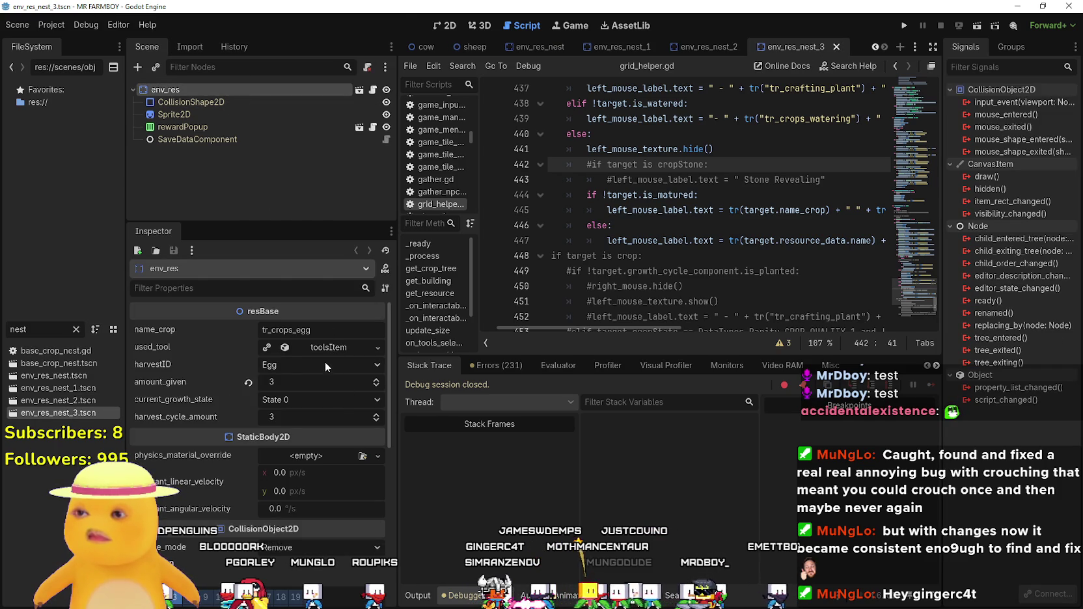
pyautogui.click(325, 367)
pyautogui.scroll(-10, 395, 38)
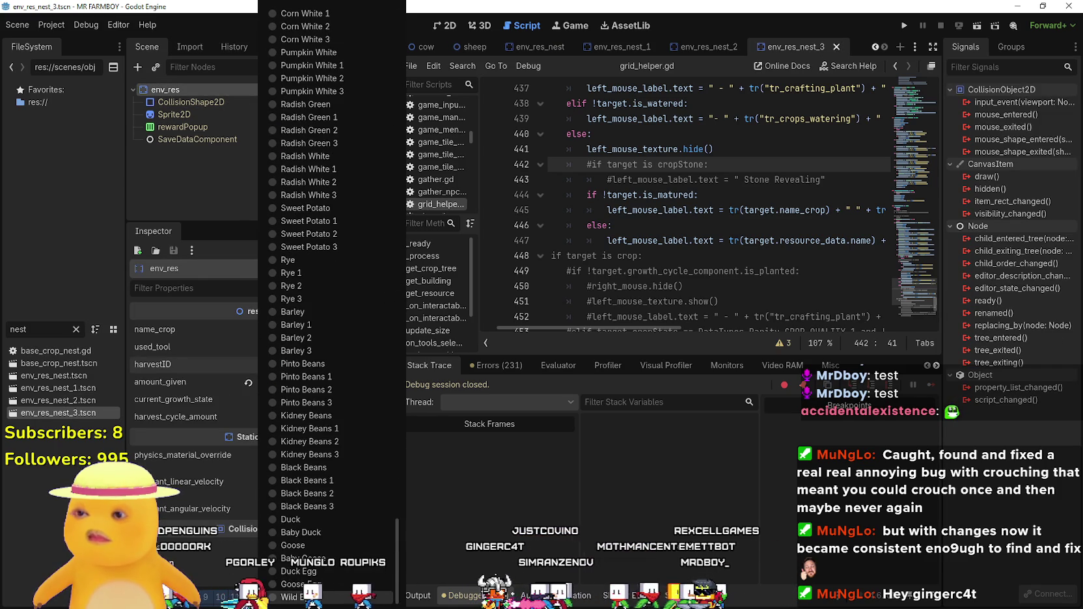
pyautogui.click(290, 597)
pyautogui.hotkey('ctrl', 's')
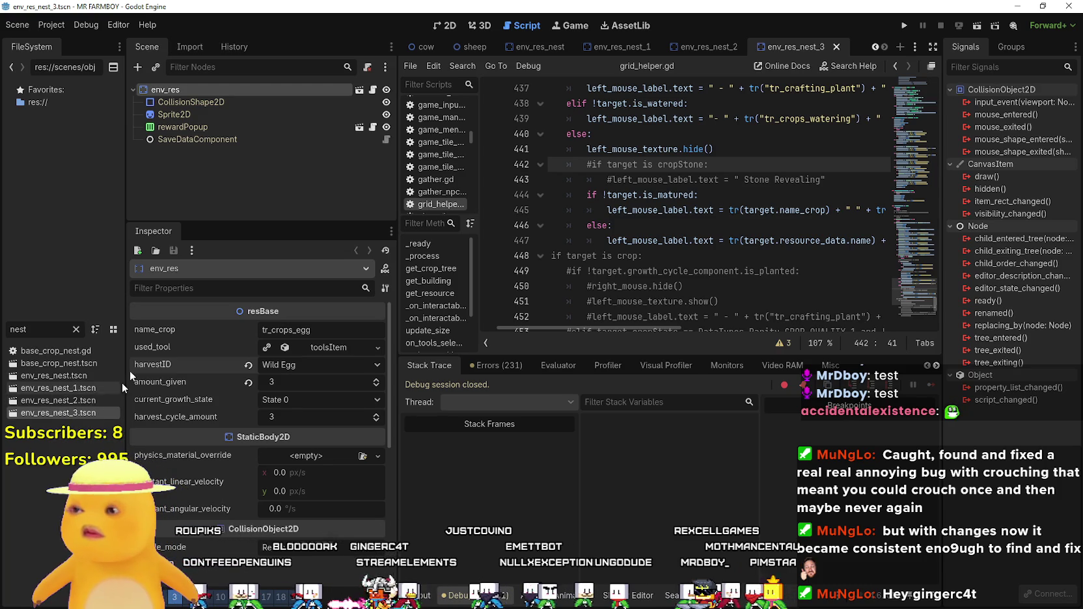
pyautogui.click(373, 93)
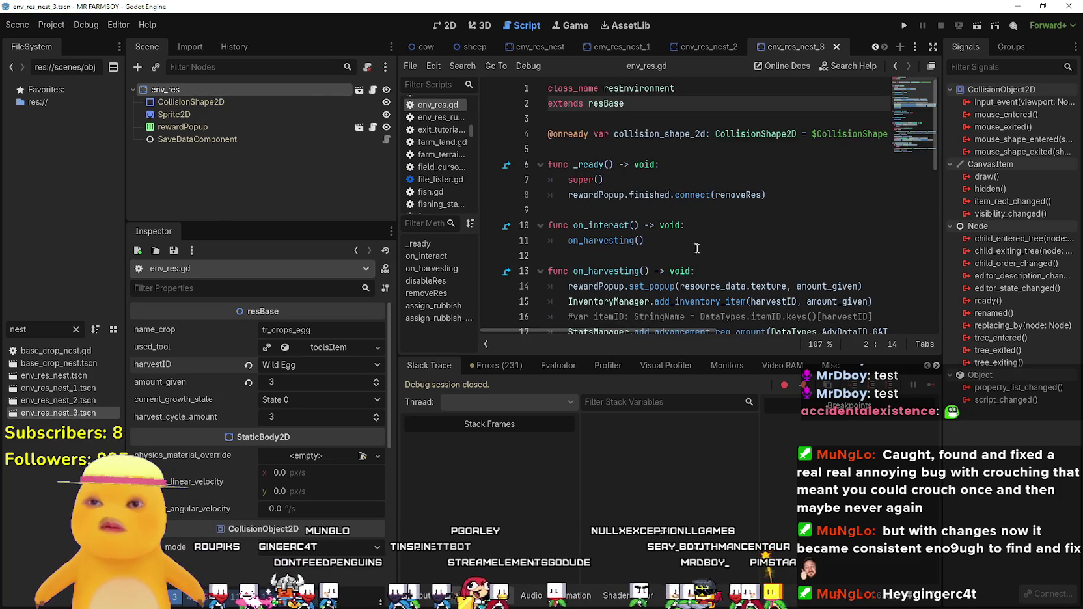
# Look up the add_advancement_req_amount definition from env_res.gd.
pyautogui.scroll(-10, 678, 233)
pyautogui.scroll(8, 691, 256)
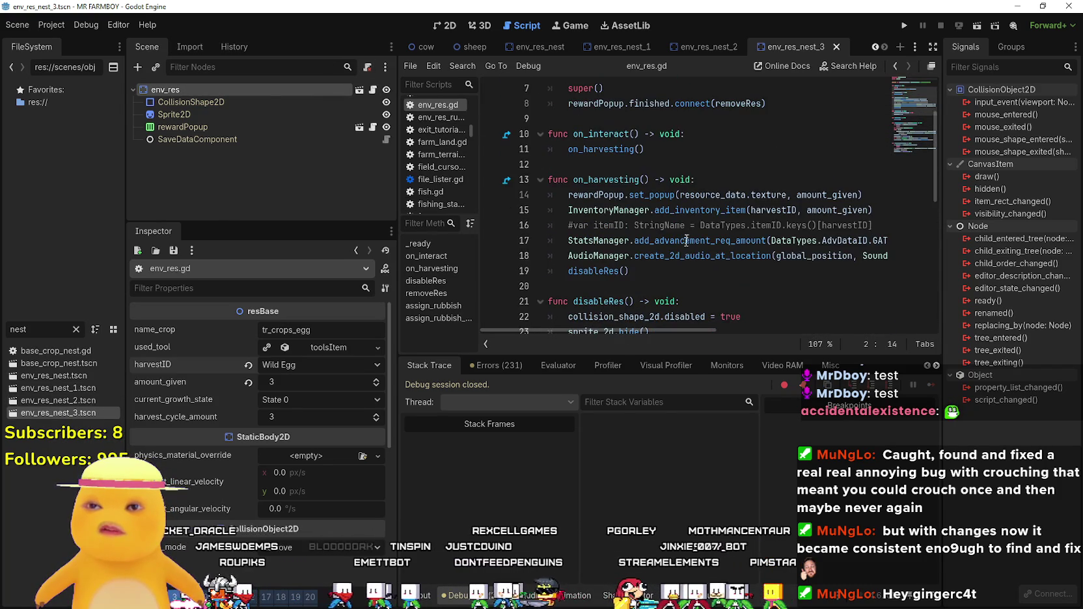
pyautogui.moveTo(679, 328); pyautogui.dragTo(782, 333)
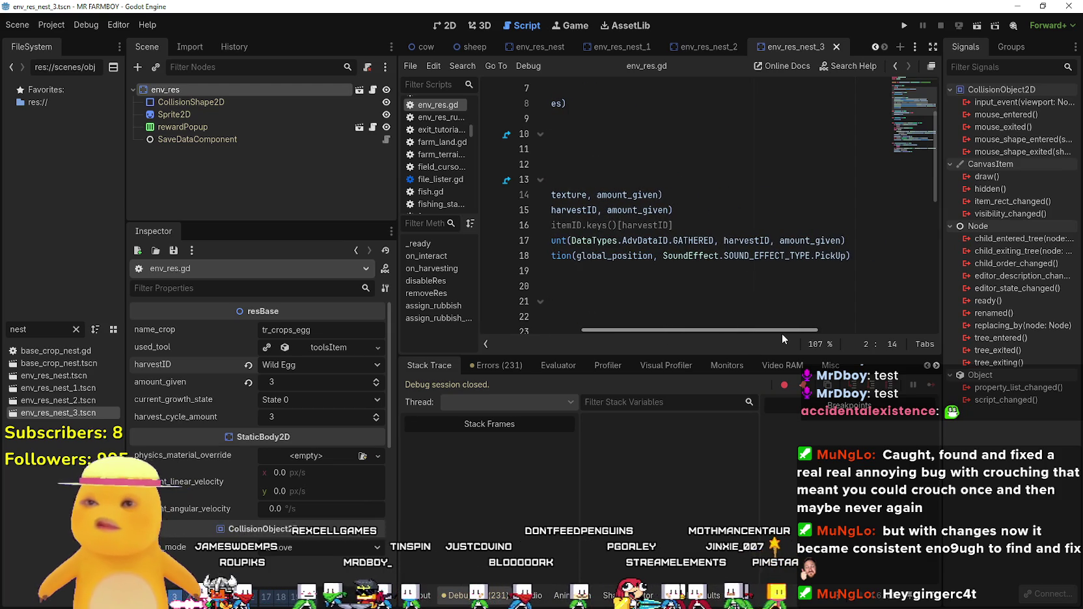
pyautogui.moveTo(781, 334); pyautogui.dragTo(690, 333)
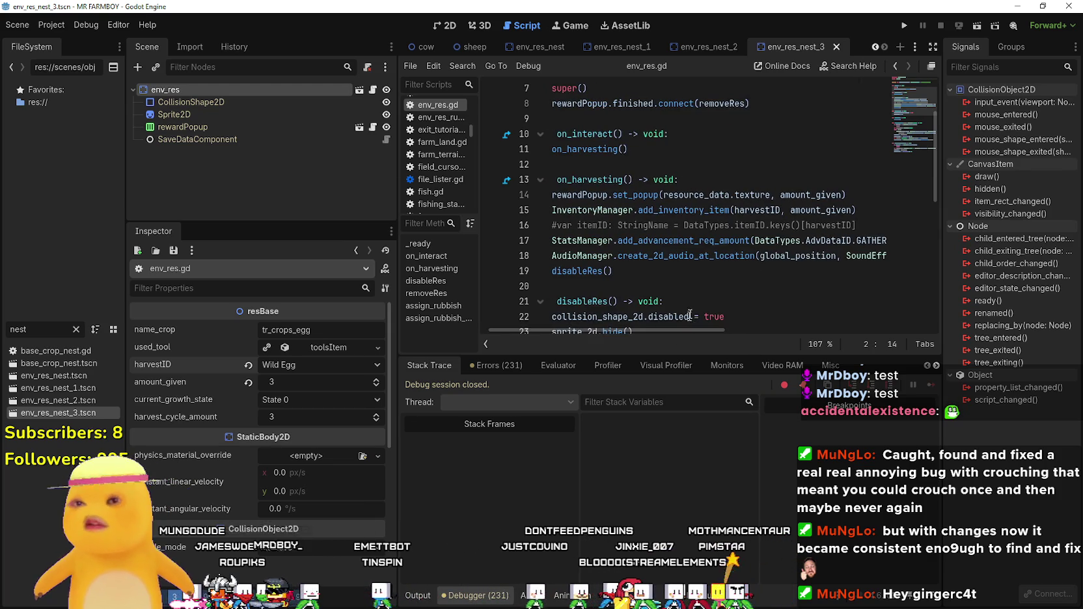
pyautogui.click(699, 241)
pyautogui.rightClick(698, 241)
pyautogui.click(727, 422)
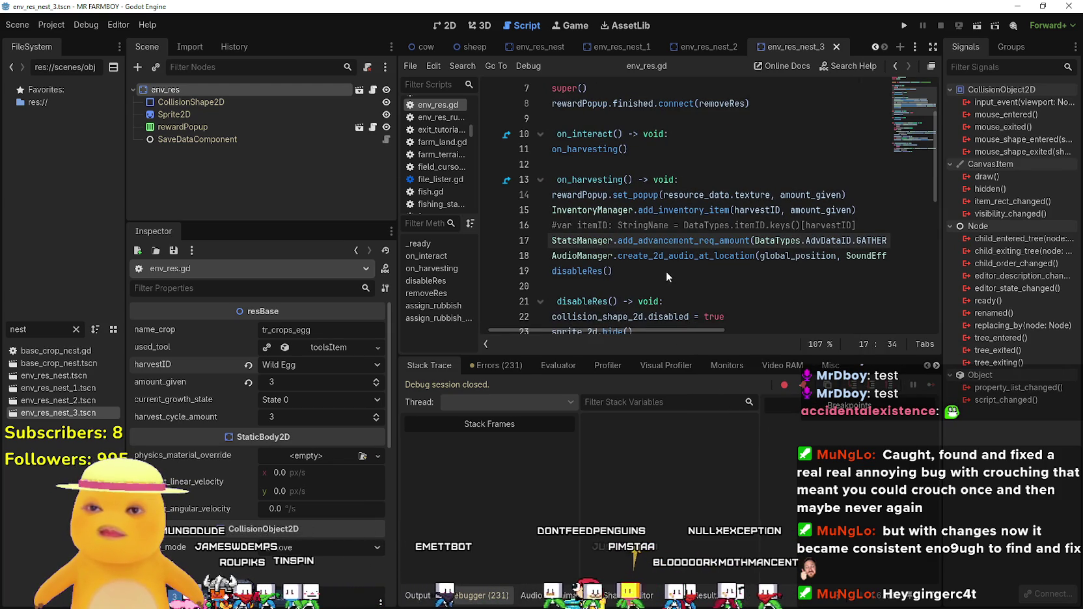
# Jump to the advancement_gathered_banned declaration in stats_manager.gd via Lookup Symbol.
pyautogui.moveTo(658, 263)
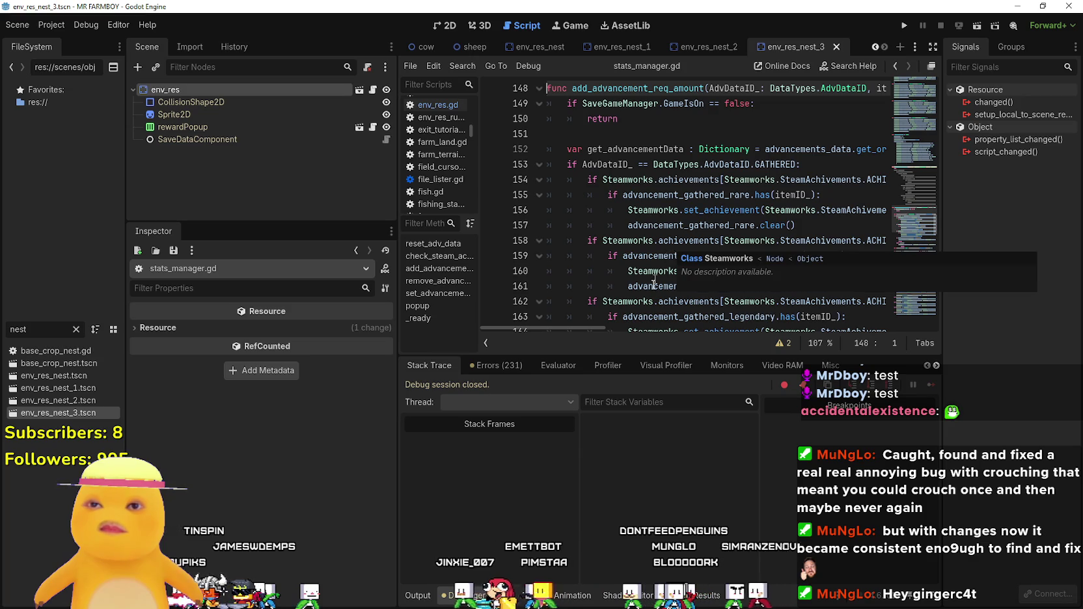
pyautogui.moveTo(607, 331); pyautogui.dragTo(644, 327)
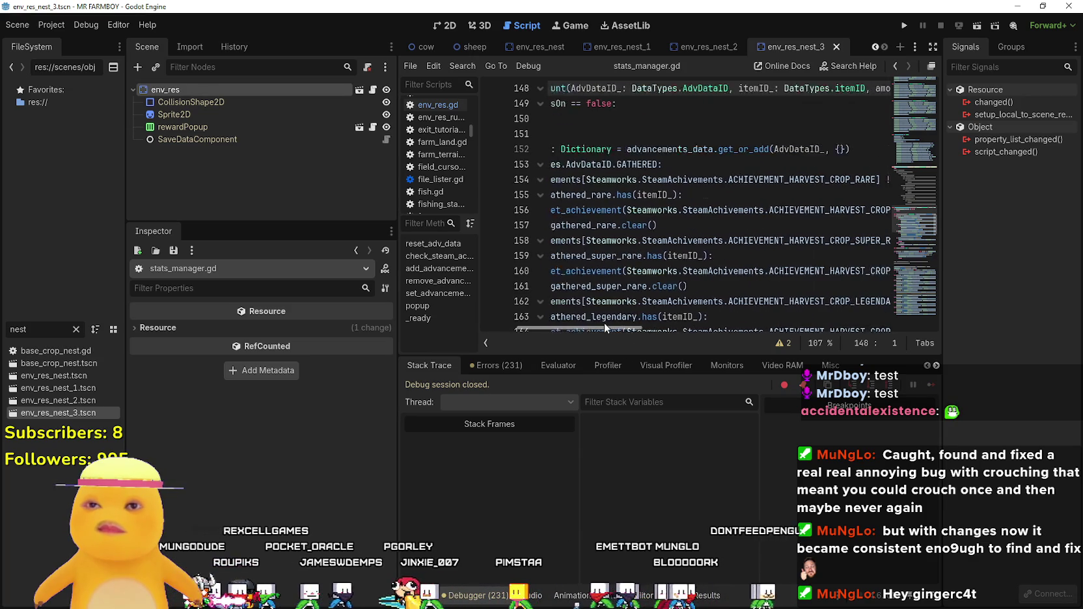
pyautogui.scroll(-4, 622, 300)
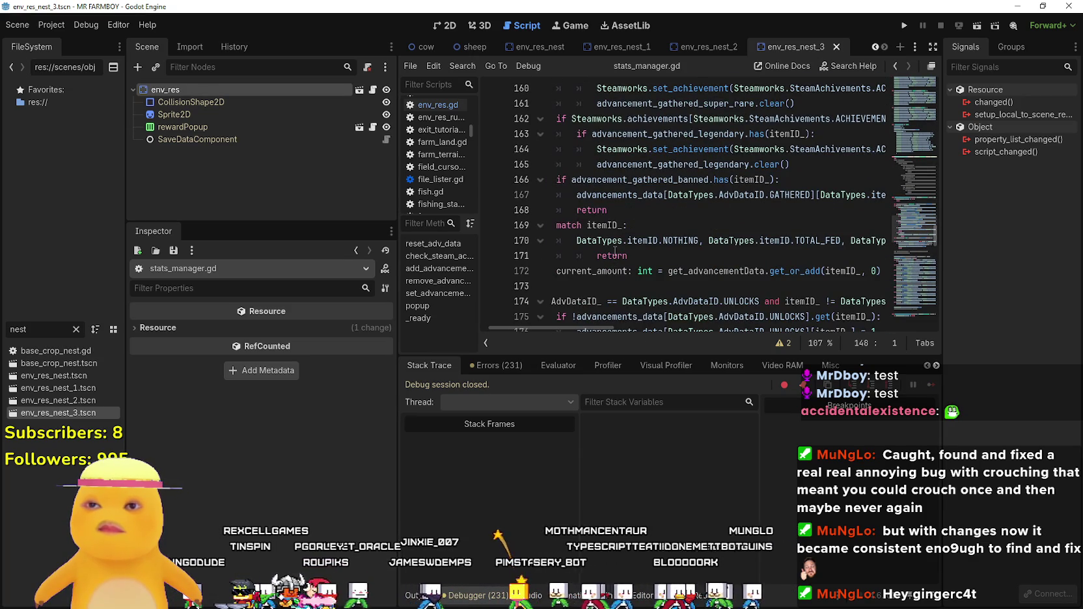
pyautogui.rightClick(671, 178)
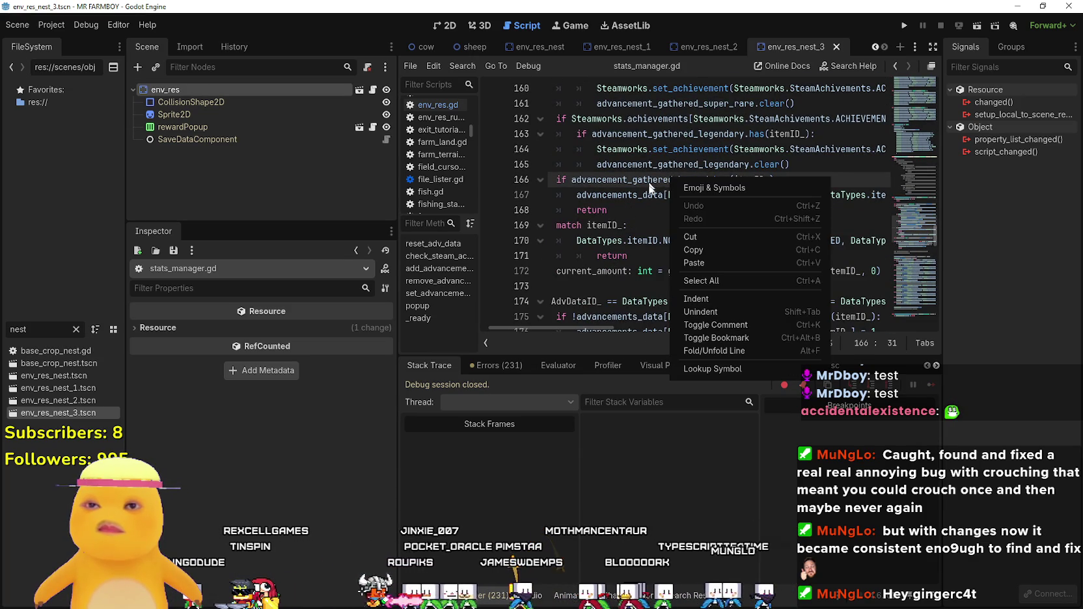
pyautogui.click(581, 328)
pyautogui.moveTo(581, 328)
pyautogui.mouseDown()
pyautogui.moveTo(650, 336)
pyautogui.moveTo(581, 316)
pyautogui.mouseUp()
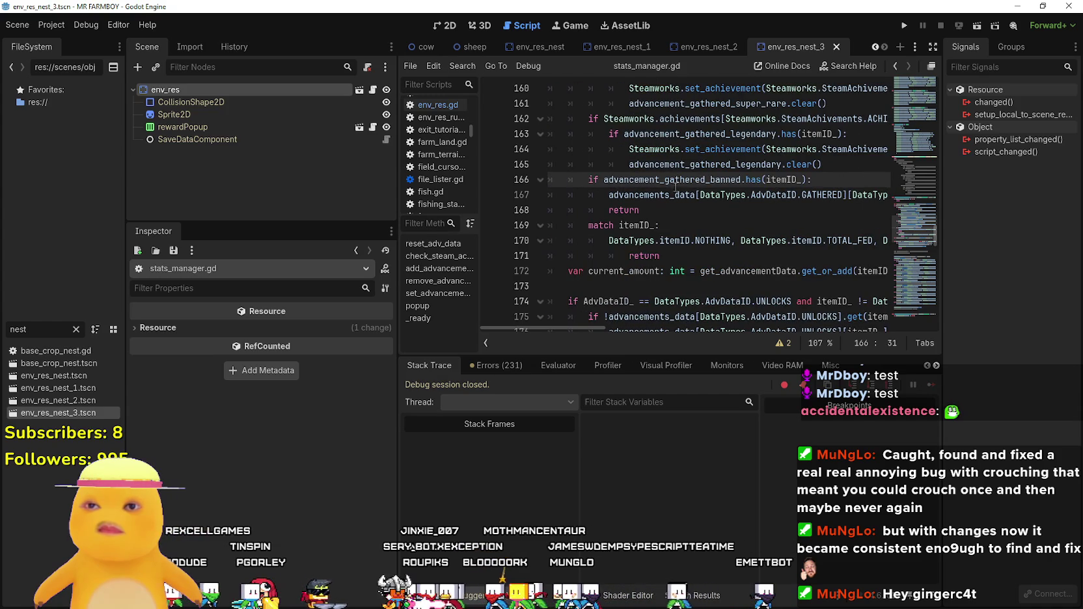
pyautogui.rightClick(677, 179)
pyautogui.click(707, 370)
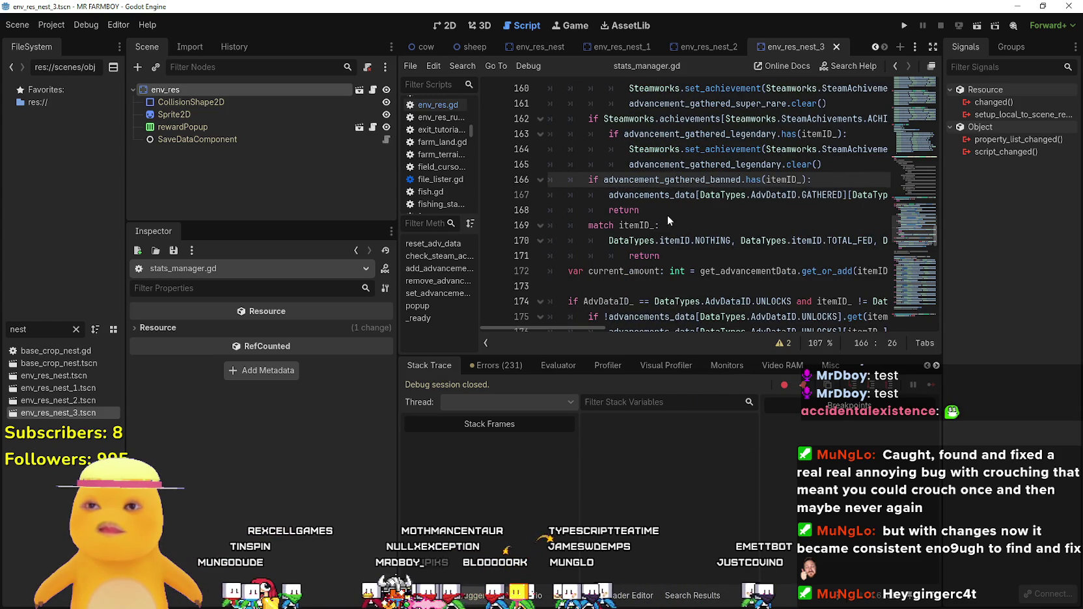
pyautogui.scroll(-1, 677, 273)
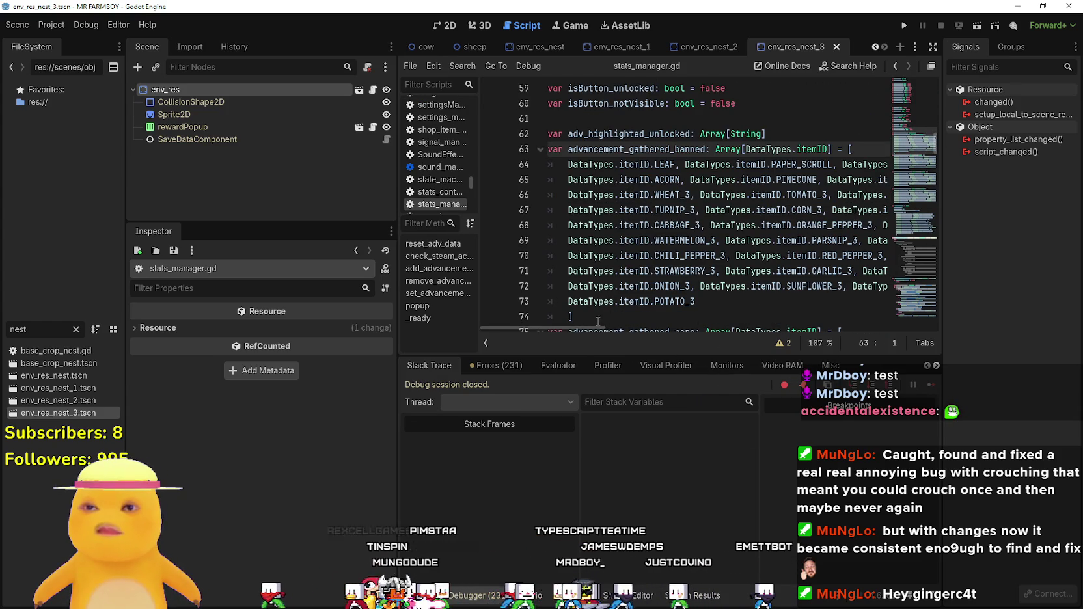
# Duplicate the TWIG entry, autocomplete it to WILD_EGG in the banned list, and save.
pyautogui.moveTo(591, 326)
pyautogui.mouseDown()
pyautogui.moveTo(645, 323)
pyautogui.moveTo(582, 315)
pyautogui.mouseUp()
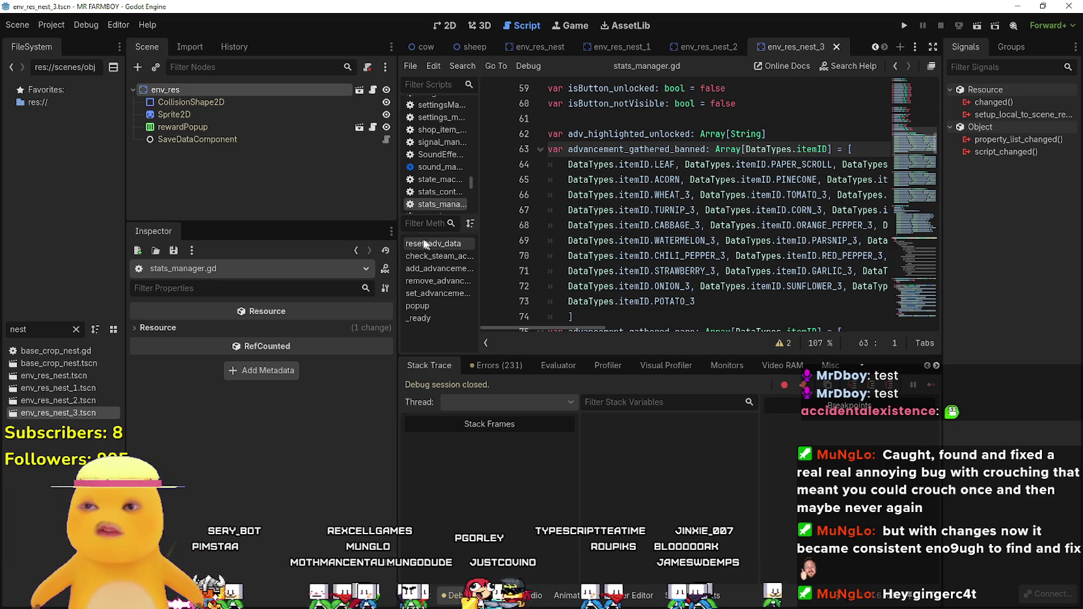
pyautogui.moveTo(398, 234); pyautogui.dragTo(223, 227)
pyautogui.click(713, 238)
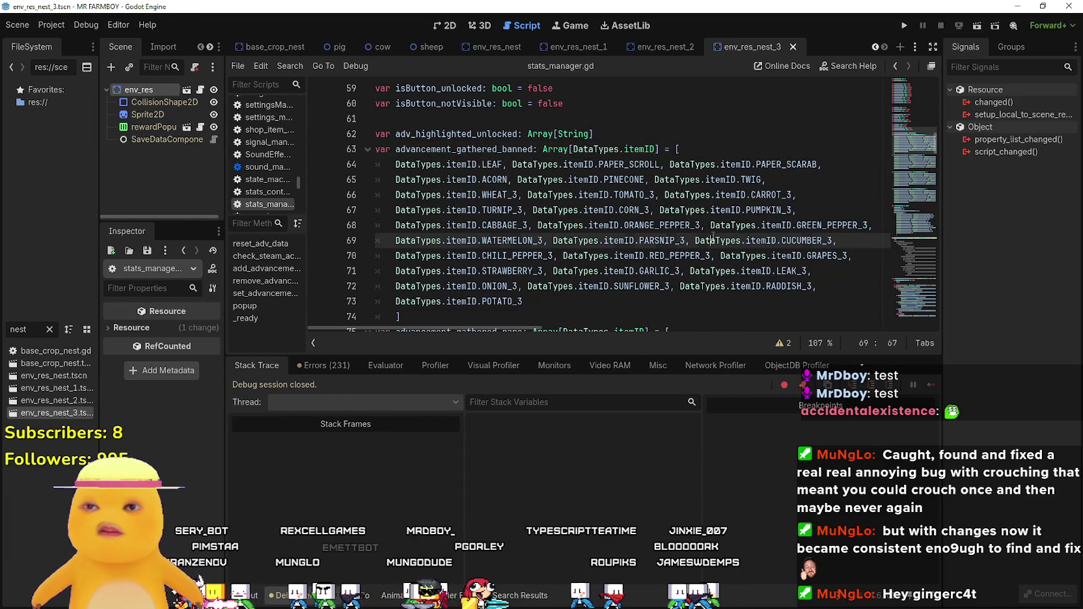
pyautogui.click(817, 196)
pyautogui.click(796, 181)
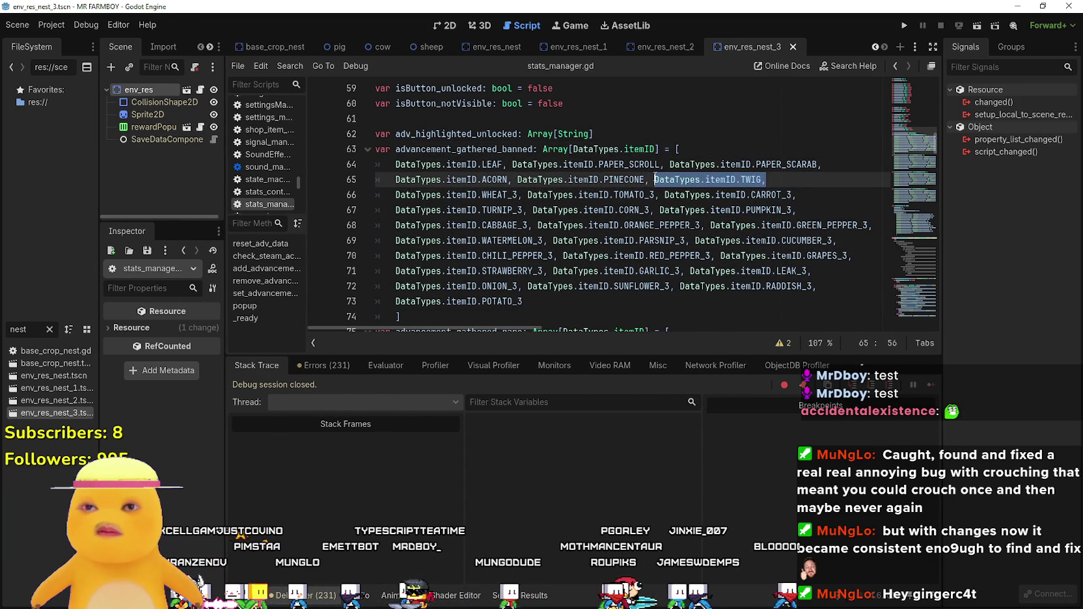
pyautogui.hotkey('ctrl', 'c')
pyautogui.click(819, 185)
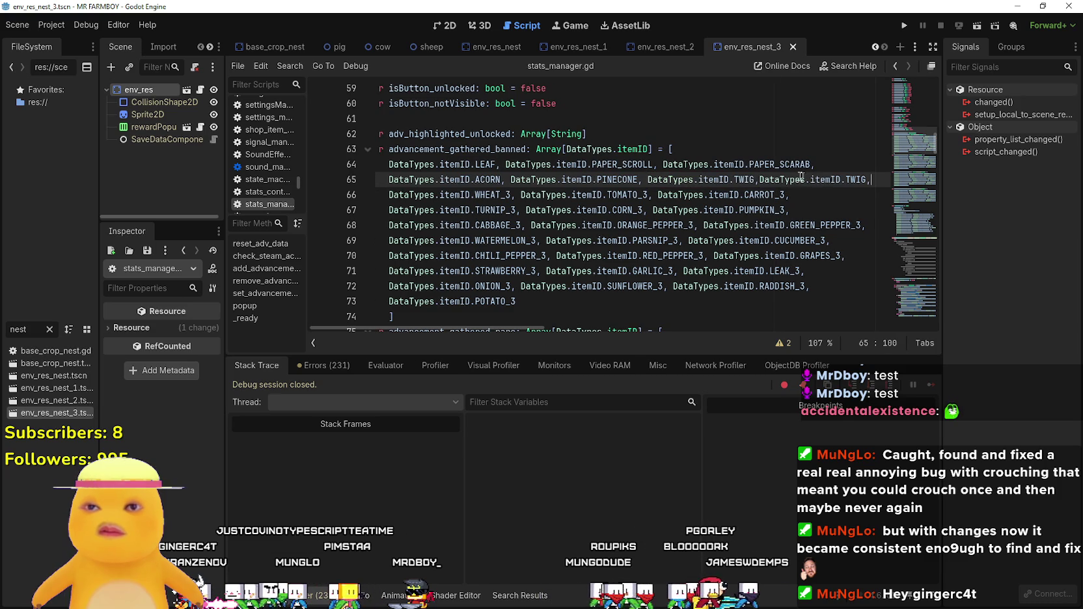
pyautogui.hotkey('ctrl', 'v')
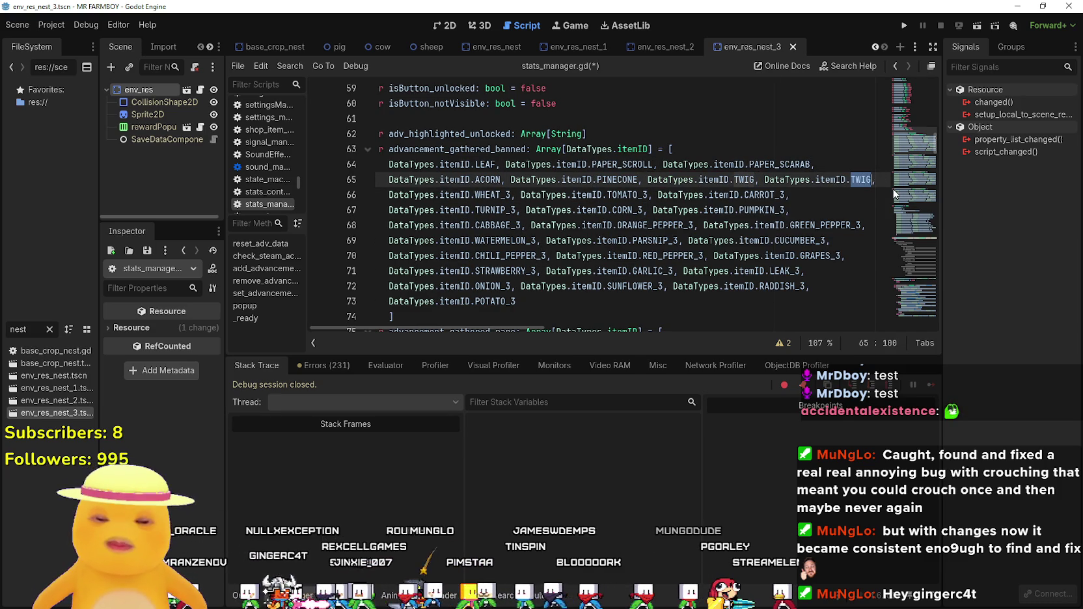
pyautogui.write('GG')
pyautogui.press('Down')
pyautogui.press('Down')
pyautogui.press('Down')
pyautogui.press('Return')
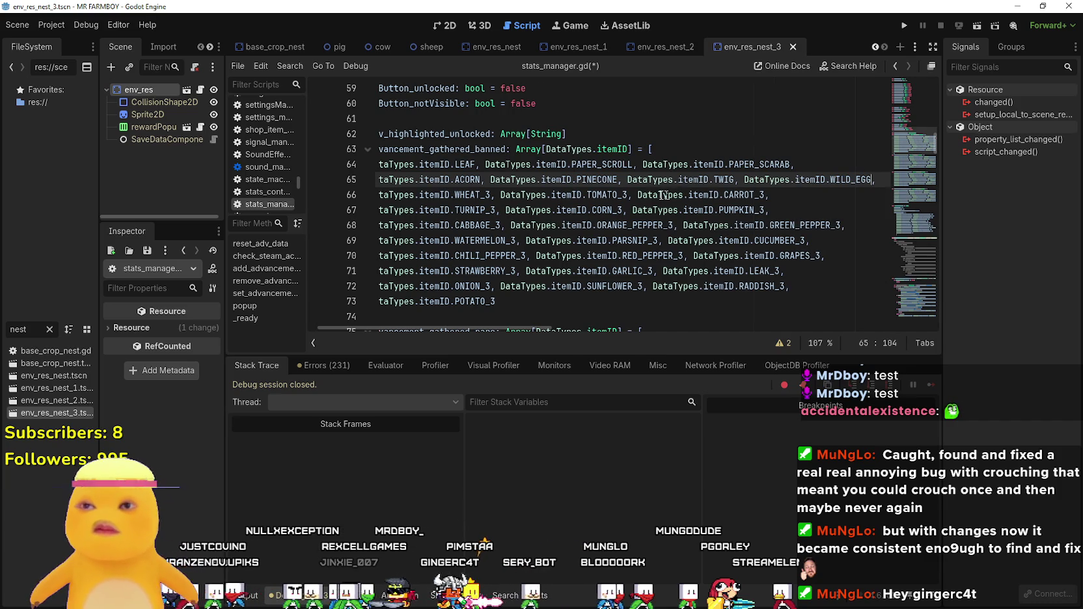
pyautogui.click(654, 195)
pyautogui.hotkey('ctrl', 's')
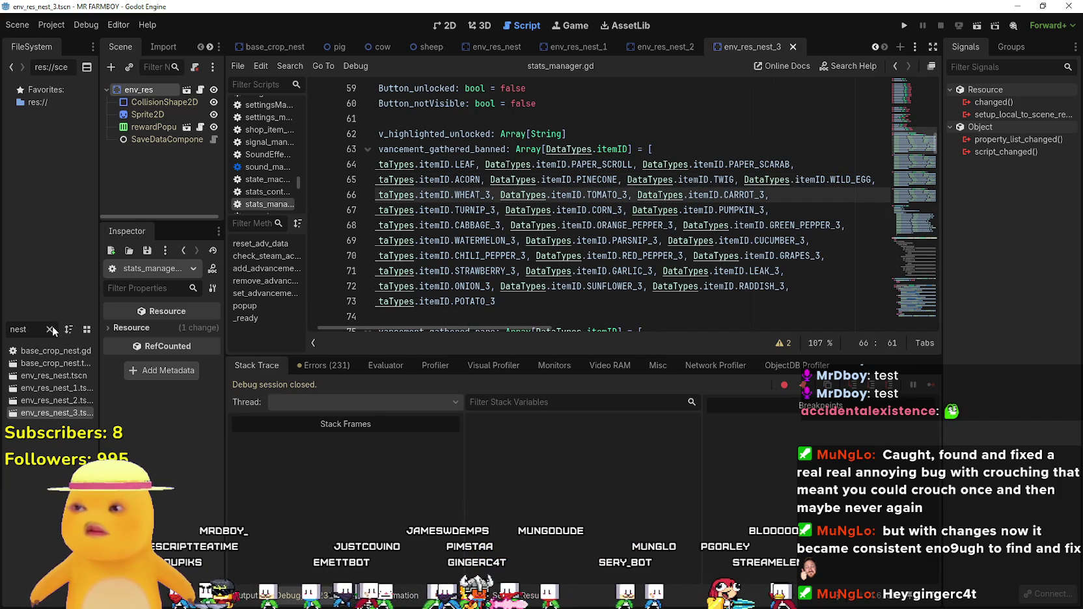
# Search the script for other uses of advancement_gathered_banned, save again, and clear the filter.
pyautogui.moveTo(99, 326); pyautogui.dragTo(172, 326)
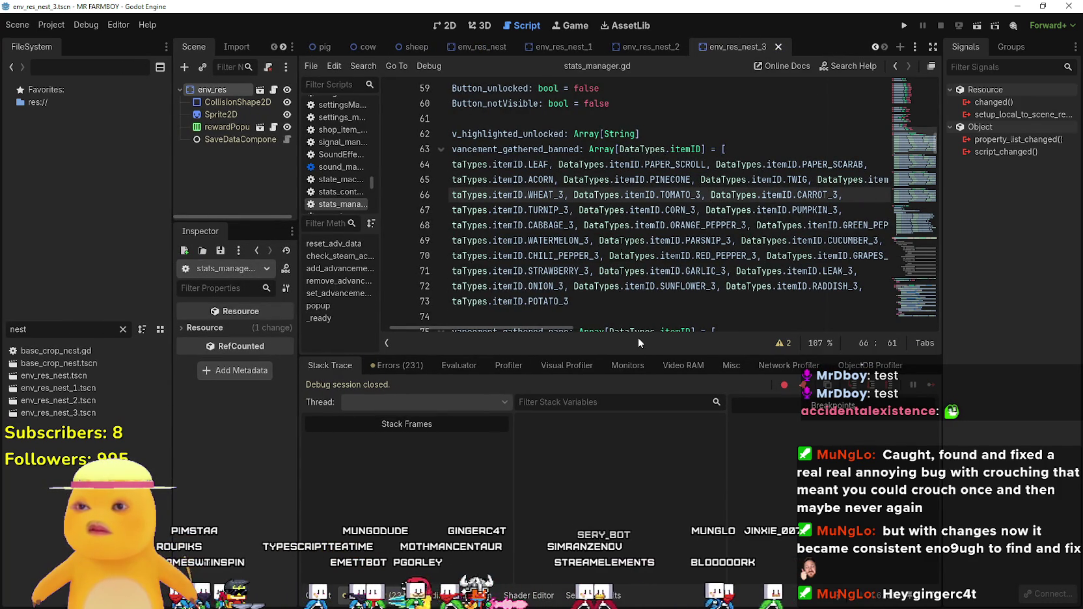
pyautogui.moveTo(541, 328); pyautogui.dragTo(531, 328)
pyautogui.click(517, 149)
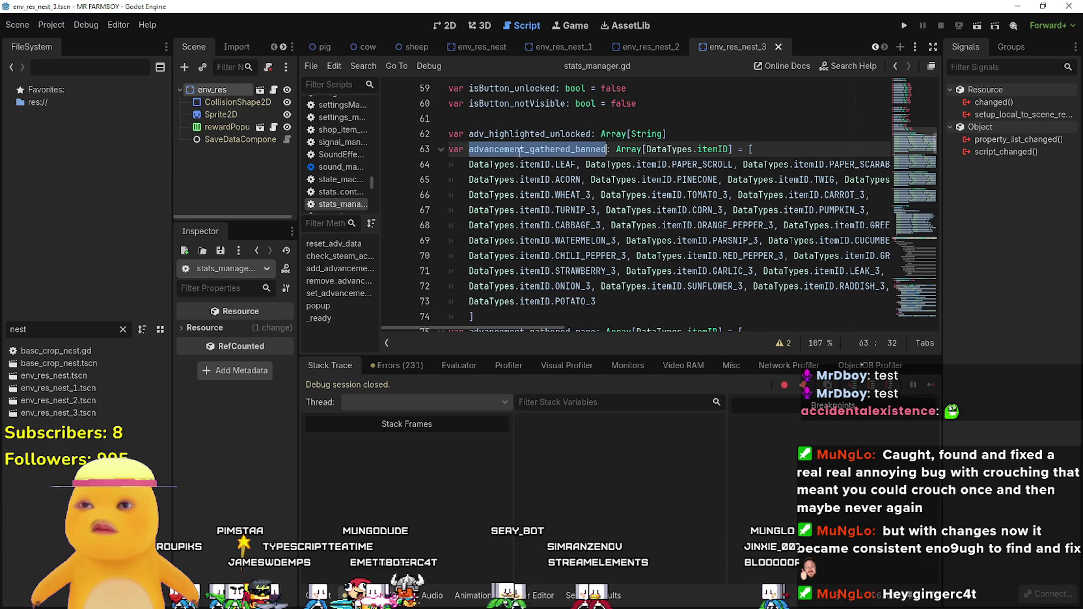
pyautogui.hotkey('ctrl', 'f')
pyautogui.click(755, 345)
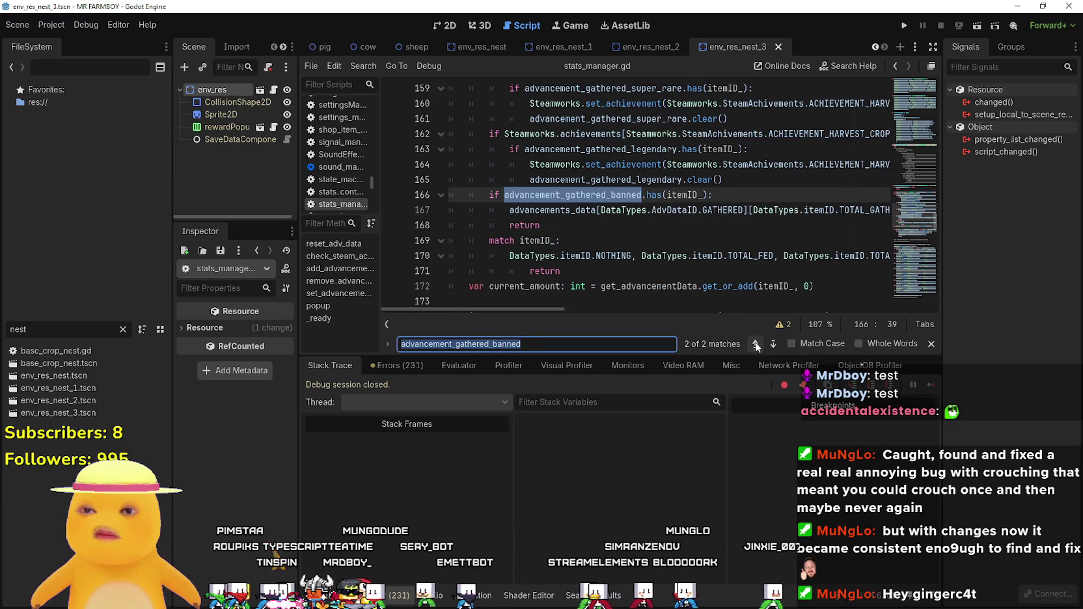
pyautogui.moveTo(487, 310)
pyautogui.mouseDown()
pyautogui.moveTo(533, 309)
pyautogui.moveTo(487, 308)
pyautogui.mouseUp()
pyautogui.scroll(-1, 515, 258)
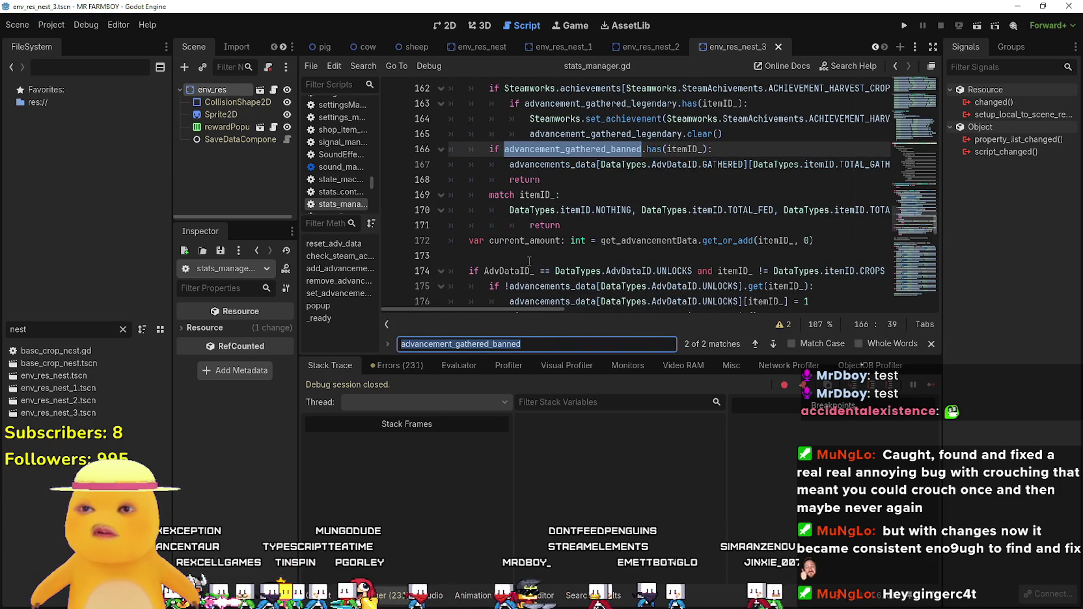
pyautogui.scroll(1, 524, 261)
pyautogui.moveTo(518, 309); pyautogui.dragTo(609, 313)
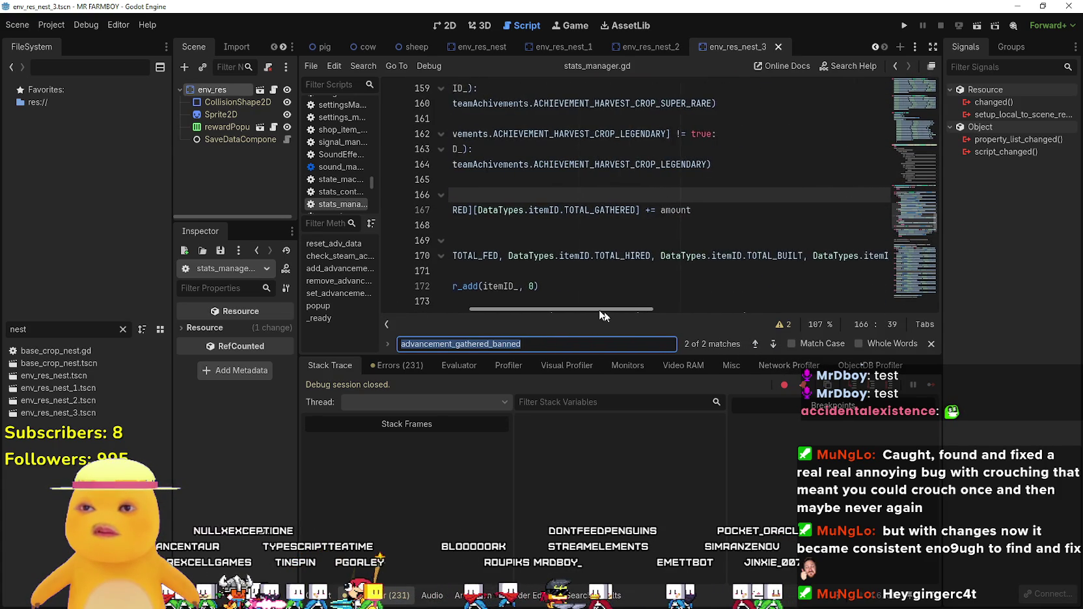
pyautogui.click(516, 231)
pyautogui.hotkey('ctrl', 's')
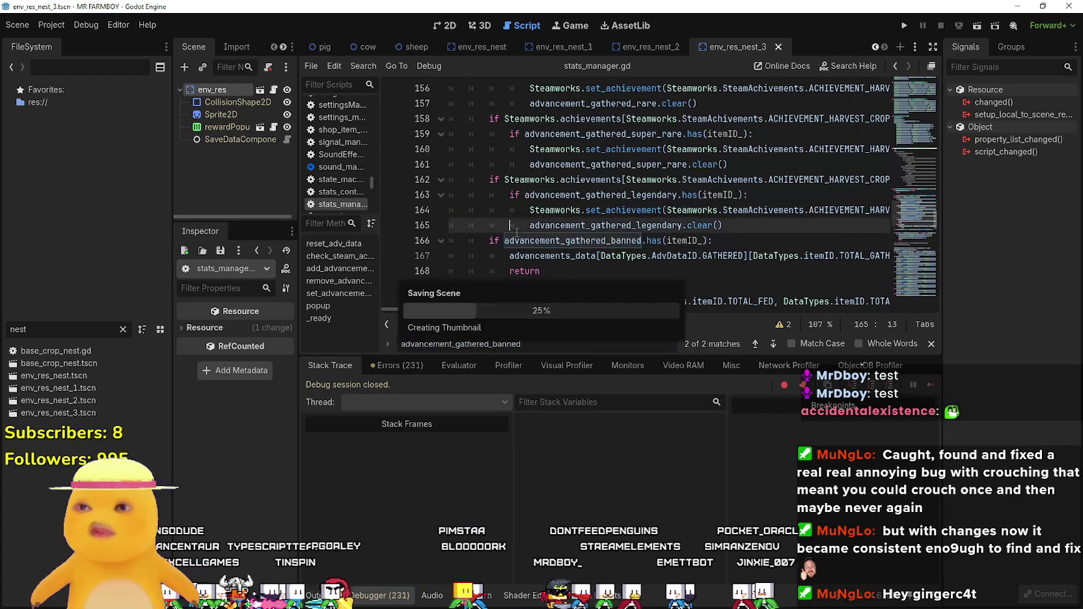
pyautogui.click(123, 330)
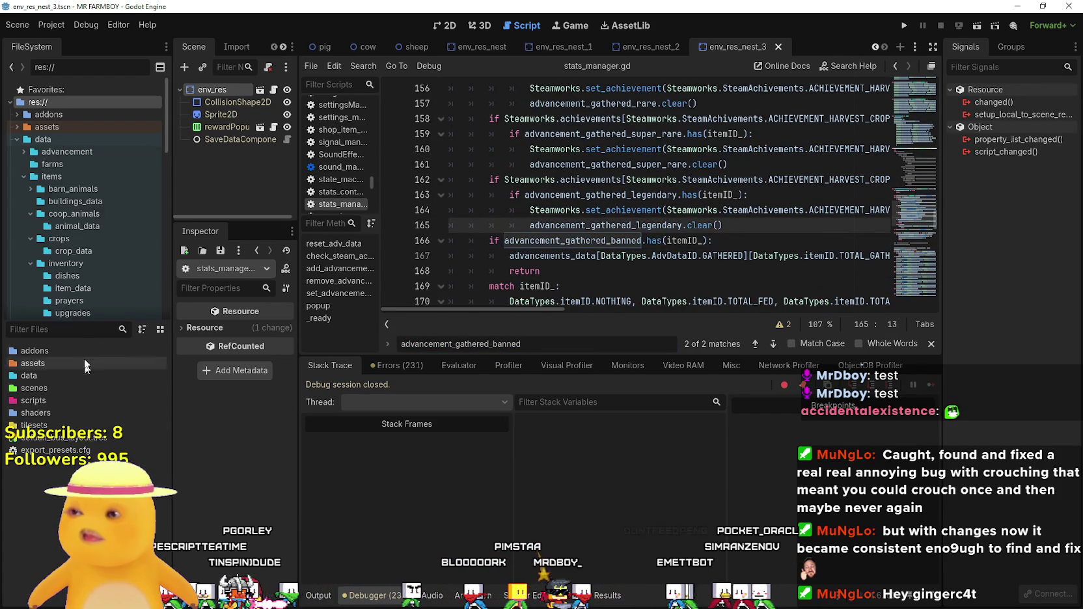
# Open preloader_manager.tscn and load egg_wild_data.tres into the ItemPreloader list.
pyautogui.click(275, 89)
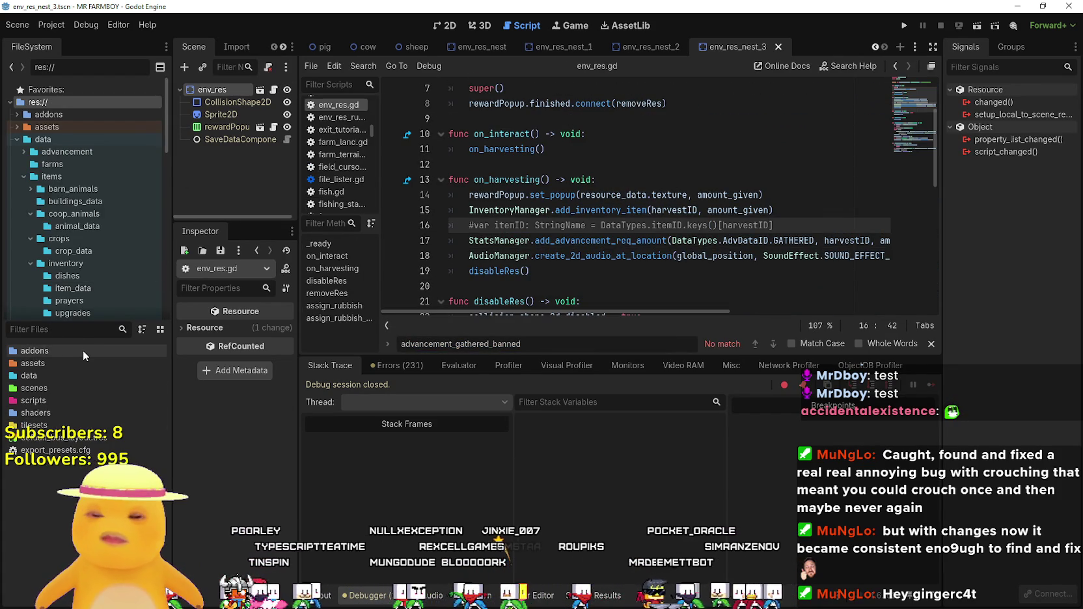
pyautogui.write('to')
pyautogui.press('BackSpace')
pyautogui.press('BackSpace')
pyautogui.write('pre')
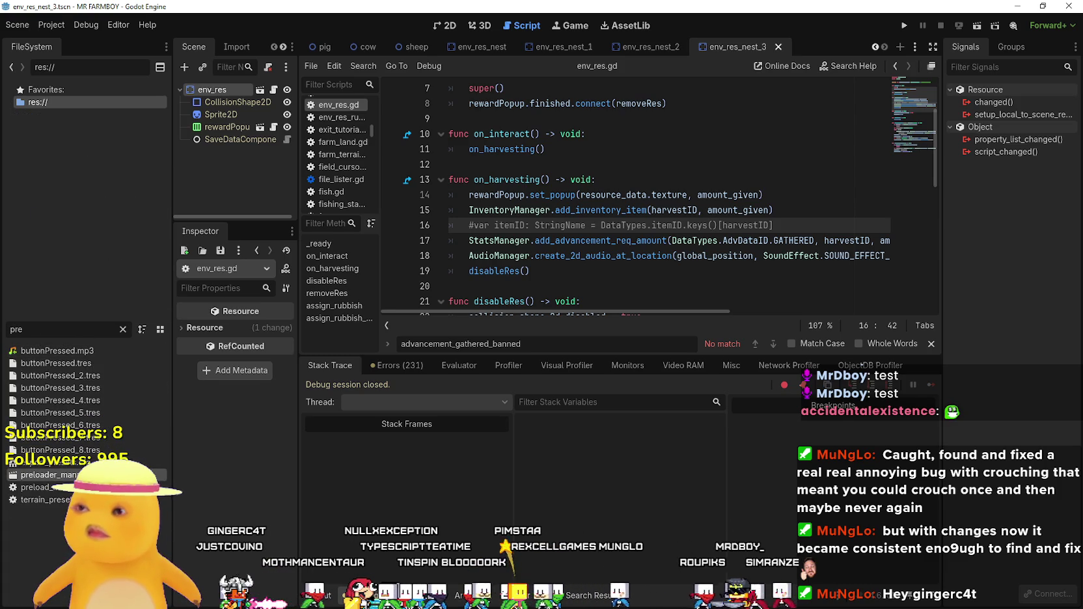
pyautogui.doubleClick(49, 474)
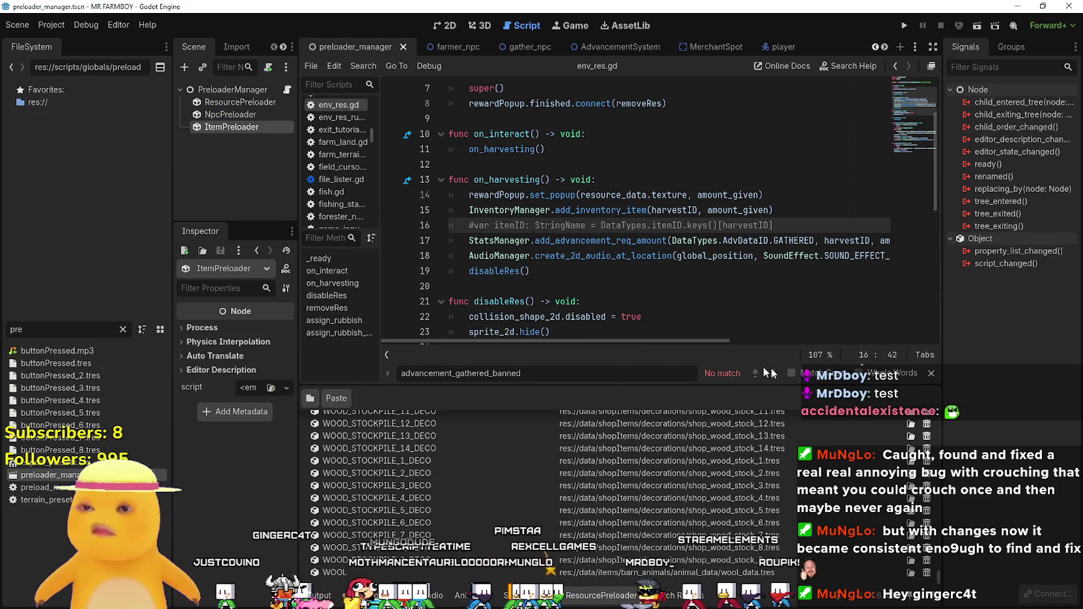
pyautogui.press('Escape')
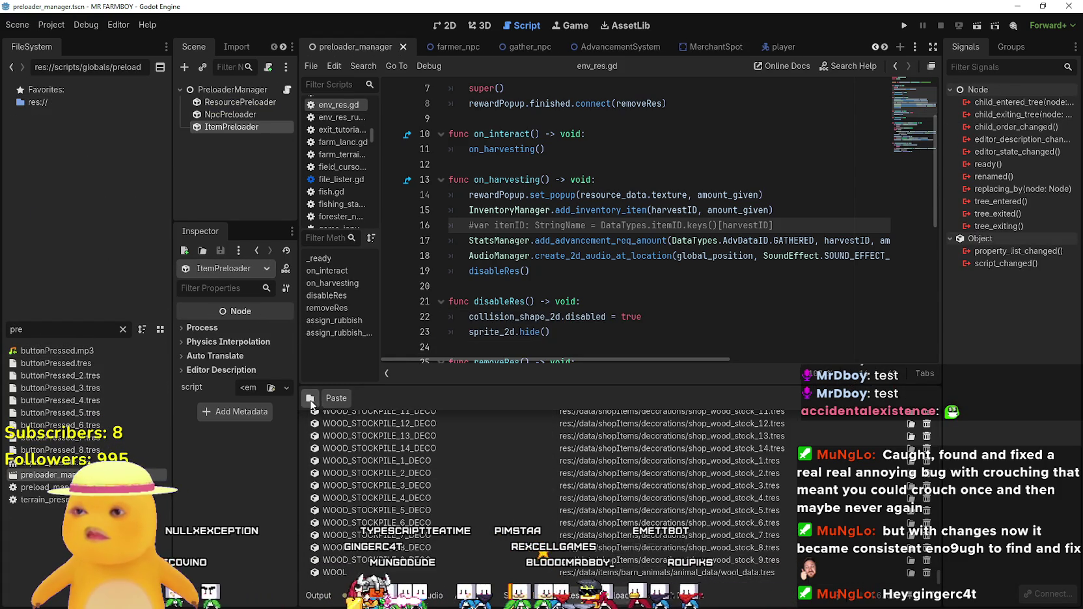
pyautogui.click(310, 398)
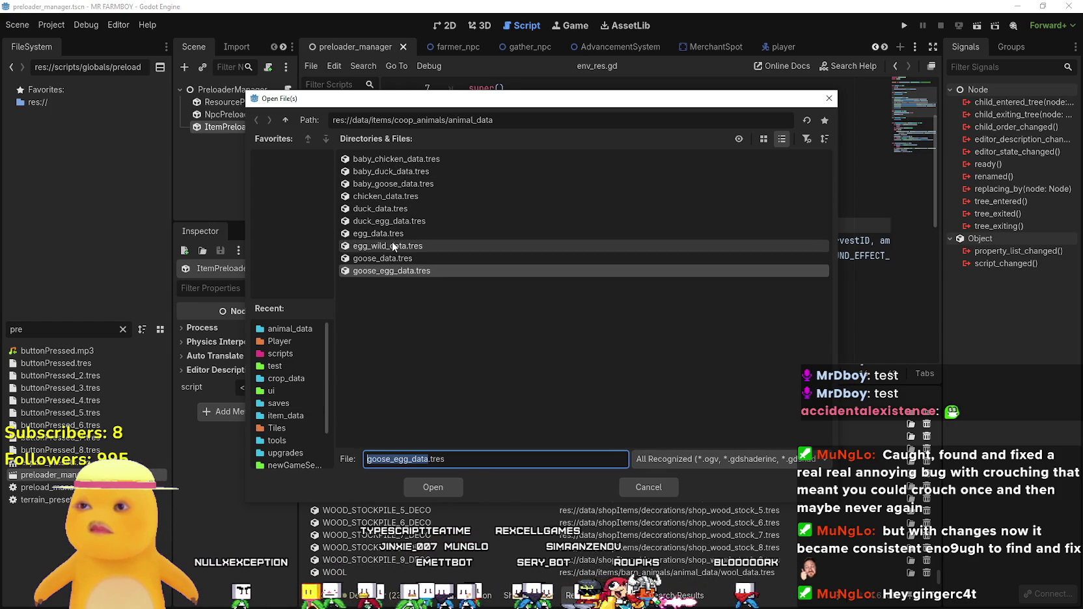
pyautogui.click(392, 248)
pyautogui.click(434, 489)
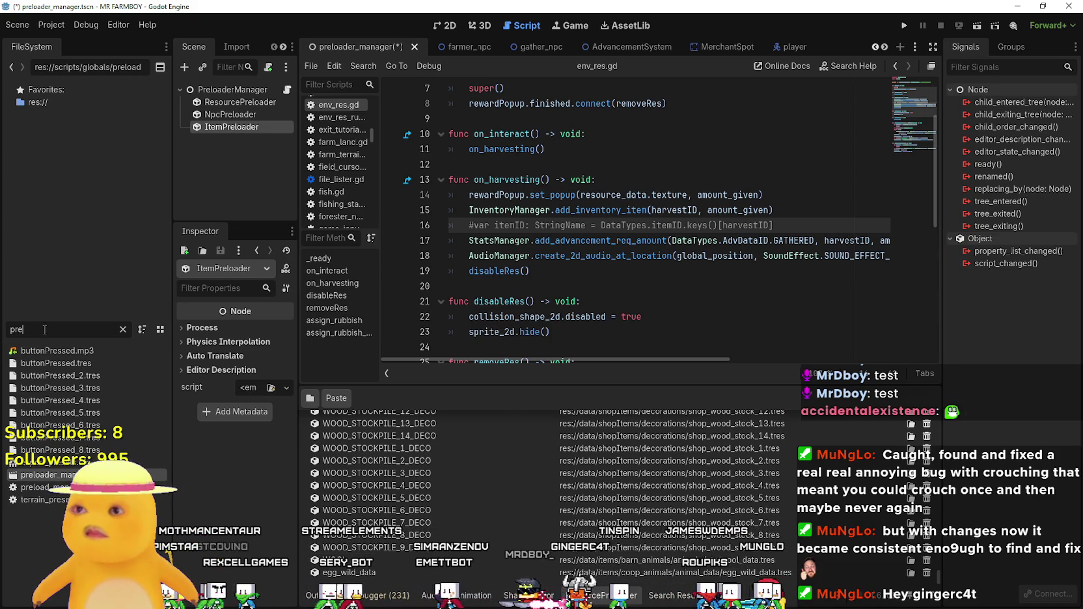
# Check env_res_nest_1, then return to preloader_manager and save the scene.
pyautogui.doubleClick(16, 329)
pyautogui.write('nest')
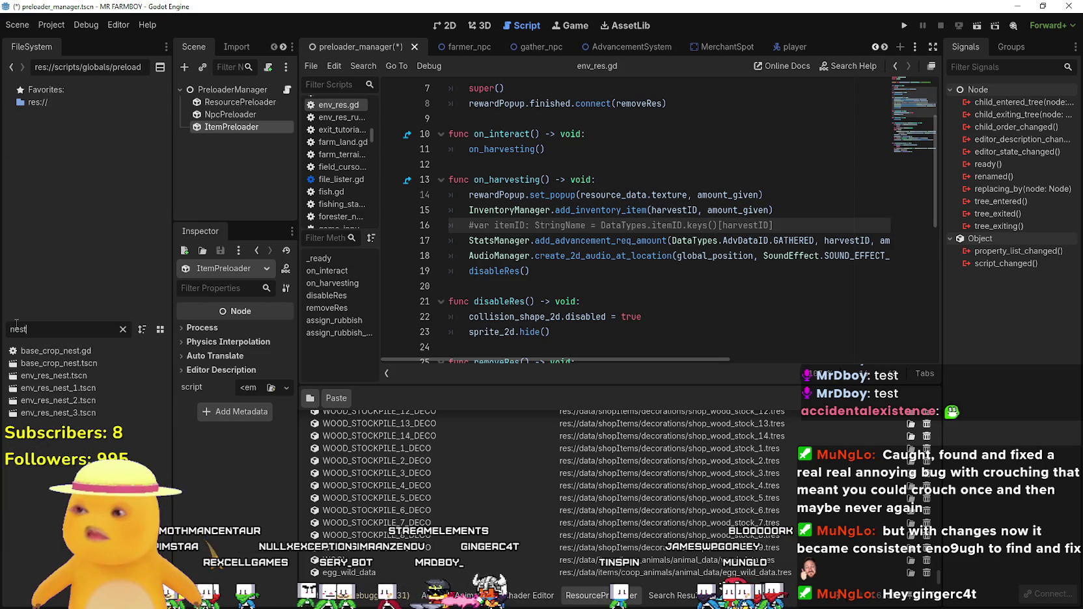
pyautogui.doubleClick(76, 389)
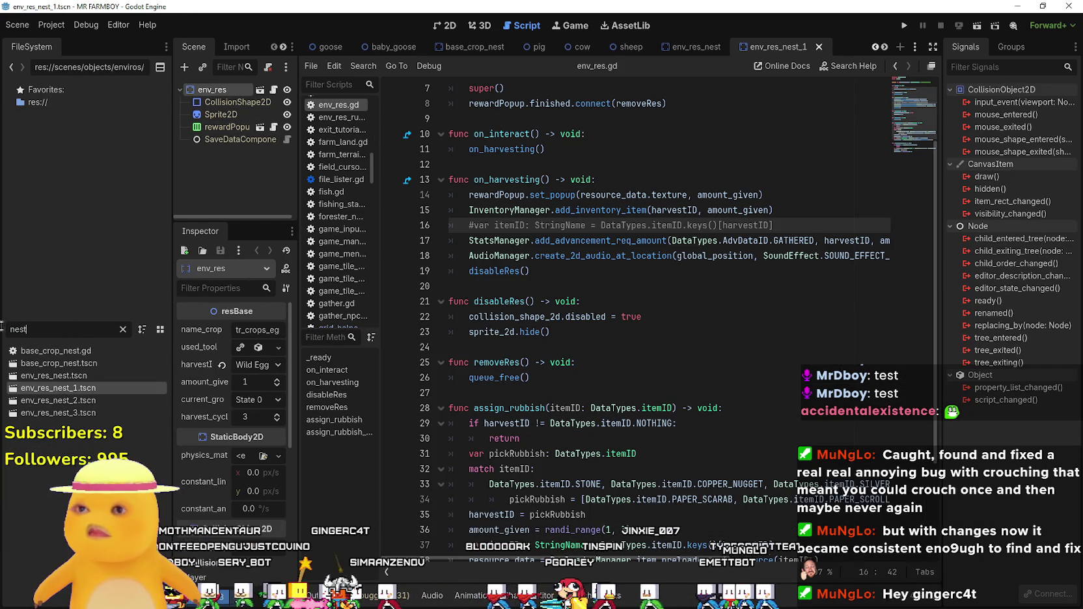
pyautogui.write('pre')
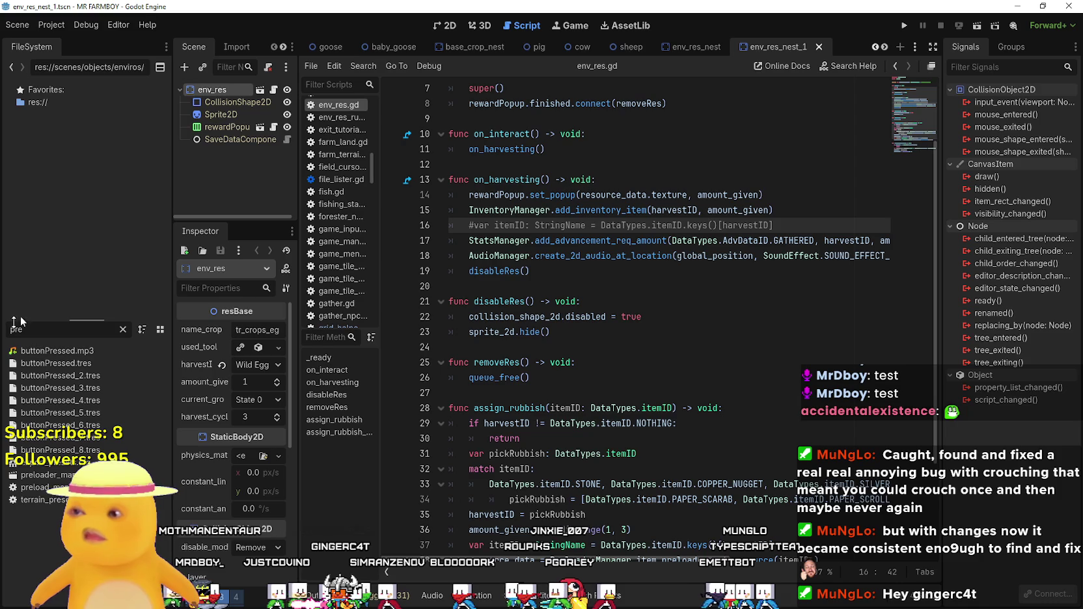
pyautogui.doubleClick(45, 474)
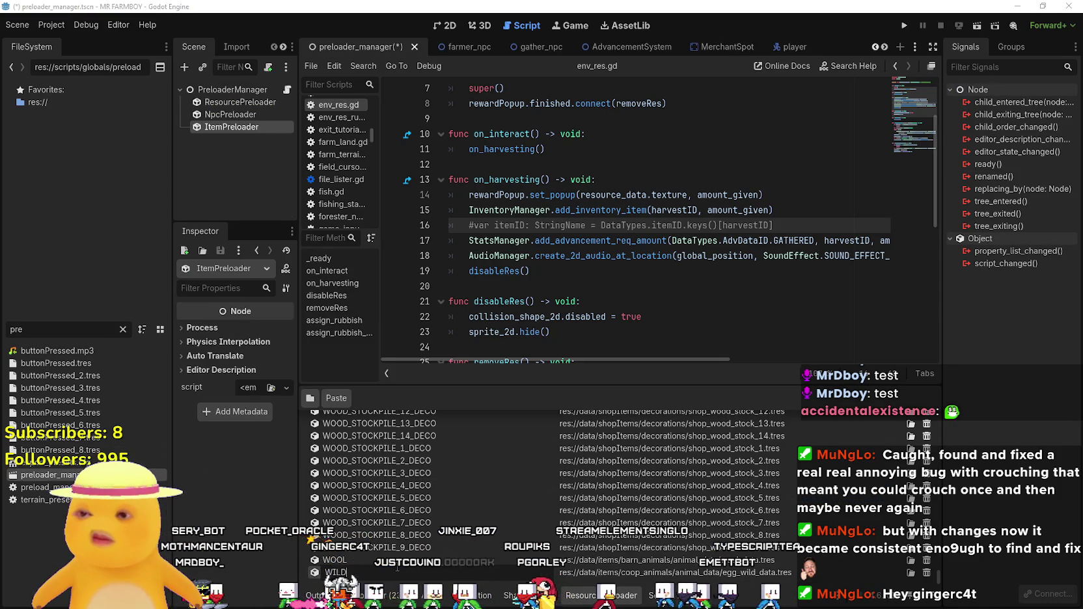
pyautogui.scroll(1, 396, 565)
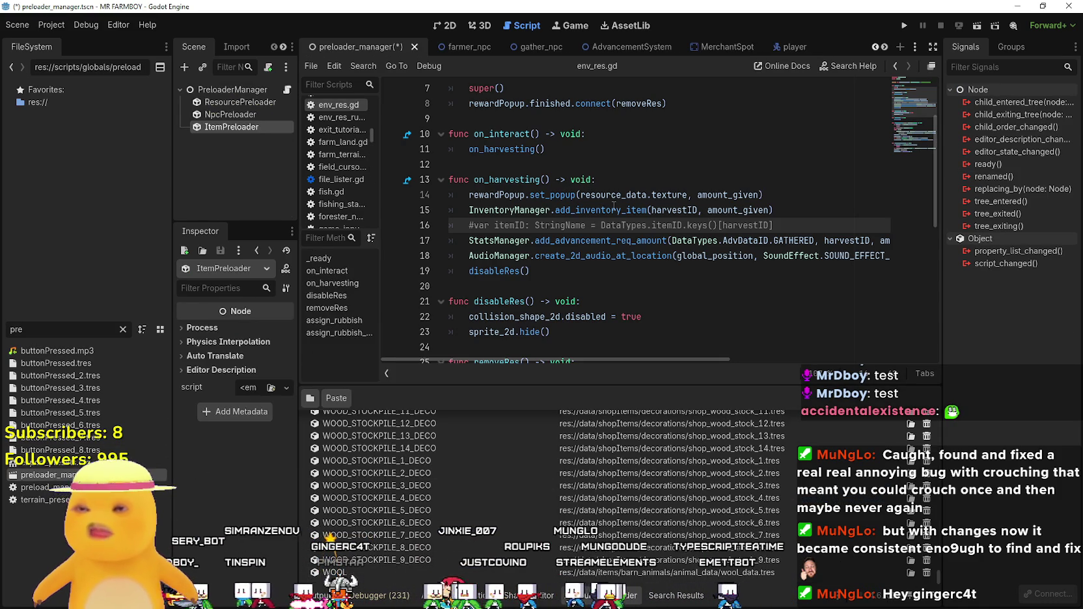
pyautogui.click(608, 209)
pyautogui.hotkey('ctrl', 's')
pyautogui.click(622, 179)
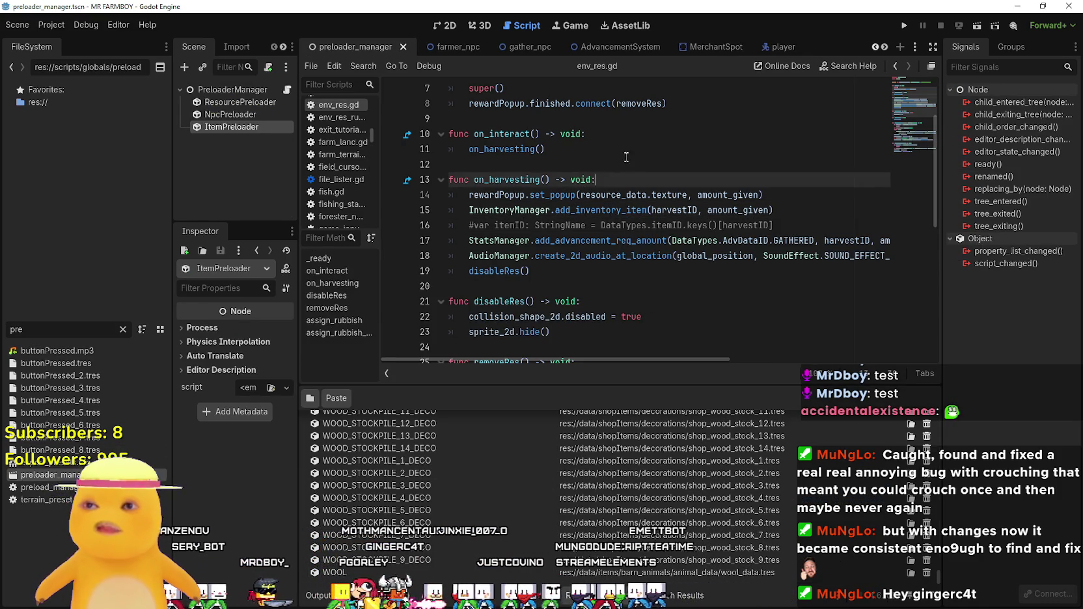
# Browse the debugger's Errors, Visual Profiler, Monitors and Video RAM tabs.
pyautogui.click(626, 154)
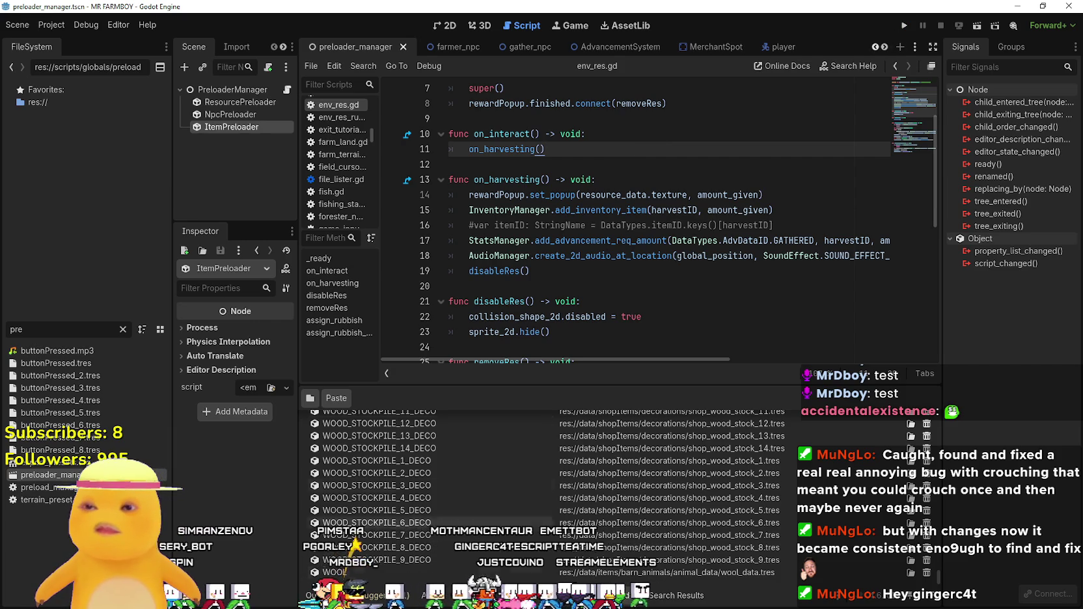
pyautogui.click(397, 365)
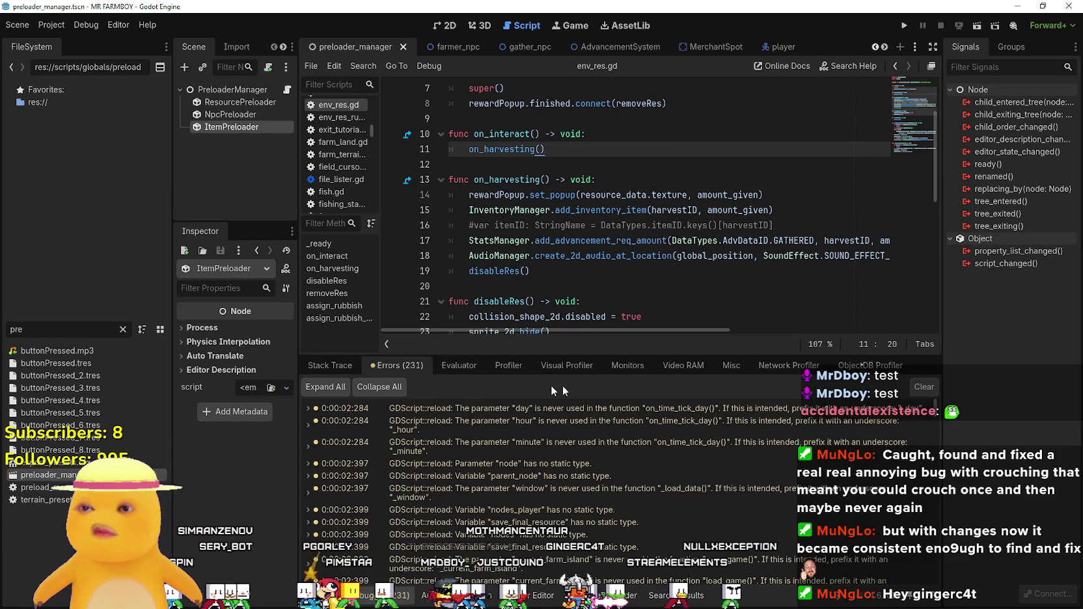
pyautogui.click(560, 365)
pyautogui.click(628, 365)
pyautogui.click(684, 367)
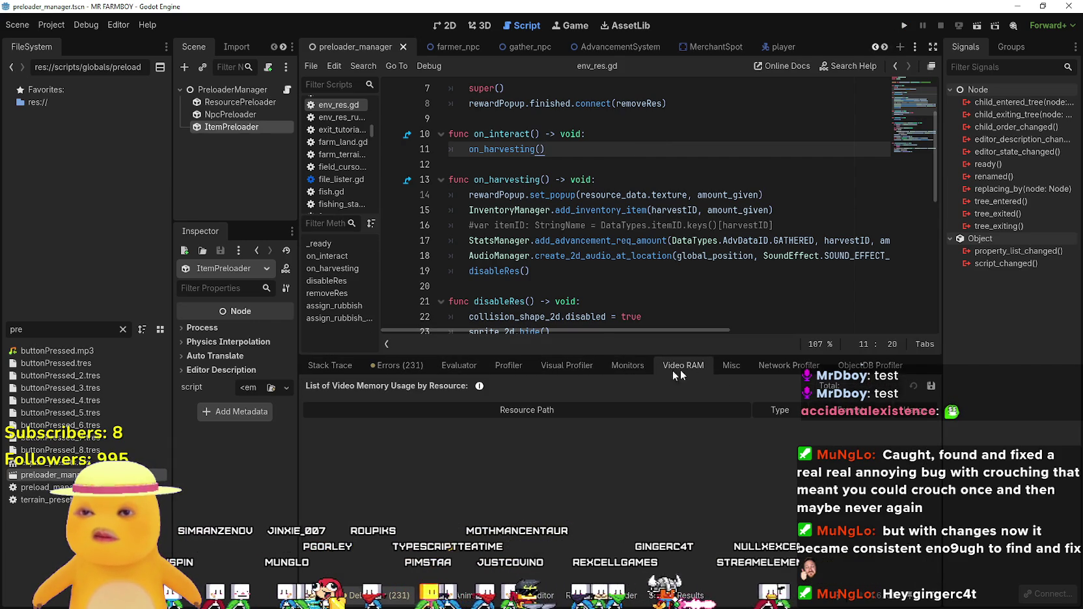
pyautogui.click(627, 366)
# Graph static and peak static memory in Monitors, then run the project with F5.
pyautogui.scroll(-2, 388, 511)
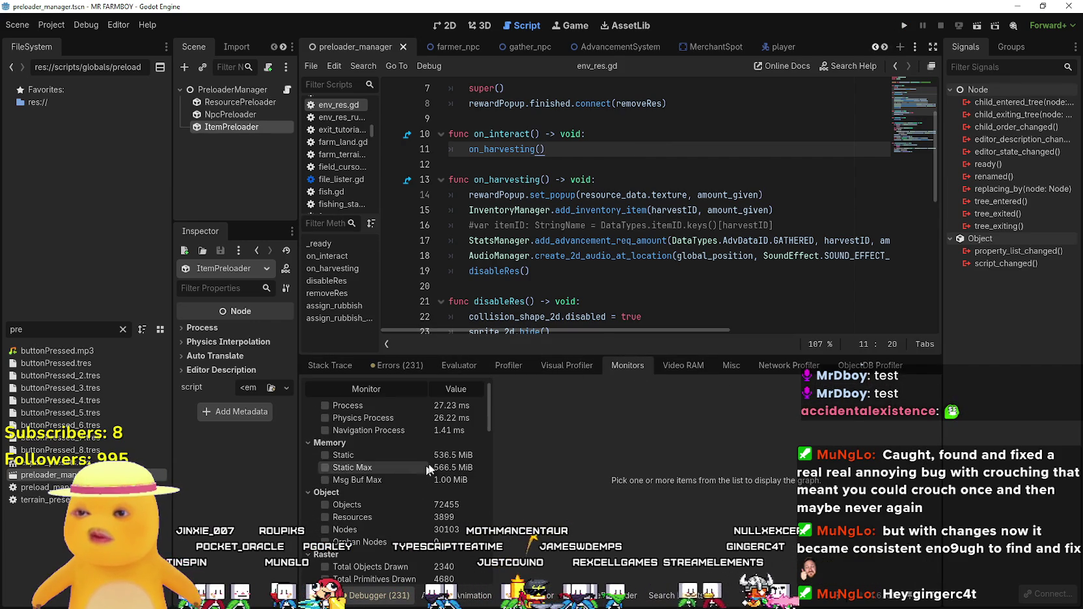
pyautogui.click(377, 455)
pyautogui.click(377, 467)
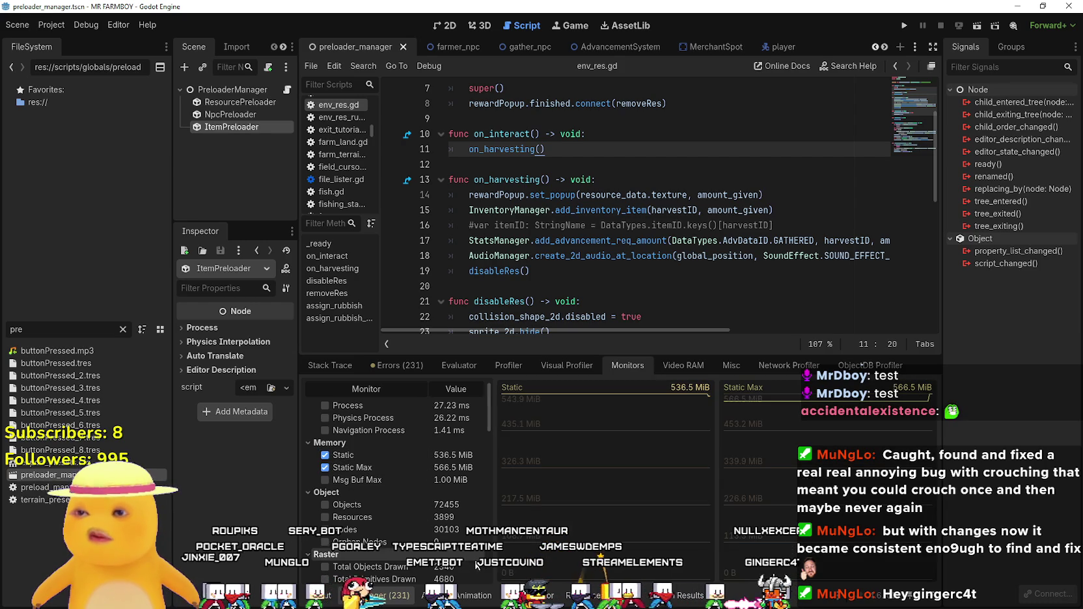
pyautogui.press('F5')
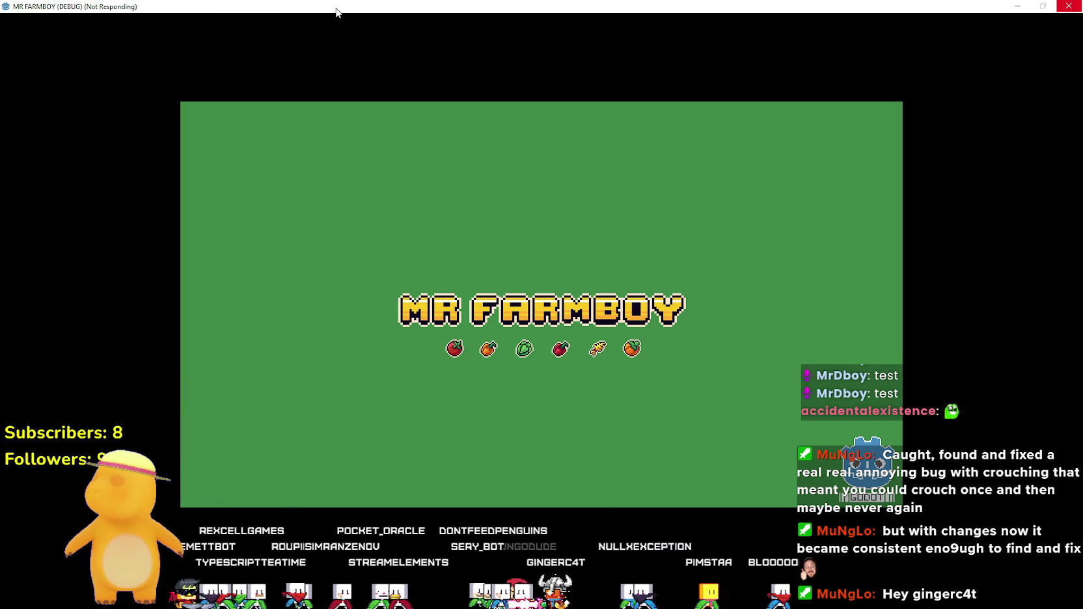
# Show the debugger's performance monitors and move the game window to the right.
pyautogui.hotkey('alt', 'Tab')
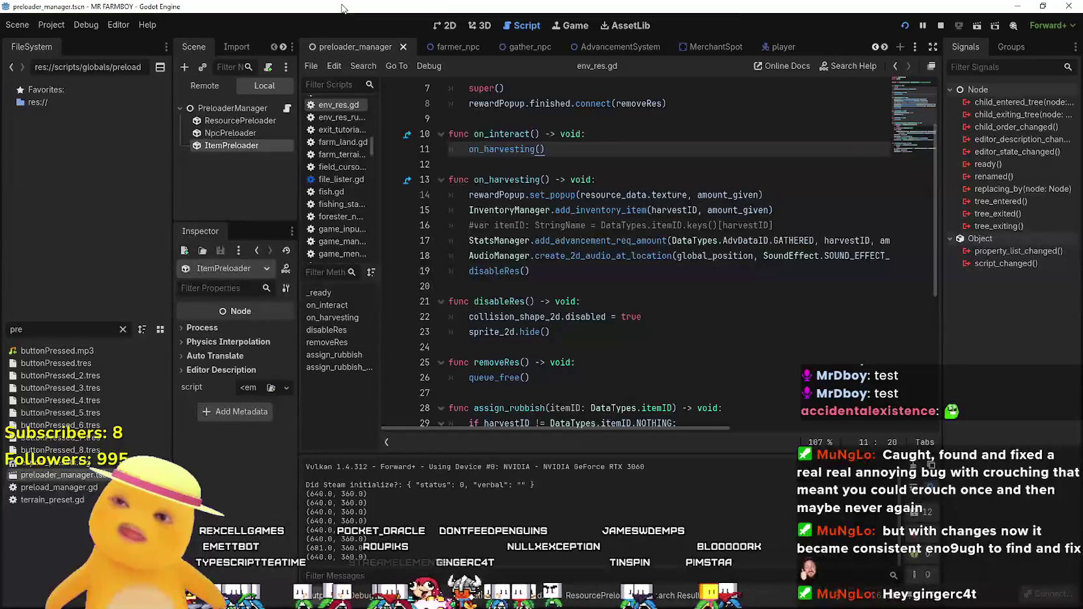
pyautogui.hotkey('alt', 'd')
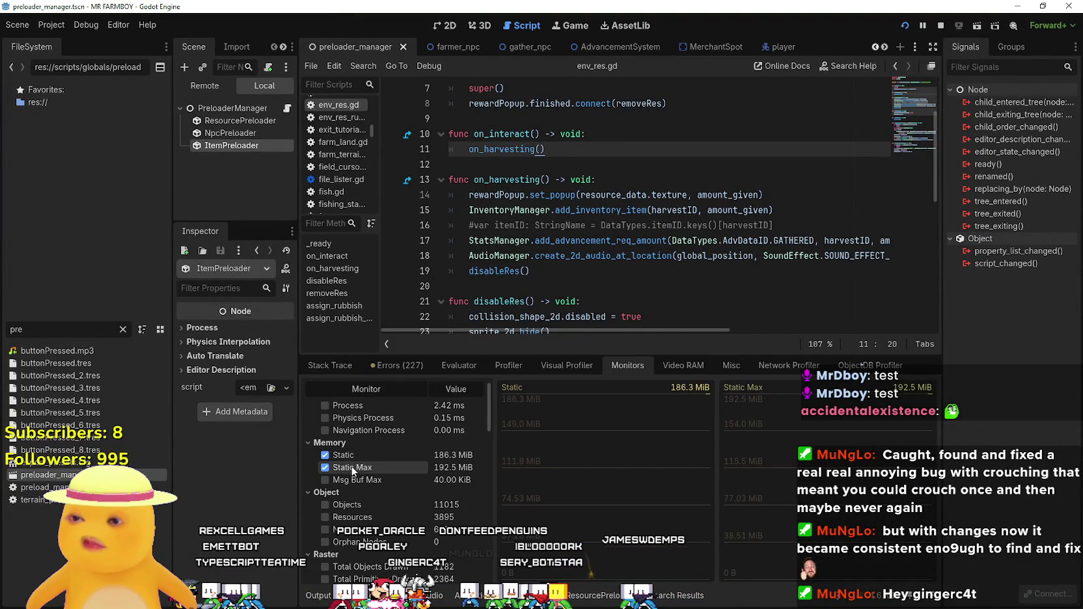
pyautogui.hotkey('alt', 'Tab')
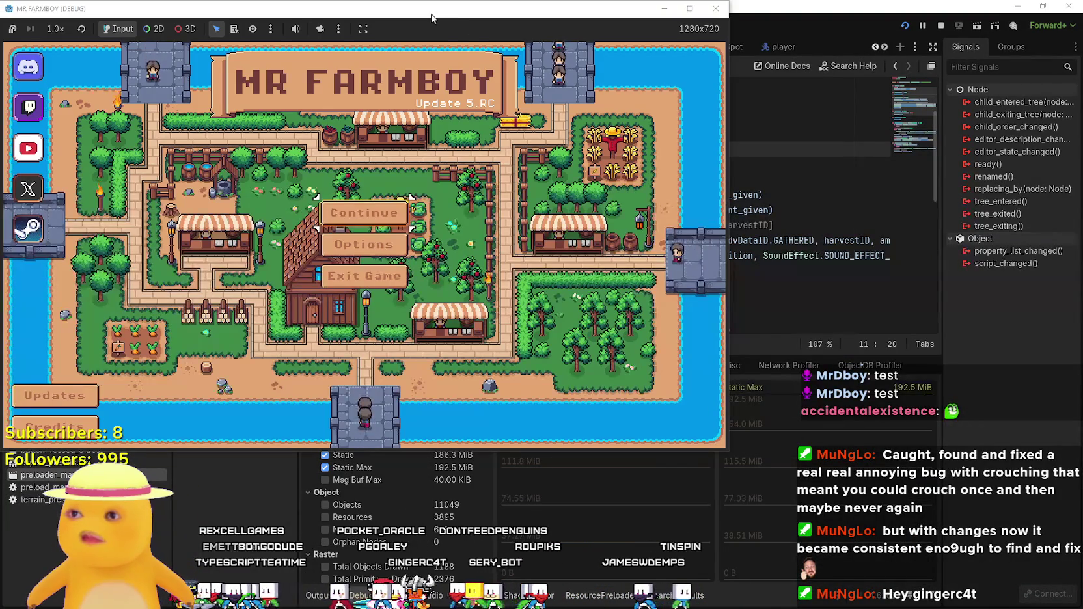
pyautogui.moveTo(789, 31); pyautogui.dragTo(919, 41)
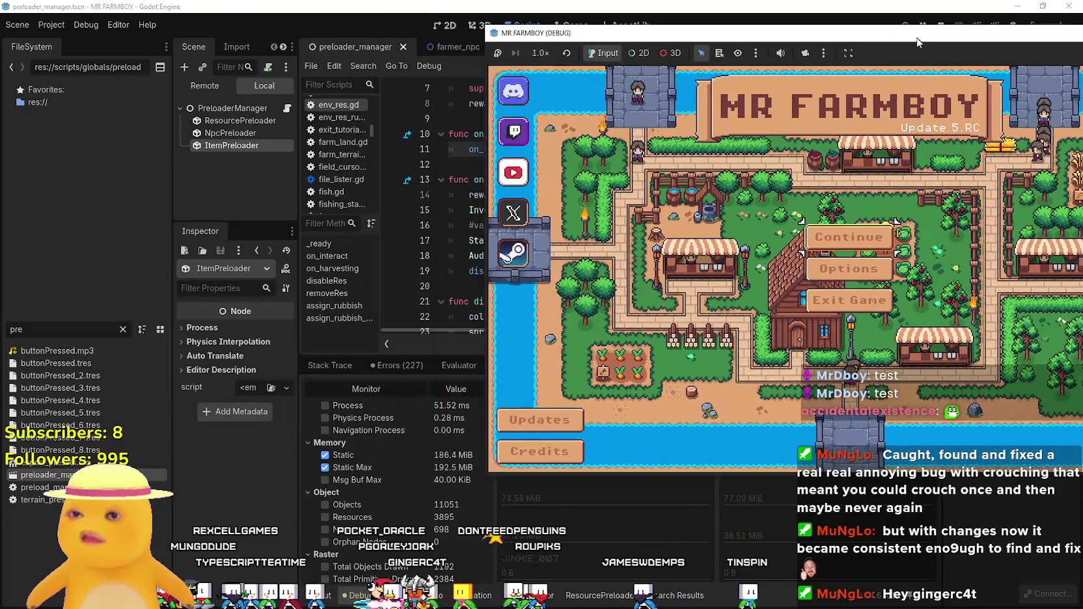
# Create a new game from the Save 2 slot to load the island.
pyautogui.click(856, 244)
pyautogui.click(807, 257)
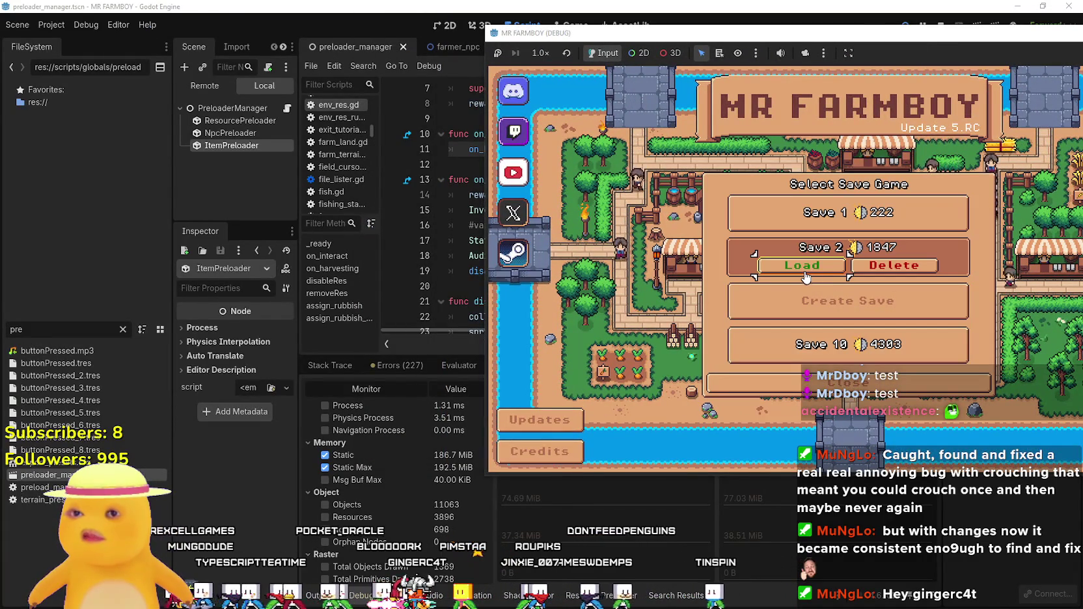
pyautogui.click(810, 301)
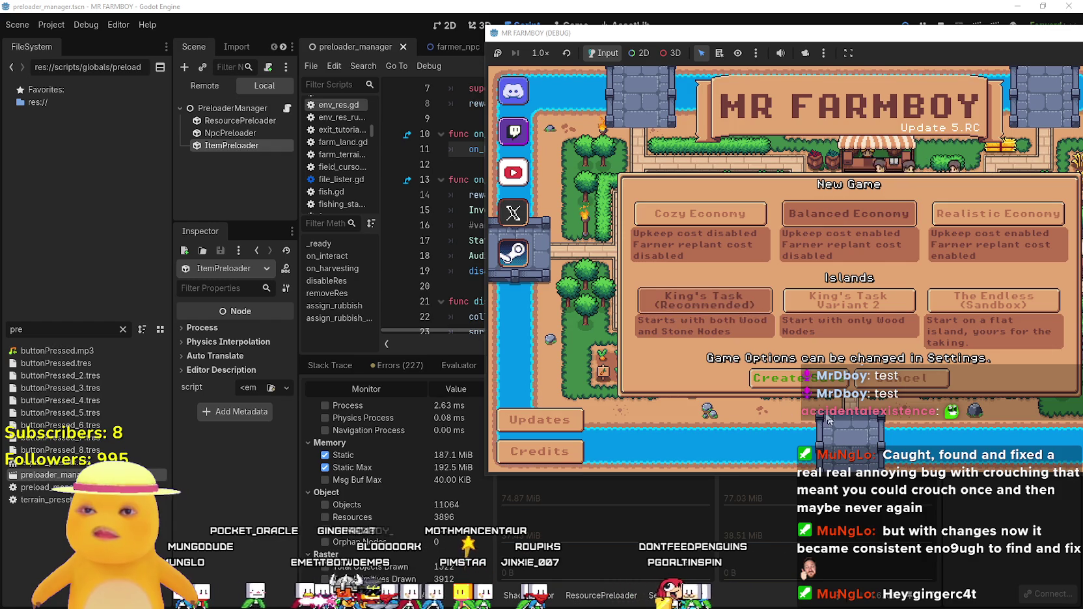
pyautogui.click(778, 378)
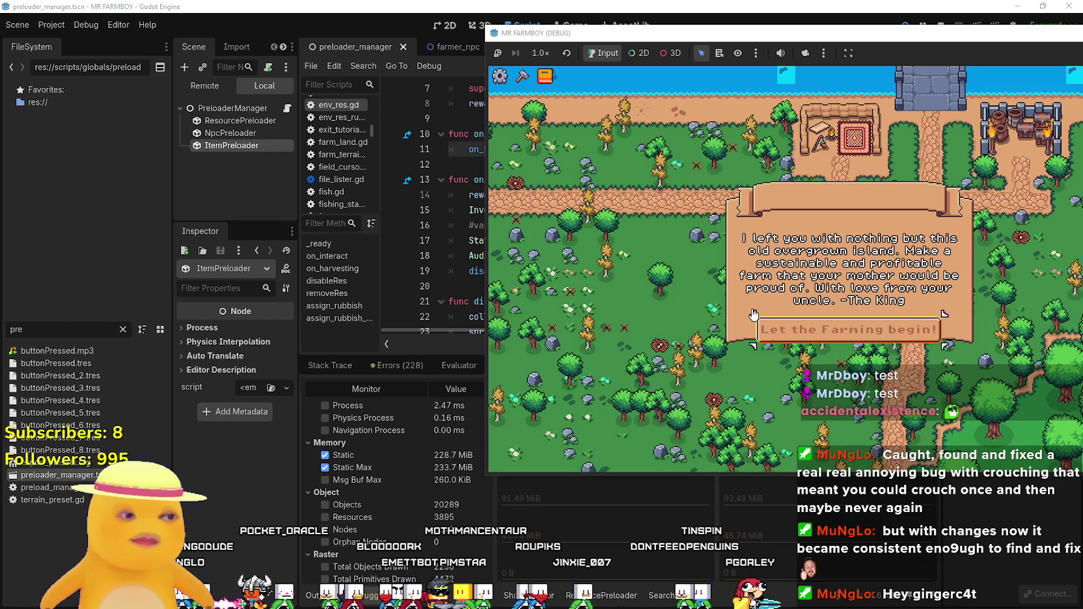
# Dismiss the King's letter, walk the farmer south, and place Task Manager top-left.
pyautogui.click(817, 331)
pyautogui.press('s')
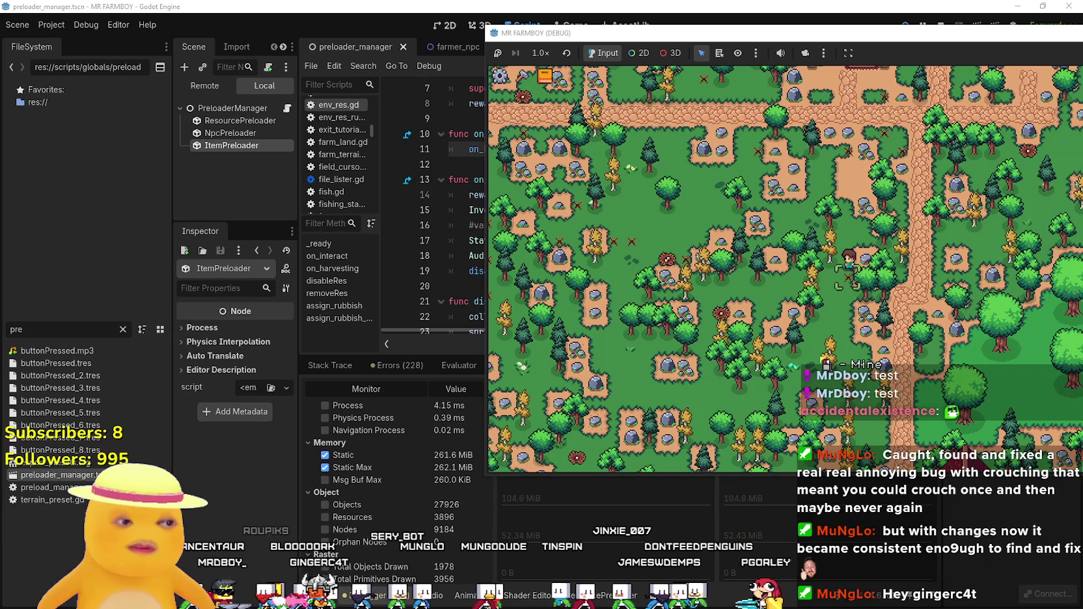
pyautogui.hotkey('ctrl', 'shift', 'Escape')
pyautogui.moveTo(513, 169); pyautogui.dragTo(129, 93)
pyautogui.moveTo(129, 42)
pyautogui.mouseDown()
pyautogui.moveTo(140, 20)
pyautogui.moveTo(143, 45)
pyautogui.mouseUp()
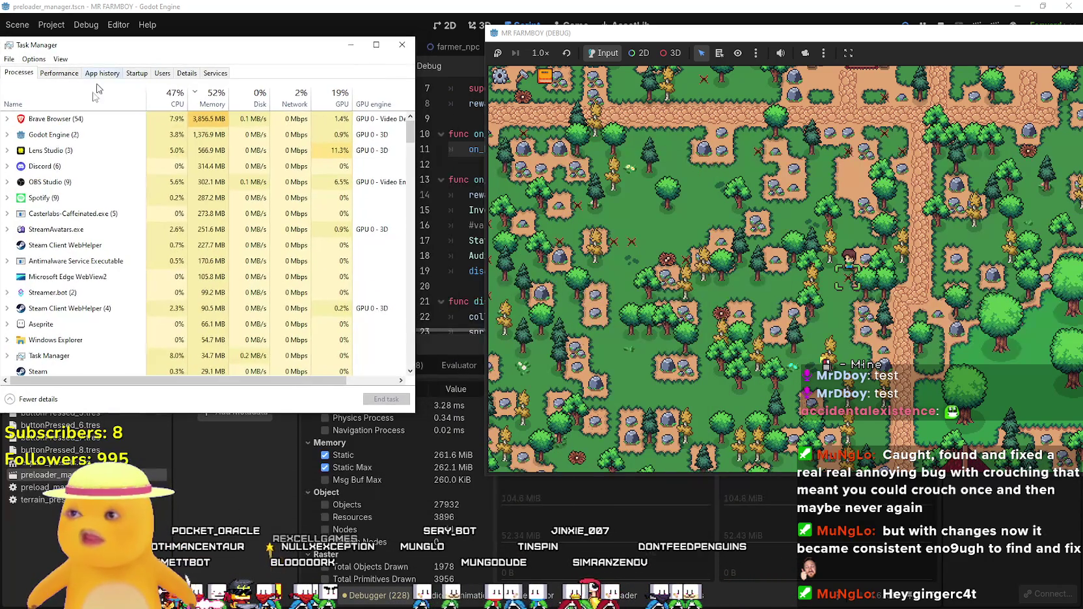
# Expand Godot's processes in Task Manager and review the new crops advancement.
pyautogui.click(6, 135)
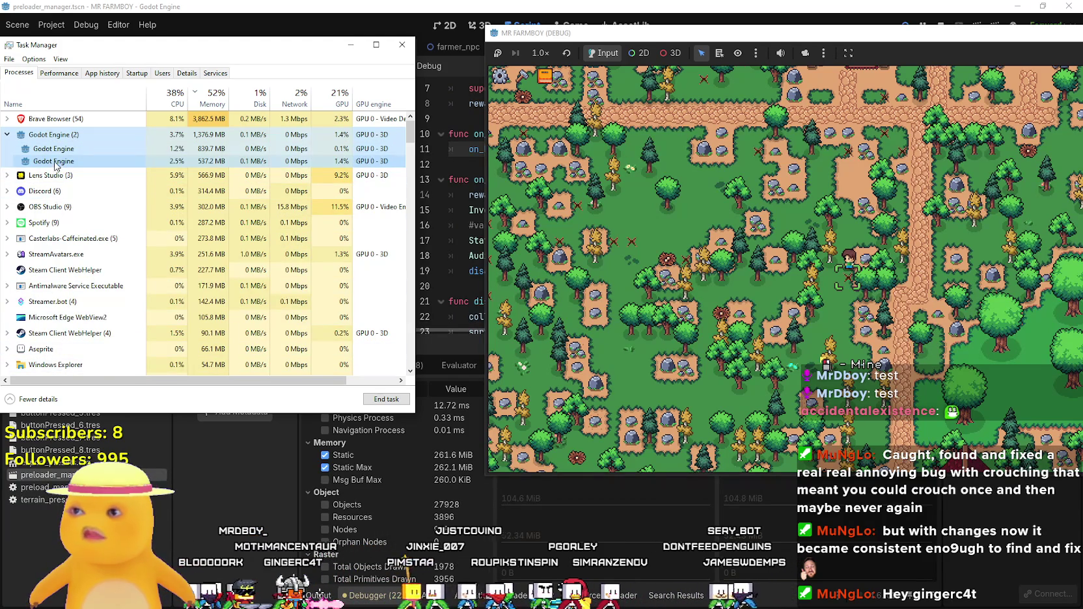
pyautogui.click(168, 159)
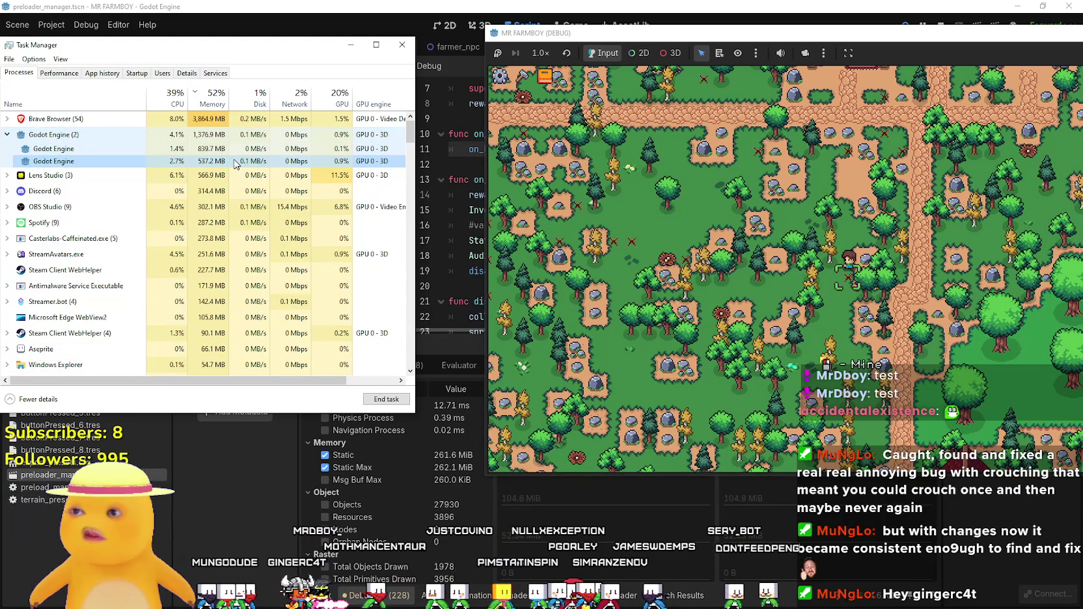
pyautogui.press('d')
pyautogui.press('s')
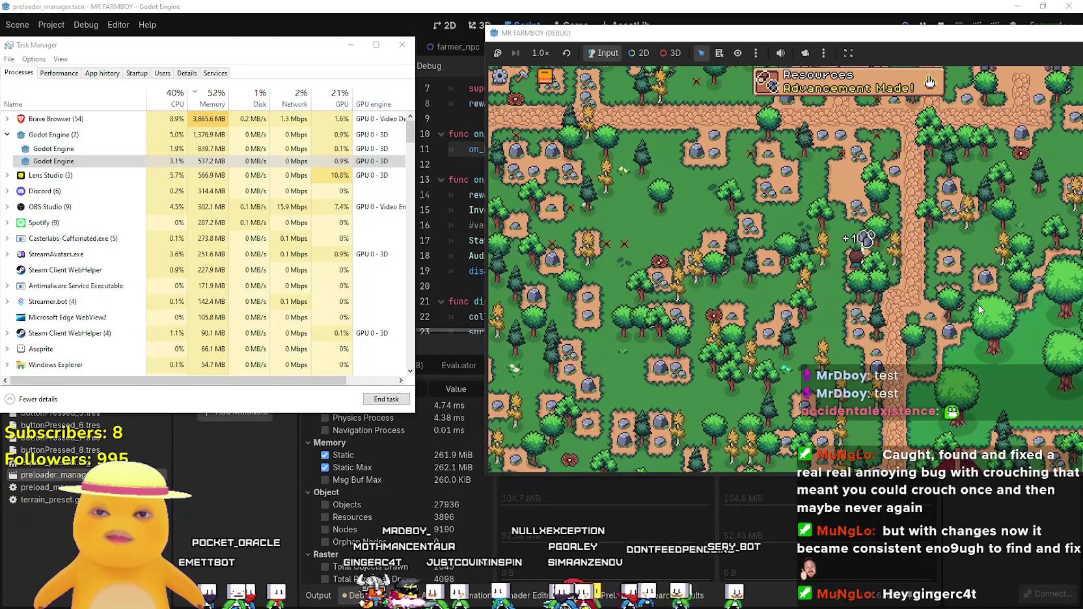
pyautogui.click(929, 81)
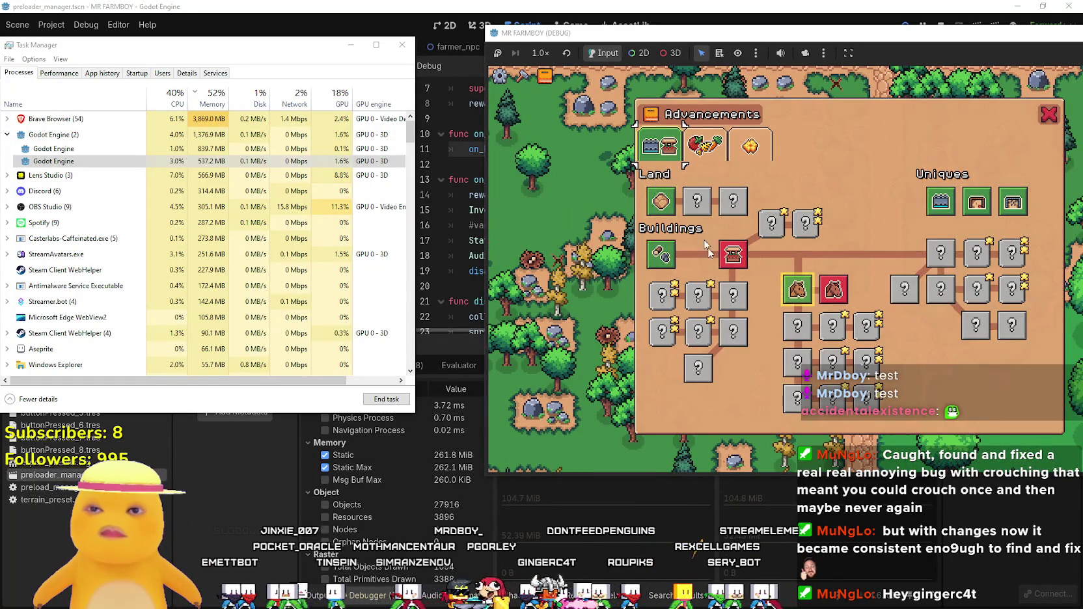
pyautogui.click(716, 148)
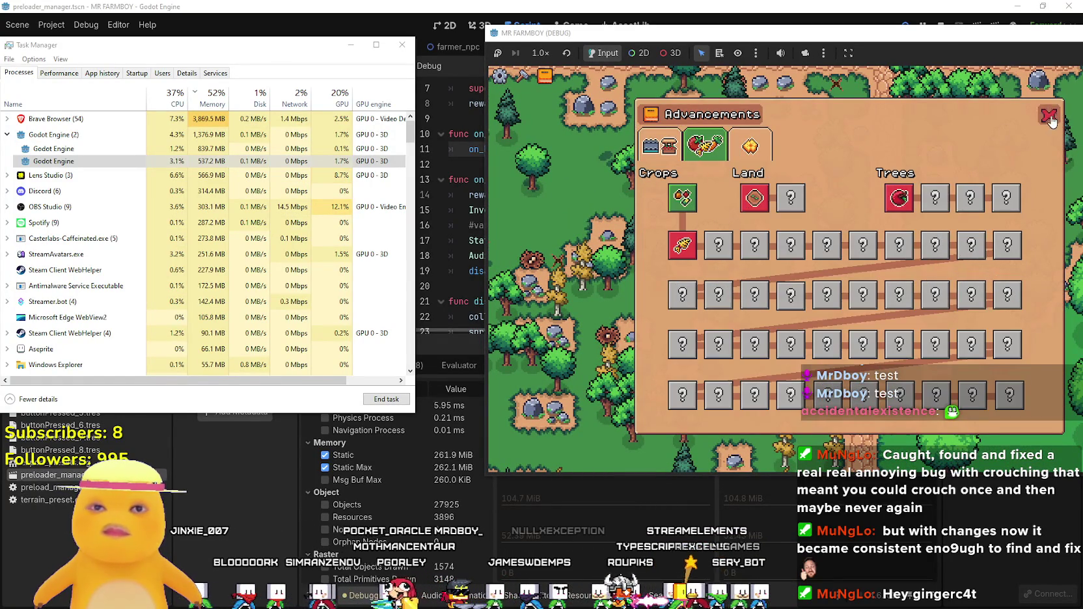
pyautogui.click(1048, 116)
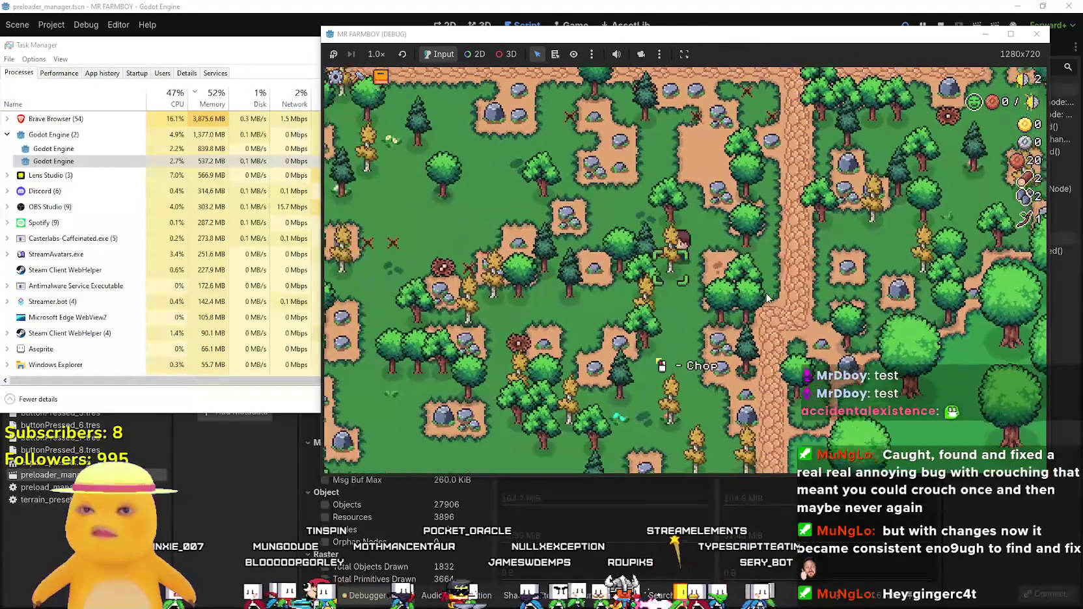
# Walk the farmer around the island chopping trees and mining rocks for wood and stone.
pyautogui.press('a')
pyautogui.press('a')
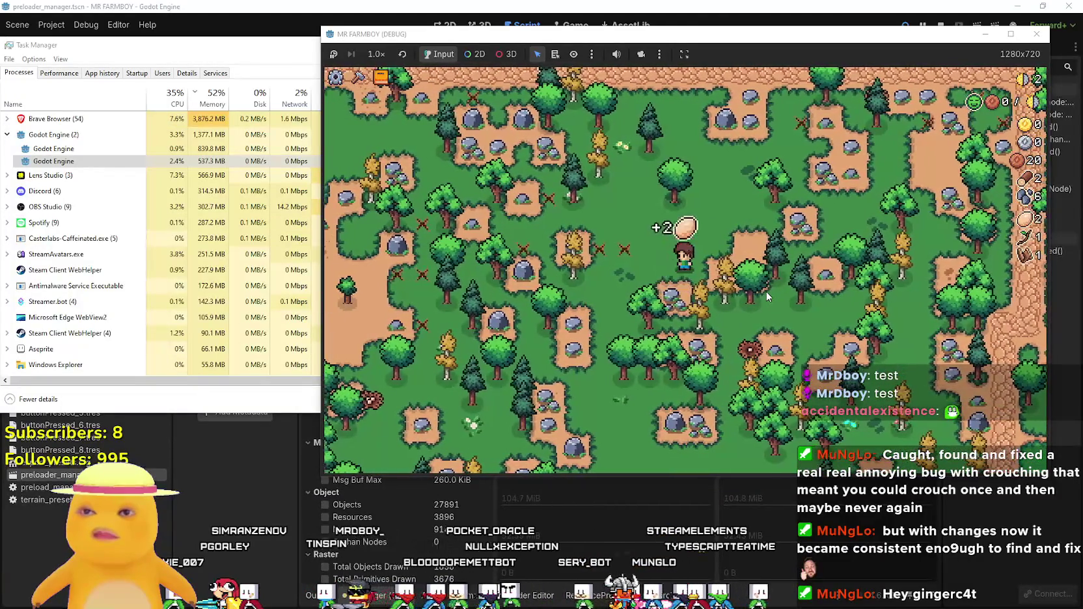
pyautogui.press('s')
pyautogui.press('w')
pyautogui.press('d')
pyautogui.press('s')
pyautogui.press('a')
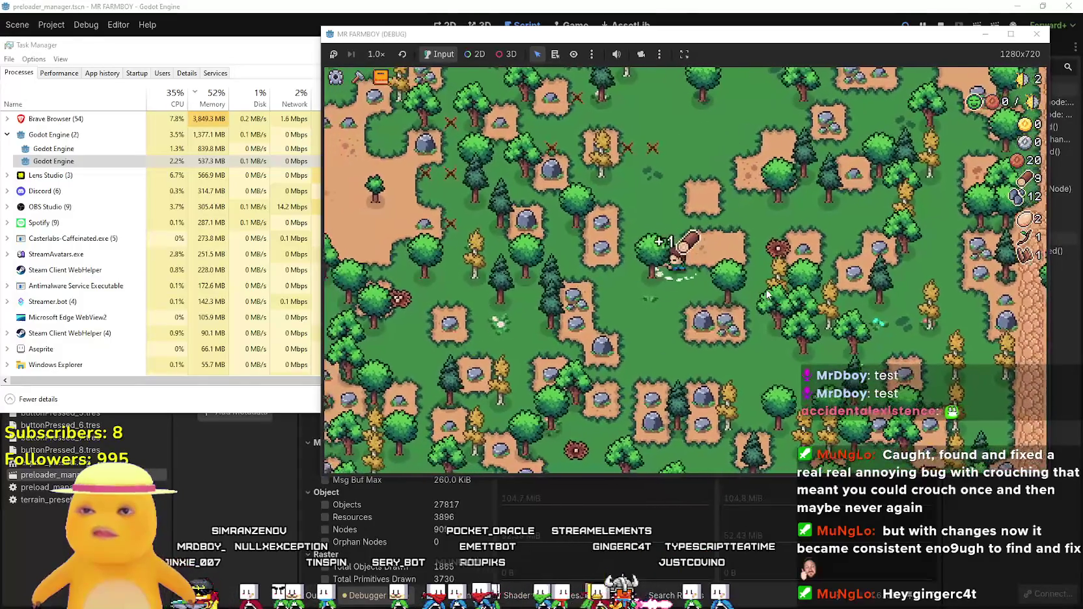
pyautogui.press('w')
pyautogui.press('a')
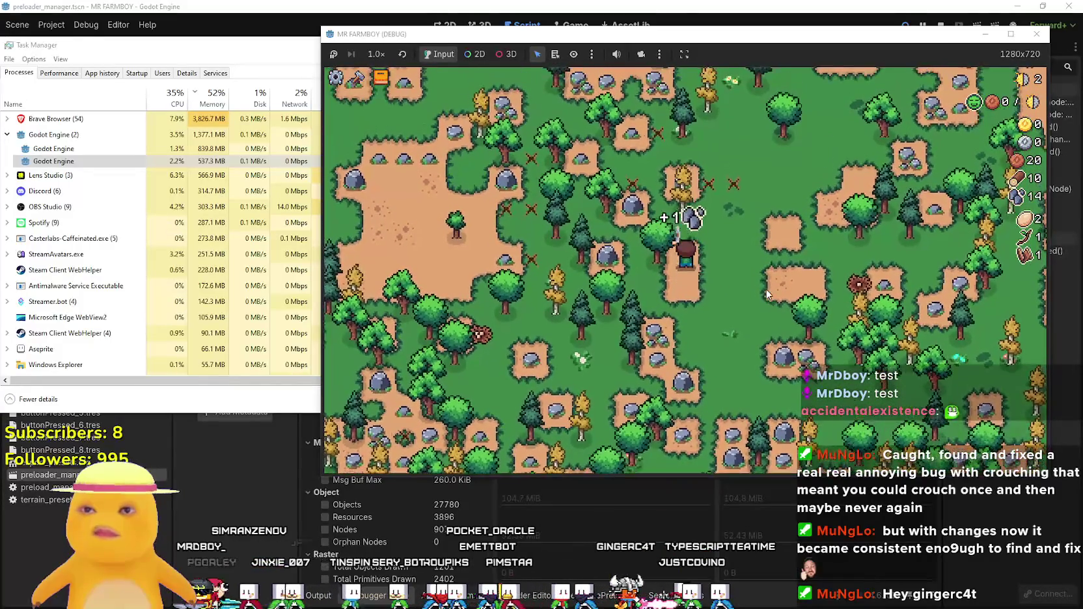
pyautogui.press('w')
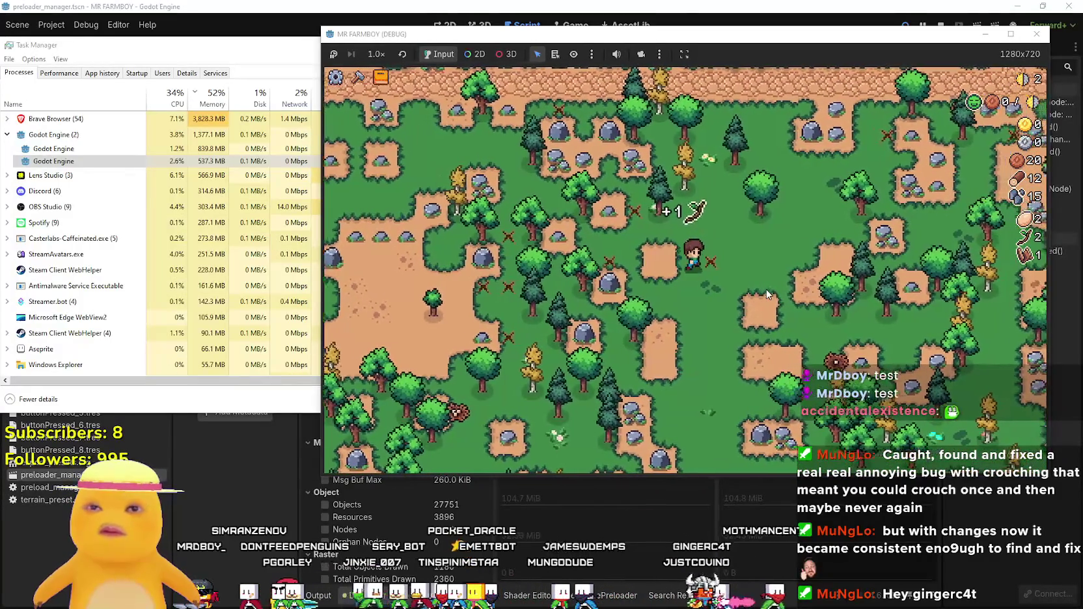
pyautogui.press('w')
pyautogui.press('d')
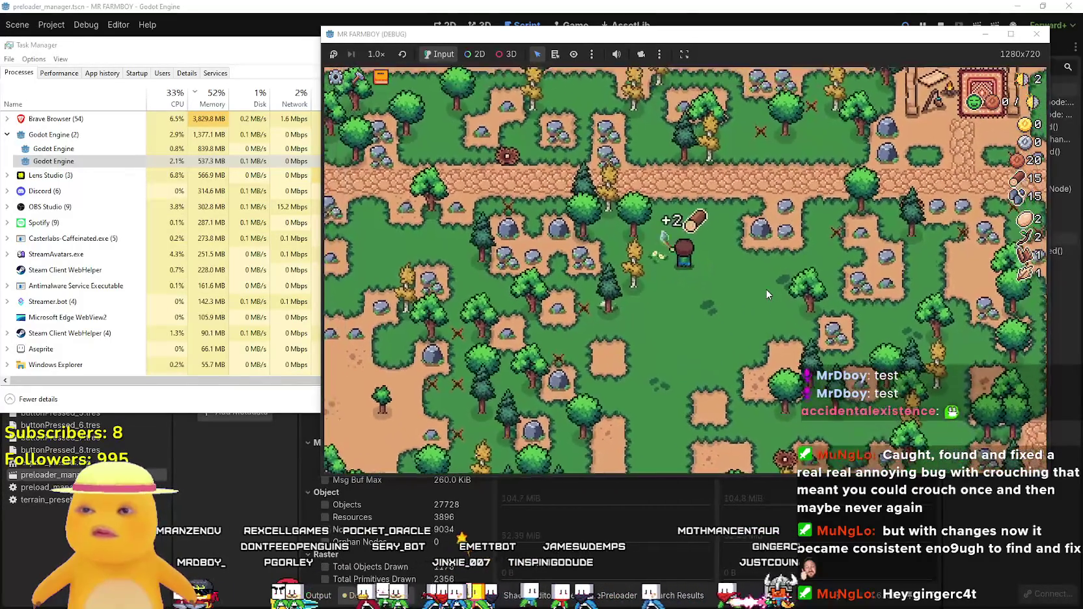
pyautogui.press('w')
pyautogui.press('d')
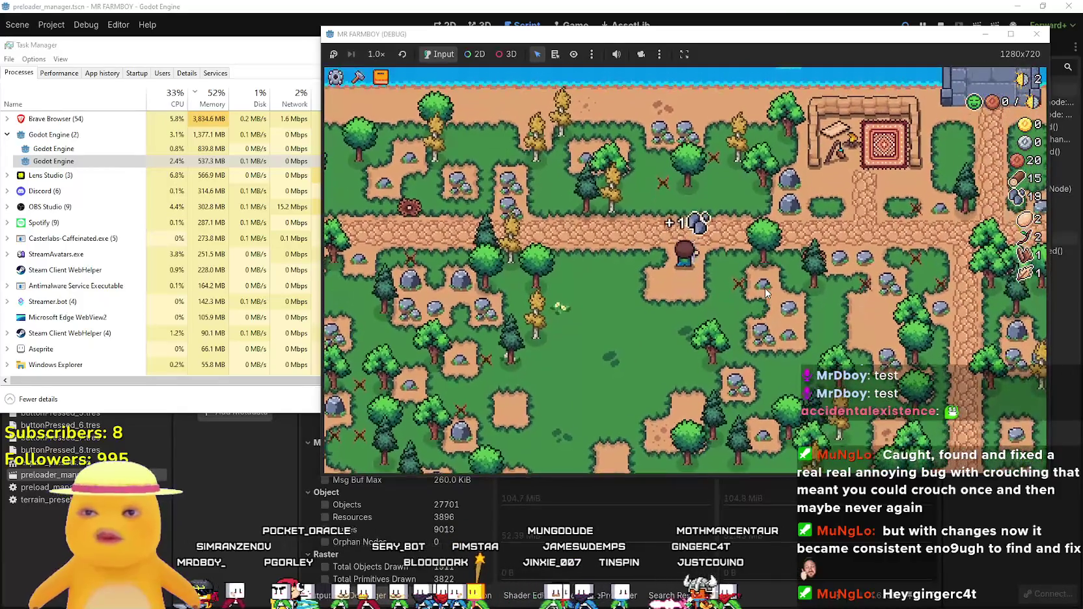
pyautogui.press('d')
pyautogui.press('s')
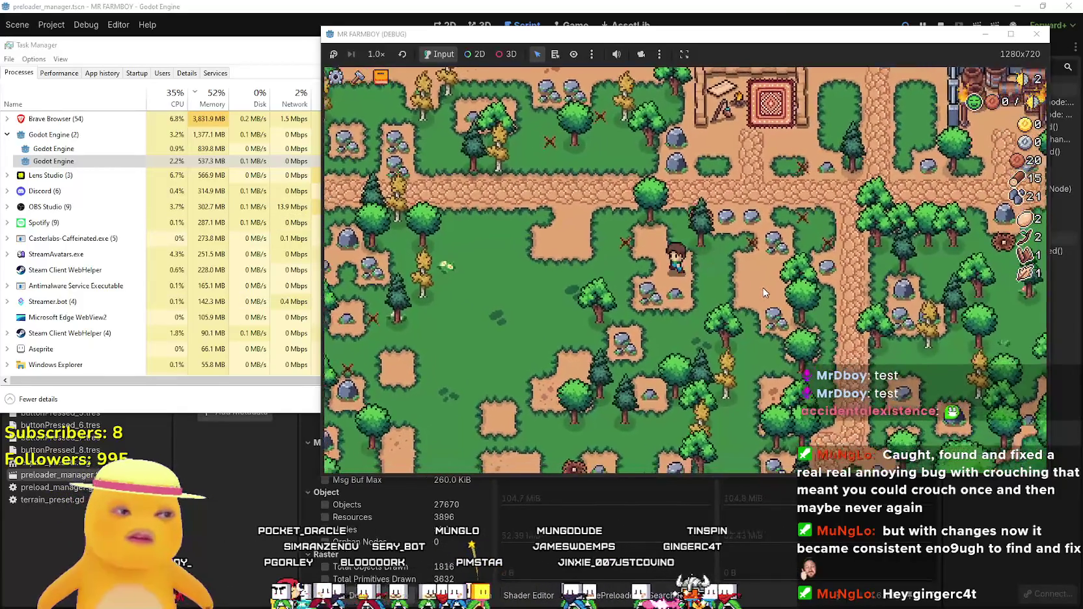
pyautogui.press('s')
pyautogui.press('a')
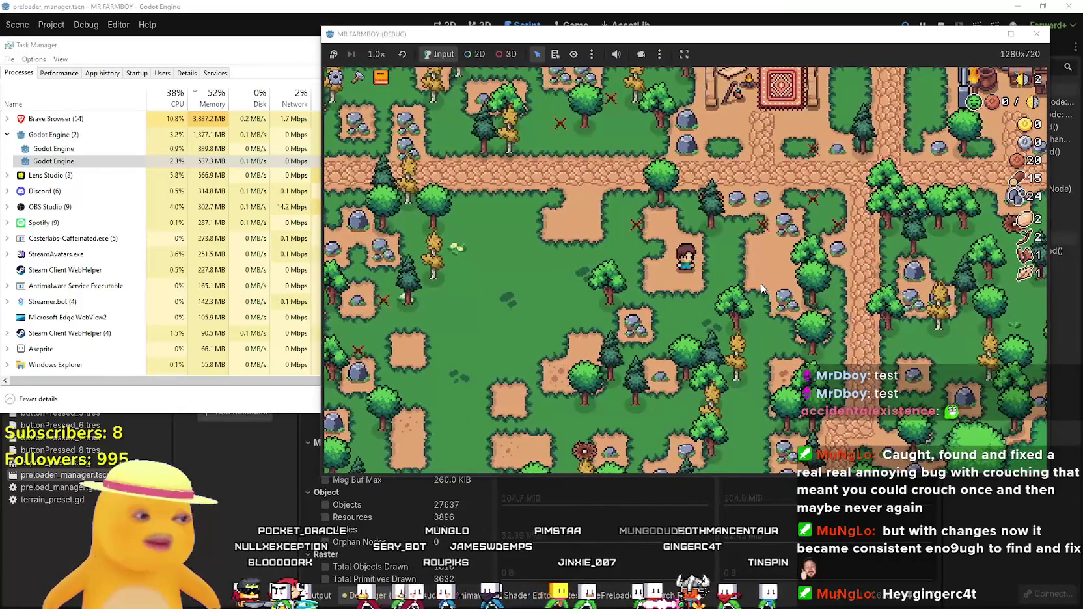
# Pick up a log and keep gathering wood and stone along the path.
pyautogui.press('w')
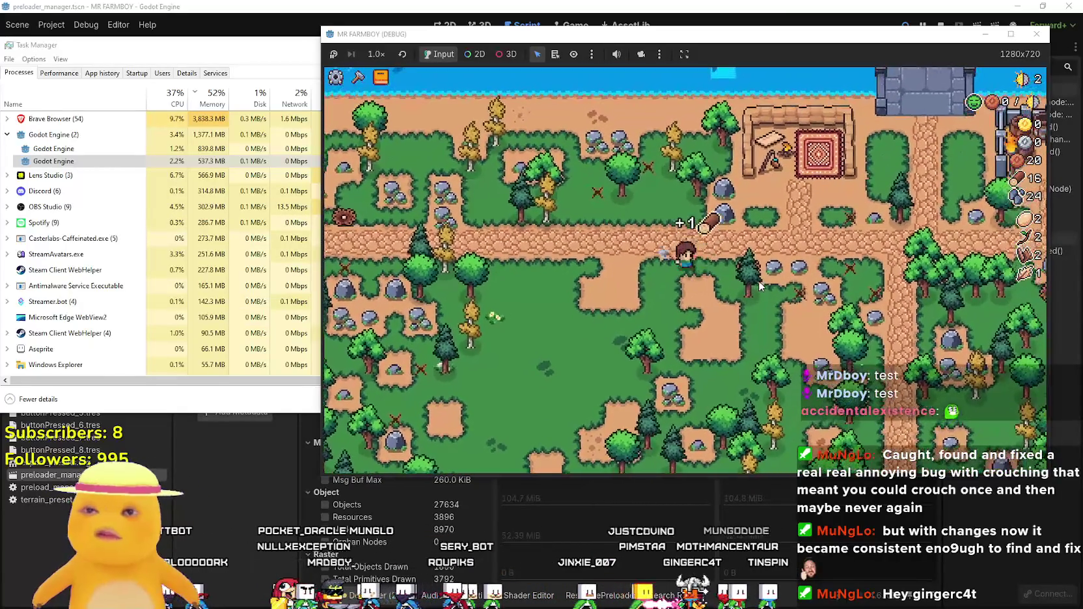
pyautogui.press('d')
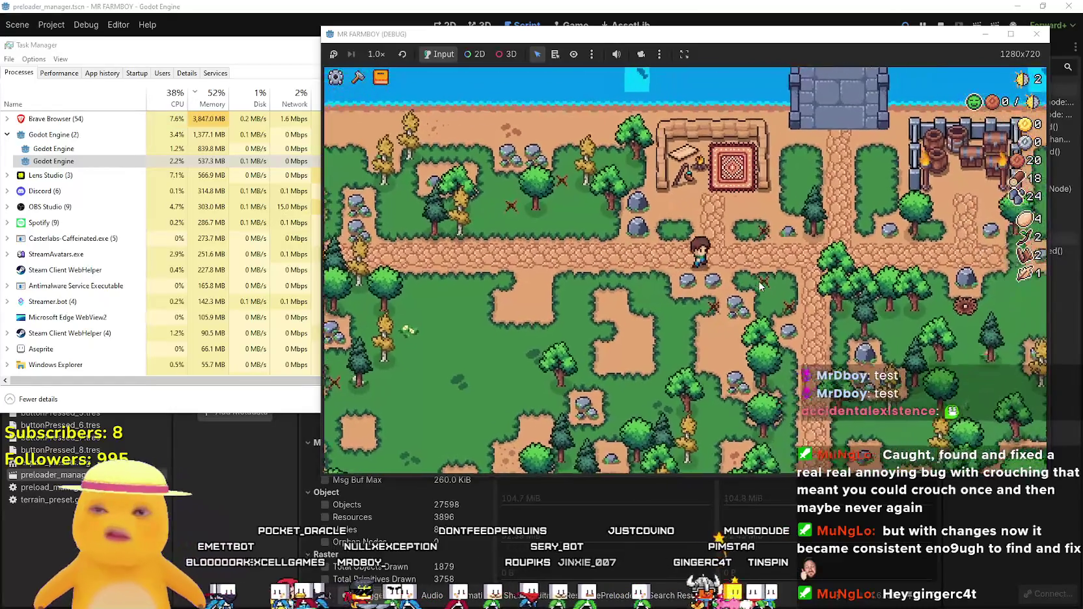
pyautogui.press('s')
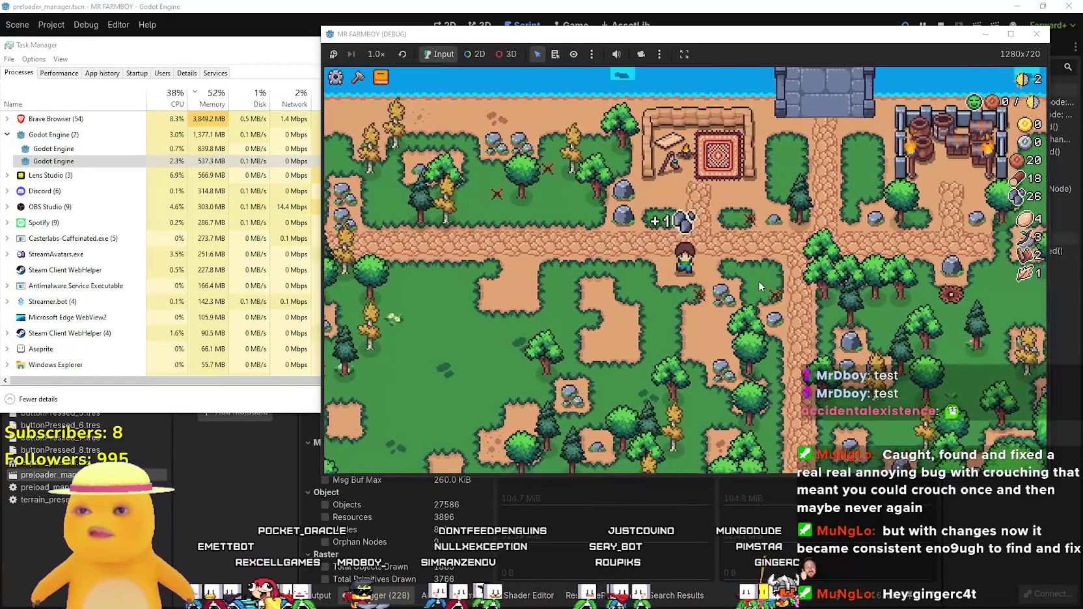
pyautogui.press('d')
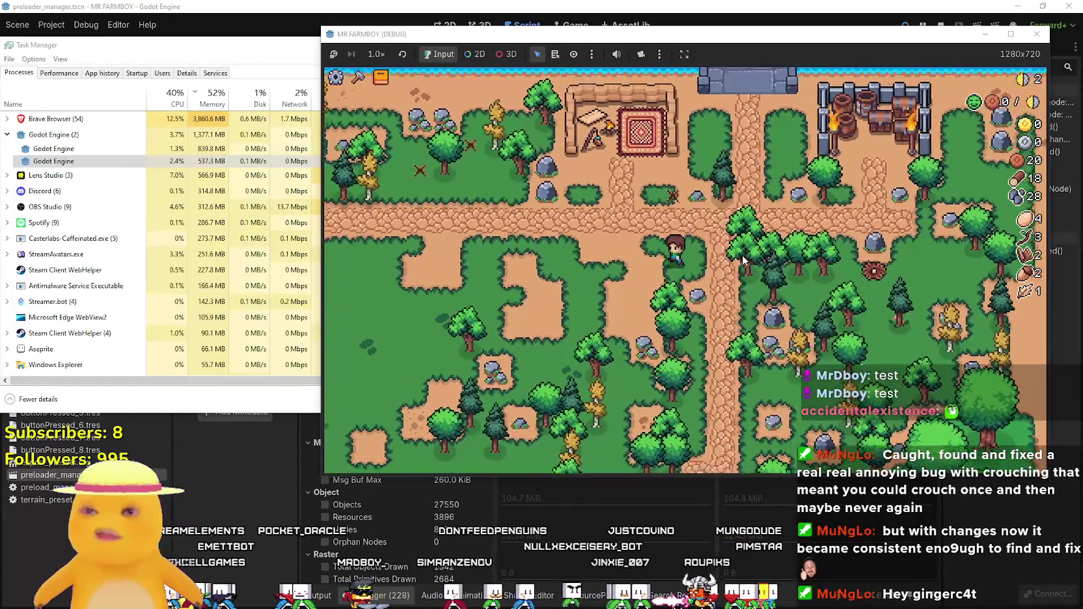
pyautogui.press('w')
pyautogui.press('a')
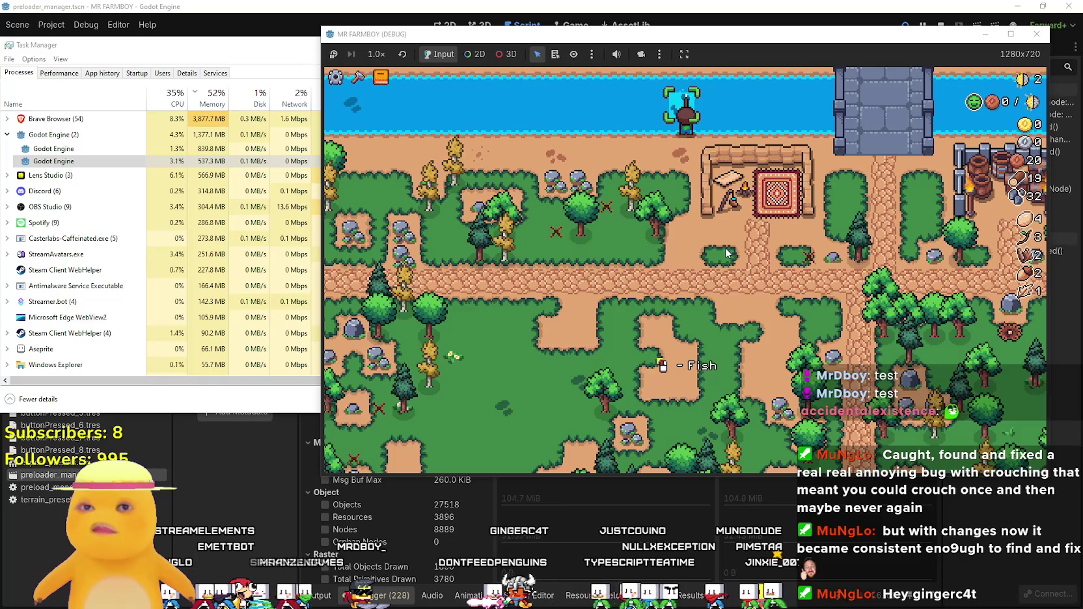
pyautogui.press('s')
pyautogui.press('a')
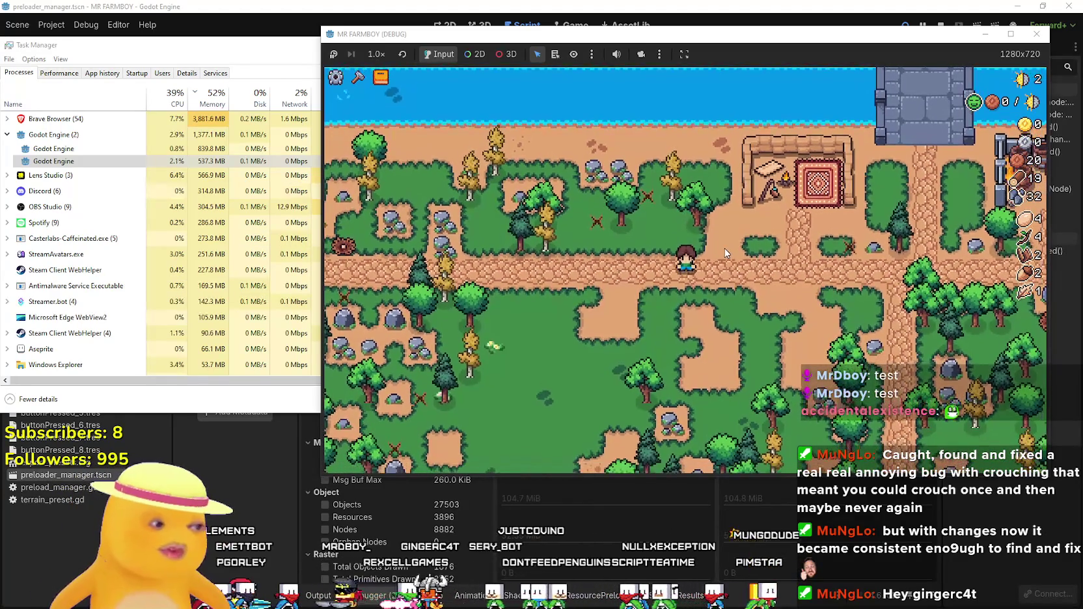
pyautogui.press('w')
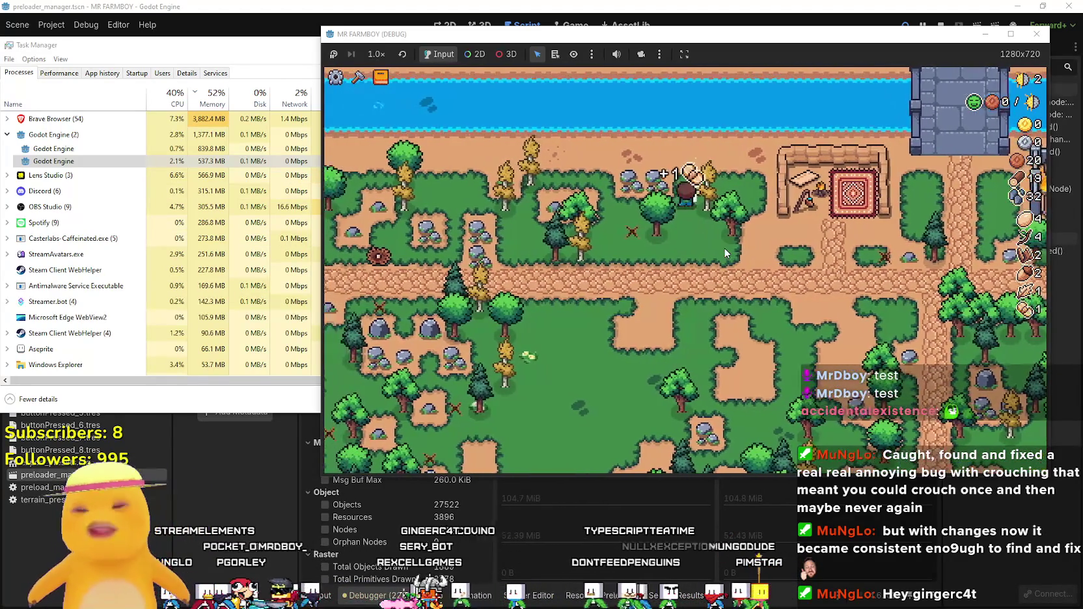
pyautogui.press('s')
pyautogui.press('d')
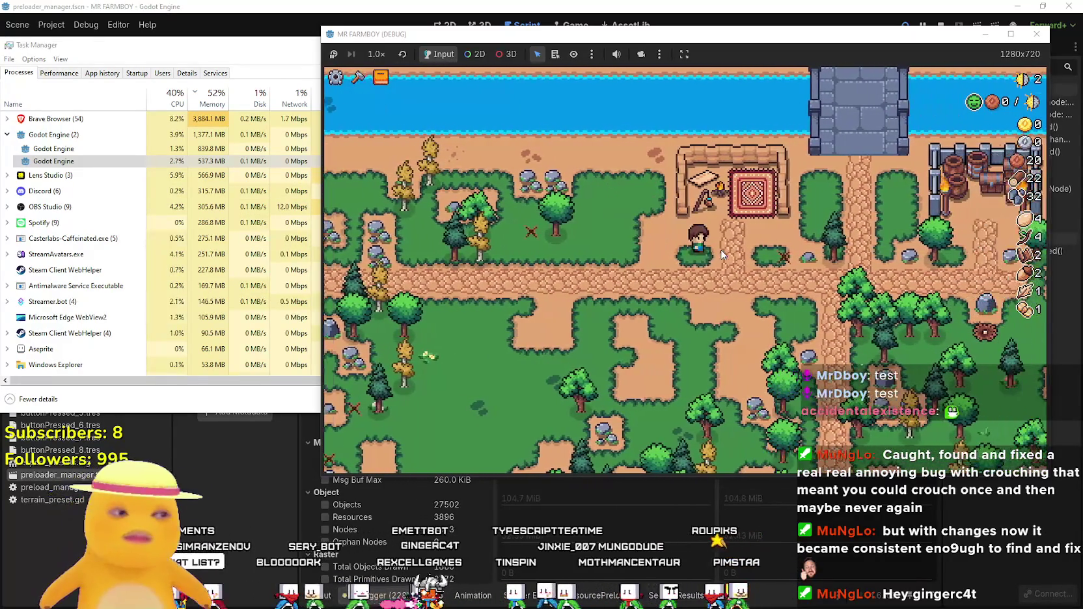
pyautogui.press('d')
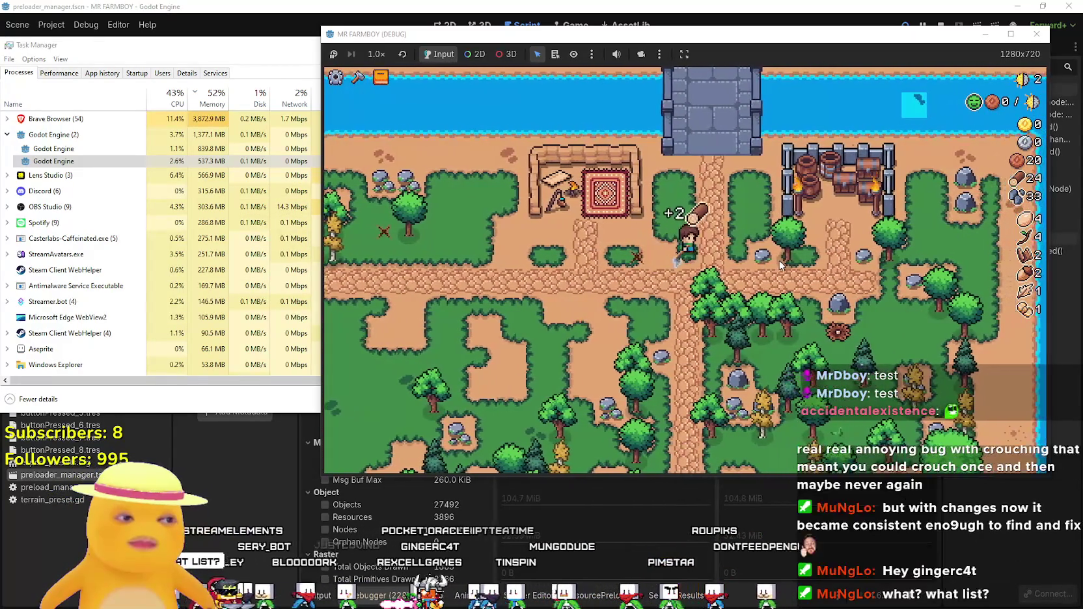
pyautogui.press('d')
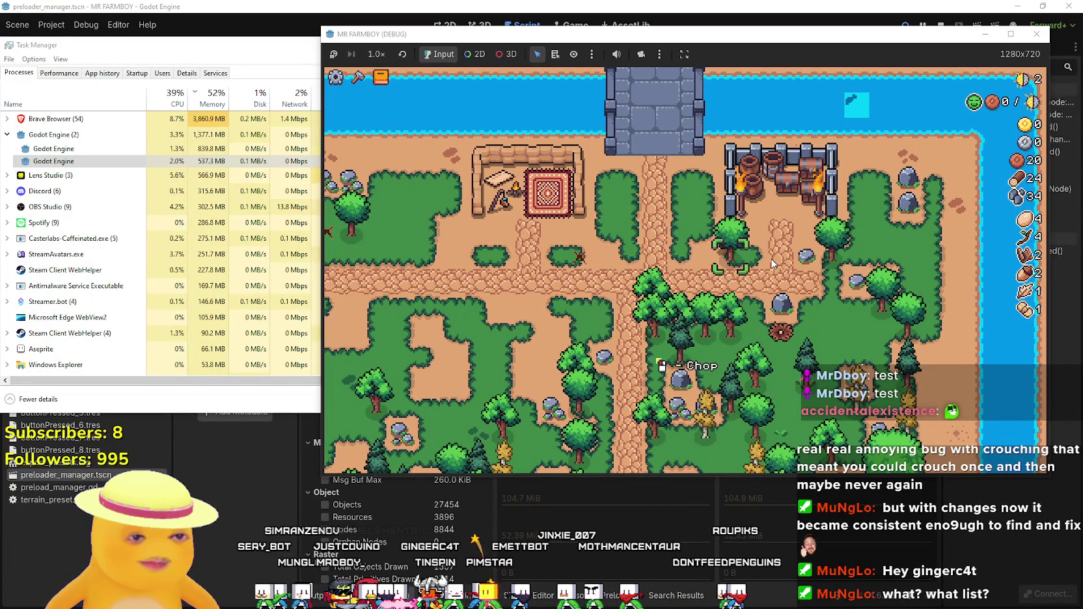
# Walk the farmer around the farmyard to pick up the dropped log.
pyautogui.press('a')
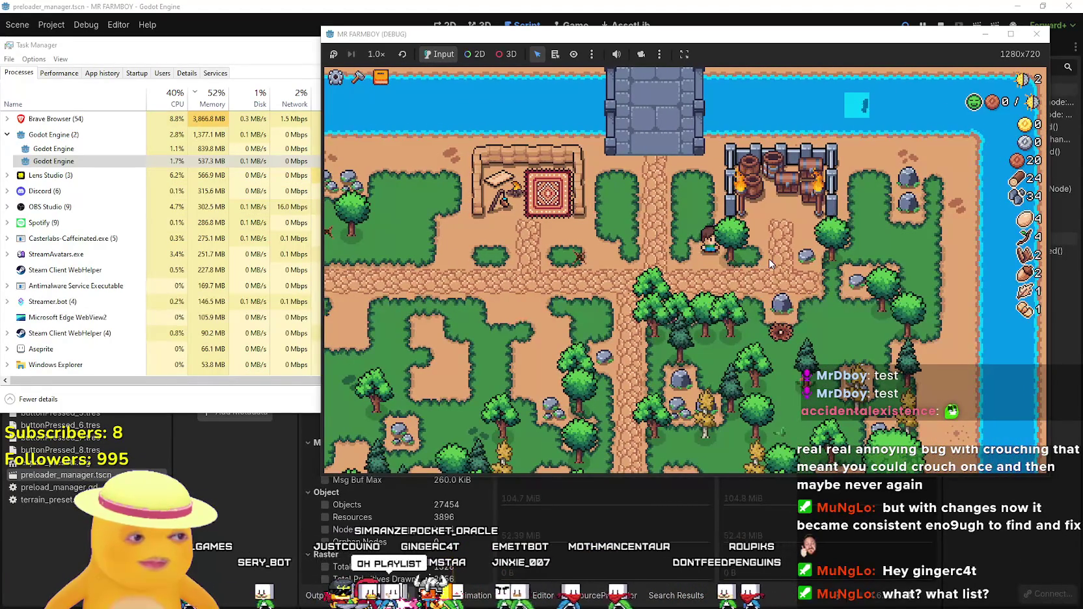
pyautogui.press('a')
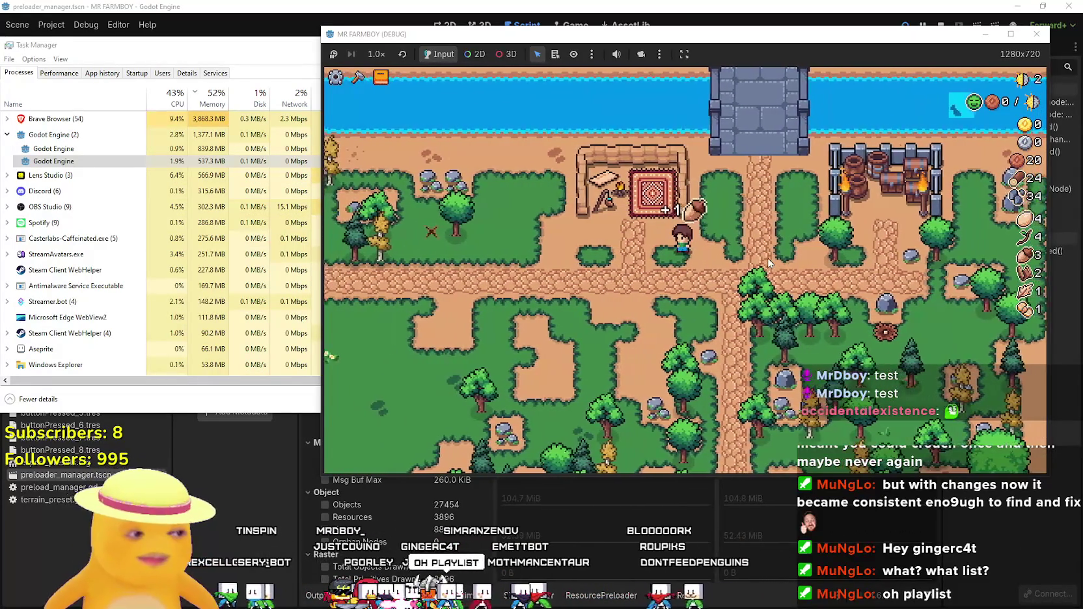
pyautogui.press('d')
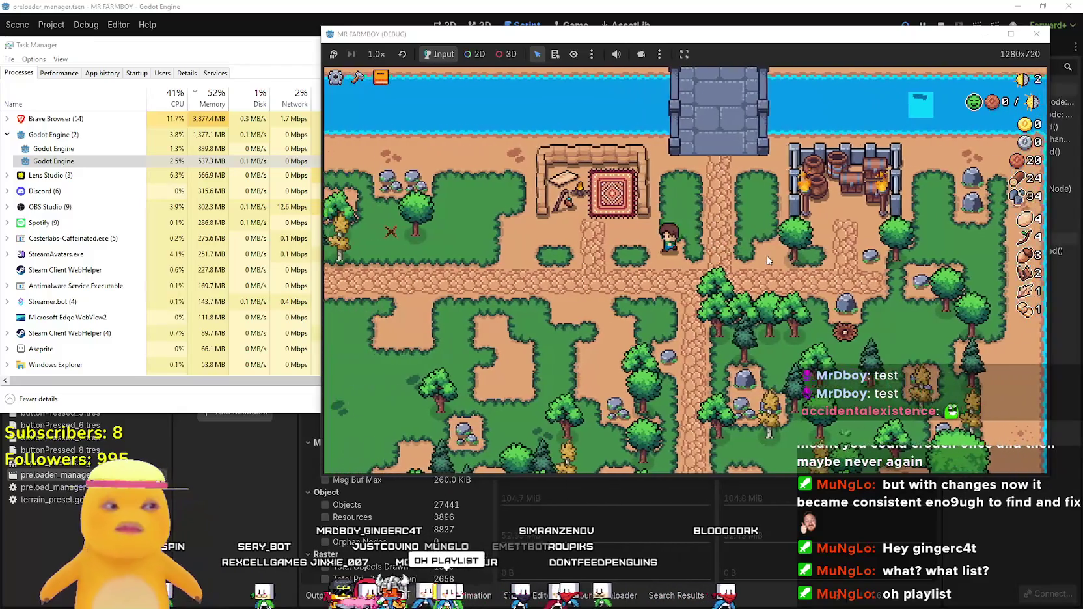
pyautogui.press('a')
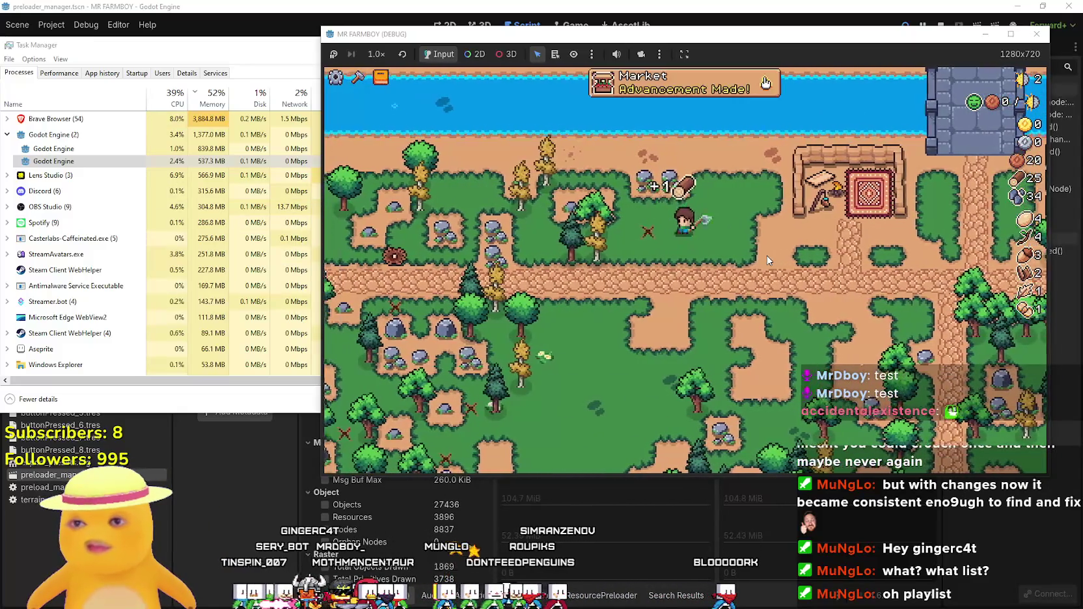
# Build a market from the Crafting menu, then bring up the localization spreadsheet.
pyautogui.press('s')
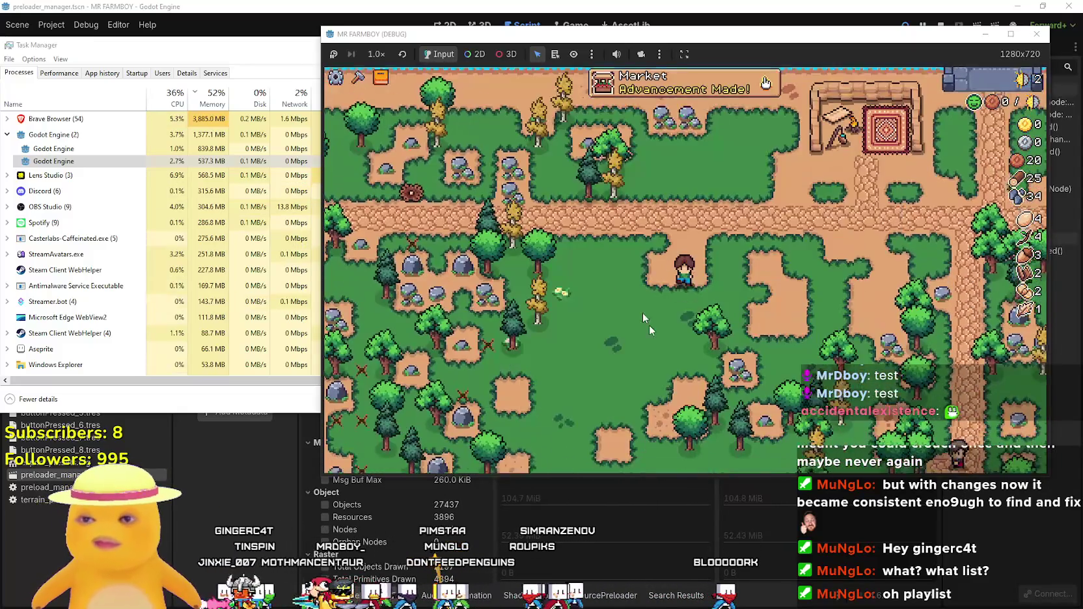
pyautogui.press('c')
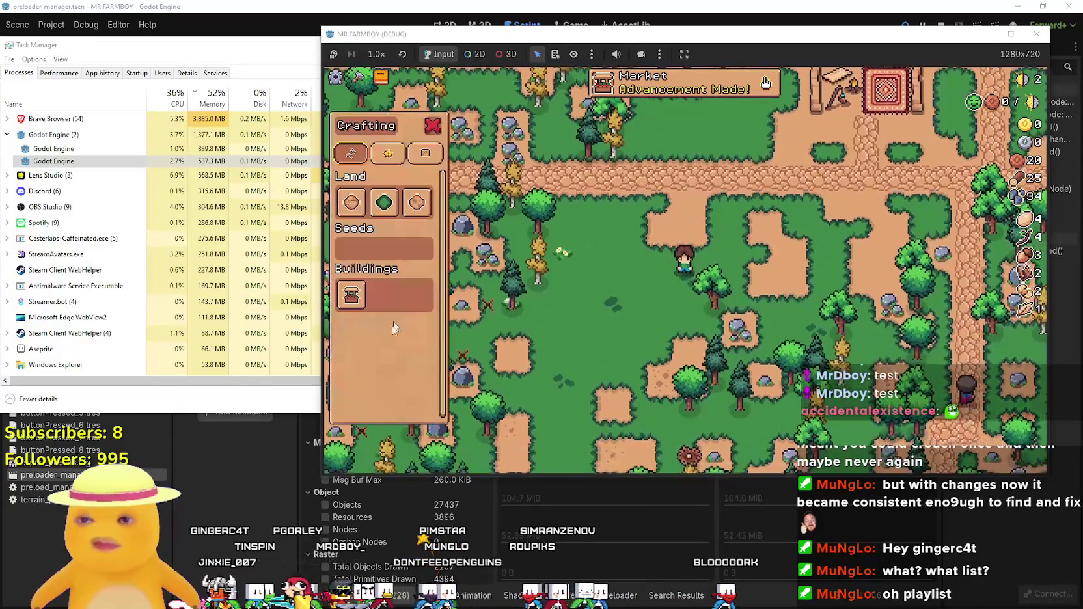
pyautogui.press('d')
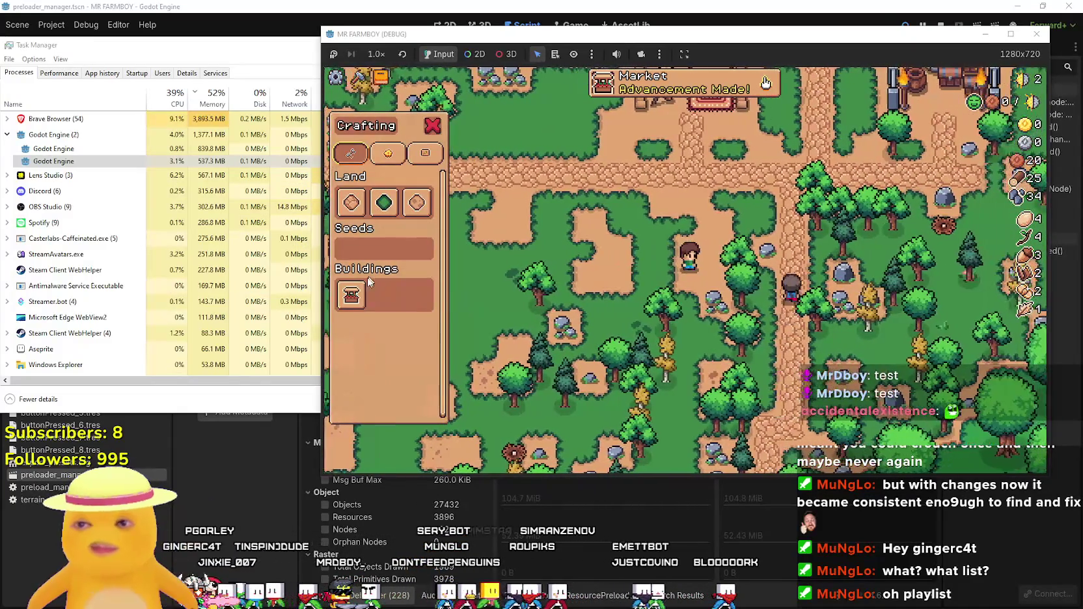
pyautogui.click(351, 295)
pyautogui.press('w')
pyautogui.press('a')
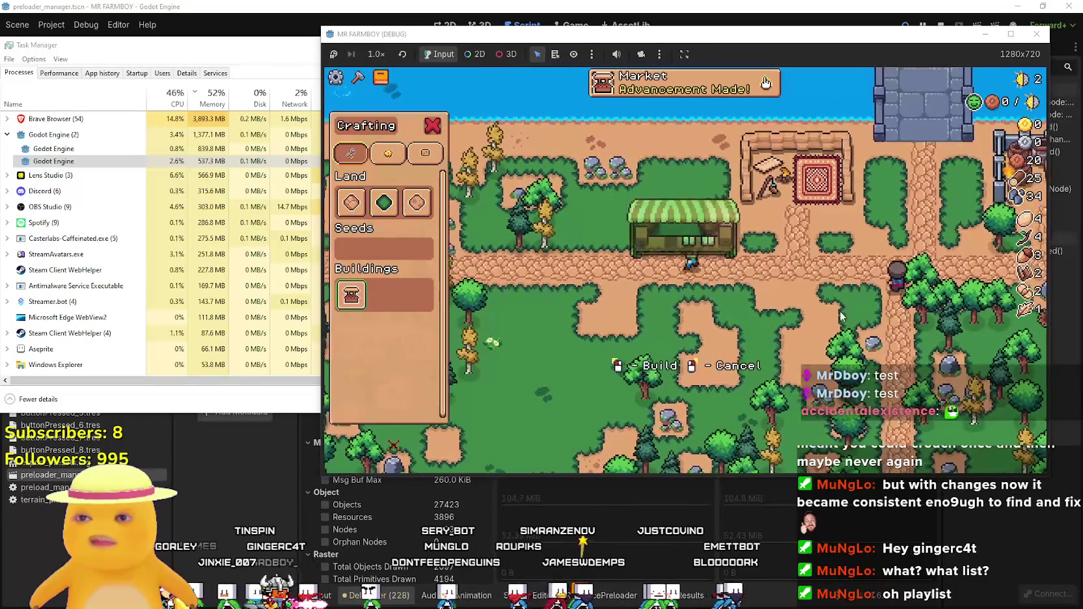
pyautogui.click(842, 317)
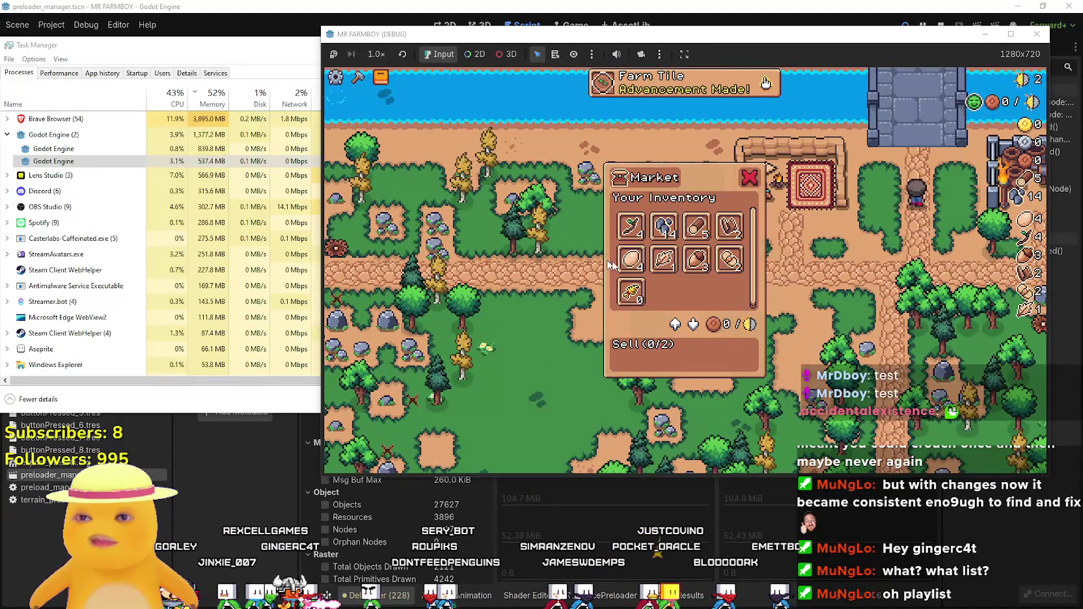
pyautogui.moveTo(635, 269)
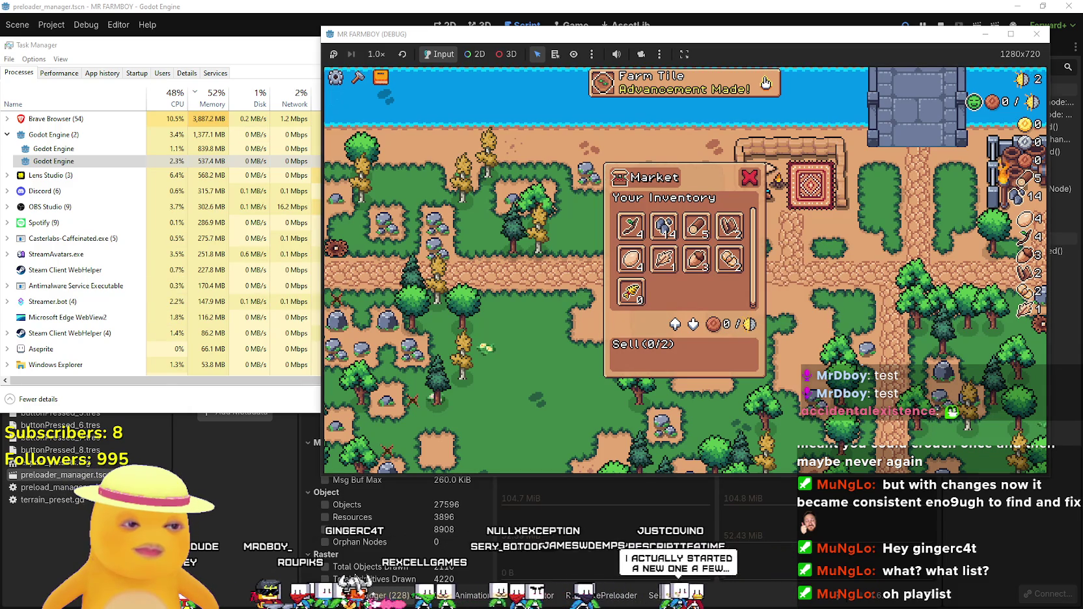
pyautogui.hotkey('alt', 'Tab')
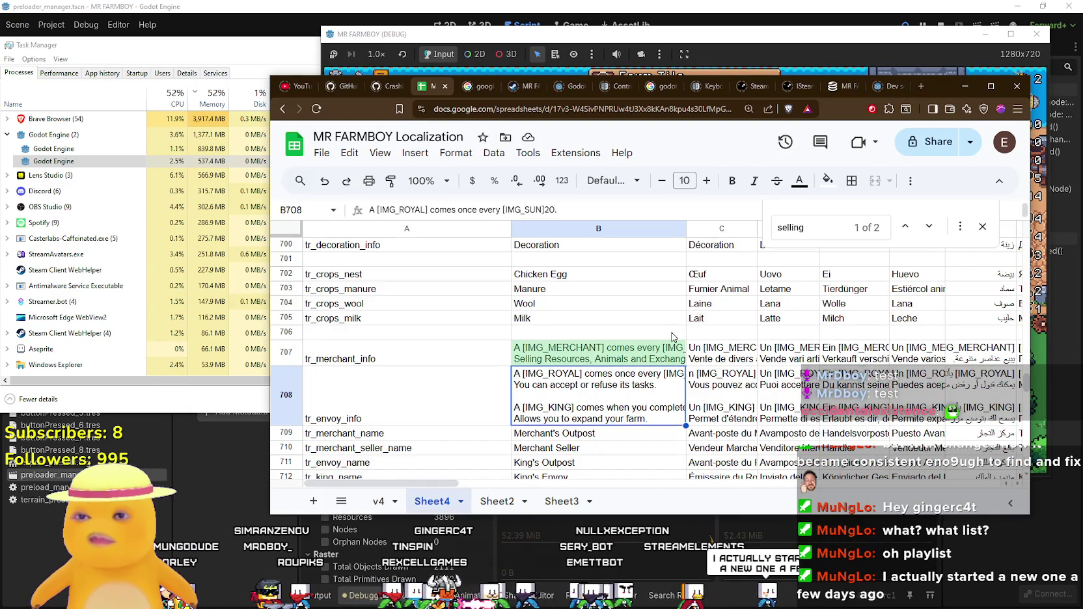
# Search the sheet for 'Wild' and select the tr_inventory_wild_egg key in row 885.
pyautogui.click(673, 335)
pyautogui.write('Wild')
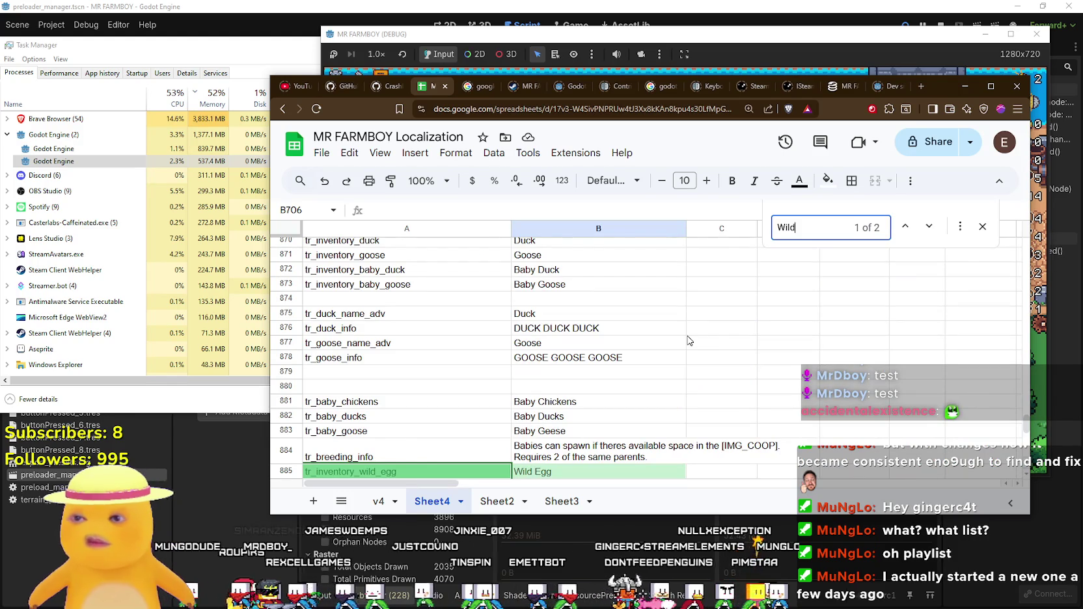
pyautogui.scroll(-2, 442, 413)
pyautogui.click(422, 403)
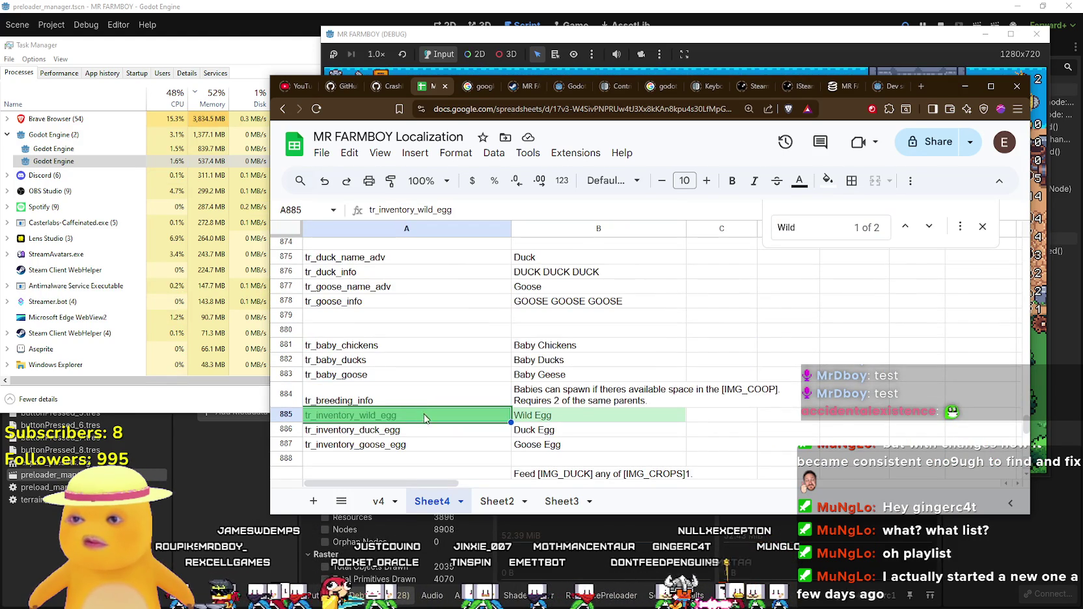
pyautogui.click(228, 487)
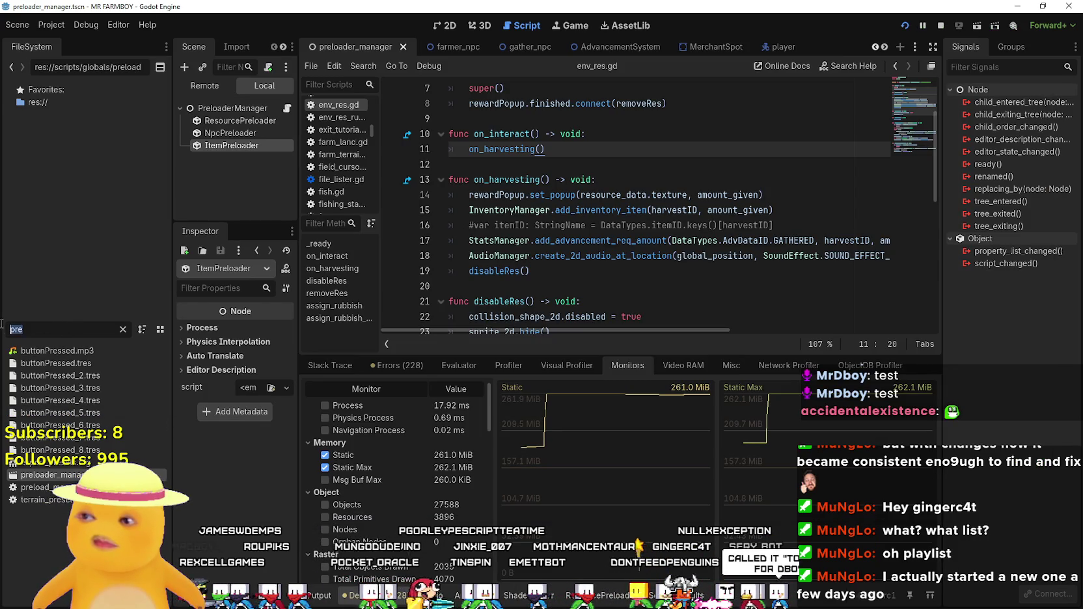
# Filter FileSystem for 'egg', check egg_wild_data.tres uses tr_inventory_wild_egg, save, and return to the game.
pyautogui.write('data')
pyautogui.press('BackSpace')
pyautogui.press('BackSpace')
pyautogui.press('BackSpace')
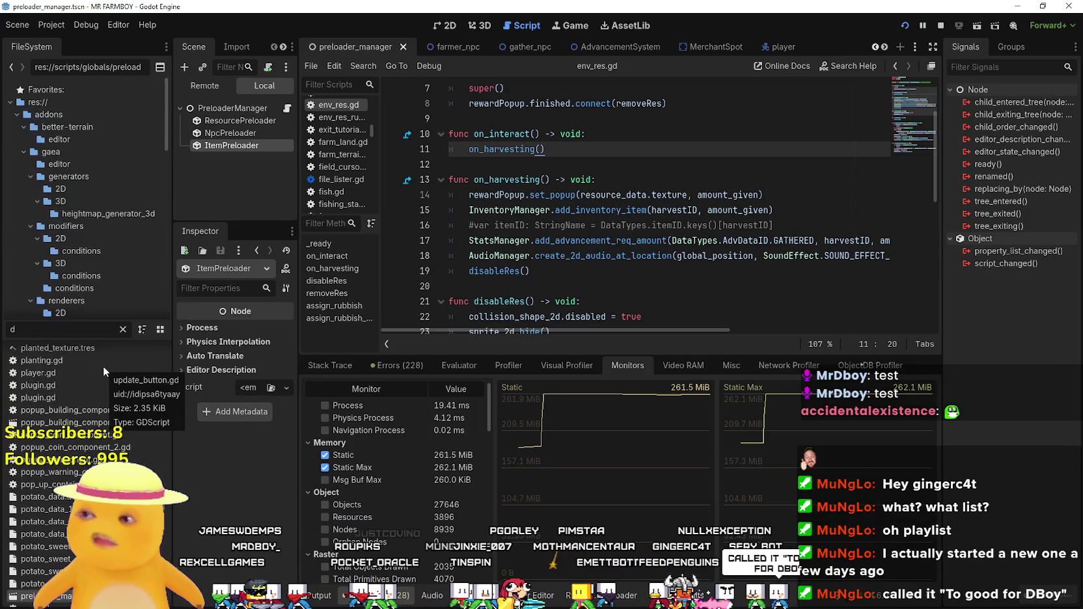
pyautogui.write('egg')
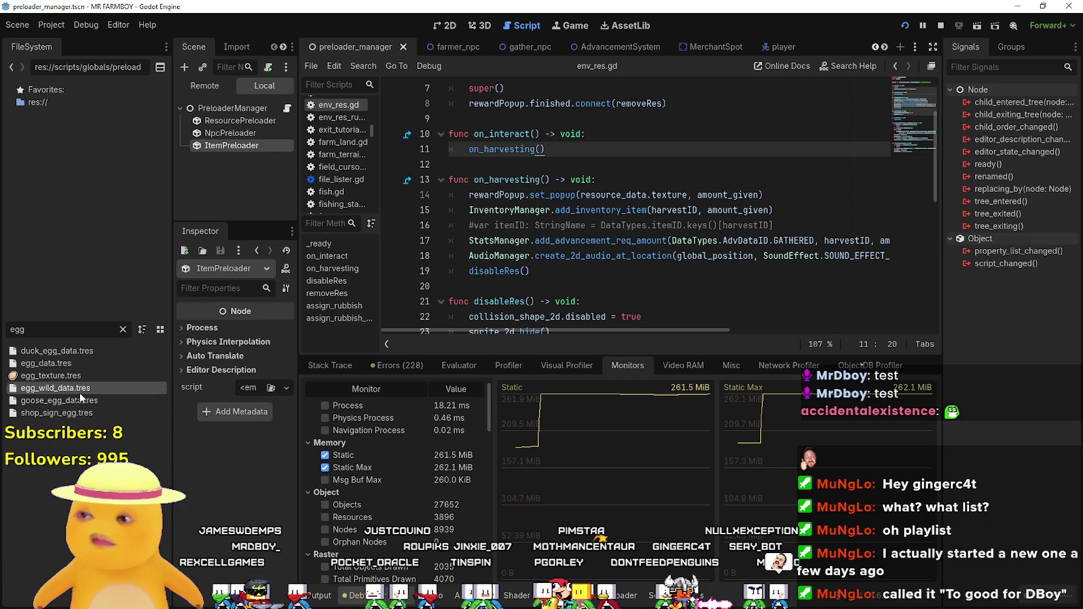
pyautogui.click(79, 390)
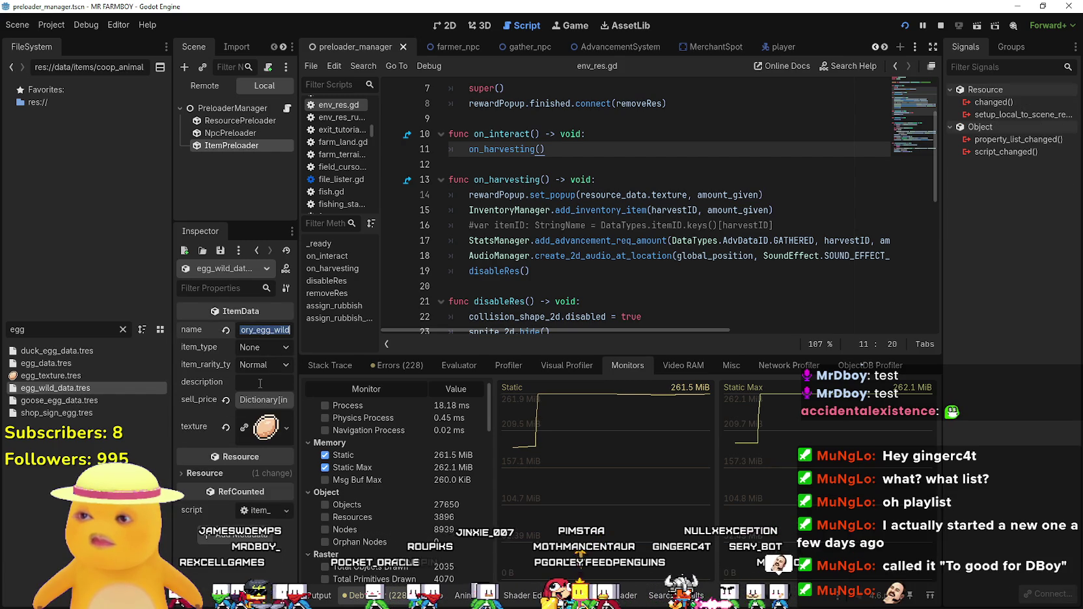
pyautogui.write('_egg')
pyautogui.hotkey('ctrl', 's')
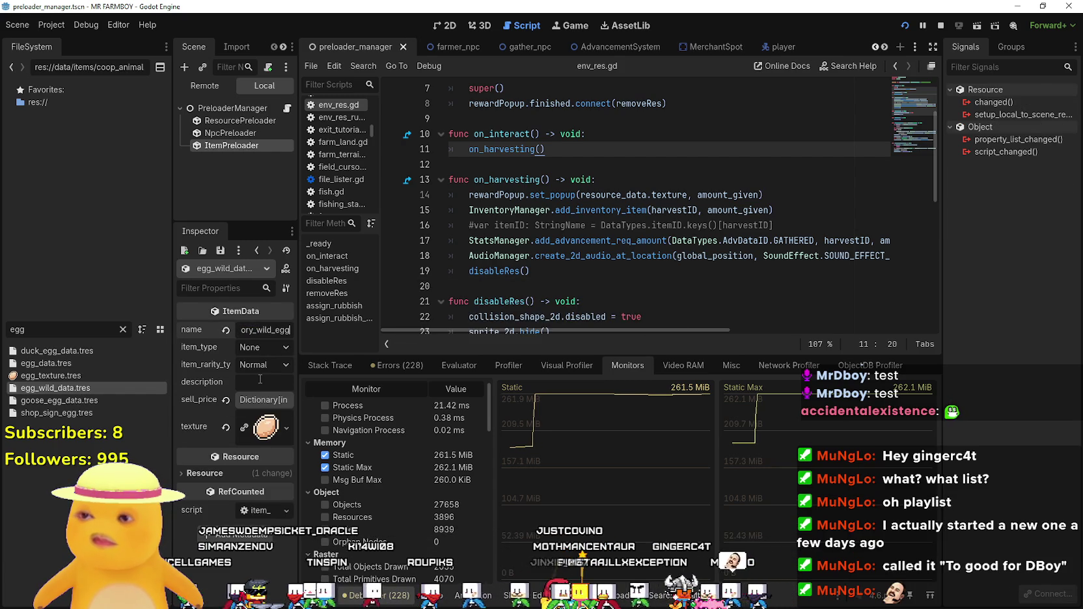
pyautogui.hotkey('alt', 'Tab')
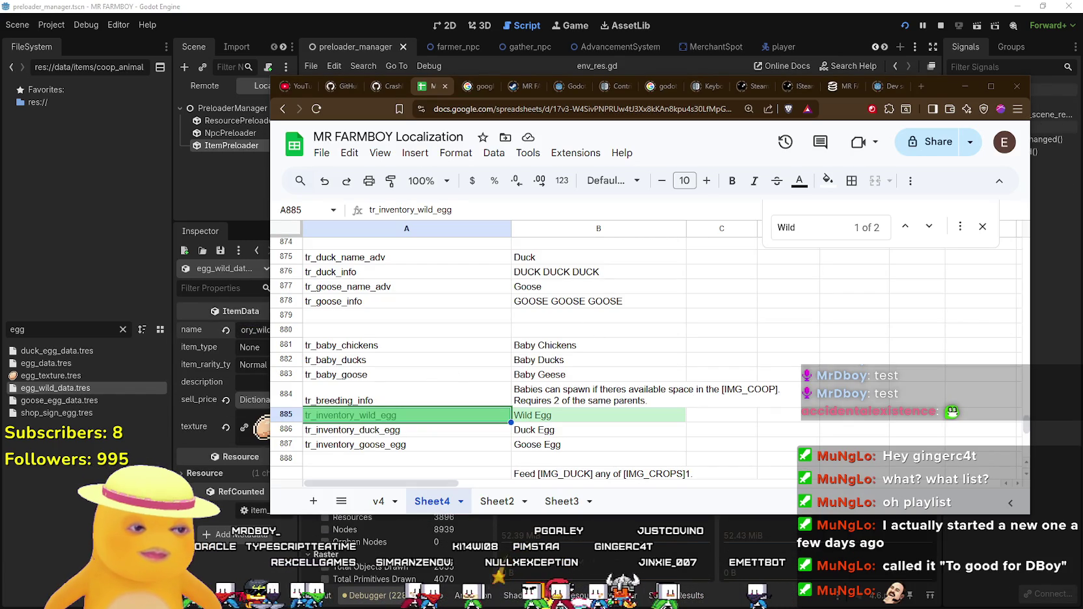
pyautogui.hotkey('alt', 'Tab')
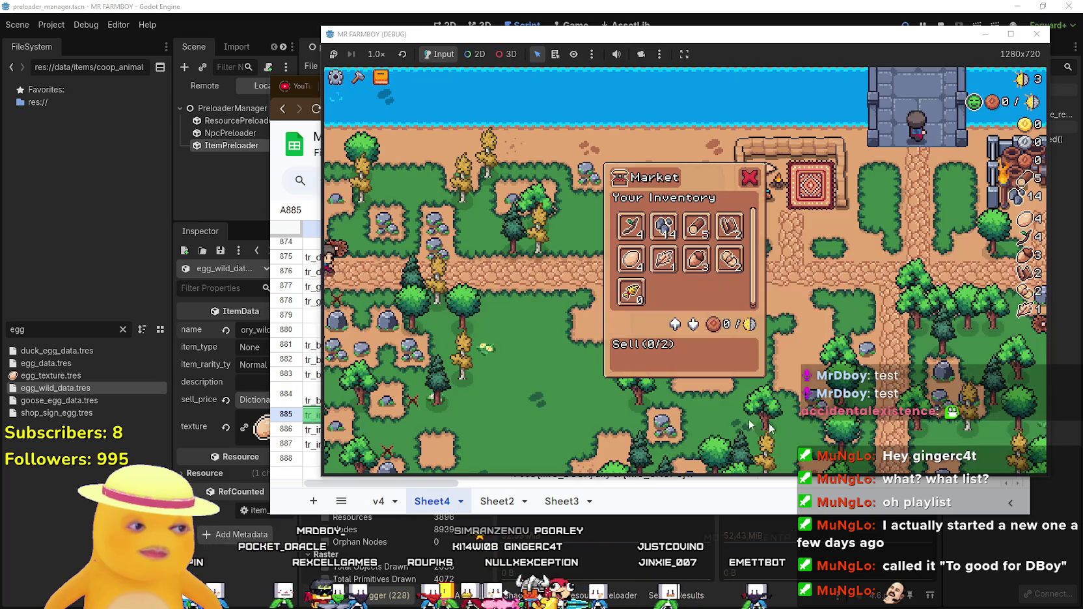
# Put a Wild Egg in the market's Sell box, walk away, and switch to Spotify.
pyautogui.click(629, 260)
pyautogui.press('d')
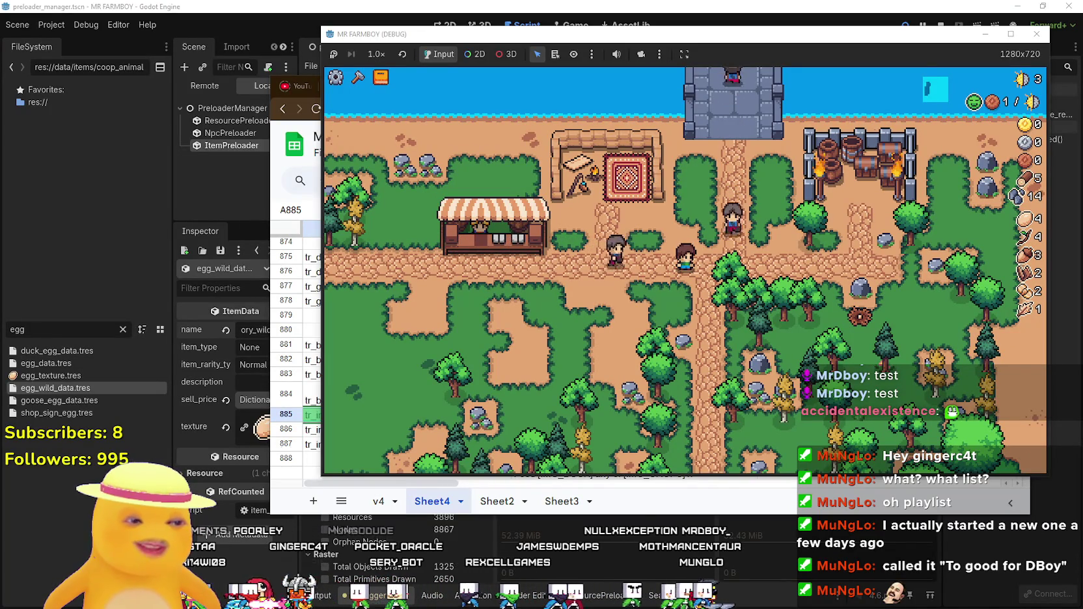
pyautogui.hotkey('alt', 'Tab')
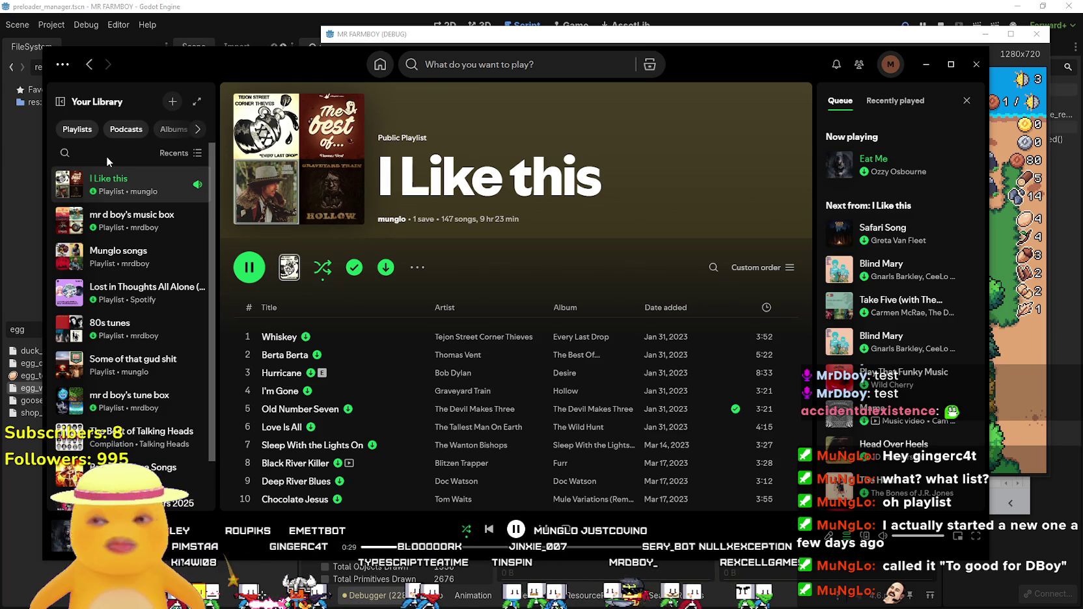
# Open the playlist creator's profile and show all their Public Playlists.
pyautogui.click(393, 219)
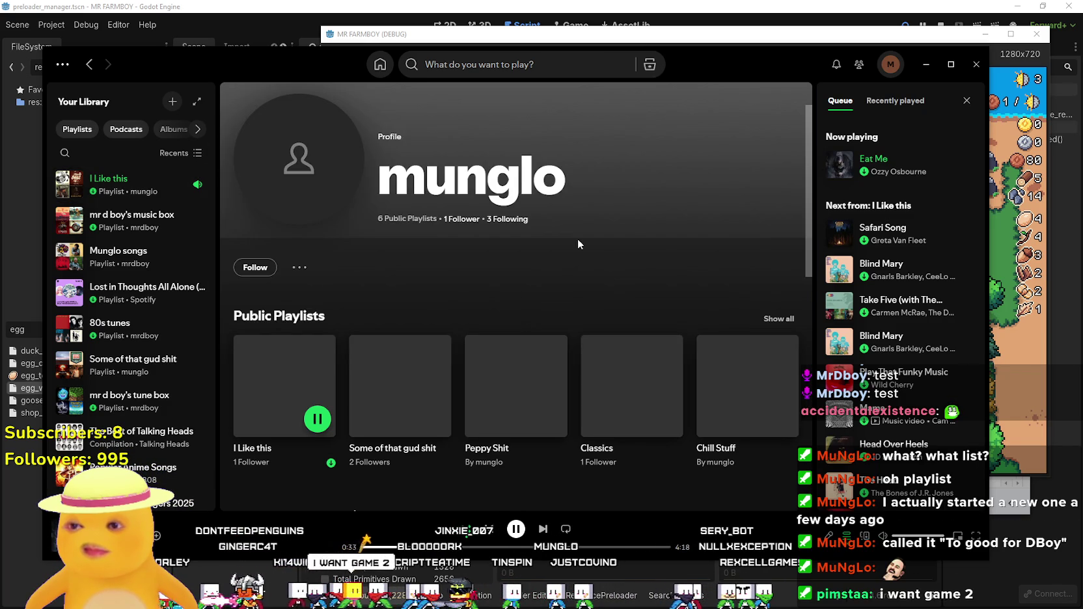
pyautogui.click(777, 319)
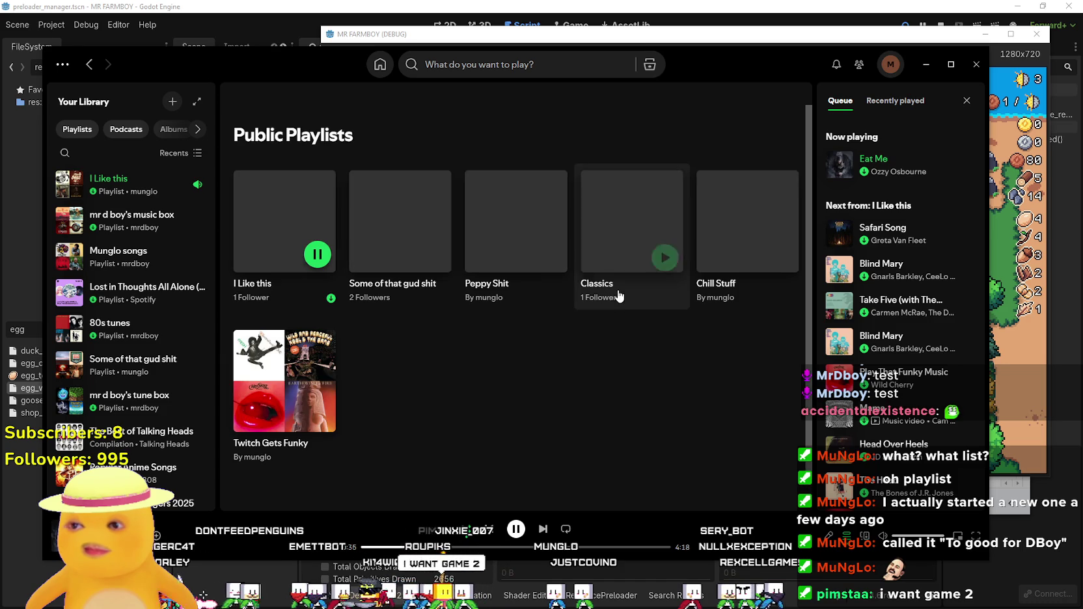
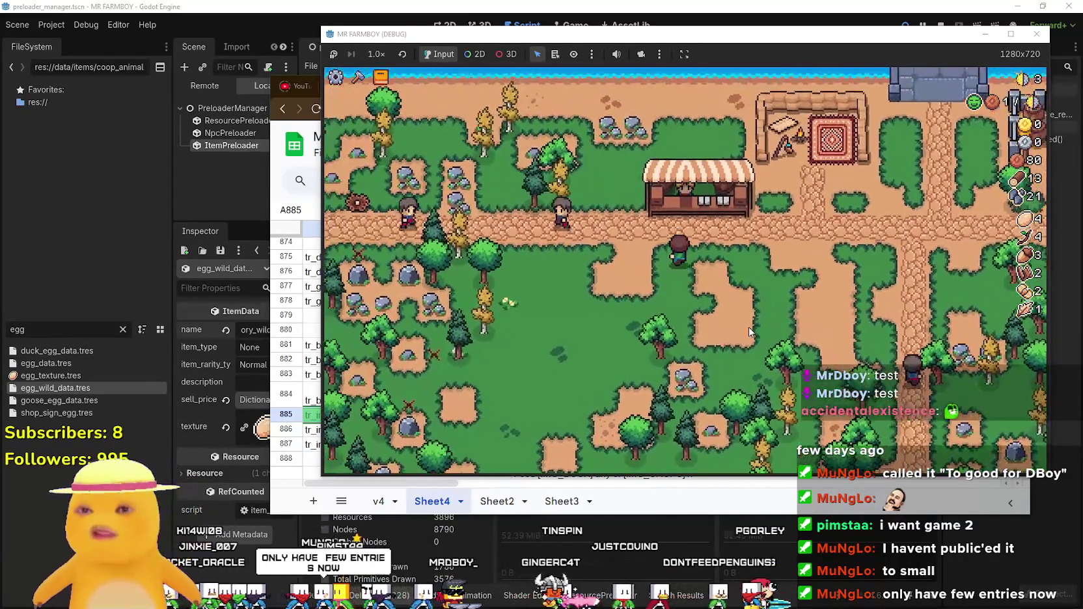
# Put the Twig stack and Wild Egg up for sale at the Market, raising coins from 80 to 100.
pyautogui.press('e')
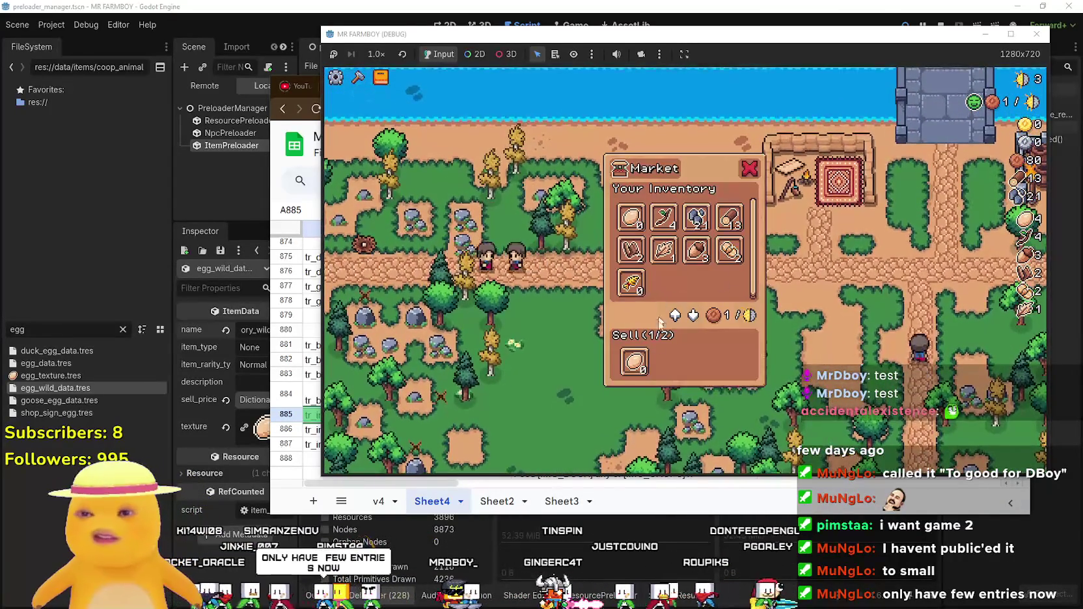
pyautogui.press('e')
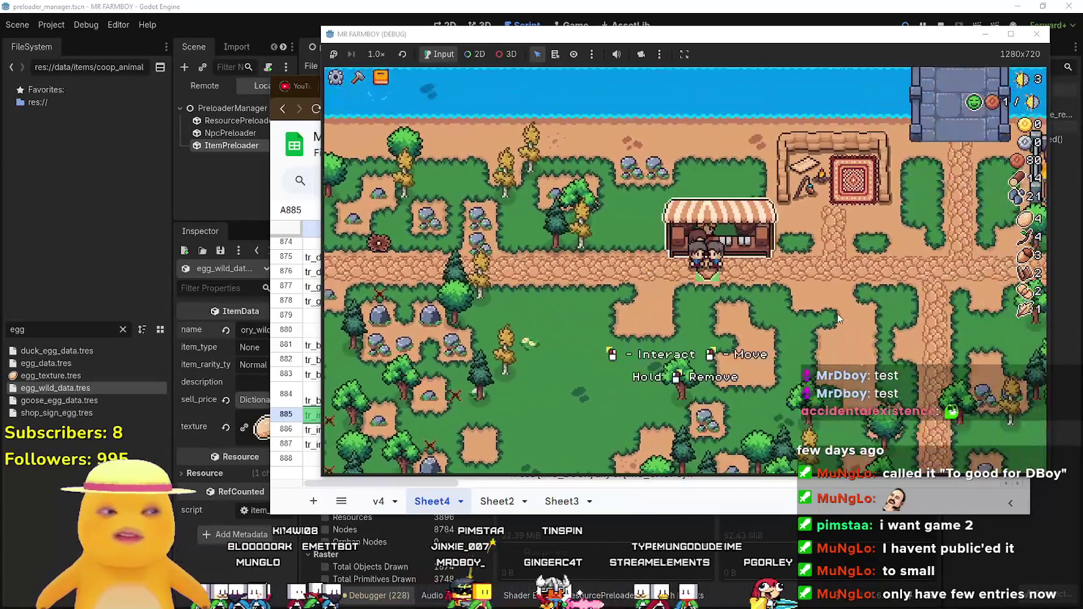
pyautogui.click(838, 319)
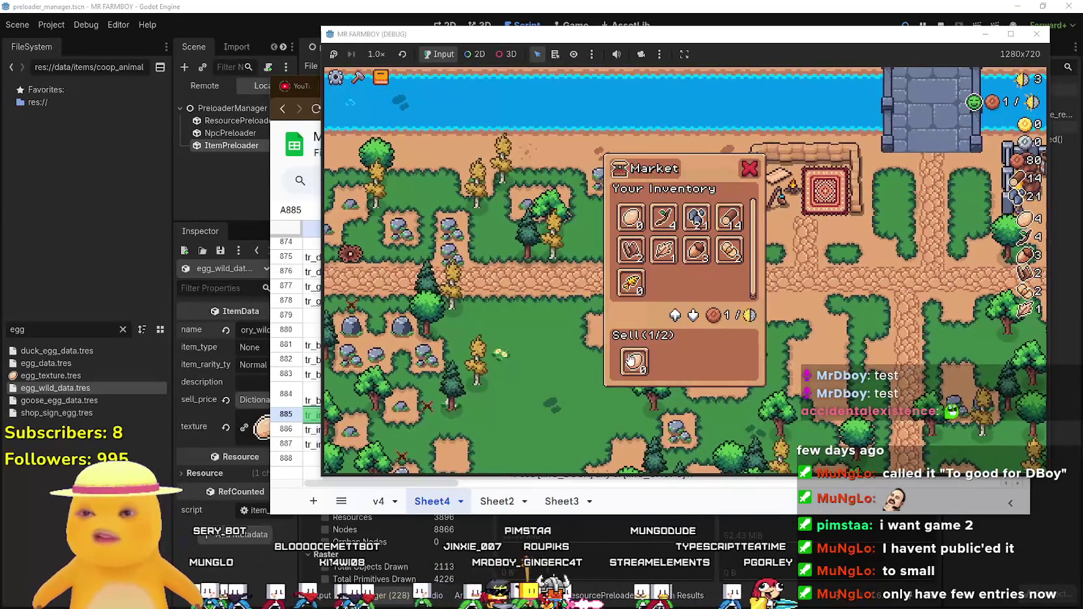
pyautogui.click(663, 218)
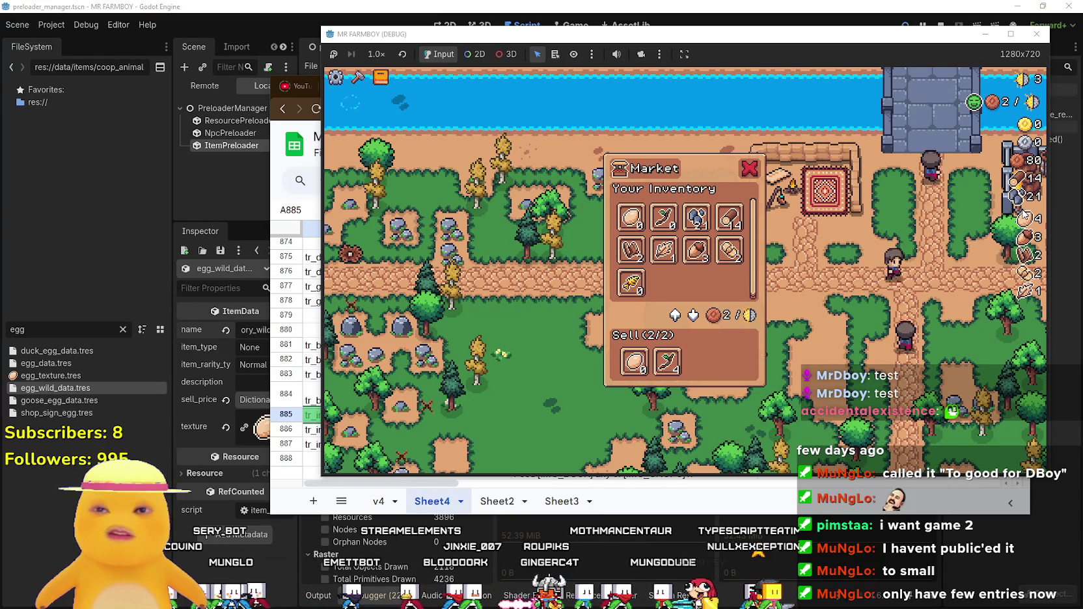
pyautogui.click(634, 361)
pyautogui.click(640, 236)
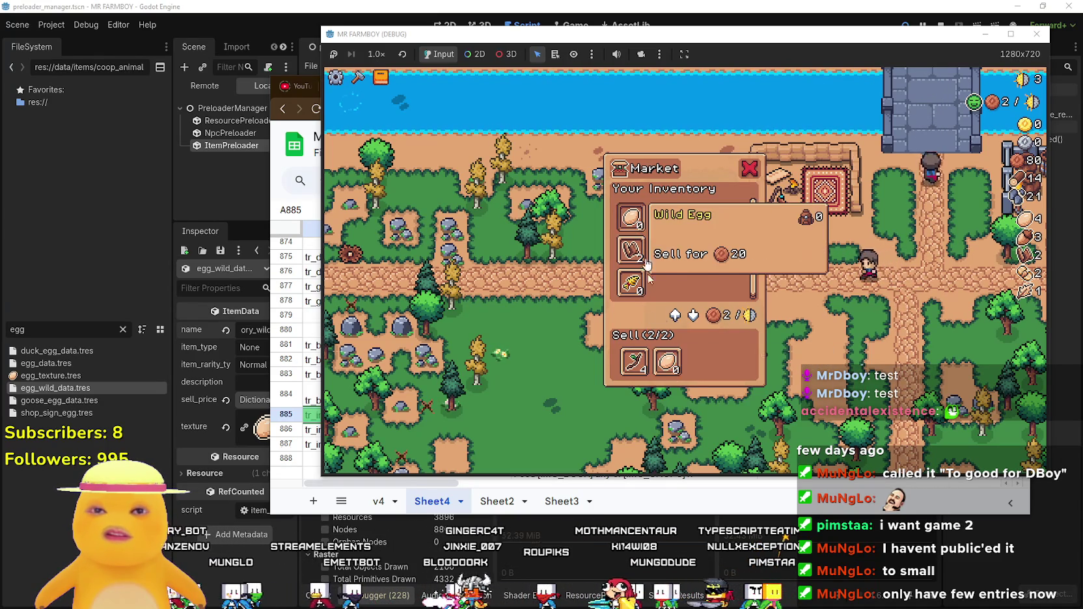
# Close the Market, walk back to the stall, pause the game and stop the debug run.
pyautogui.press('w')
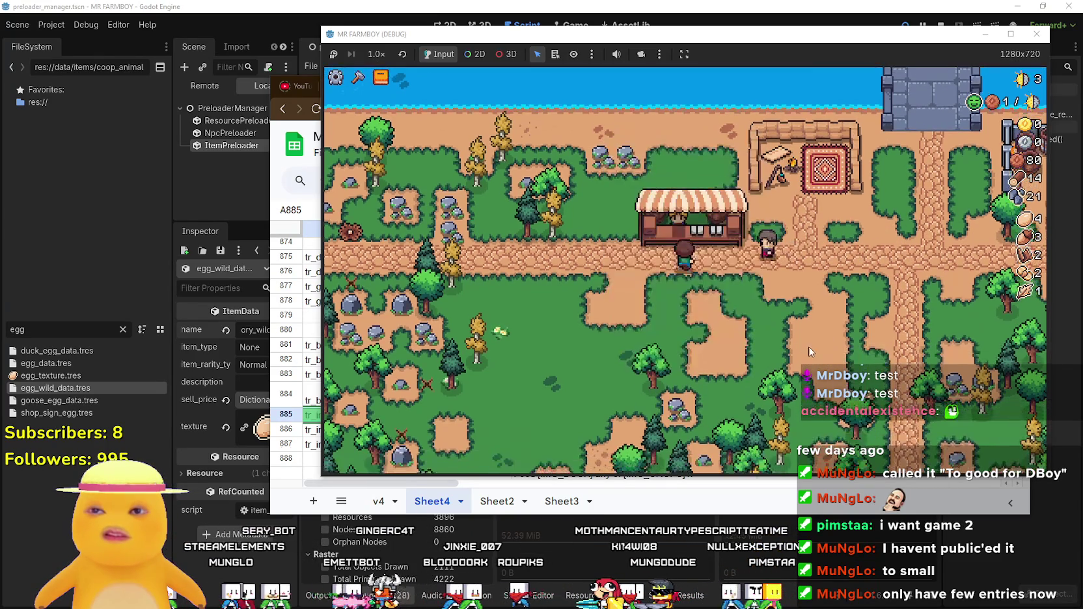
pyautogui.press('s')
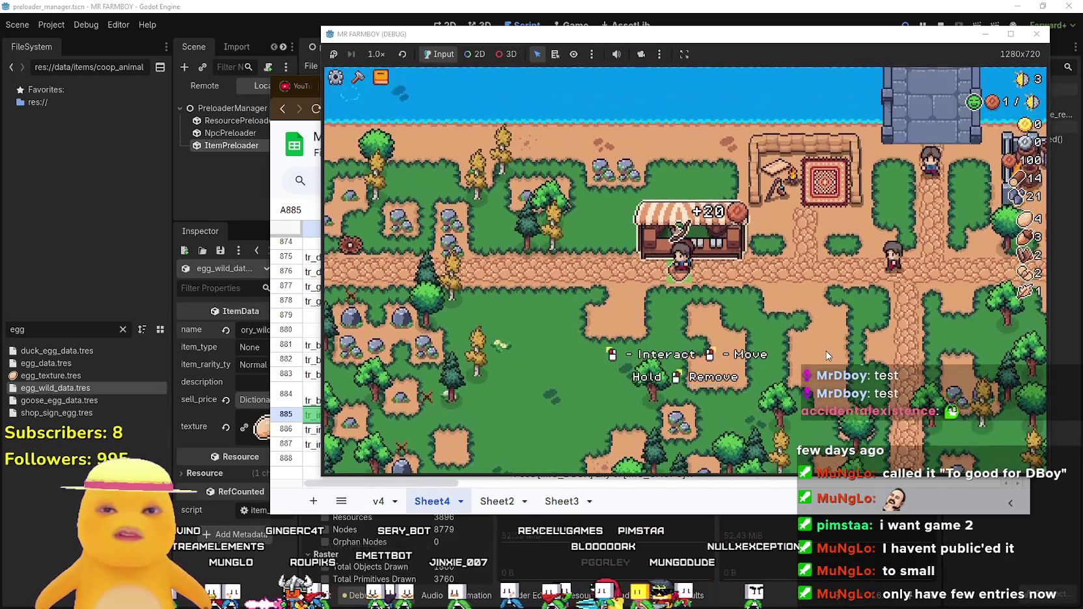
pyautogui.press('Escape')
pyautogui.click(706, 345)
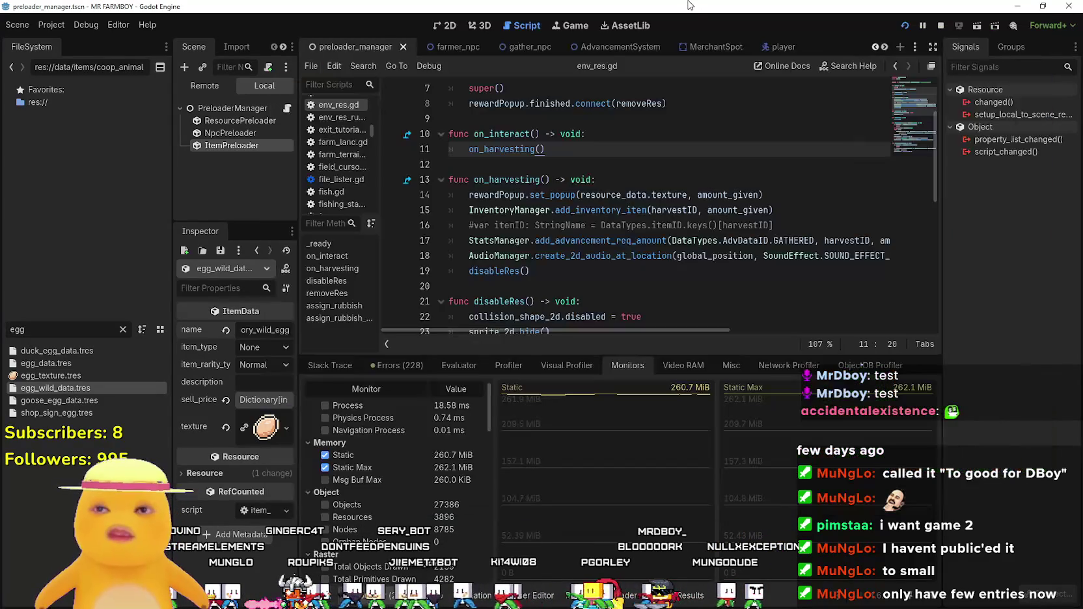
# Filter the FileSystem for 'currency' and open currency_panel.gd and currency_panel.tscn, widening the docks.
pyautogui.click(640, 271)
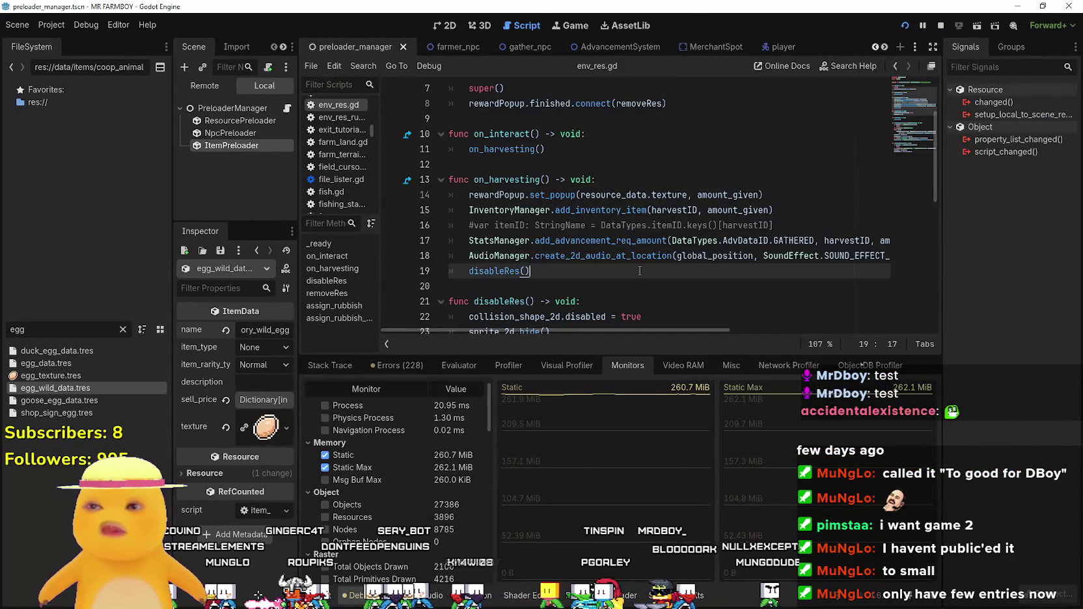
pyautogui.click(123, 330)
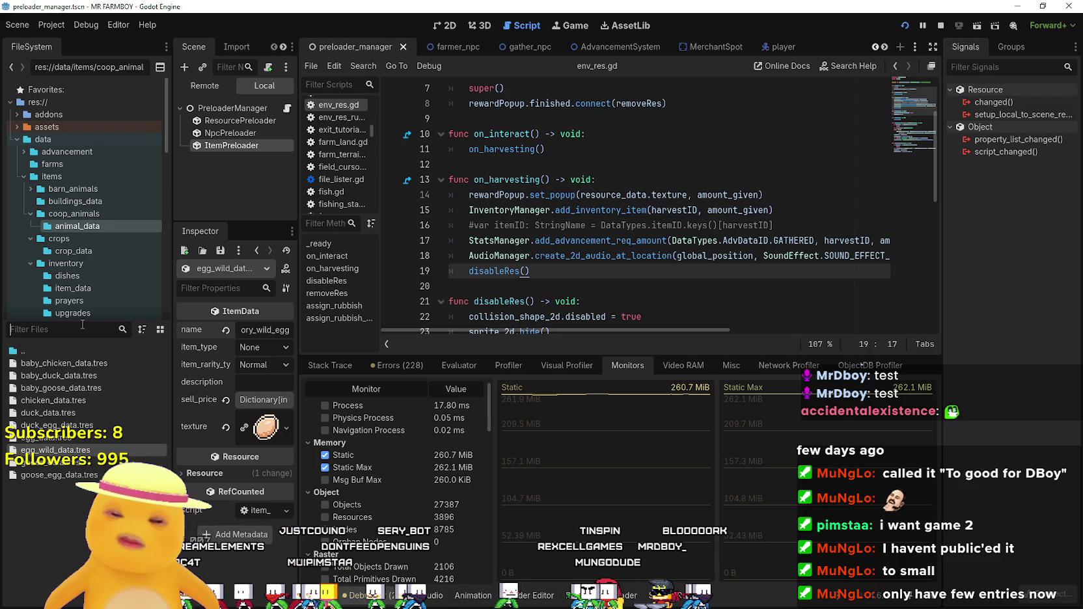
pyautogui.write('currency')
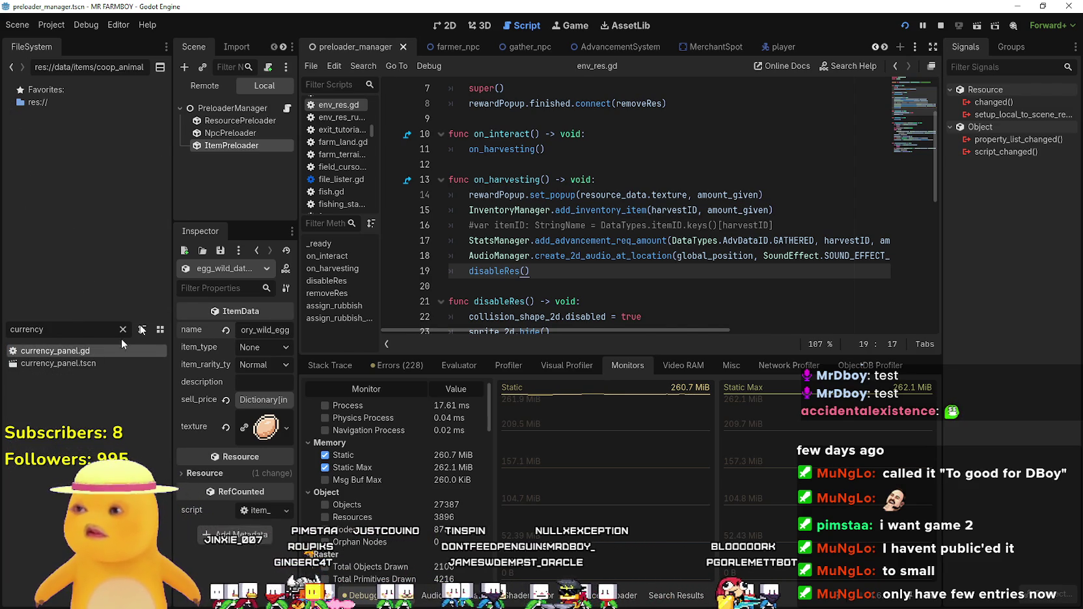
pyautogui.doubleClick(121, 350)
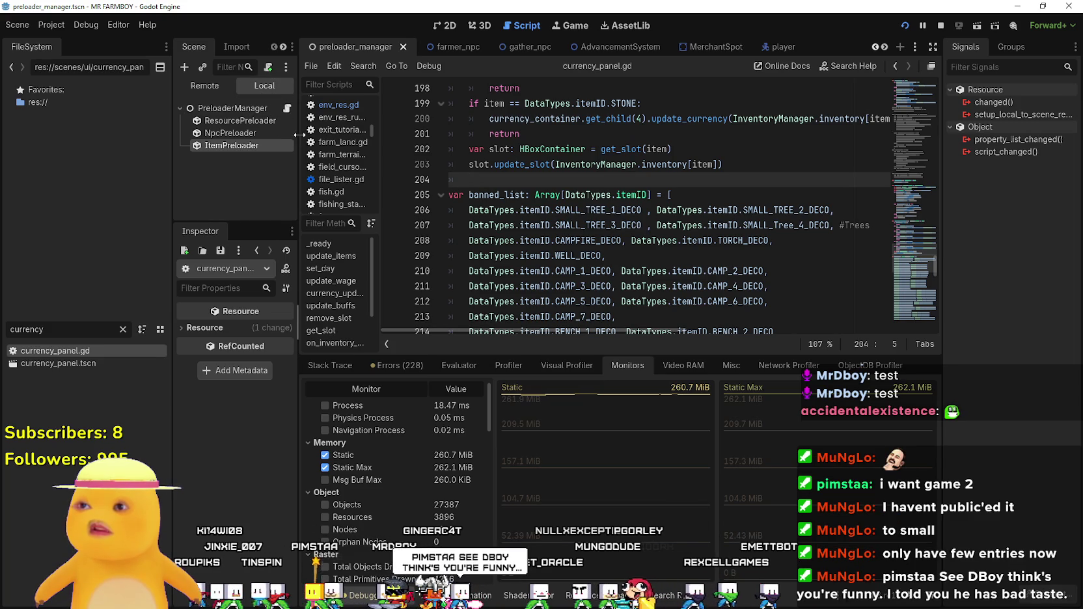
pyautogui.moveTo(300, 134); pyautogui.dragTo(350, 137)
pyautogui.doubleClick(89, 364)
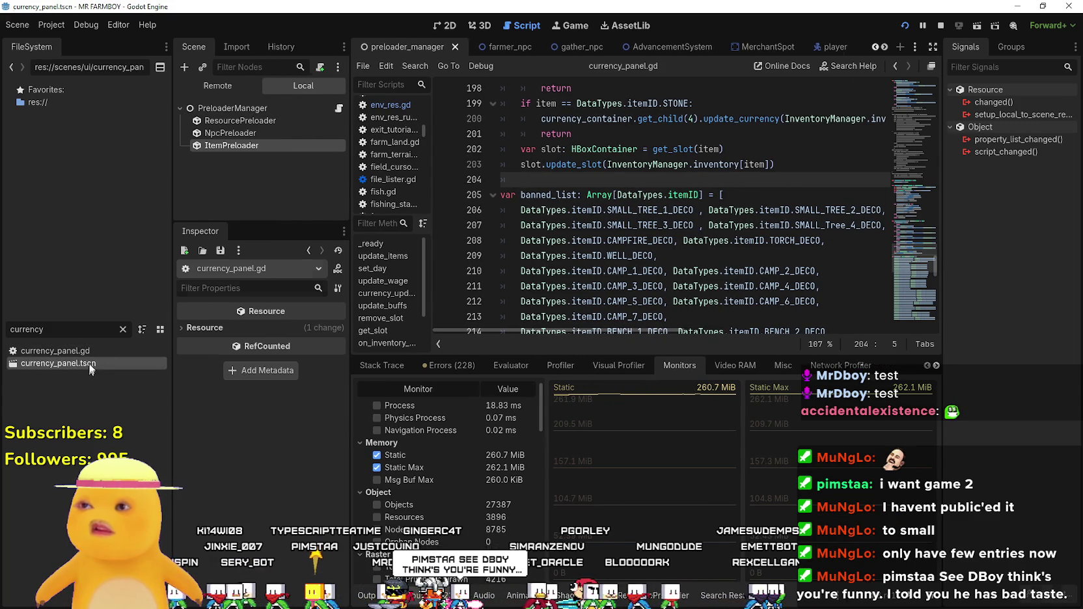
# Widen the script editor and scroll down through the currency_panel.gd code.
pyautogui.scroll(-2, 679, 180)
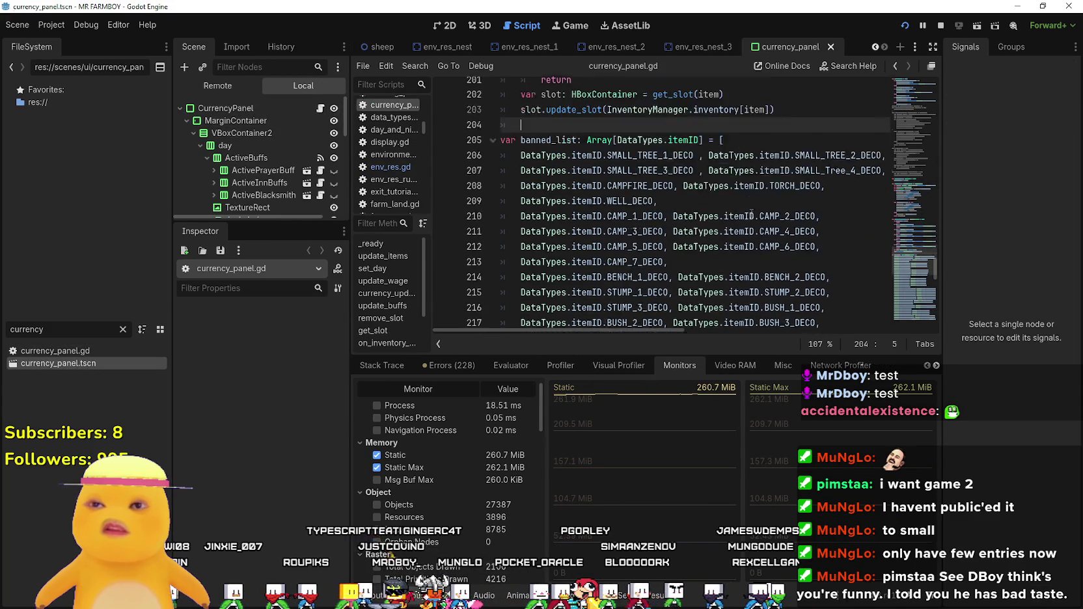
pyautogui.click(664, 119)
pyautogui.scroll(-11, 755, 216)
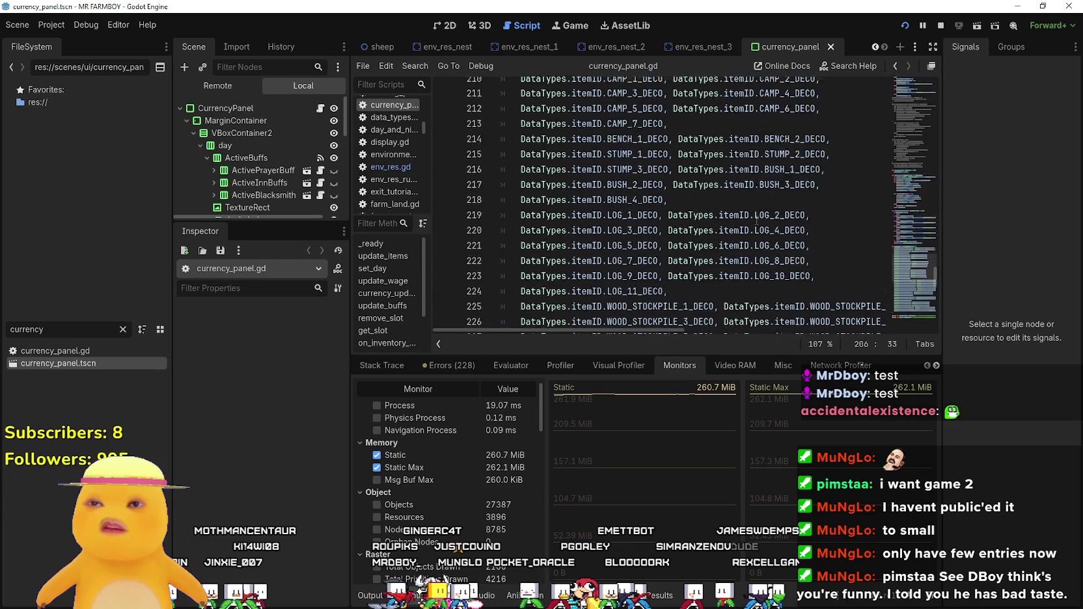
pyautogui.scroll(-6, 755, 217)
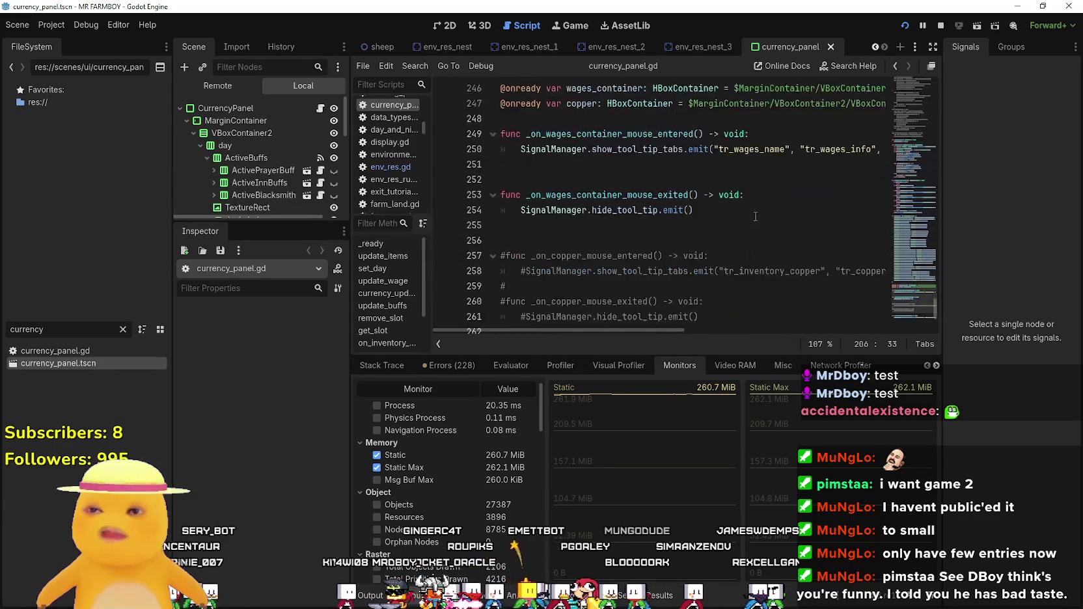
pyautogui.moveTo(928, 314); pyautogui.dragTo(899, 240)
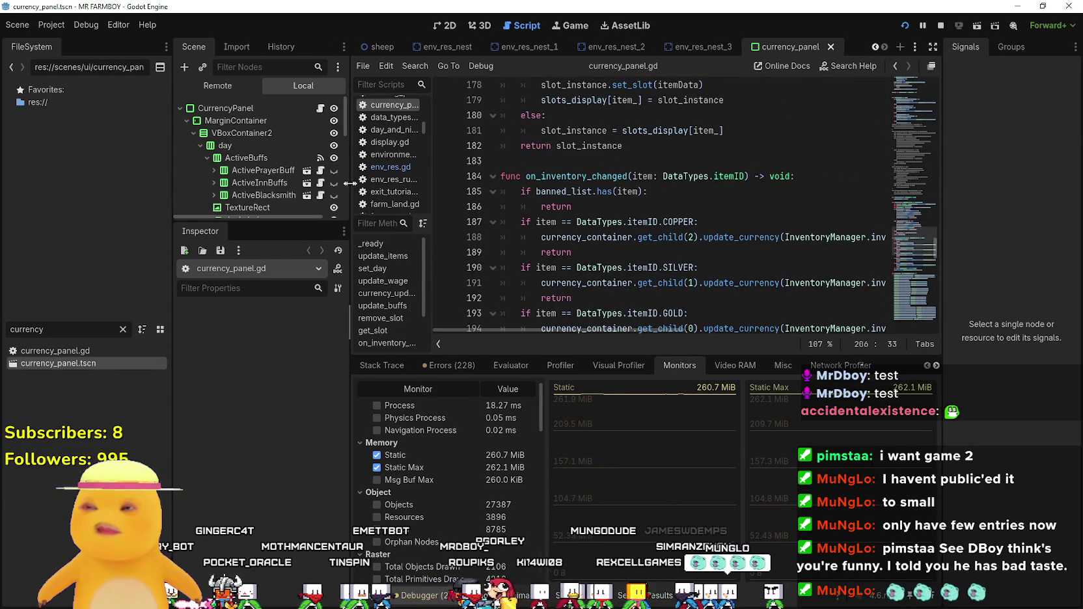
pyautogui.moveTo(349, 184); pyautogui.dragTo(269, 184)
pyautogui.scroll(-3, 619, 229)
pyautogui.click(622, 180)
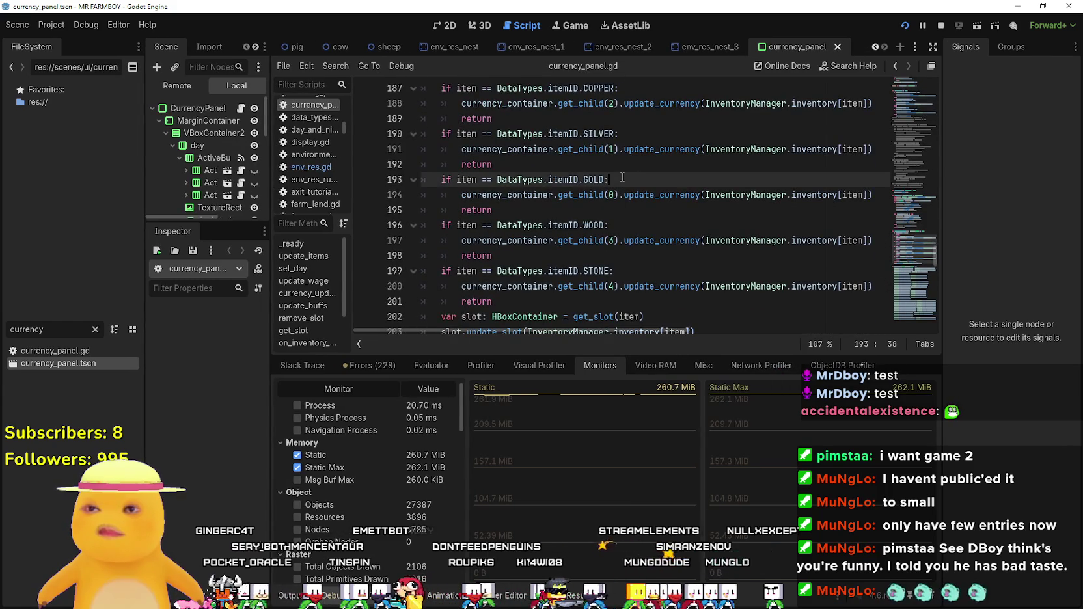
pyautogui.scroll(-2, 619, 225)
pyautogui.scroll(4, 624, 225)
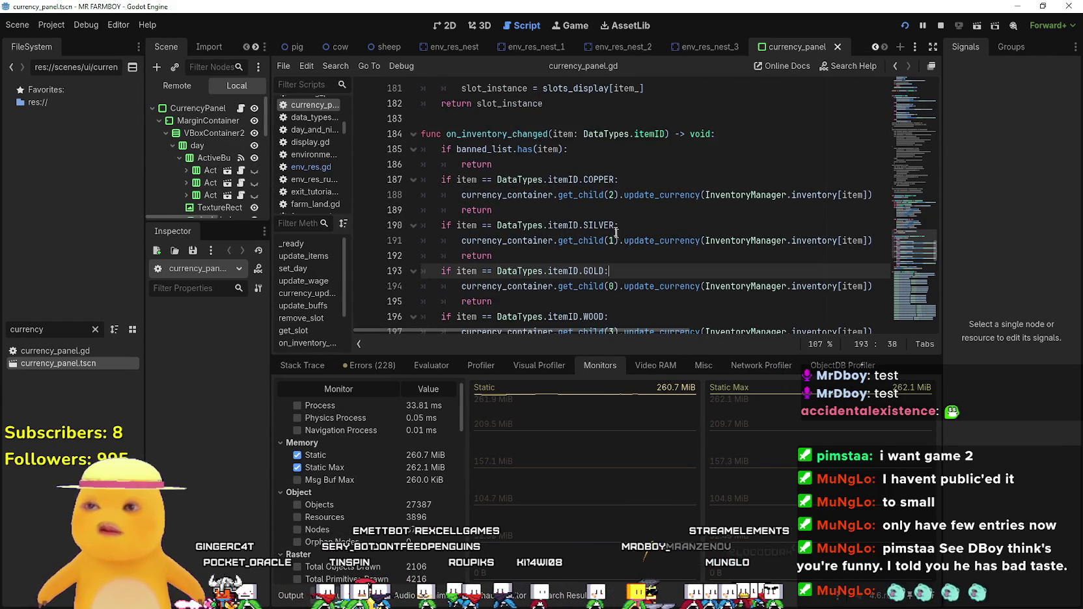
pyautogui.scroll(-5, 529, 124)
pyautogui.scroll(-2, 531, 130)
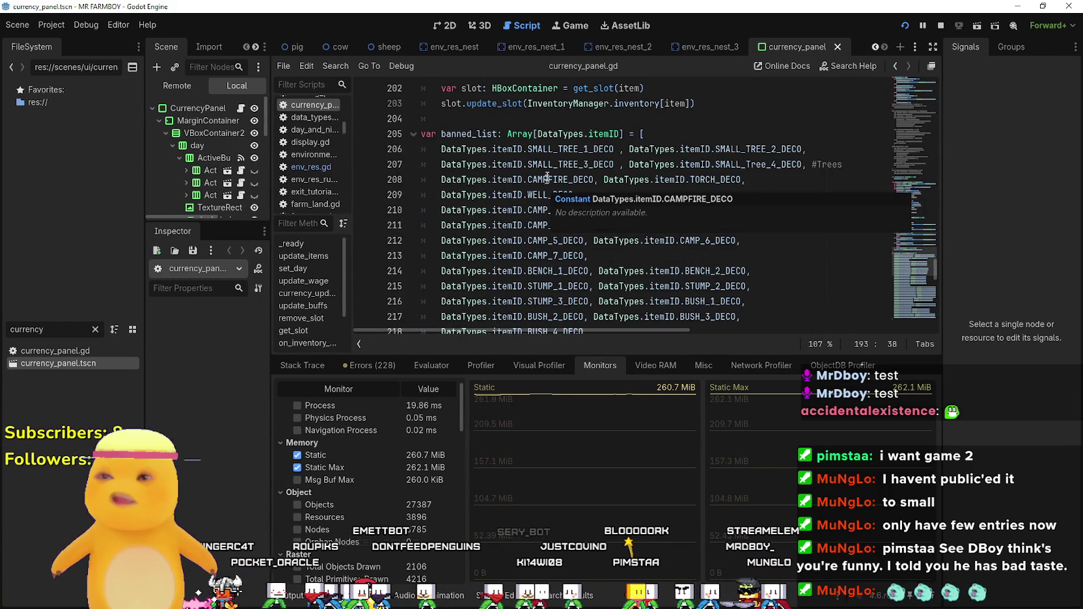
pyautogui.scroll(-12, 545, 187)
pyautogui.scroll(-3, 512, 201)
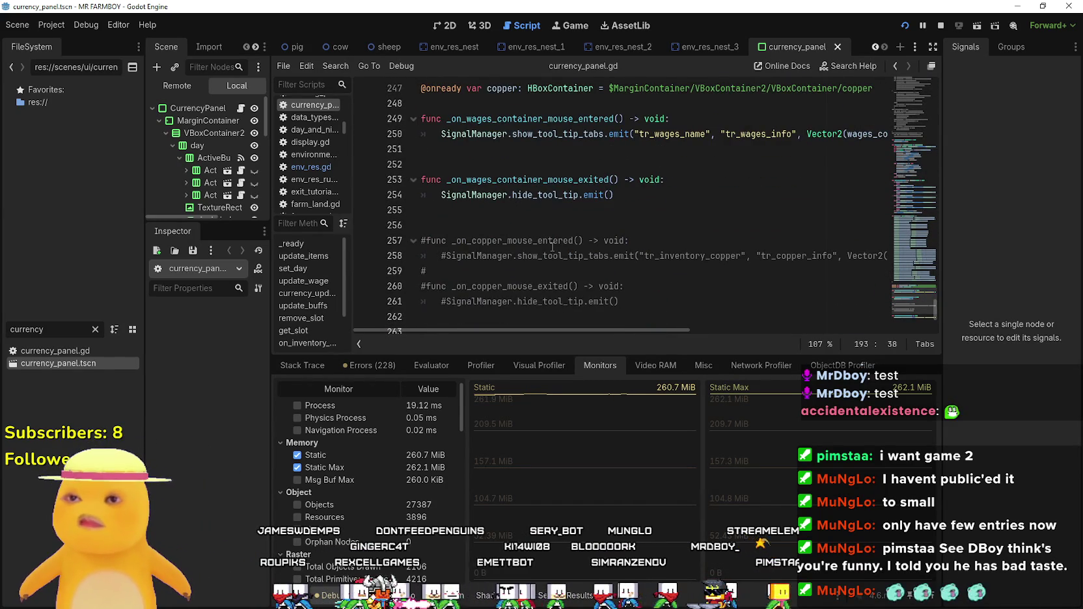
# Select on_inventory_changed on line 57 and search the script, stepping through its 3 matches.
pyautogui.scroll(20, 556, 242)
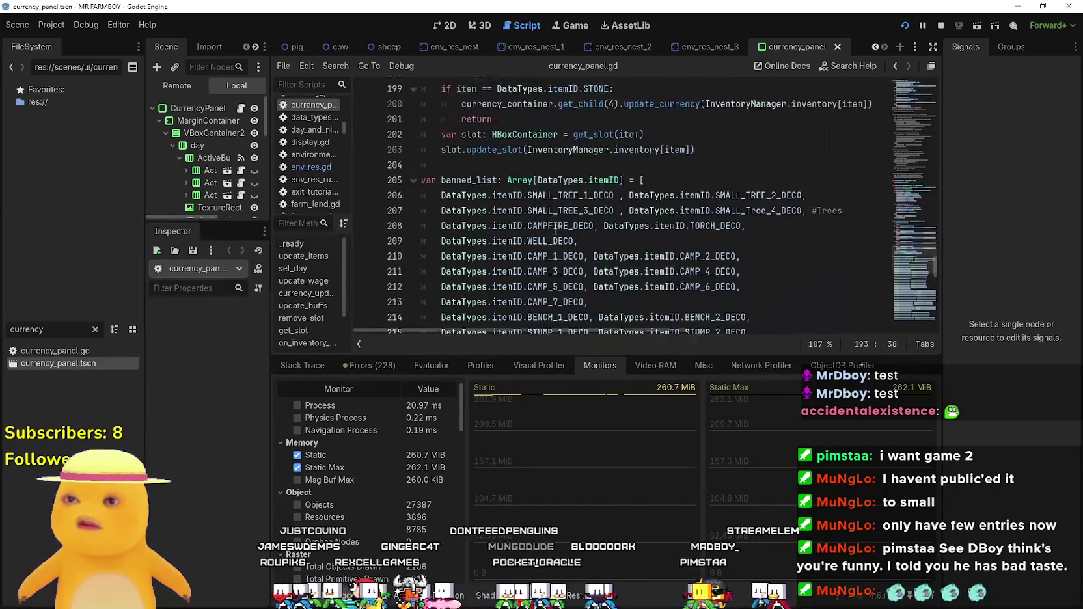
pyautogui.scroll(12, 552, 231)
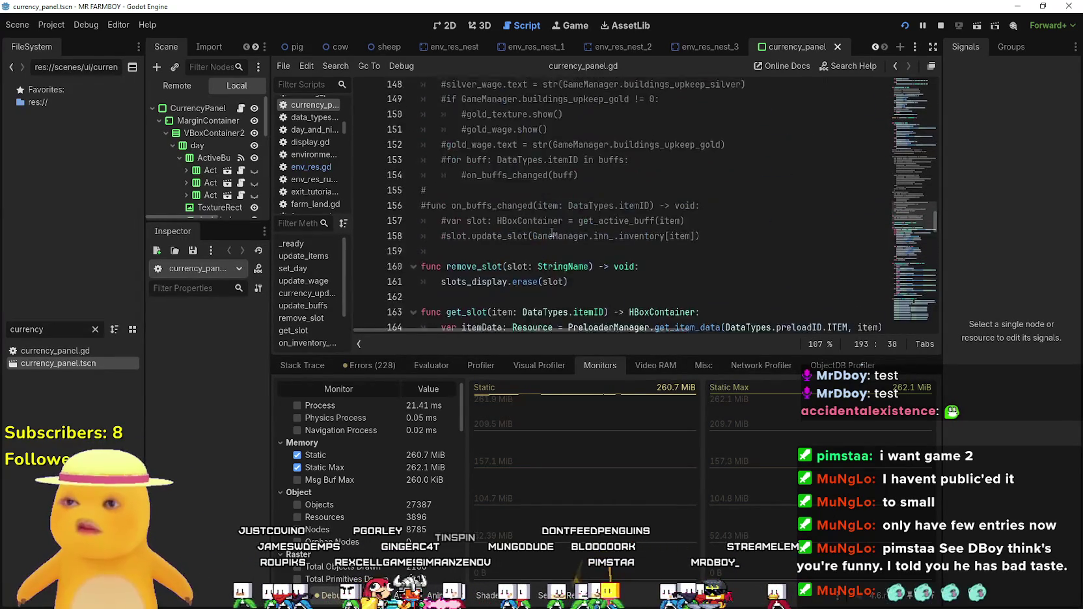
pyautogui.scroll(10, 548, 233)
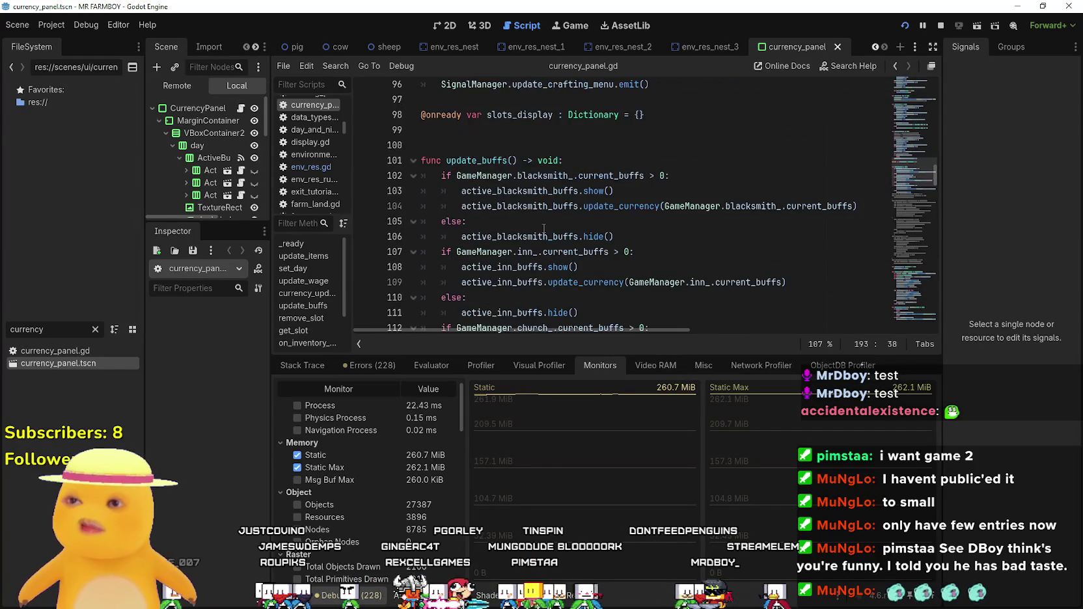
pyautogui.scroll(9, 544, 229)
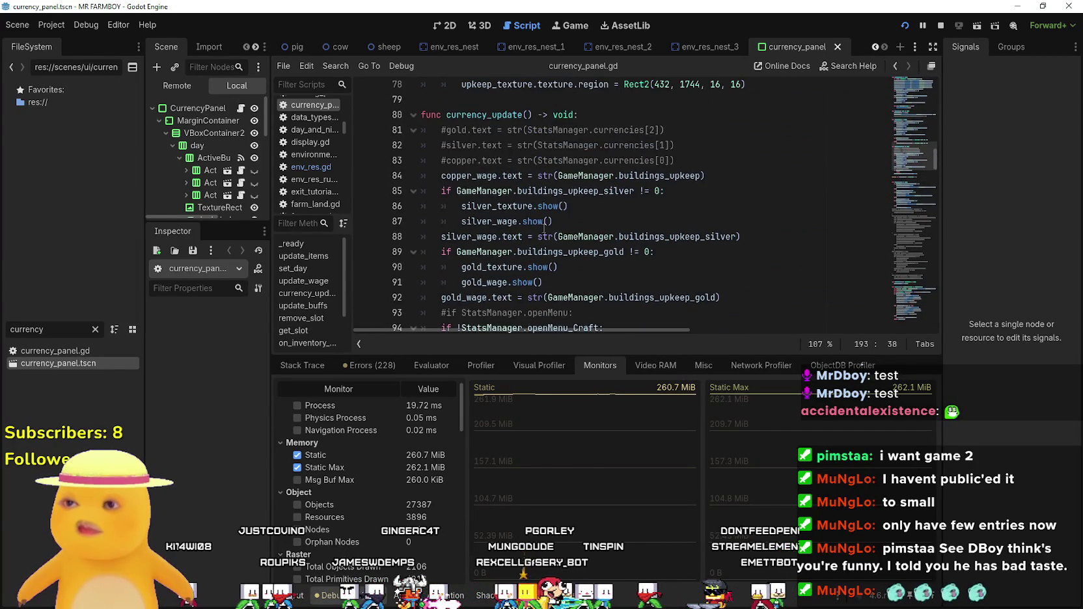
pyautogui.scroll(6, 543, 230)
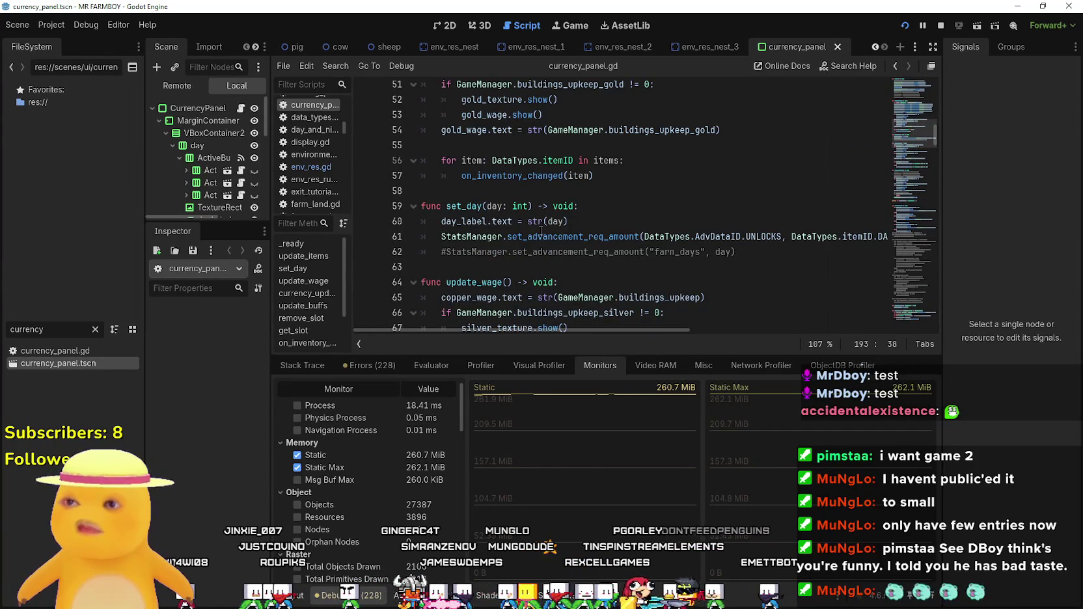
pyautogui.scroll(6, 540, 231)
pyautogui.scroll(4, 540, 231)
pyautogui.scroll(-9, 539, 232)
pyautogui.scroll(-2, 539, 233)
pyautogui.doubleClick(547, 177)
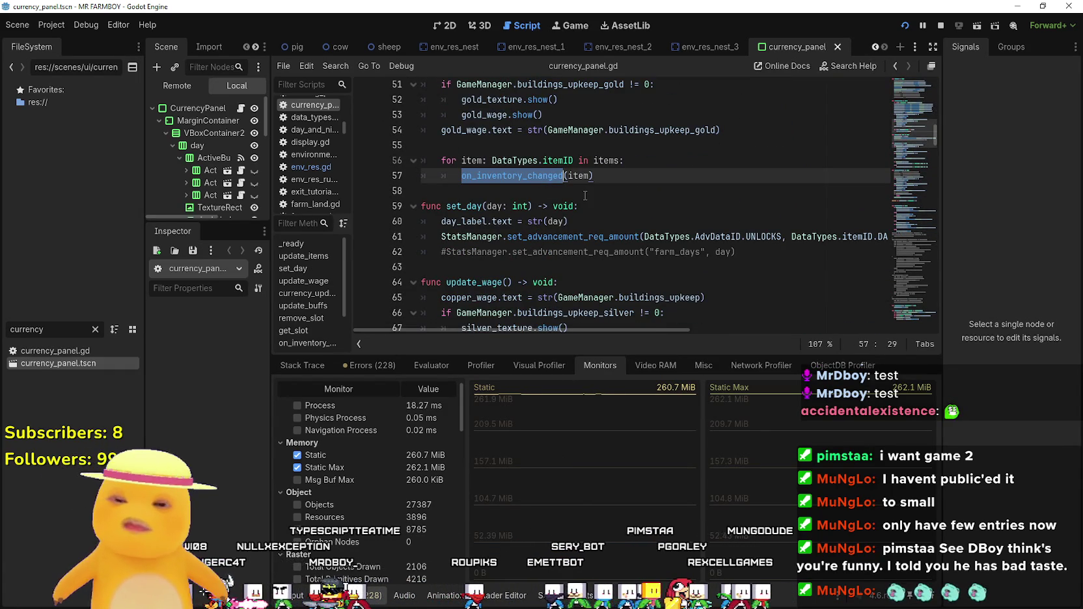
pyautogui.hotkey('ctrl', 'f')
pyautogui.click(771, 345)
# Look up the get_slot call on line 202 to jump to its definition.
pyautogui.scroll(-4, 642, 236)
pyautogui.scroll(-2, 642, 236)
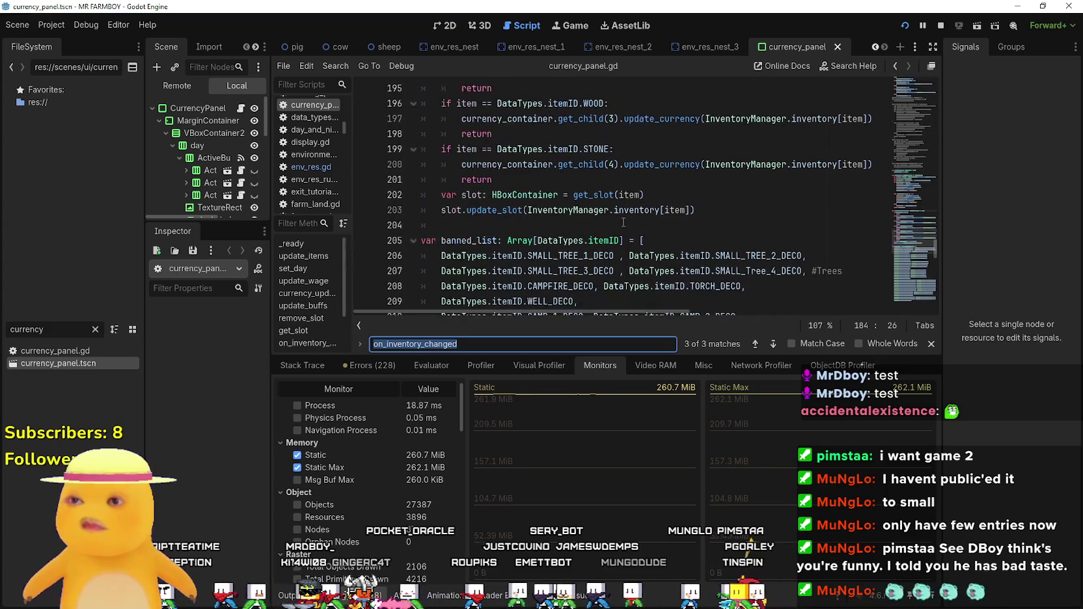
pyautogui.click(623, 222)
pyautogui.doubleClick(499, 212)
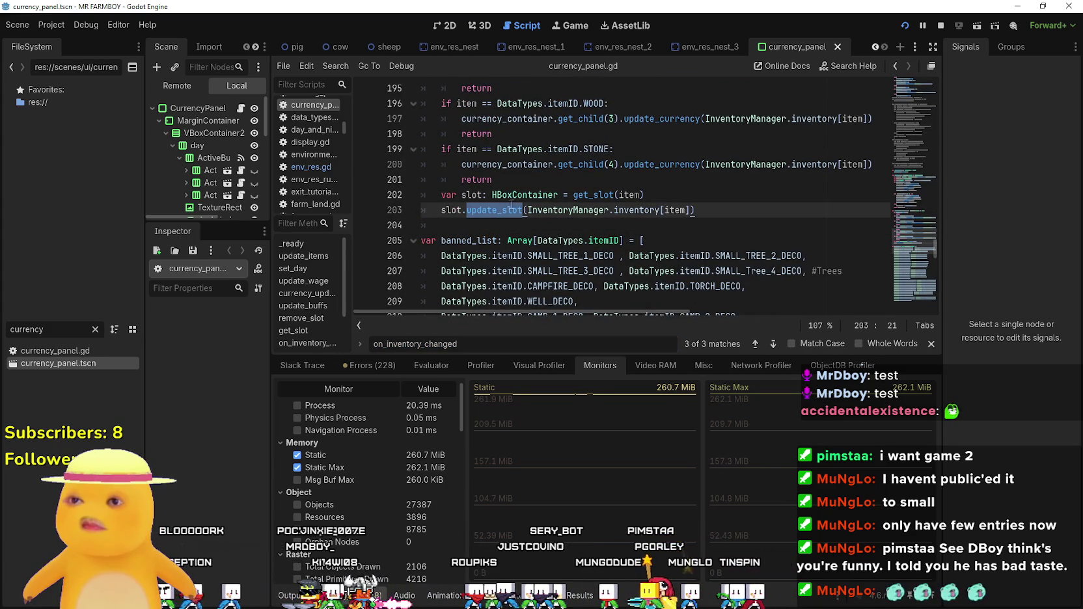
pyautogui.moveTo(526, 210); pyautogui.dragTo(703, 210)
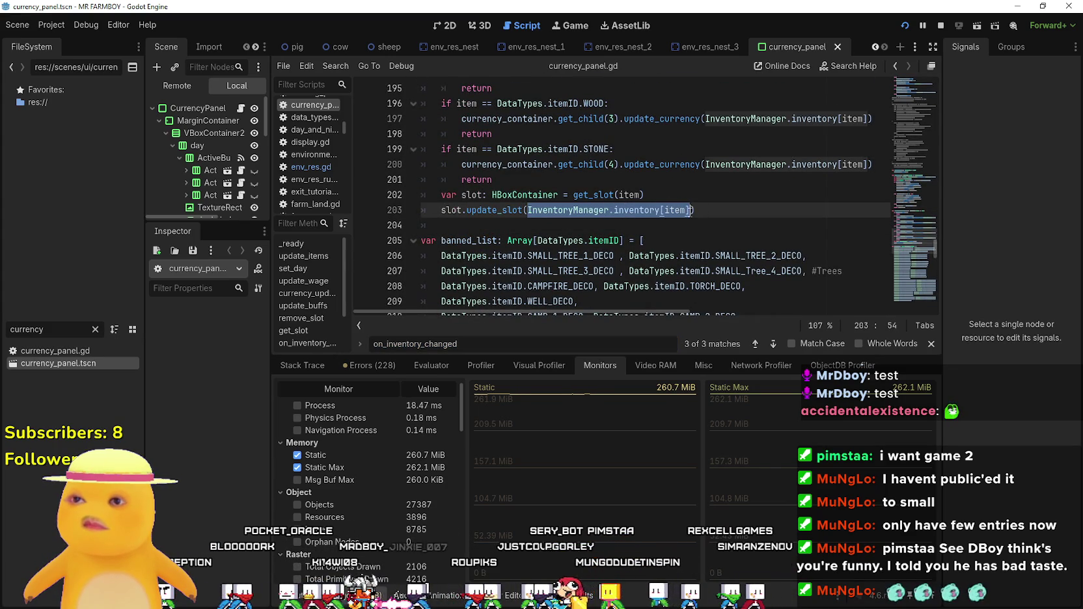
pyautogui.doubleClick(594, 195)
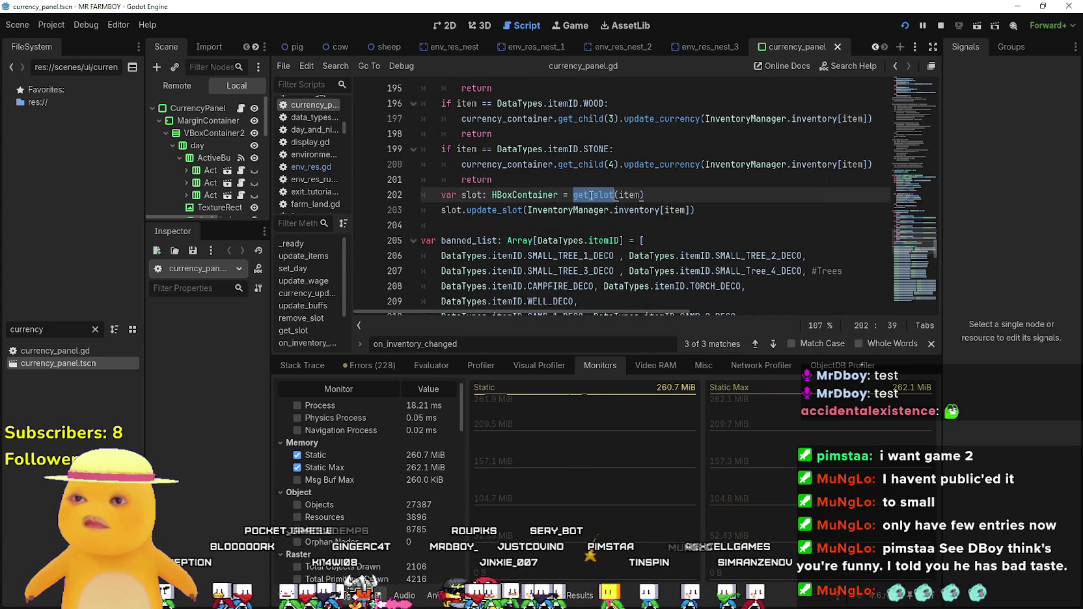
pyautogui.rightClick(591, 194)
pyautogui.click(647, 430)
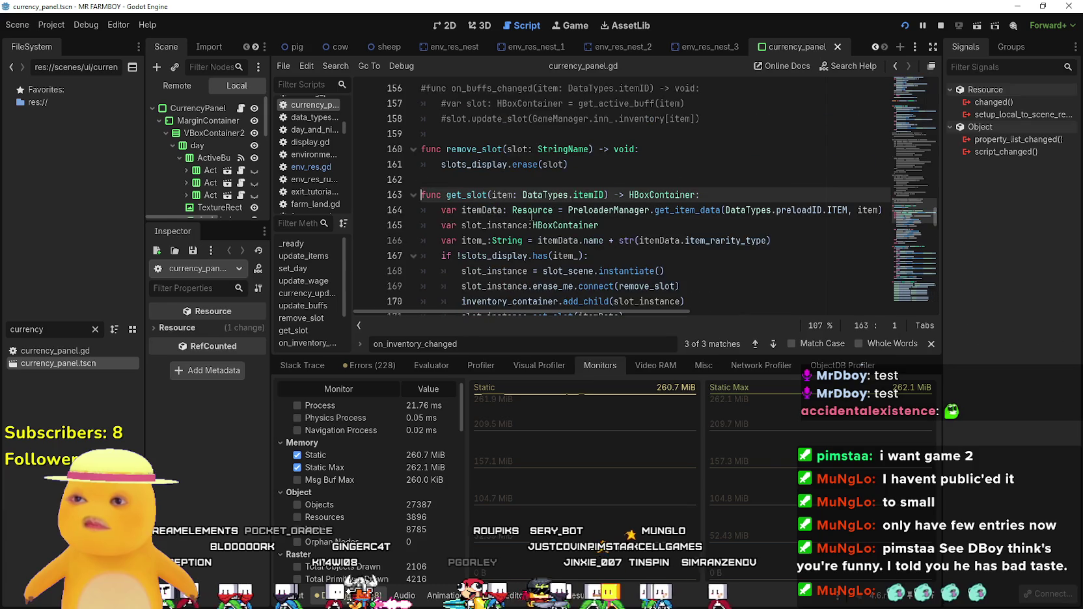
# Read through the get_slot function body, selecting its lines 163 to 171.
pyautogui.scroll(-1, 771, 239)
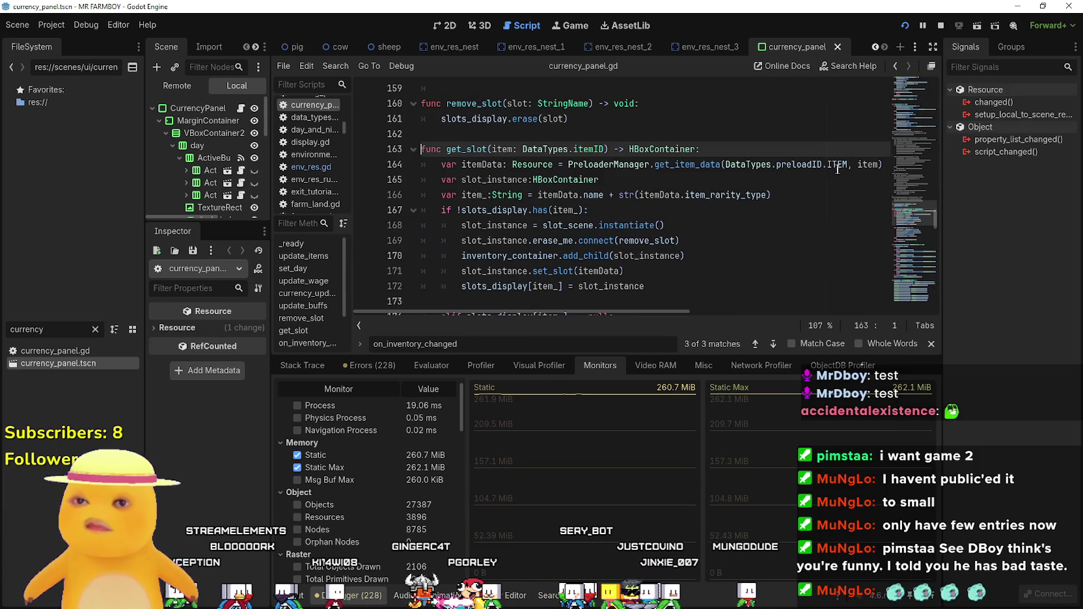
pyautogui.moveTo(848, 164); pyautogui.dragTo(775, 164)
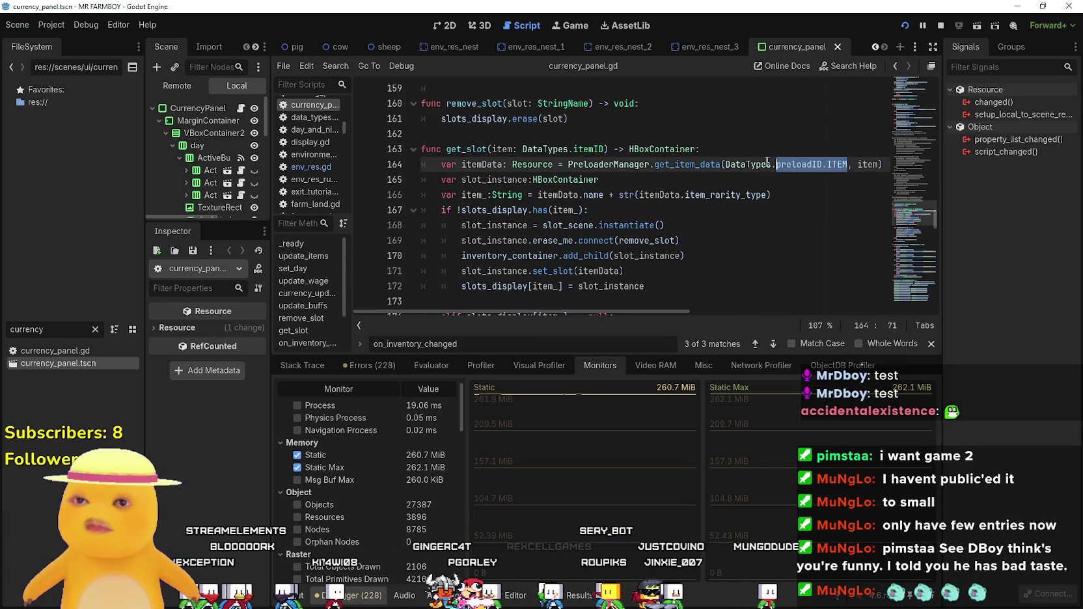
pyautogui.doubleClick(727, 195)
pyautogui.moveTo(727, 194); pyautogui.dragTo(475, 149)
pyautogui.click(584, 210)
pyautogui.scroll(-1, 622, 218)
pyautogui.moveTo(651, 194); pyautogui.dragTo(569, 127)
pyautogui.click(669, 231)
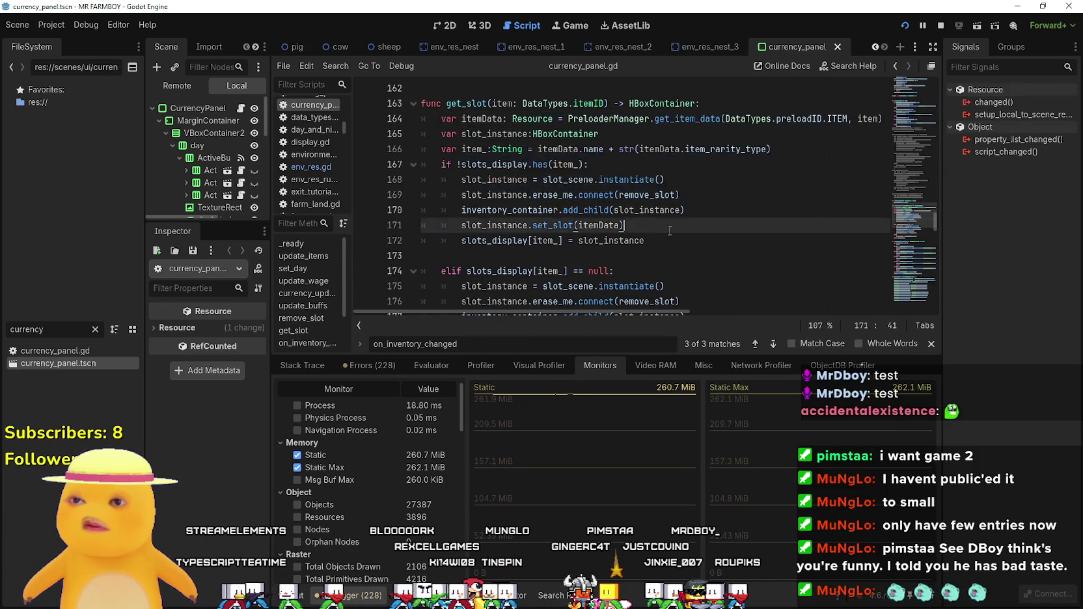
pyautogui.moveTo(669, 231); pyautogui.dragTo(485, 118)
pyautogui.scroll(-2, 538, 180)
pyautogui.scroll(-1, 708, 245)
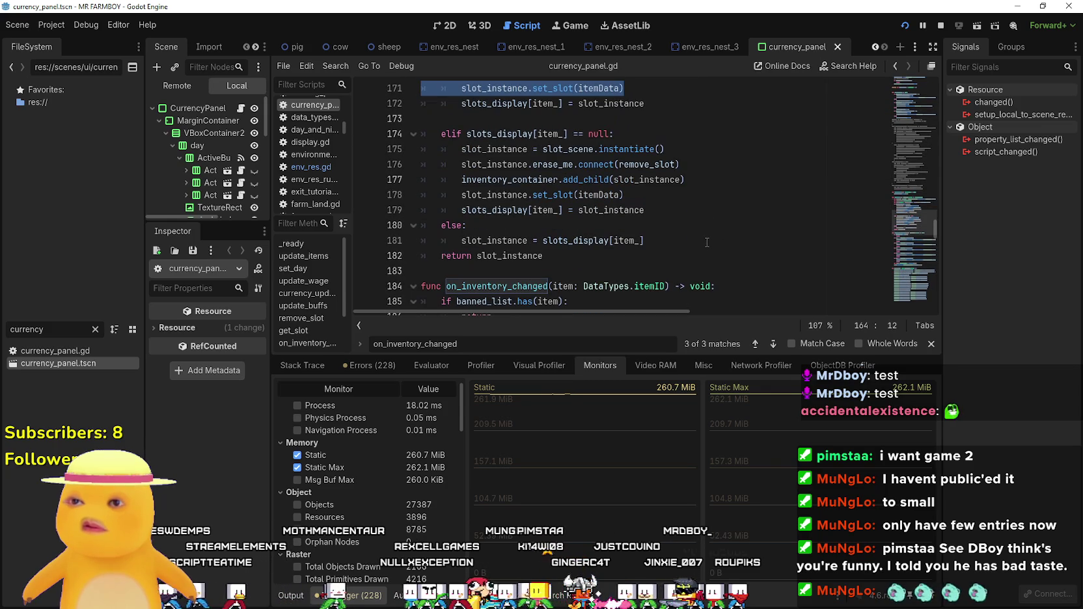
pyautogui.click(703, 238)
pyautogui.scroll(-2, 690, 214)
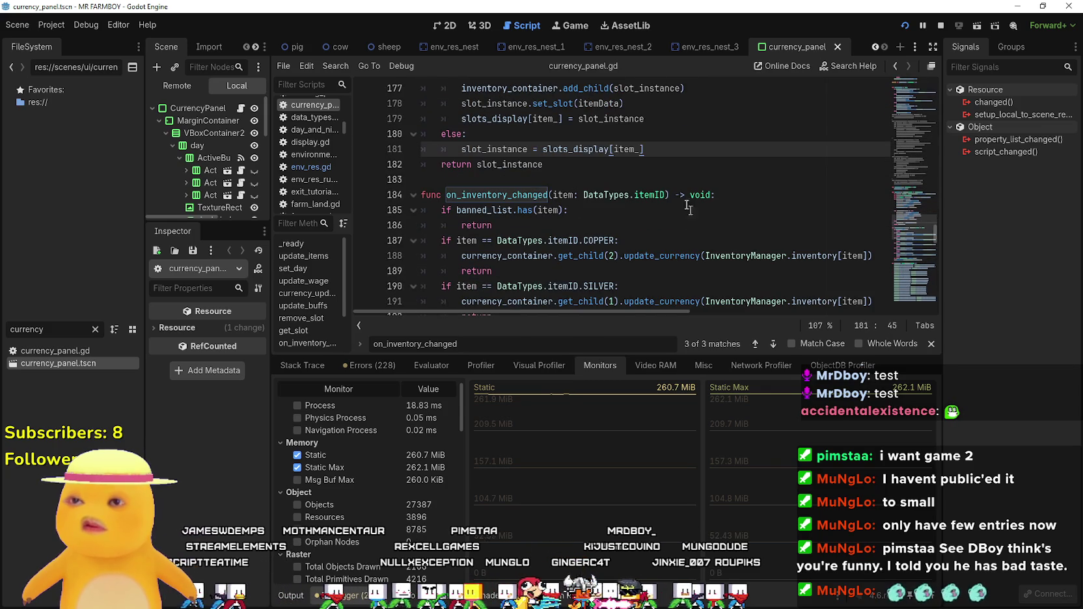
# Look up where slots_display is defined, then bring the running MR FARMBOY debug game forward.
pyautogui.doubleClick(588, 149)
pyautogui.rightClick(582, 150)
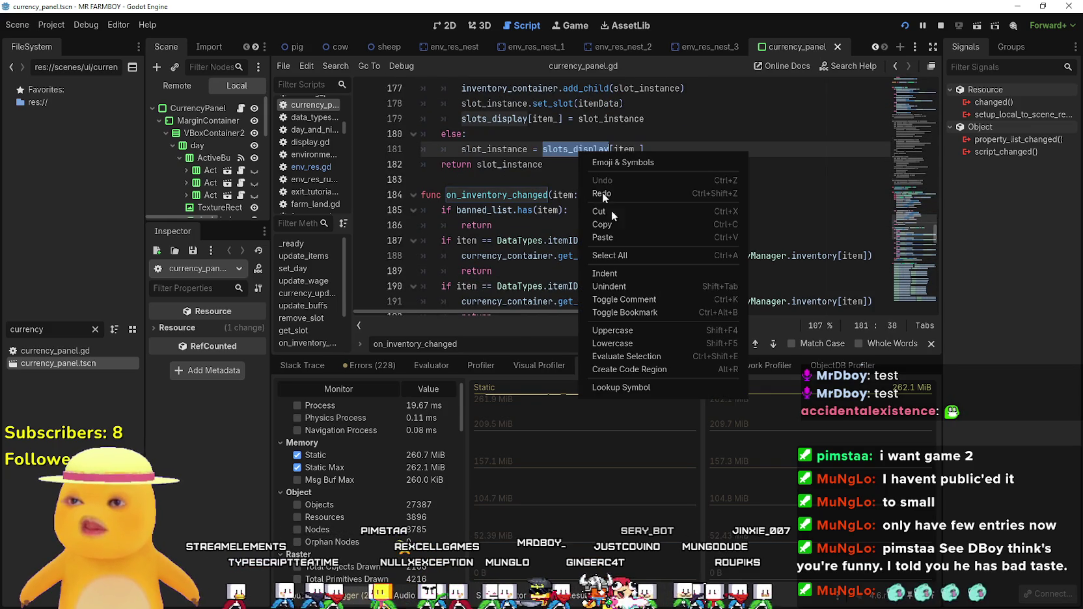
pyautogui.click(679, 384)
pyautogui.click(565, 225)
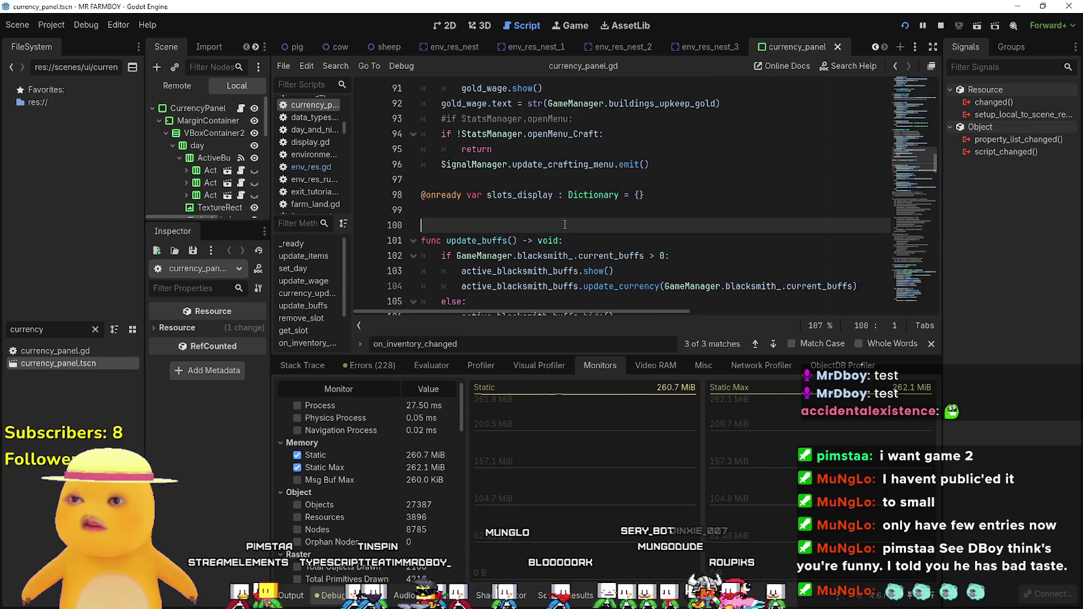
pyautogui.click(532, 178)
pyautogui.click(489, 214)
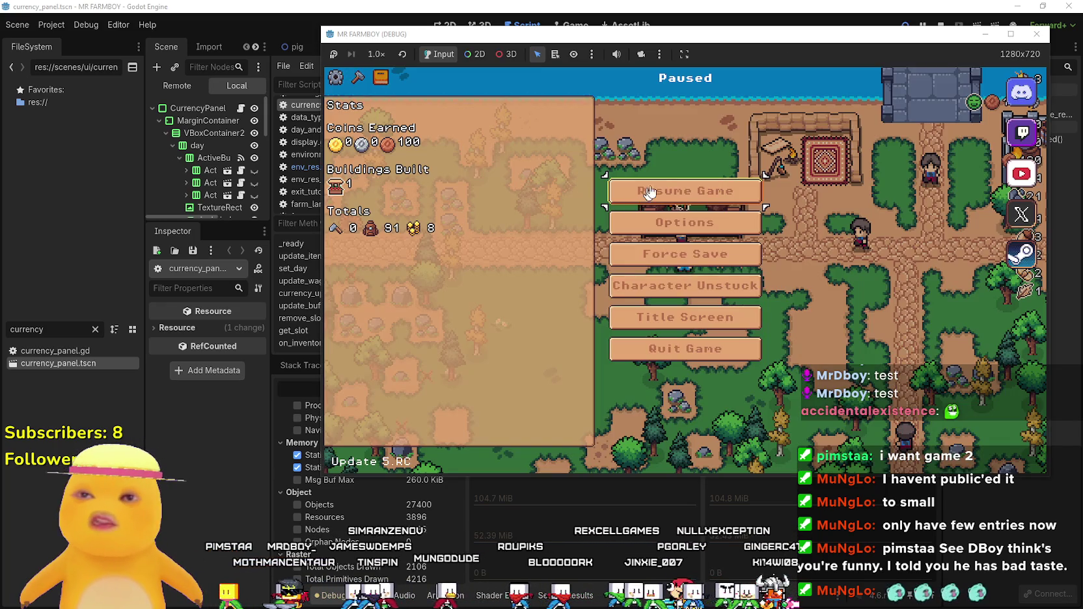
pyautogui.click(647, 188)
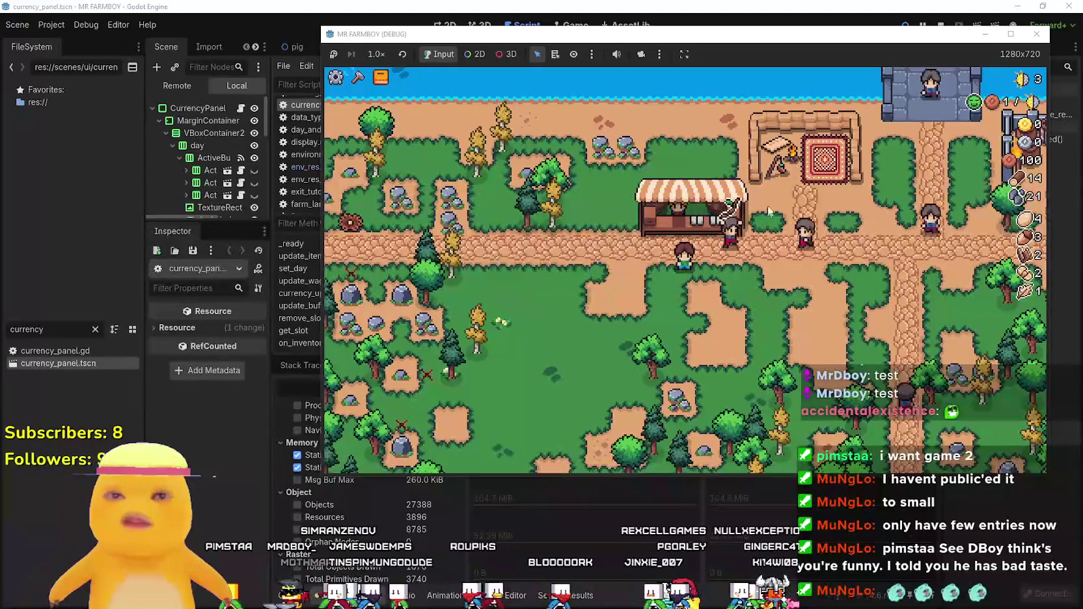
# Pause and resume the debug game, then check the Market inventory.
pyautogui.press('Escape')
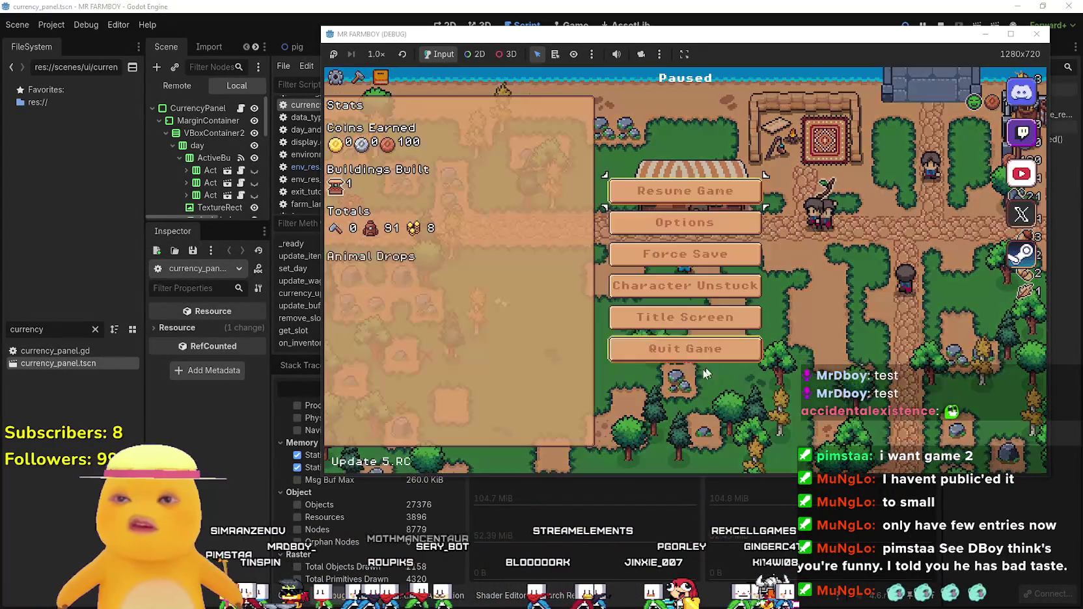
pyautogui.click(689, 192)
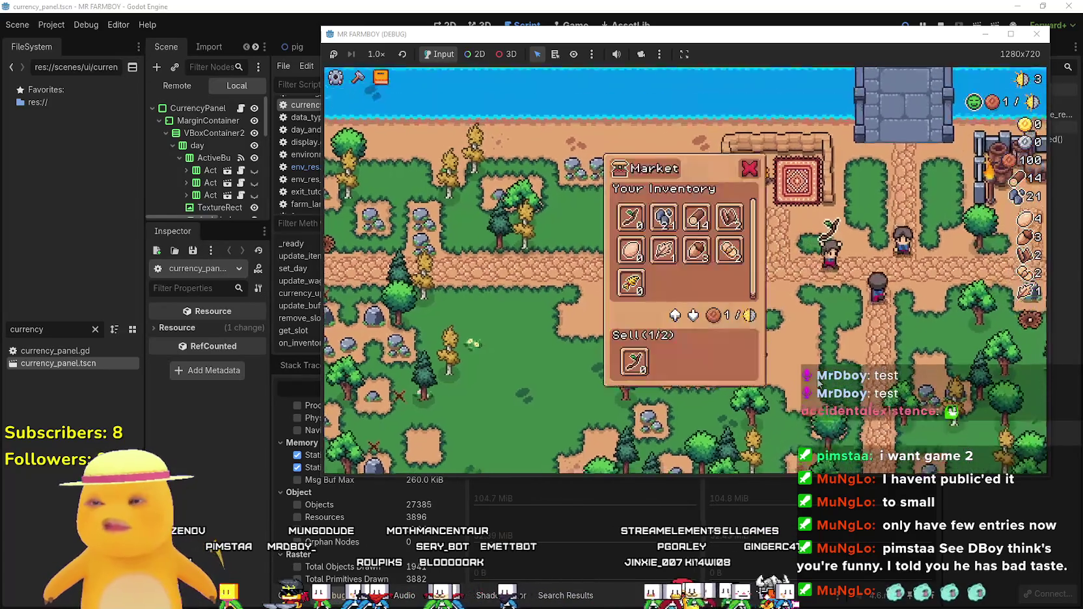
pyautogui.press('i')
pyautogui.press('i')
pyautogui.press('Escape')
# Save and close the debug game, then start a Find in Files search.
pyautogui.click(771, 342)
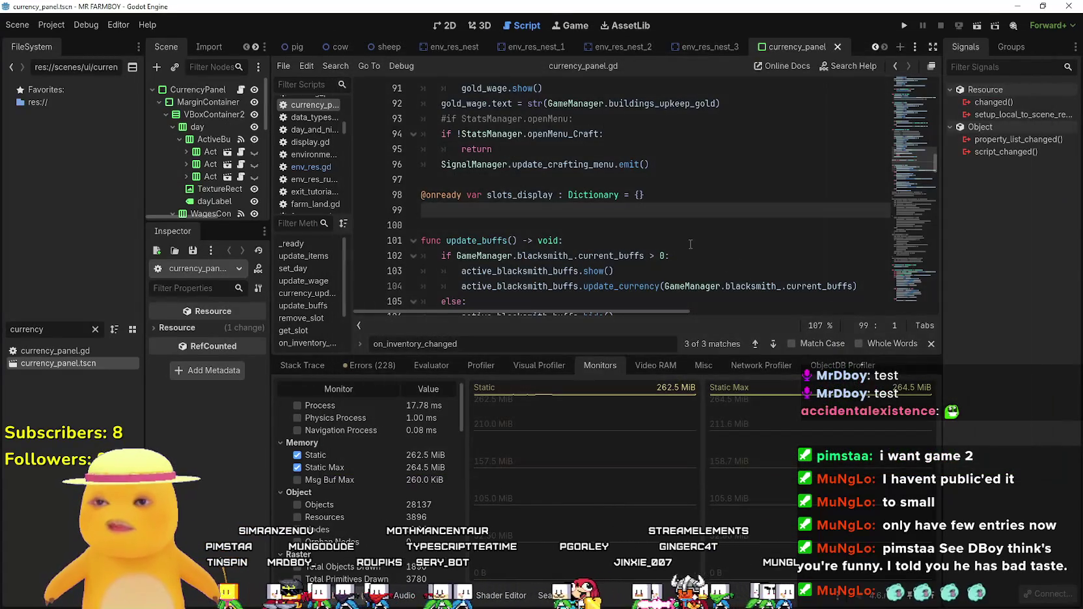
pyautogui.click(686, 241)
pyautogui.hotkey('ctrl', 'shift', 'f')
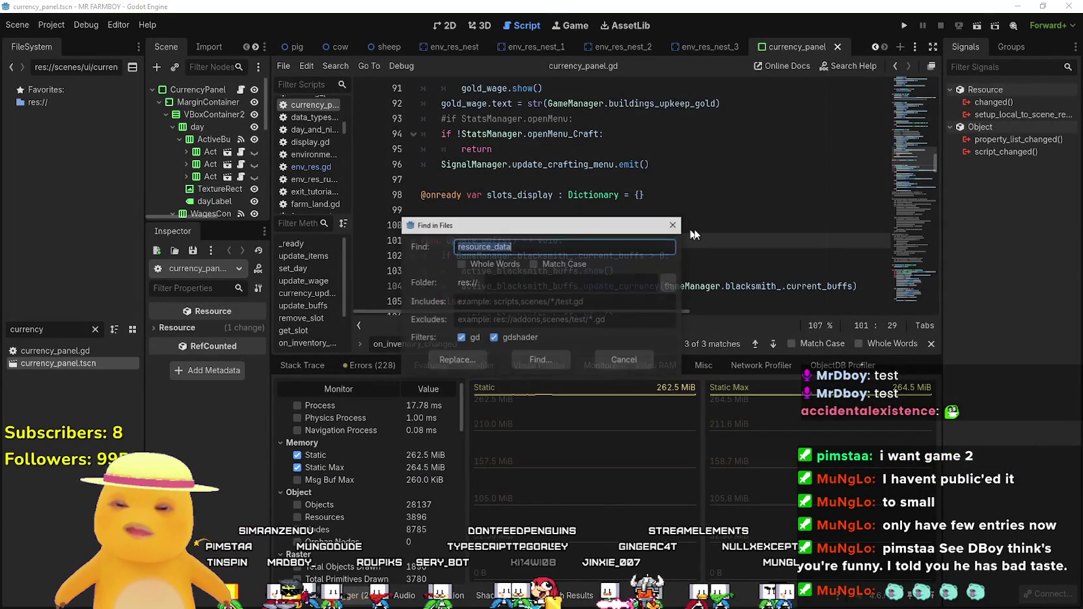
# Search the project for item.Twig, then for item.TWIG.
pyautogui.write('ite')
pyautogui.press('BackSpace')
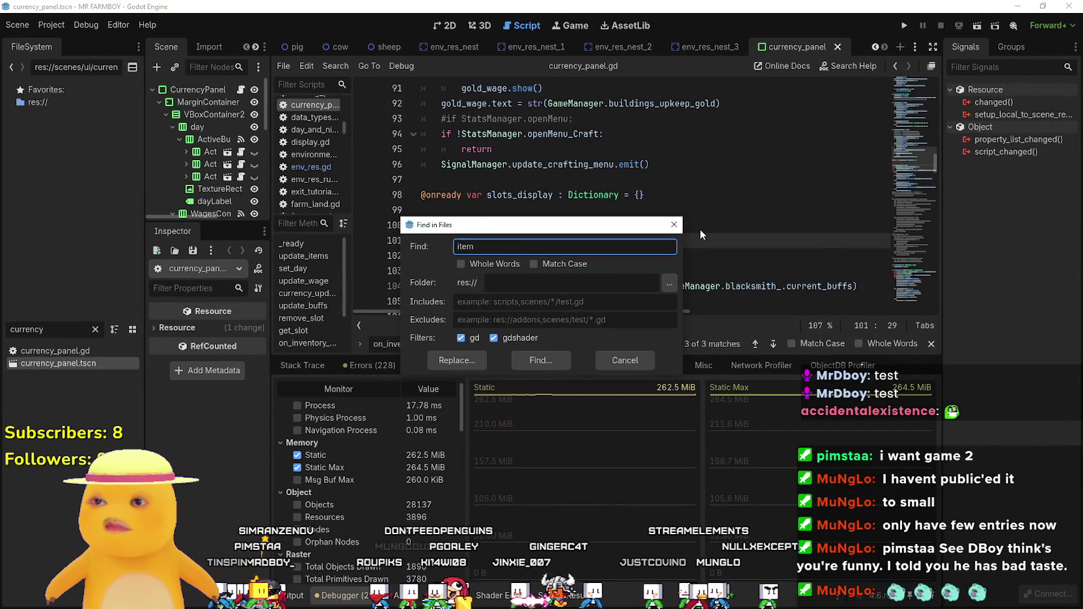
pyautogui.write('.Twig')
pyautogui.press('Return')
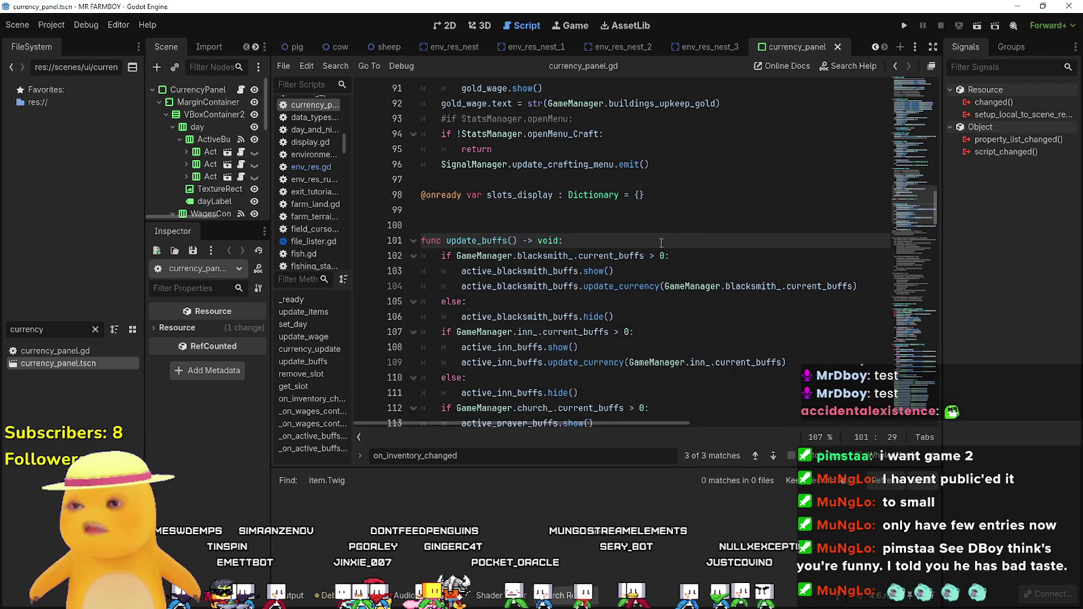
pyautogui.hotkey('ctrl', 'shift', 'f')
pyautogui.press('BackSpace')
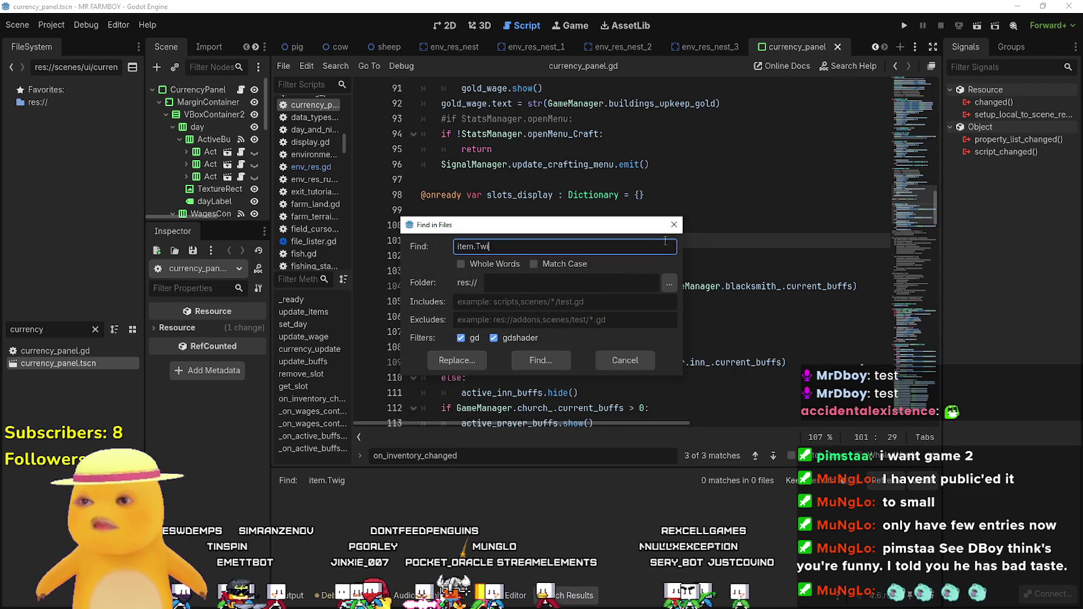
pyautogui.write('TWIG')
pyautogui.press('Return')
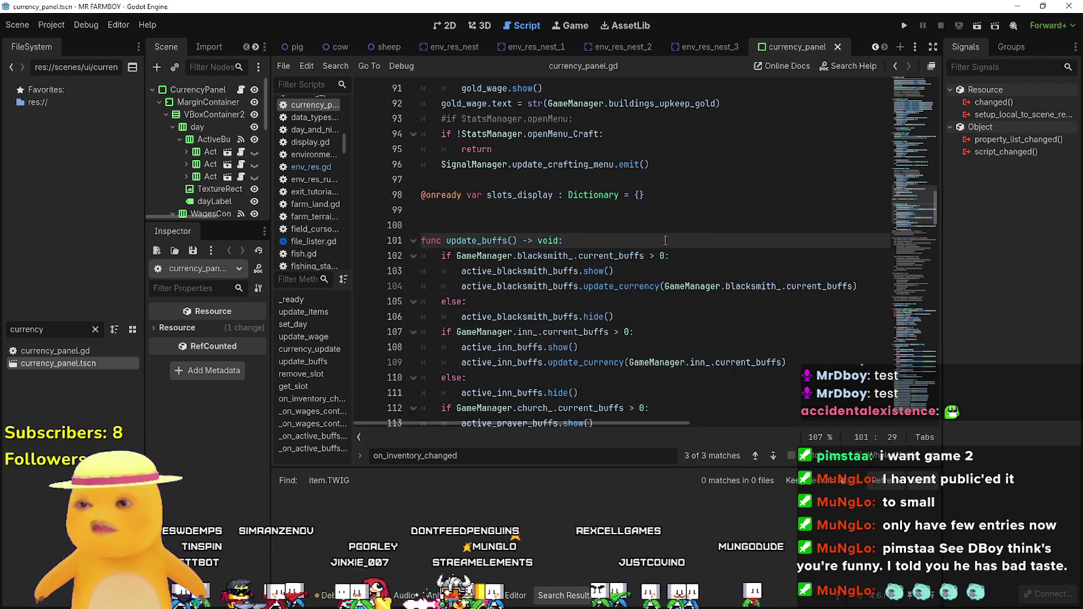
# Search the project for TWIG and open the vegetable_shop_new.gd match at line 327.
pyautogui.hotkey('ctrl', 'shift', 'f')
pyautogui.press('BackSpace')
pyautogui.write('Twig')
pyautogui.press('BackSpace')
pyautogui.press('BackSpace')
pyautogui.press('BackSpace')
pyautogui.write('TWIG')
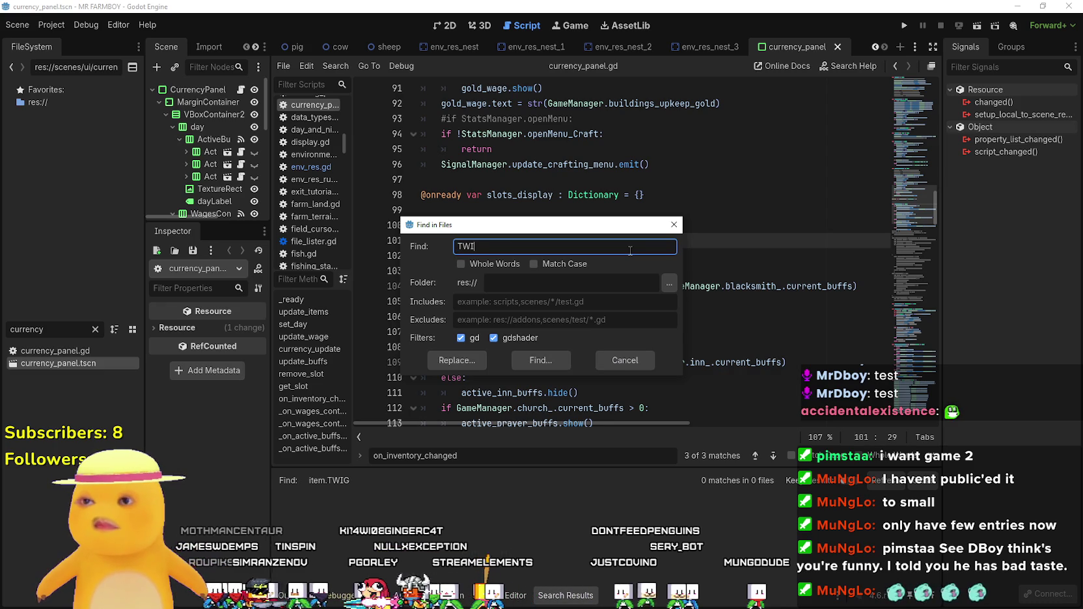
pyautogui.press('Return')
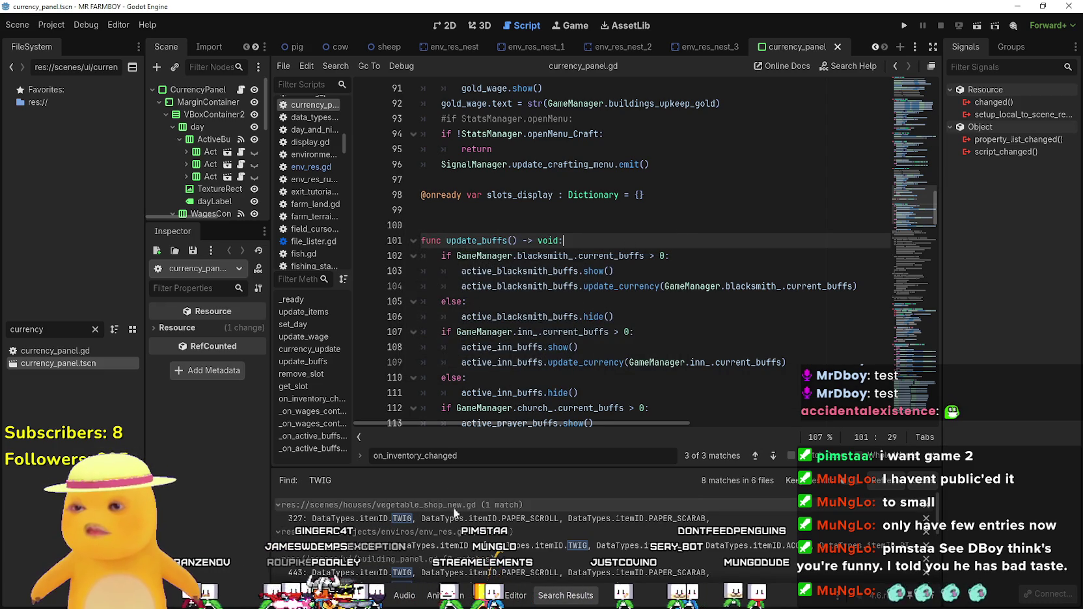
pyautogui.click(468, 519)
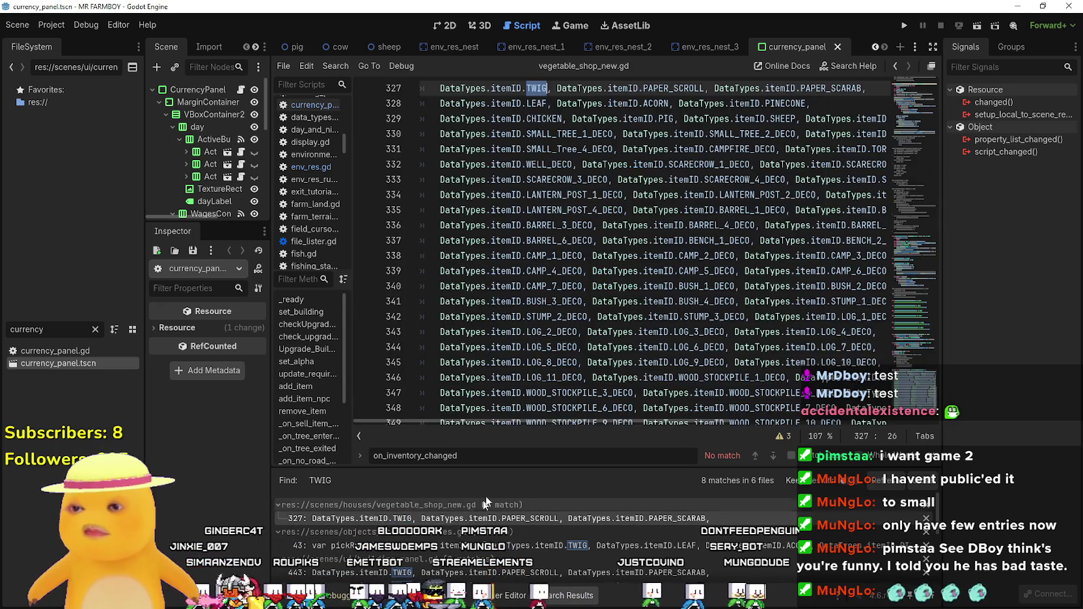
# Copy the PINECONE entry to the end of line 328 and change it to WILD_EGG.
pyautogui.scroll(1, 528, 199)
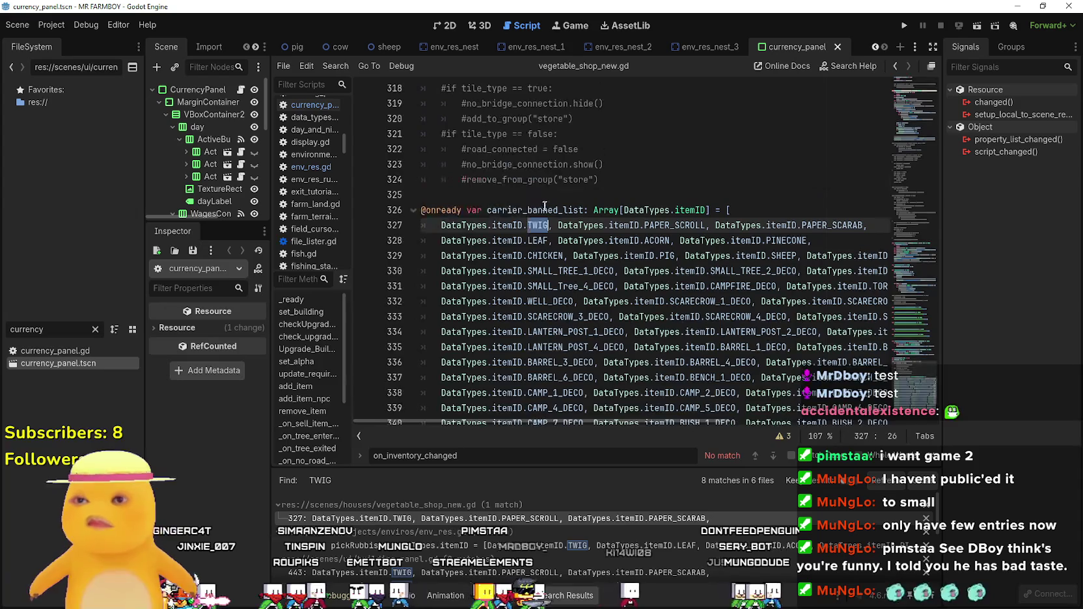
pyautogui.moveTo(548, 225); pyautogui.dragTo(441, 226)
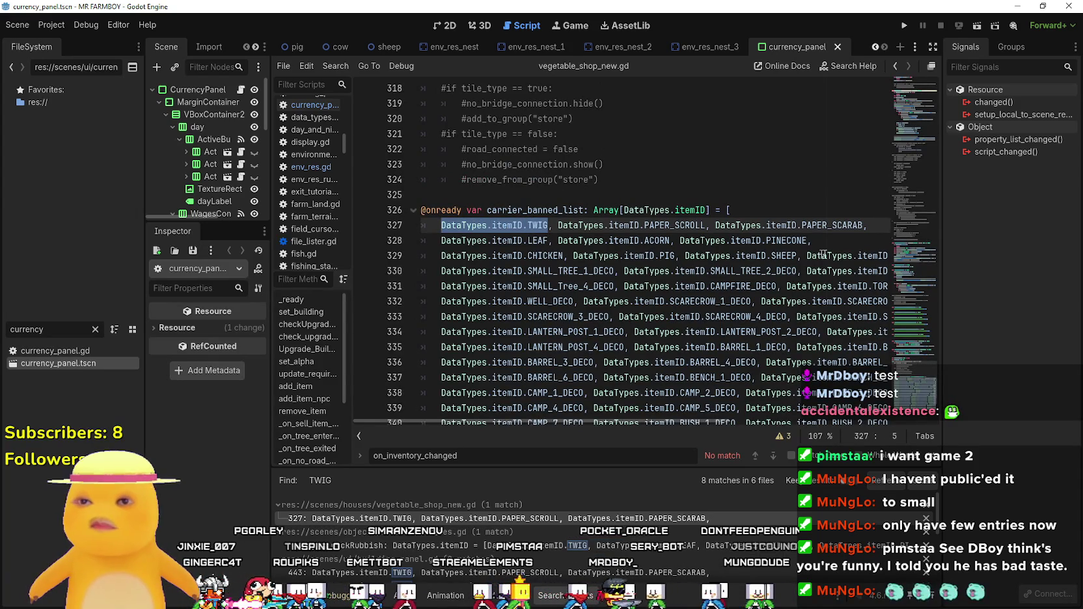
pyautogui.moveTo(807, 240); pyautogui.dragTo(671, 240)
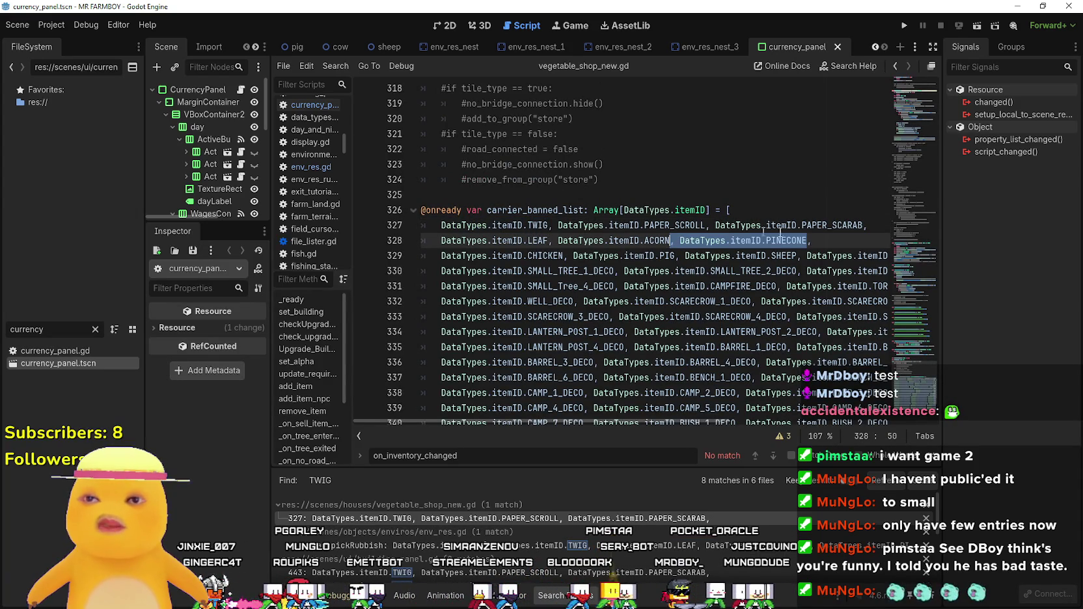
pyautogui.hotkey('ctrl', 'c')
pyautogui.click(820, 239)
pyautogui.hotkey('ctrl', 'v')
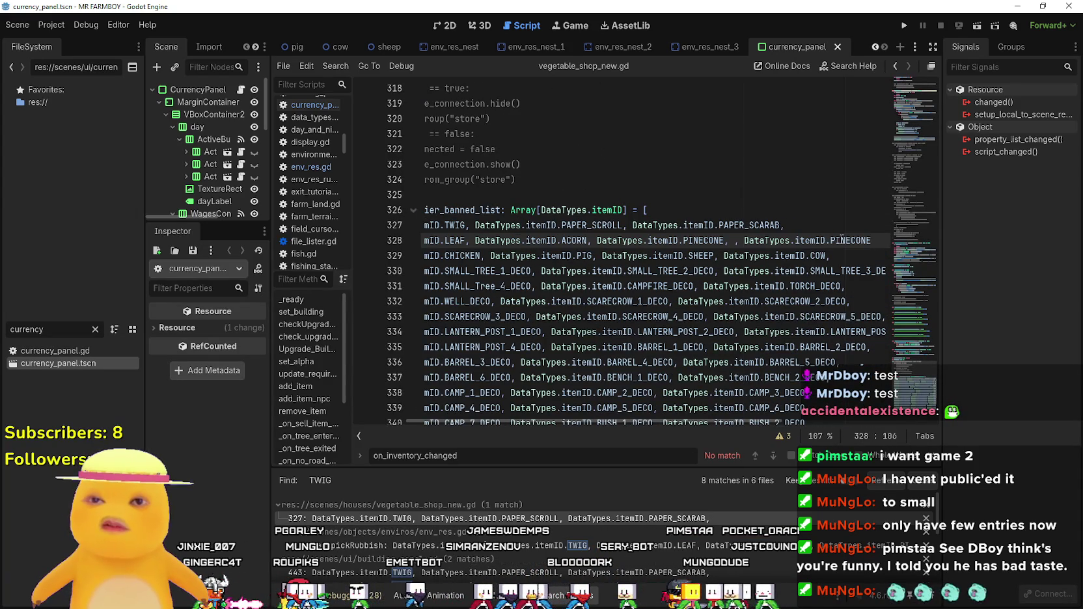
pyautogui.click(741, 240)
pyautogui.press('BackSpace')
pyautogui.press('BackSpace')
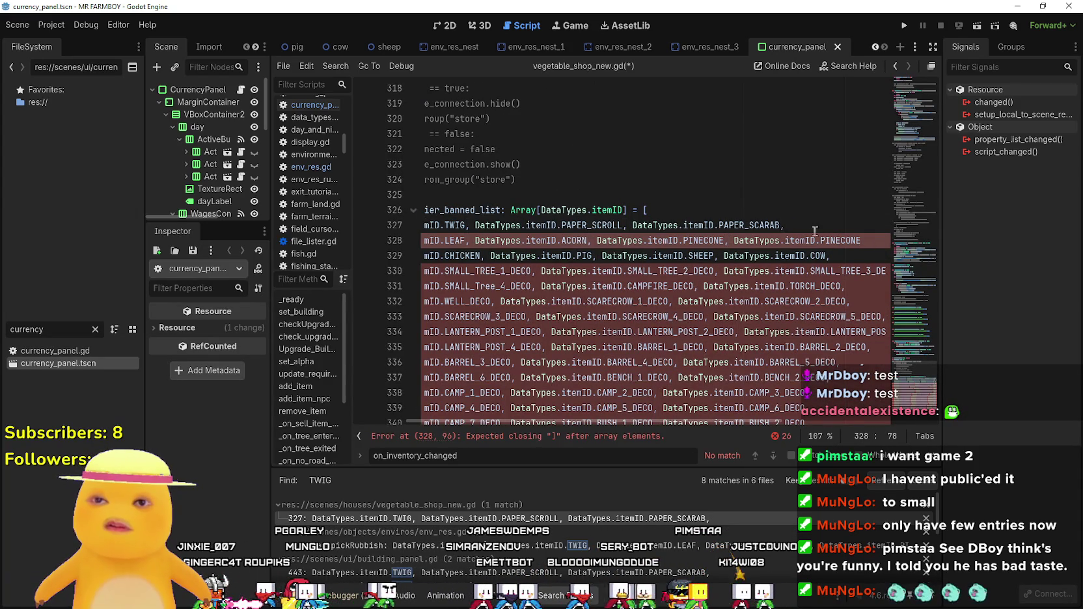
pyautogui.doubleClick(839, 241)
pyautogui.write('WILD')
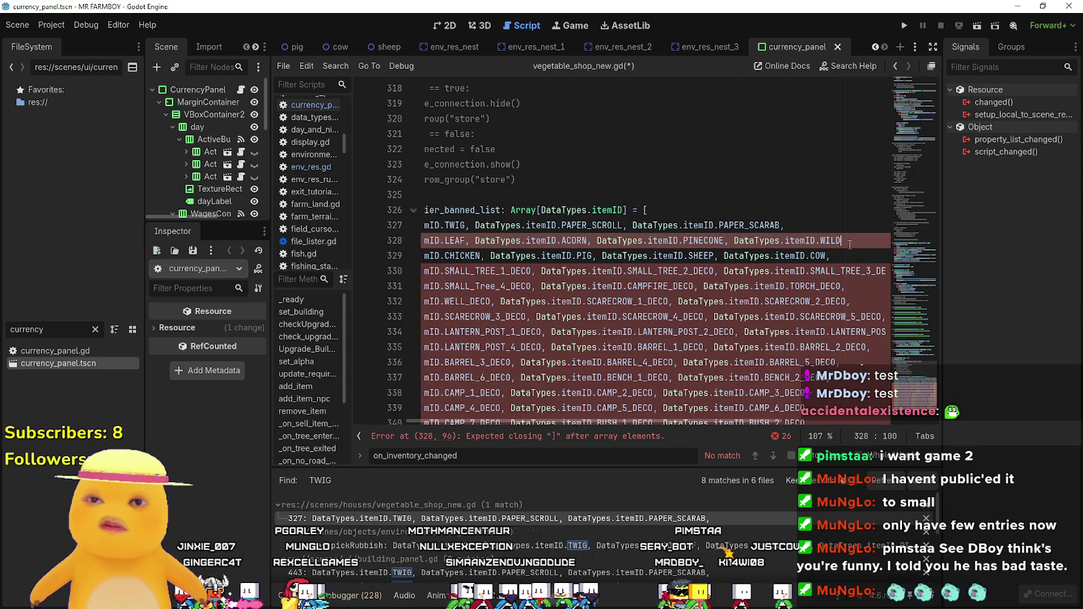
pyautogui.write('_EGG')
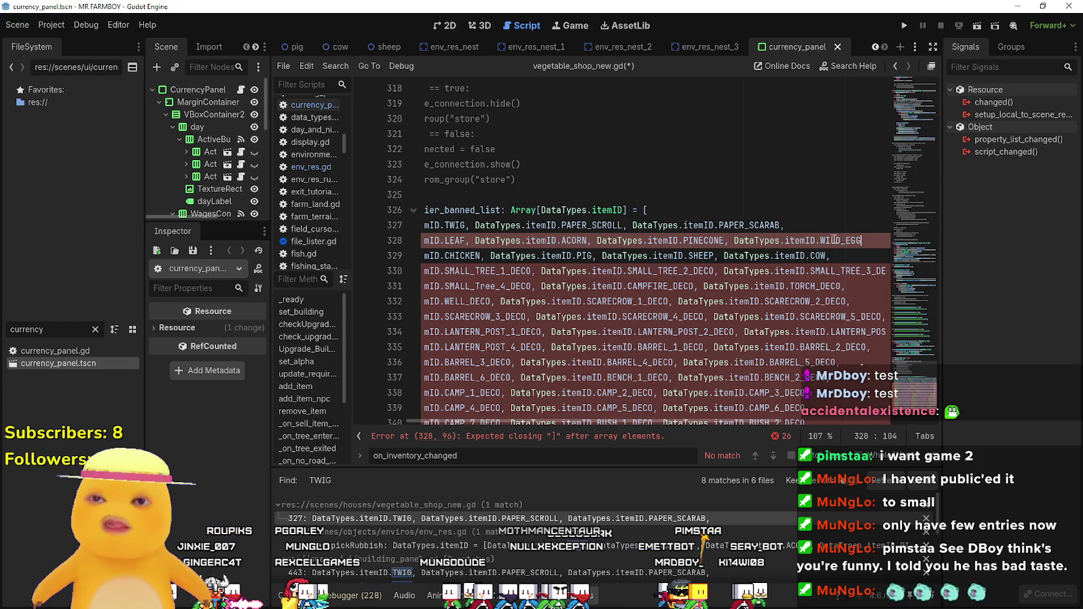
# Tidy the WILD_EGG entry on line 328, save, and view env_res.gd's TWIG match.
pyautogui.click(868, 240)
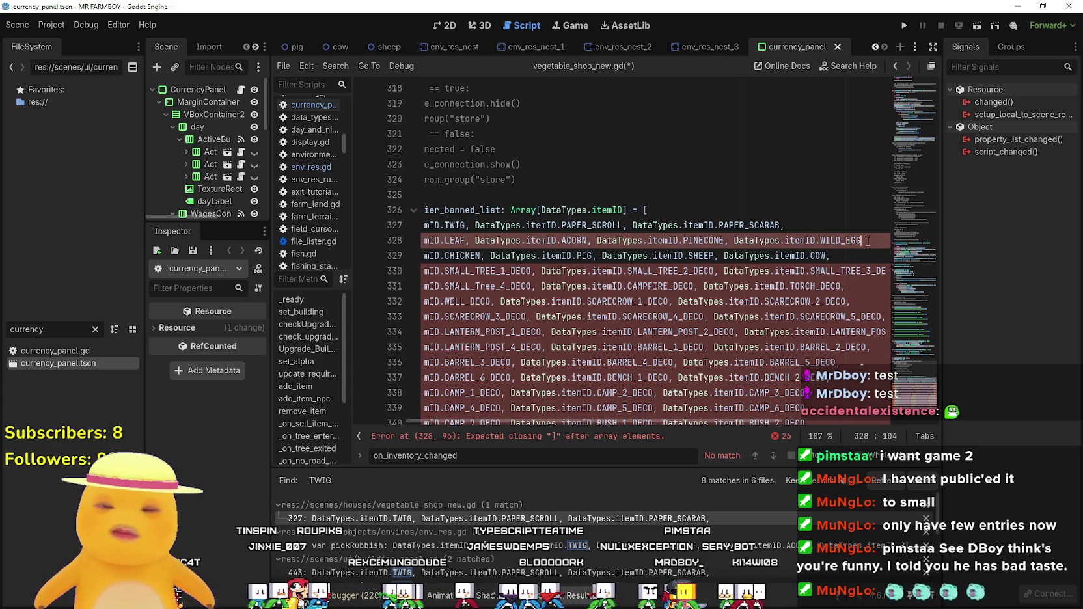
pyautogui.write(',')
pyautogui.moveTo(821, 240); pyautogui.dragTo(747, 240)
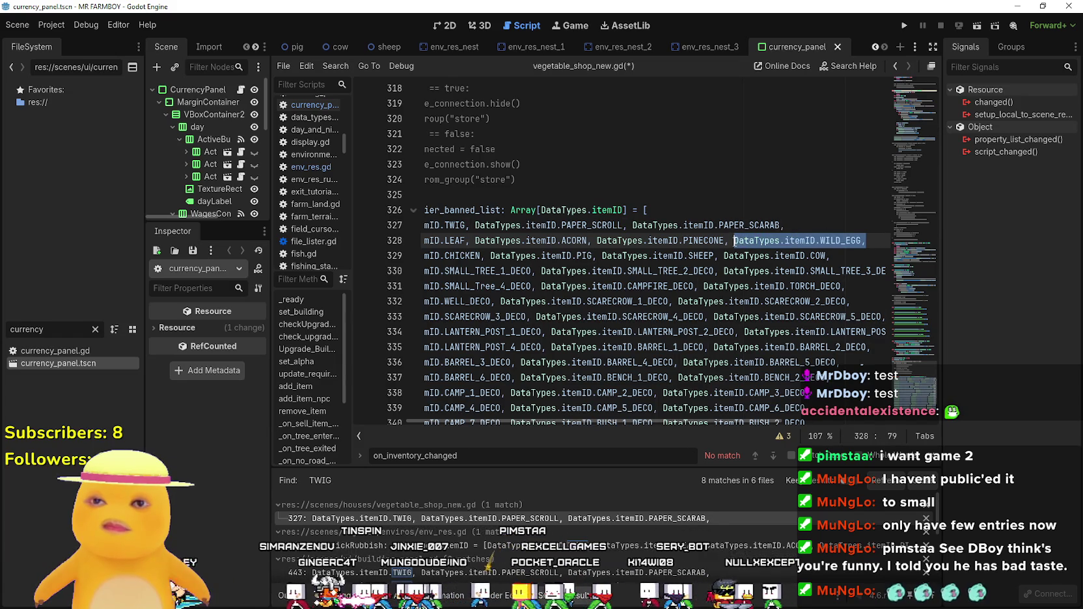
pyautogui.click(747, 241)
pyautogui.hotkey('ctrl', 's')
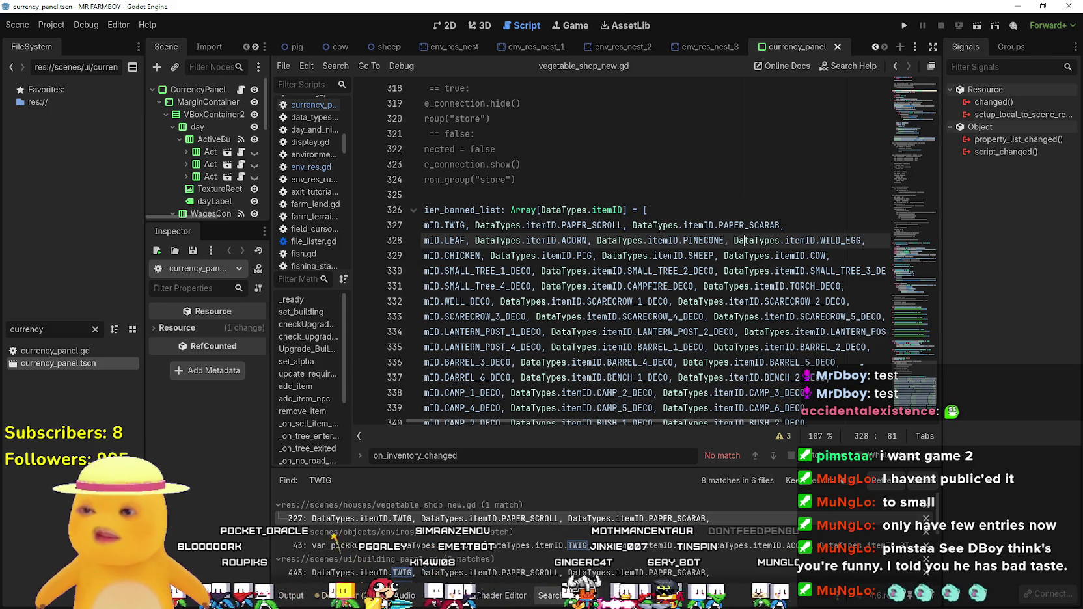
pyautogui.click(665, 547)
# Add DataTypes.itemID.WILD_EGG after PINECONE on building_panel.gd line 444 and save.
pyautogui.scroll(-1, 582, 268)
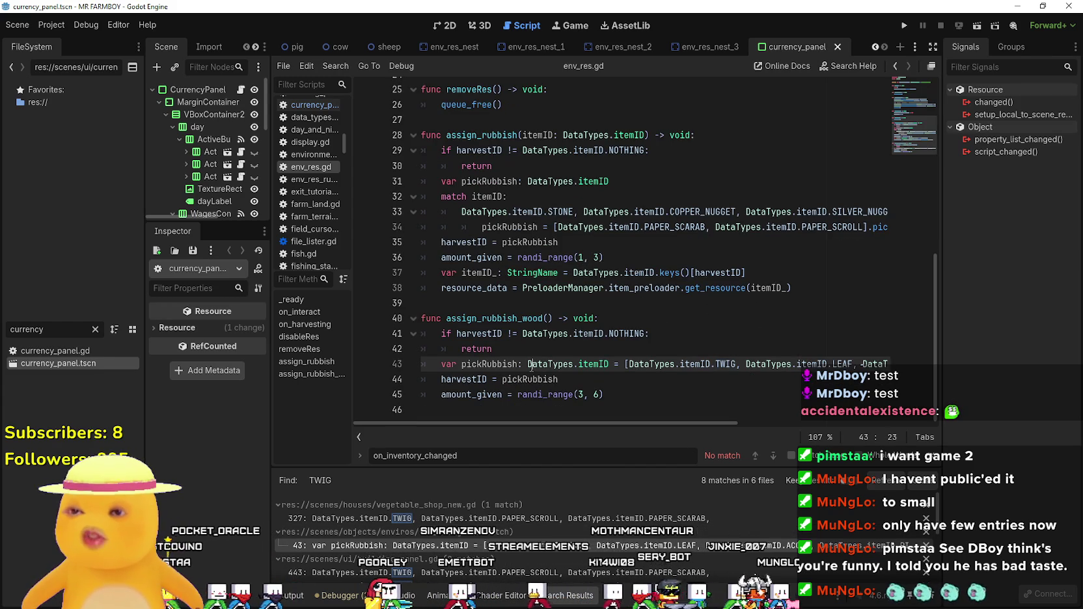
pyautogui.scroll(-1, 478, 553)
pyautogui.scroll(-1, 499, 552)
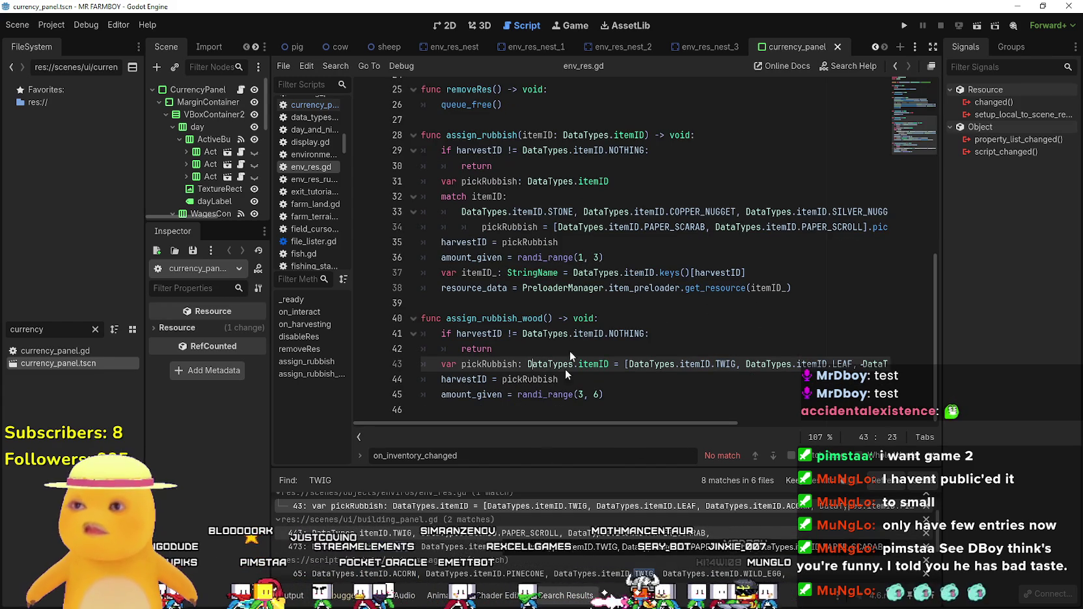
pyautogui.click(364, 532)
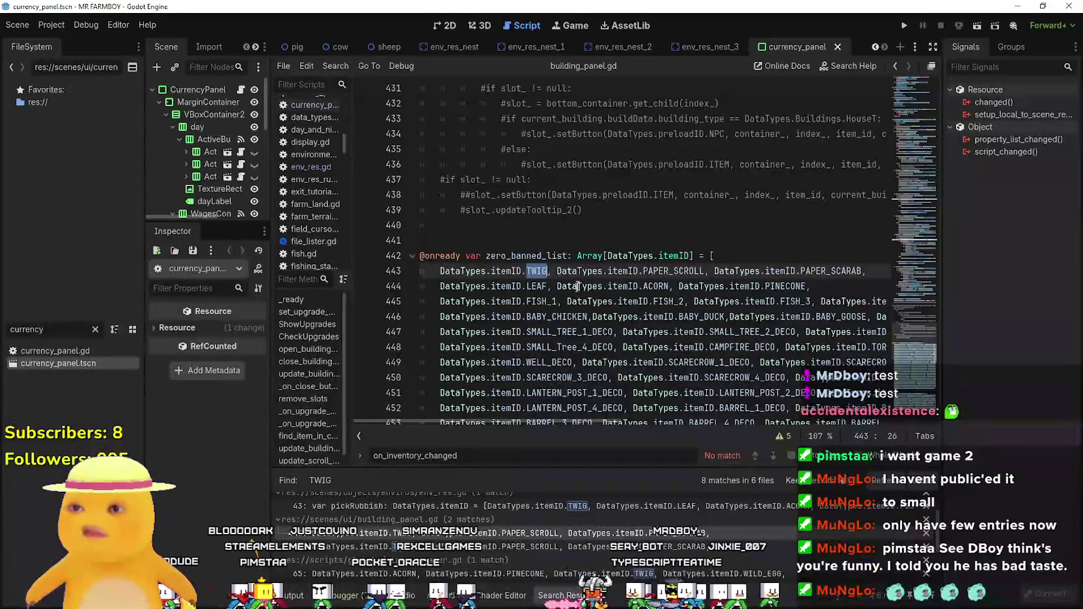
pyautogui.click(842, 284)
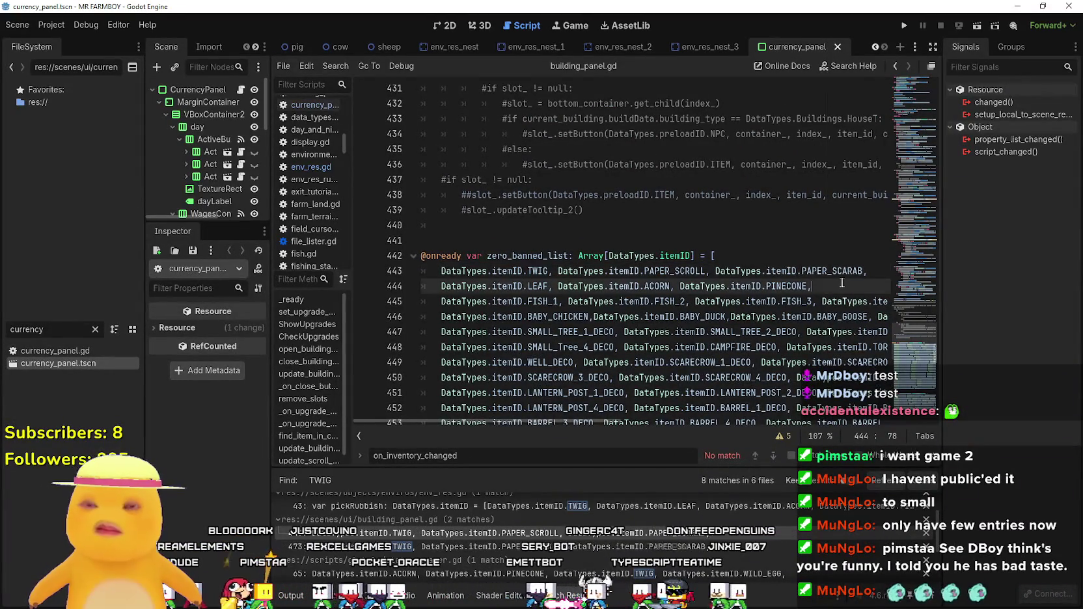
pyautogui.hotkey('ctrl', 'v')
pyautogui.click(738, 287)
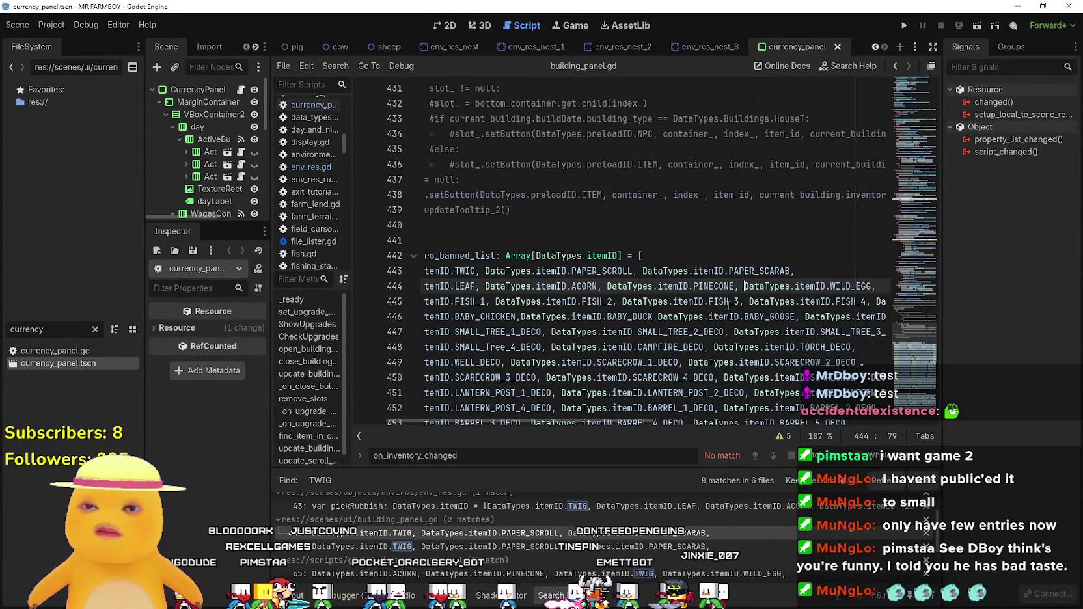
pyautogui.hotkey('ctrl', 's')
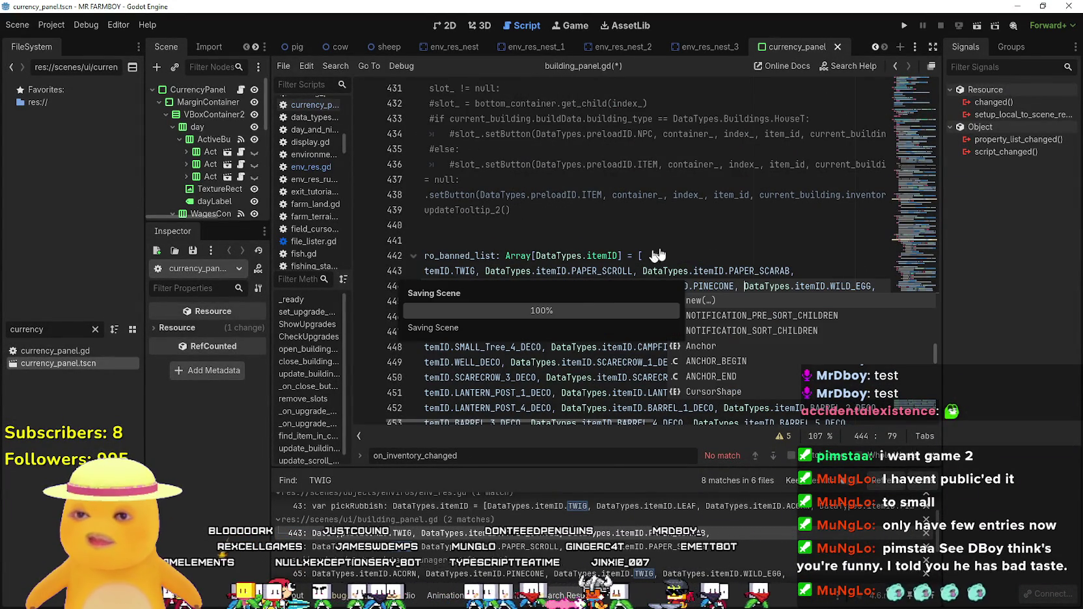
# Add WILD_EGG after PINECONE on building_panel.gd line 474, save, and view stats_manager.gd's TWIG match.
pyautogui.click(440, 536)
pyautogui.scroll(3, 537, 337)
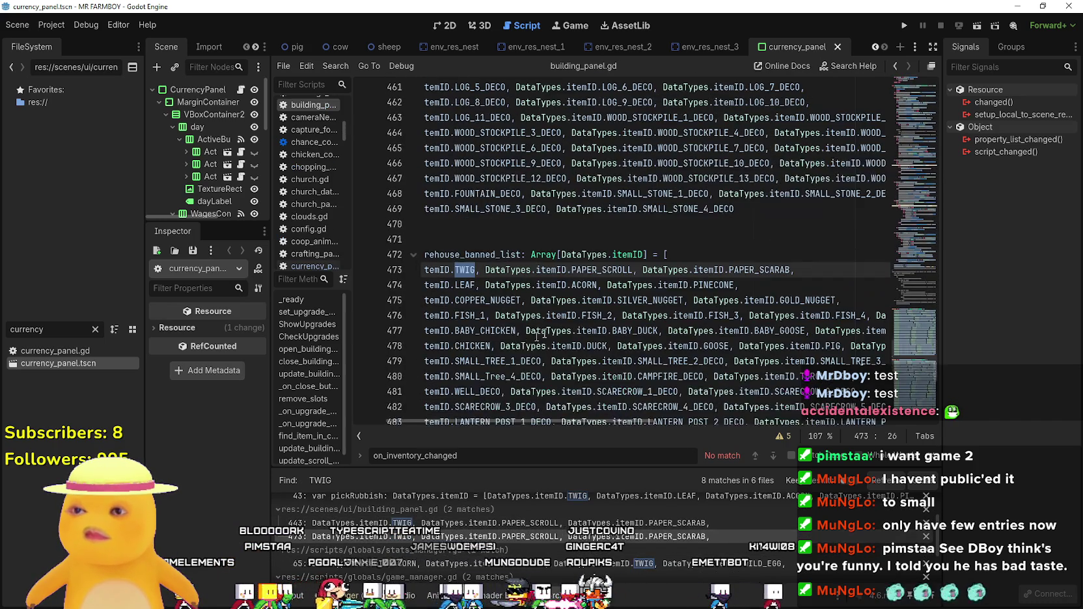
pyautogui.click(790, 285)
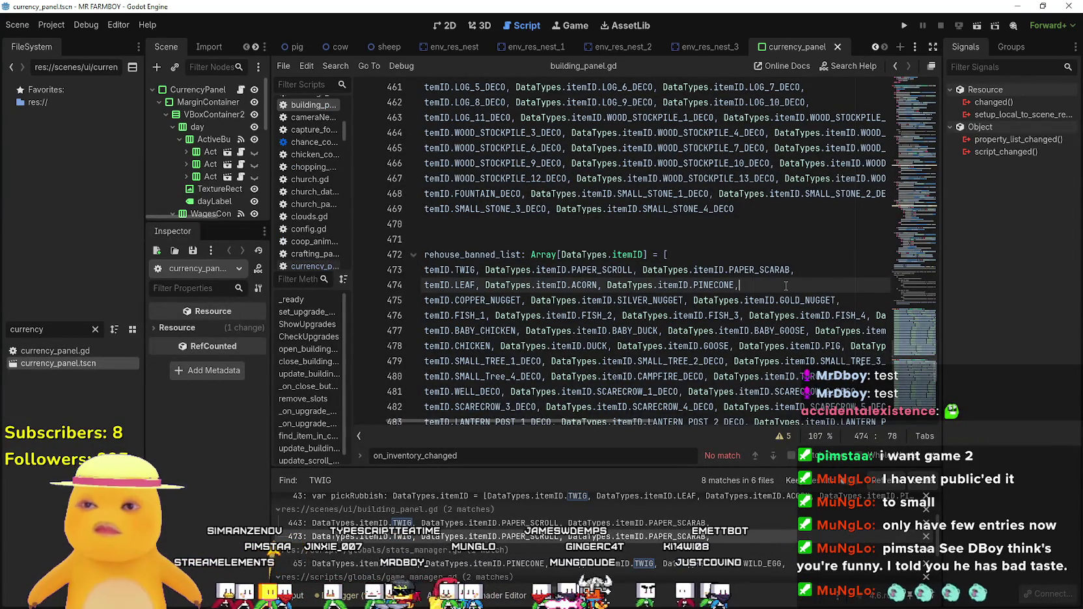
pyautogui.click(740, 285)
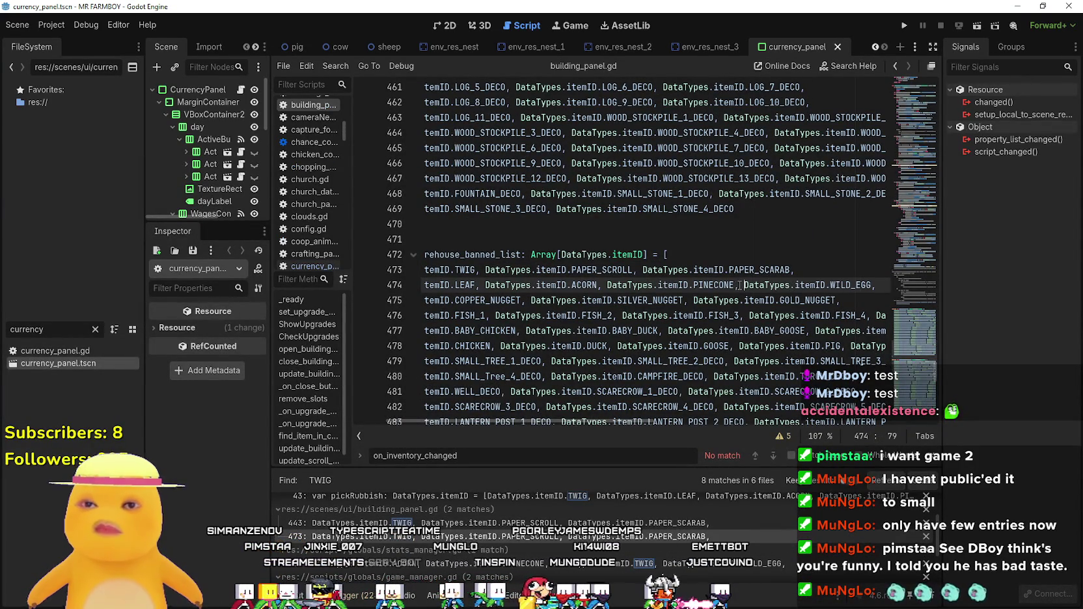
pyautogui.click(620, 285)
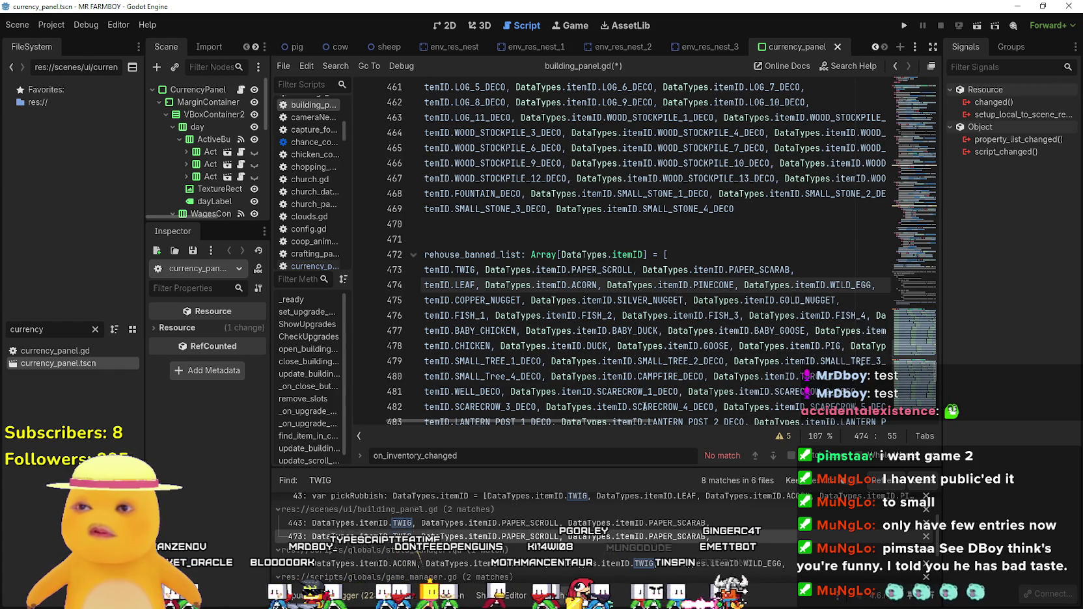
pyautogui.hotkey('ctrl', 's')
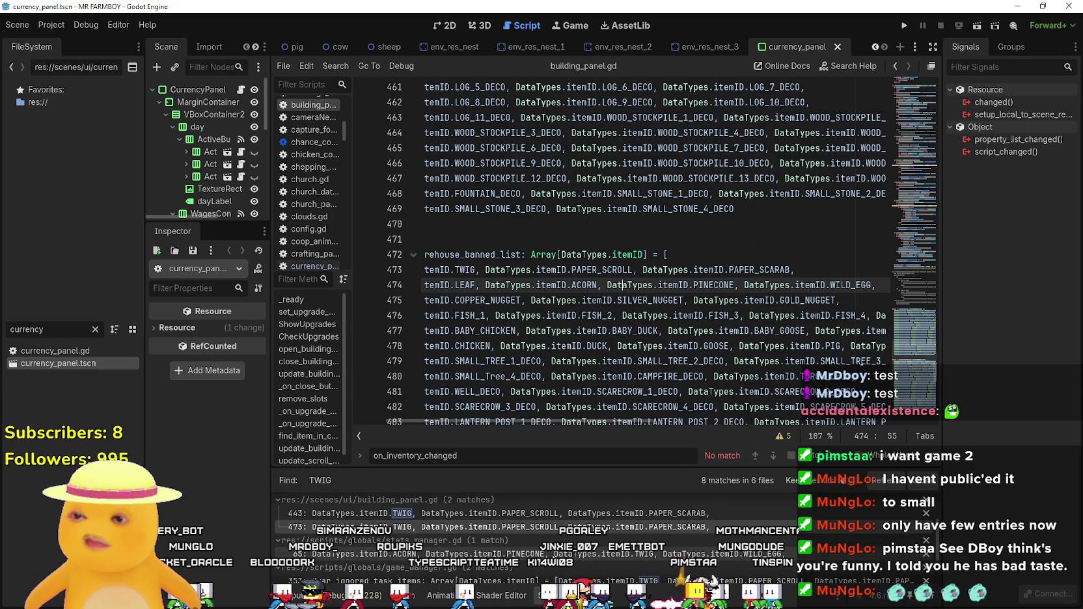
pyautogui.click(716, 554)
pyautogui.scroll(2, 523, 358)
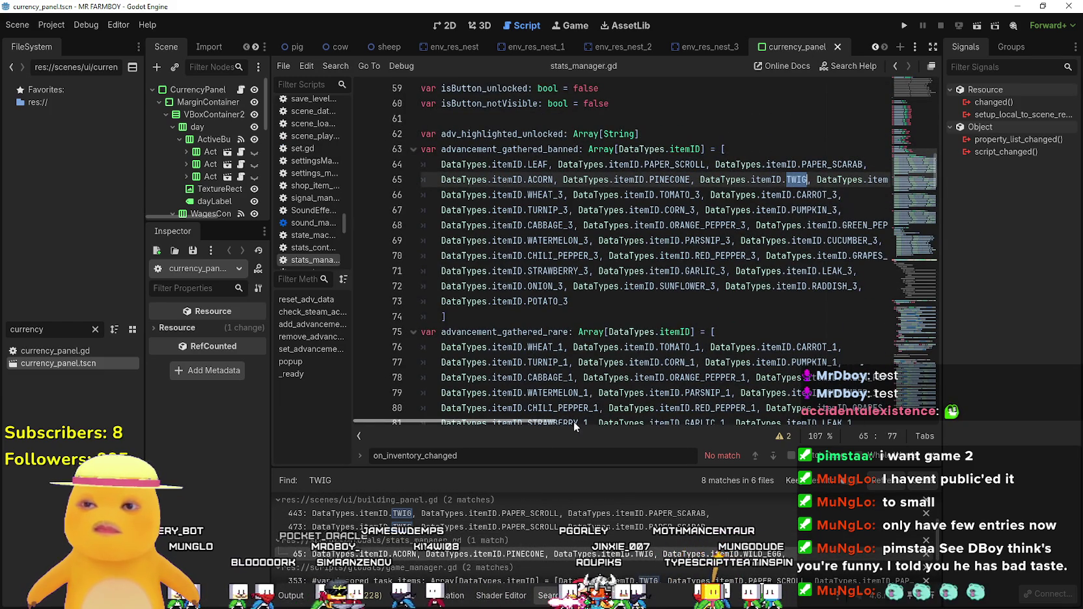
# Inspect the TWIG entries in stats_manager.gd and game_manager.gd, then run MR FARMBOY in debug.
pyautogui.moveTo(552, 423)
pyautogui.mouseDown()
pyautogui.moveTo(583, 421)
pyautogui.moveTo(552, 421)
pyautogui.mouseUp()
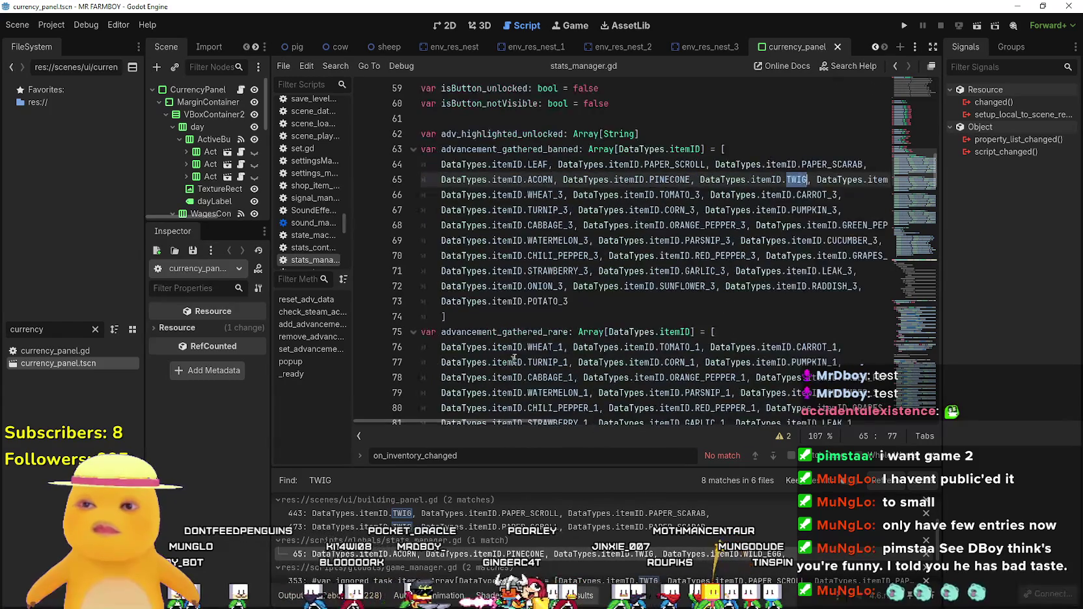
pyautogui.scroll(-2, 498, 537)
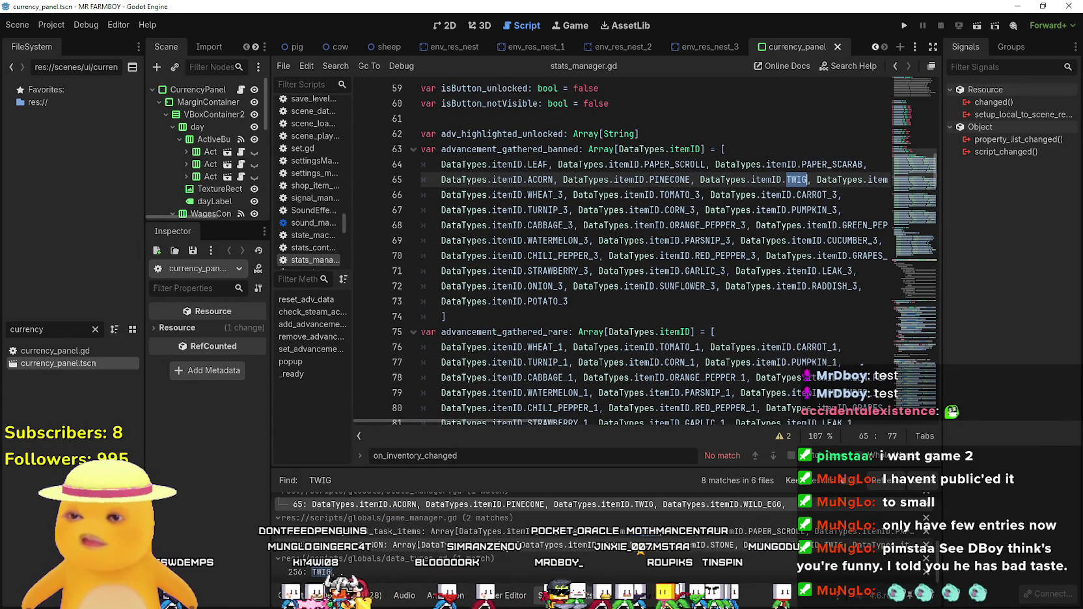
pyautogui.click(498, 545)
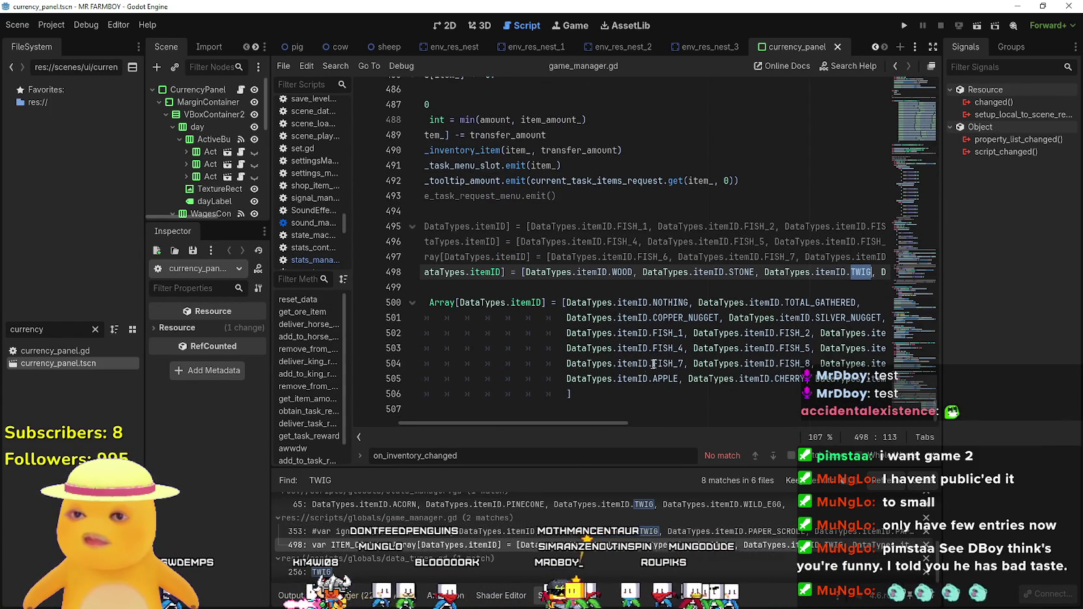
pyautogui.moveTo(601, 425)
pyautogui.mouseDown()
pyautogui.moveTo(935, 437)
pyautogui.moveTo(415, 414)
pyautogui.mouseUp()
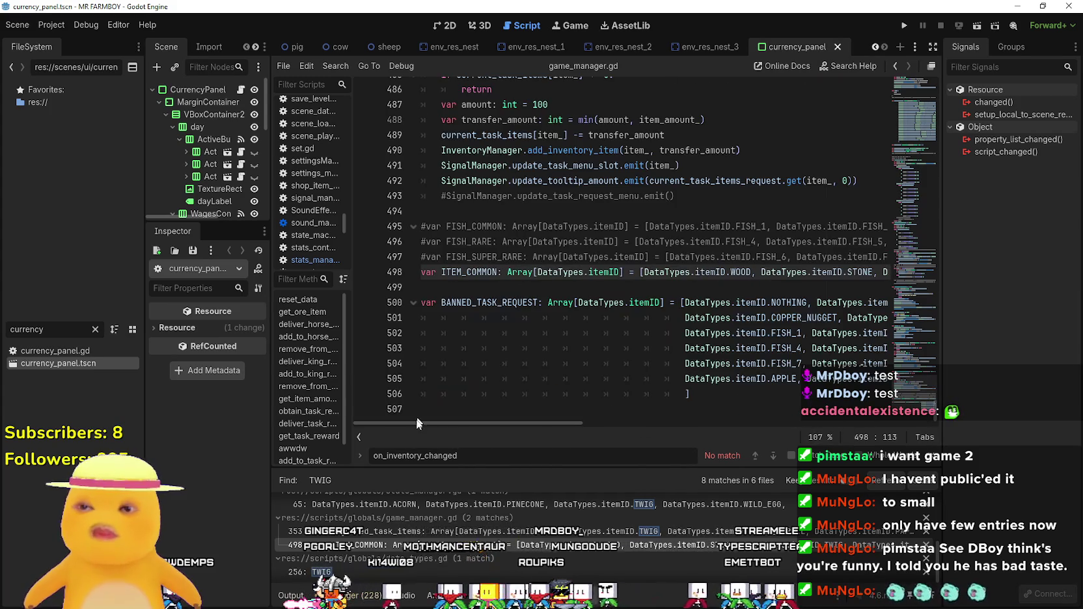
pyautogui.click(617, 257)
pyautogui.click(904, 26)
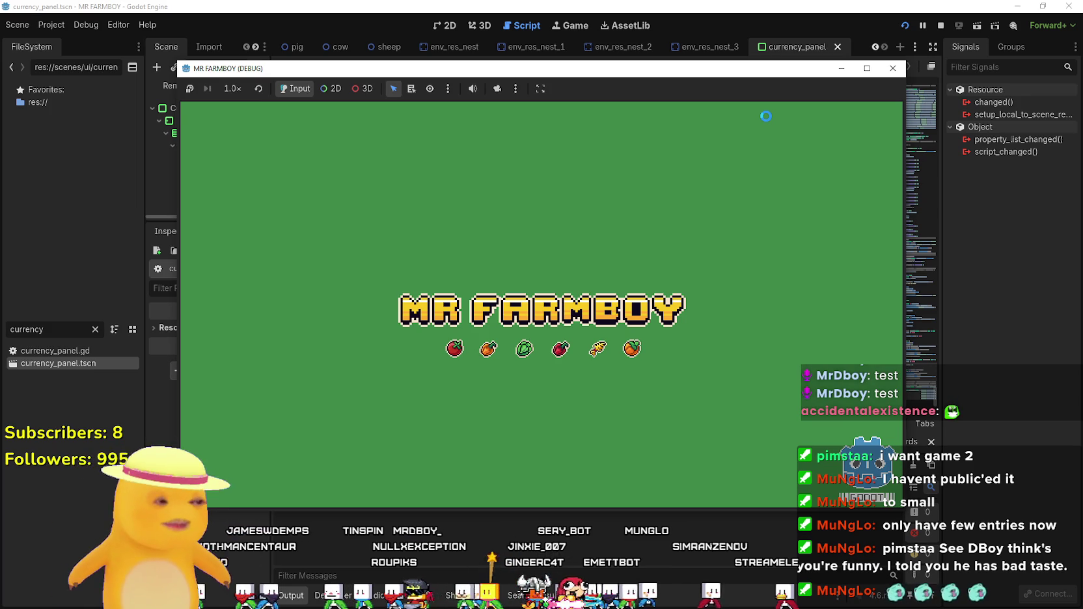
# Wait for the debug game to load its Update 5.RC main menu, then switch to File Explorer.
pyautogui.press('F8')
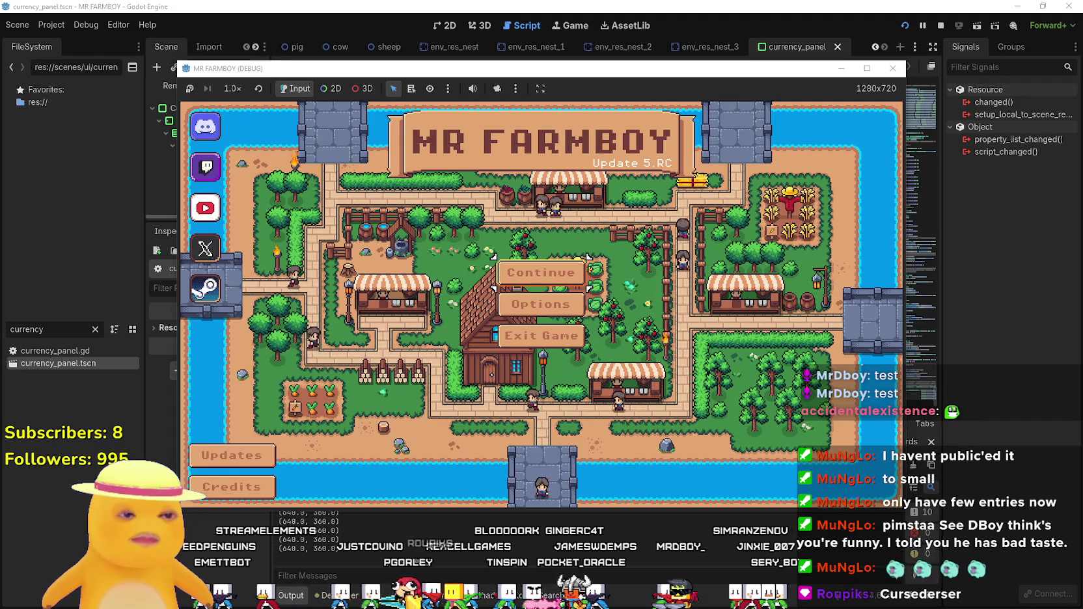
pyautogui.hotkey('alt', 'Tab')
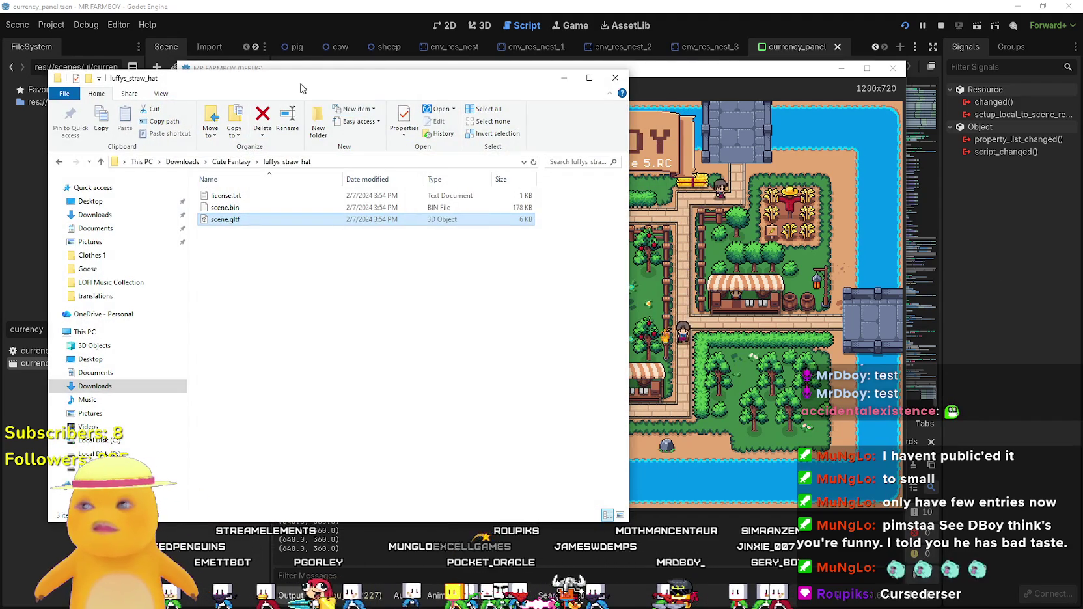
# Switch from File Explorer to the running game, then on to Aseprite with sww.PNG.
pyautogui.hotkey('alt', 'Tab')
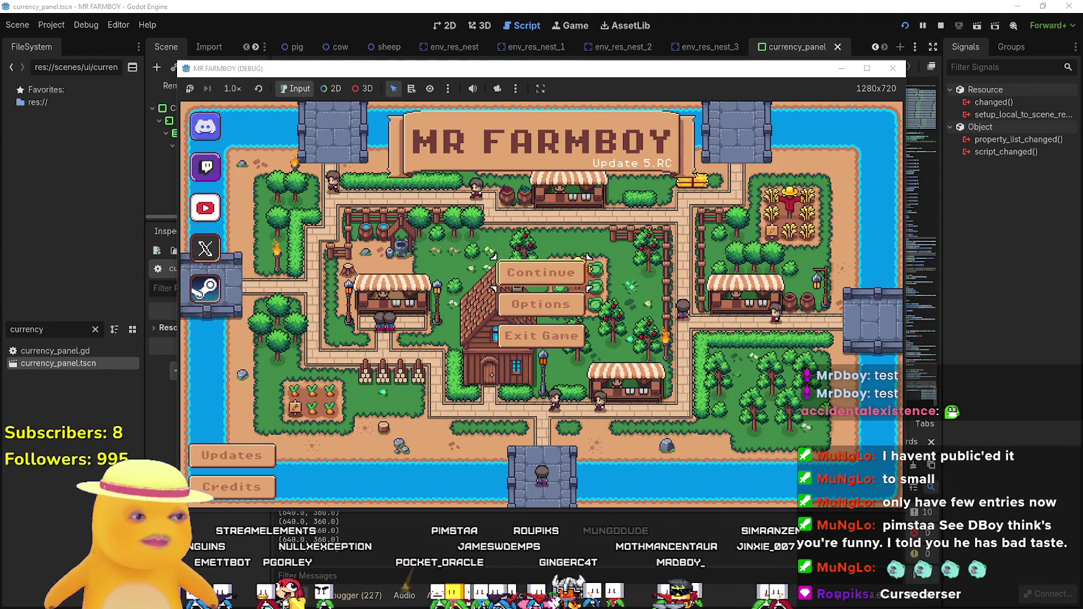
pyautogui.hotkey('alt', 'Tab')
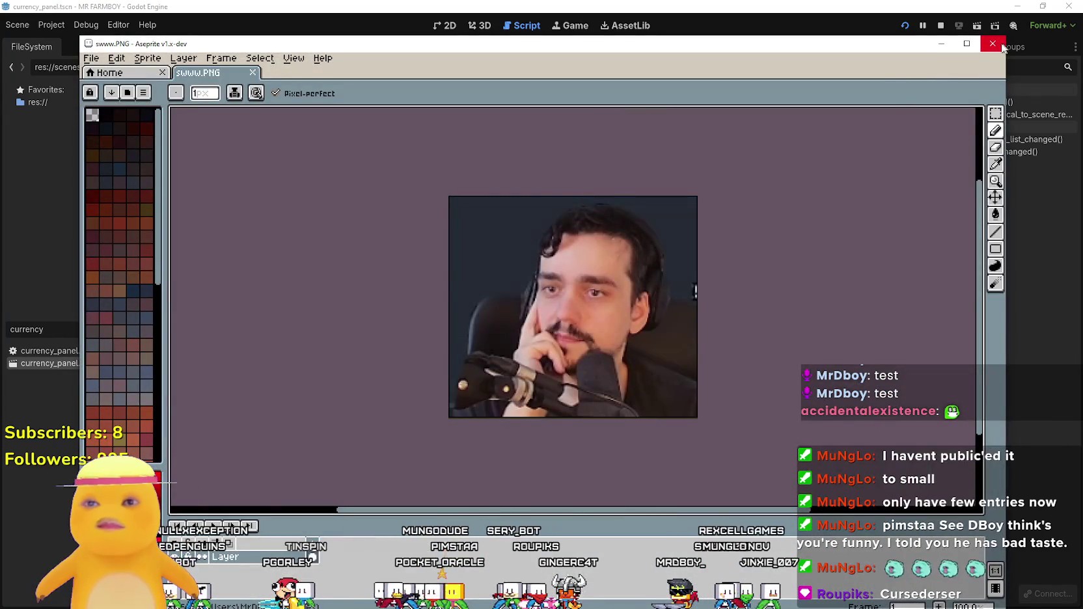
# Close Aseprite so the Mr Farmboy debug game window is in front.
pyautogui.click(1003, 46)
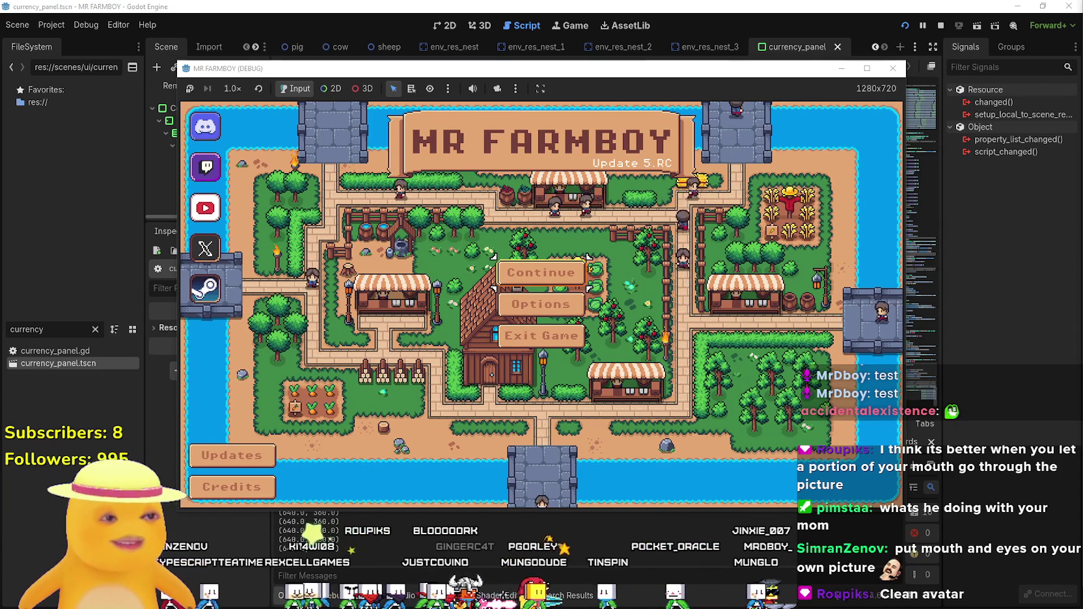
# Load a saved game, maximize the game window, and walk the farmer up by the shop.
pyautogui.click(572, 273)
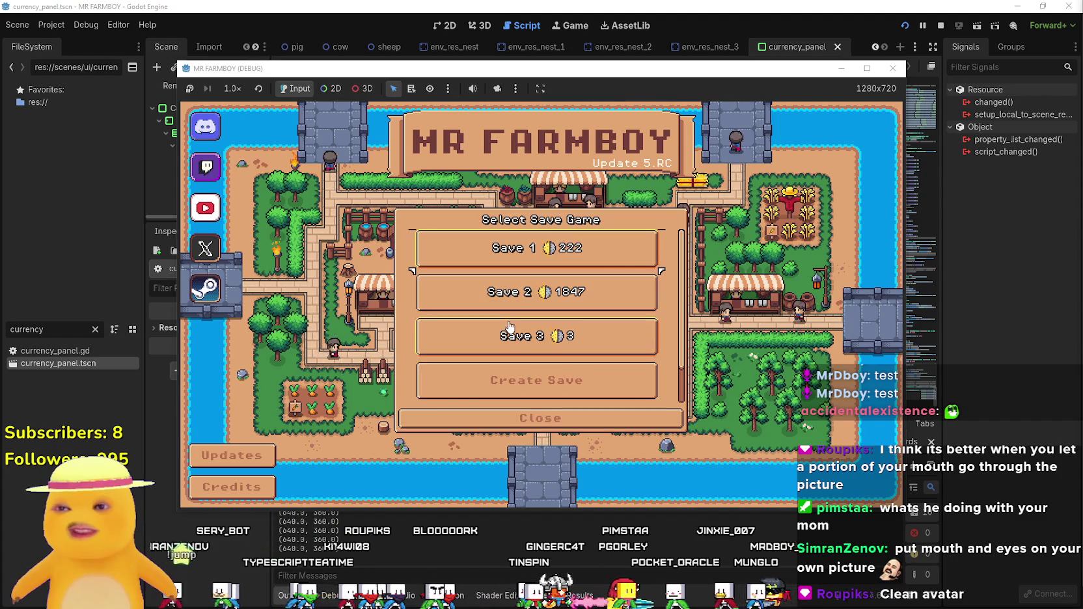
pyautogui.click(479, 348)
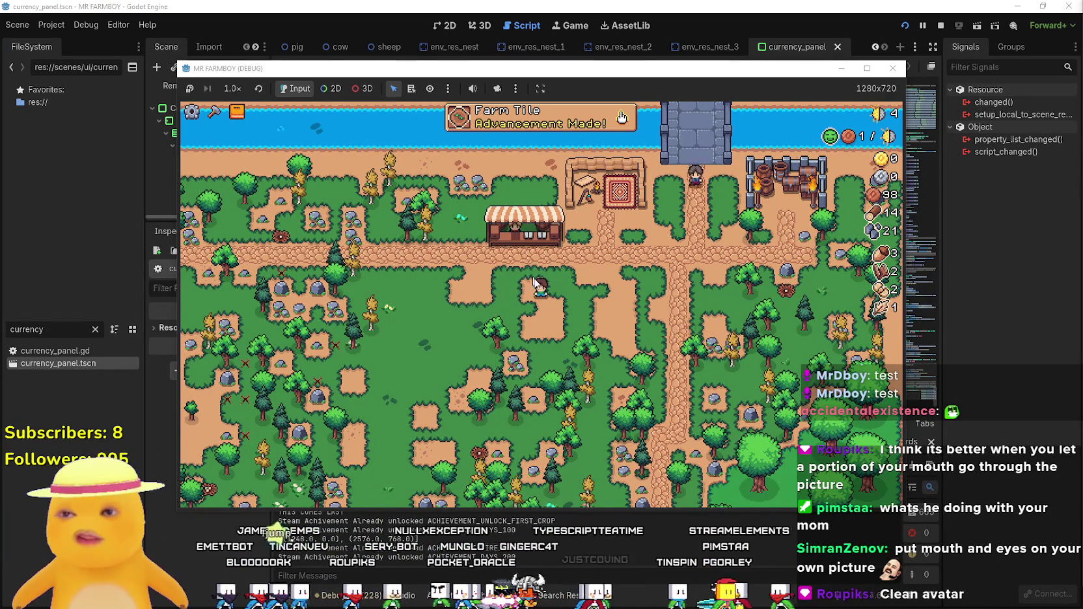
pyautogui.press('s')
pyautogui.press('a')
pyautogui.press('w')
pyautogui.press('d')
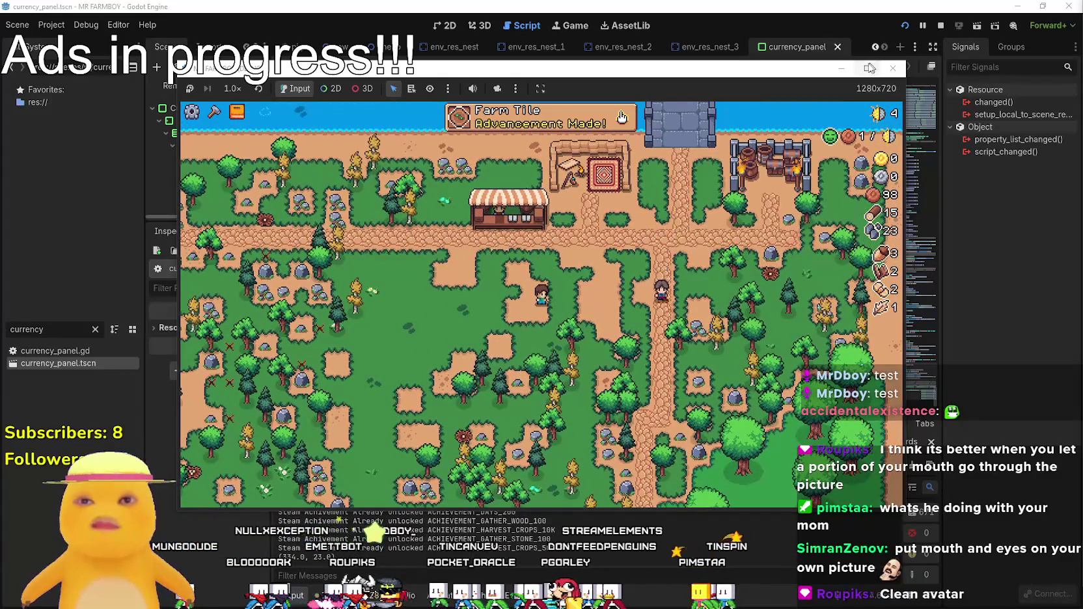
pyautogui.click(867, 68)
pyautogui.press('w')
pyautogui.press('a')
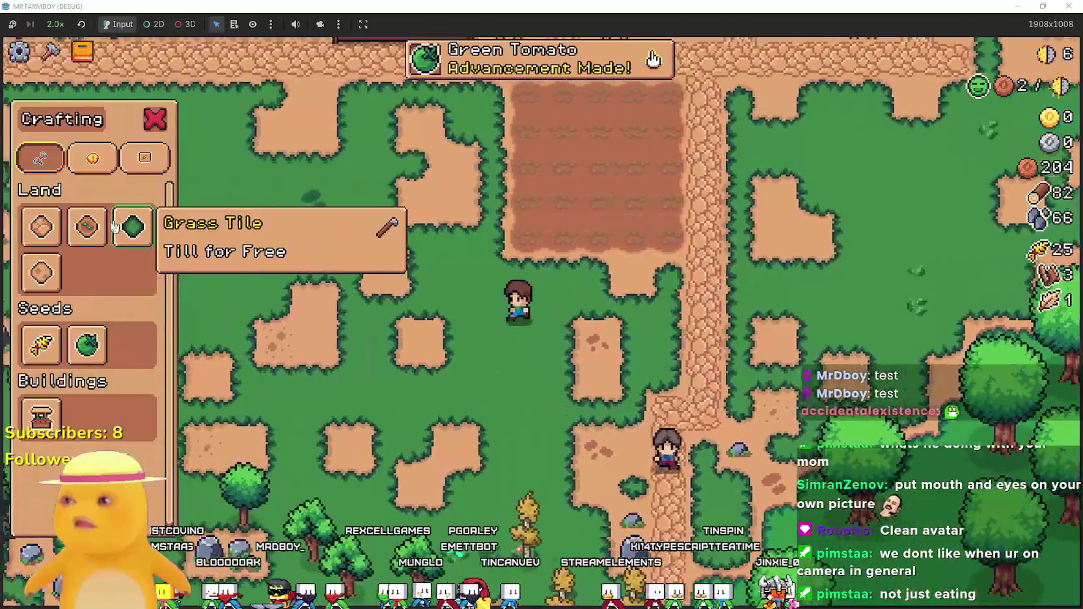
pyautogui.press('w')
pyautogui.press('a')
# Select the Farm Tile and till a new plot of farmland beside the field.
pyautogui.click(87, 227)
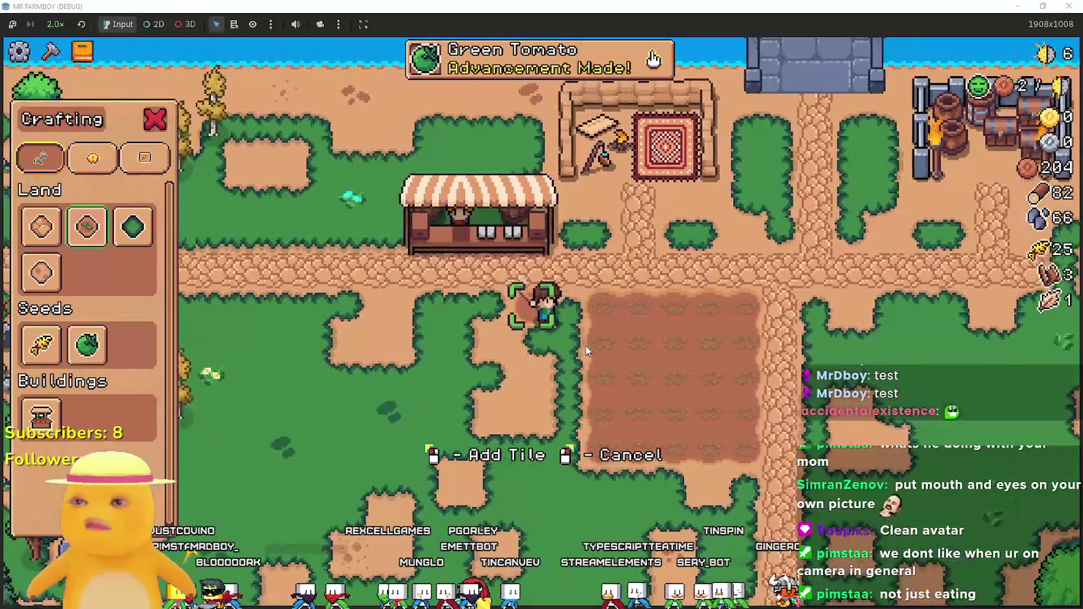
pyautogui.press('s')
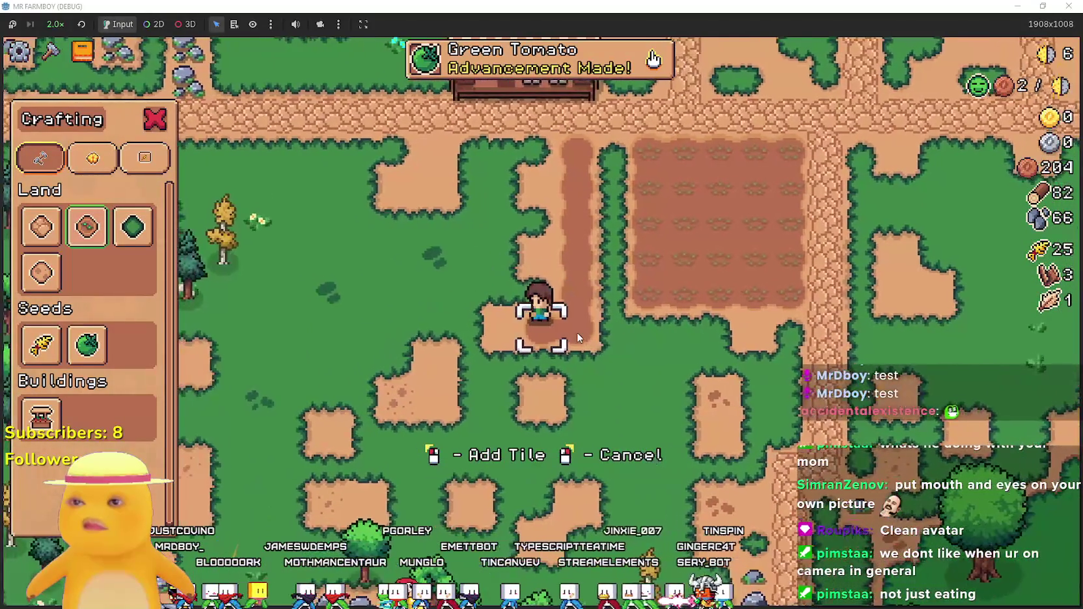
pyautogui.press('a')
pyautogui.press('w')
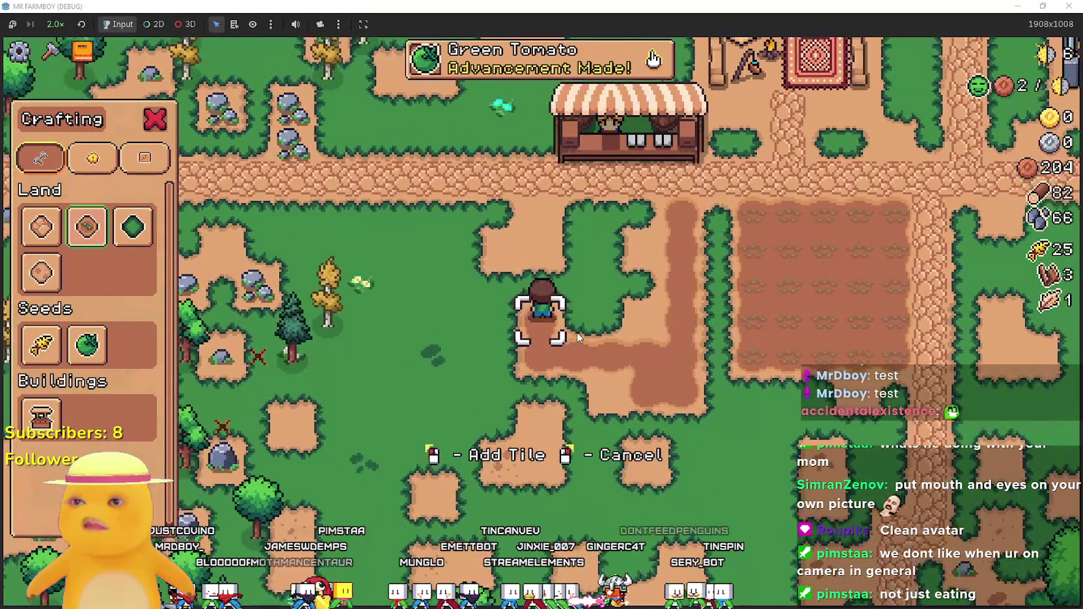
pyautogui.press('d')
pyautogui.press('a')
pyautogui.press('s')
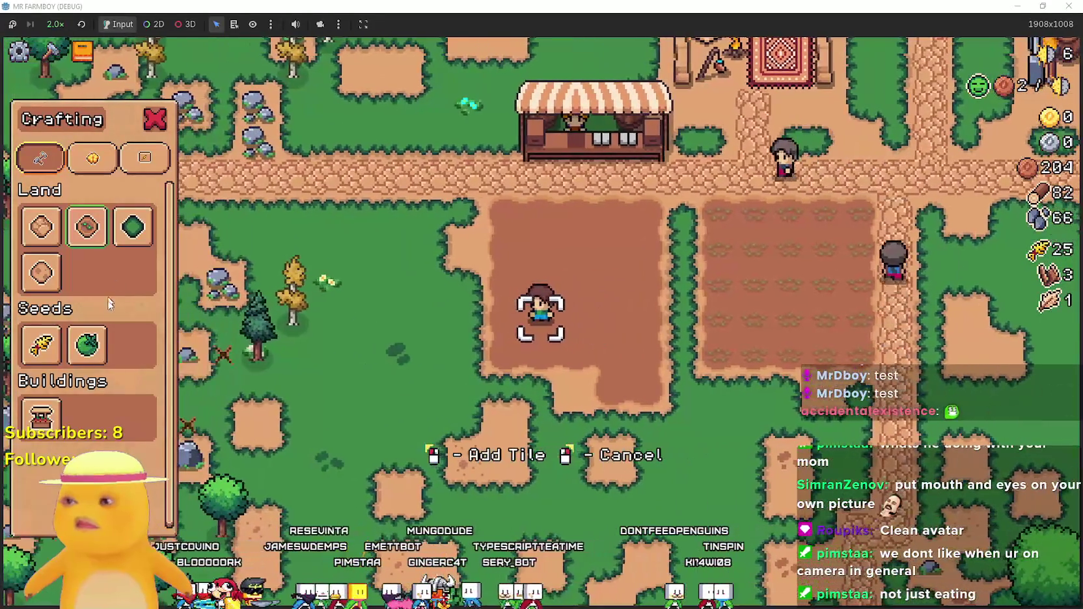
# Choose green tomato seeds and plant the first three rows of the new plot.
pyautogui.click(87, 344)
pyautogui.press('w')
pyautogui.click(585, 339)
pyautogui.press('a')
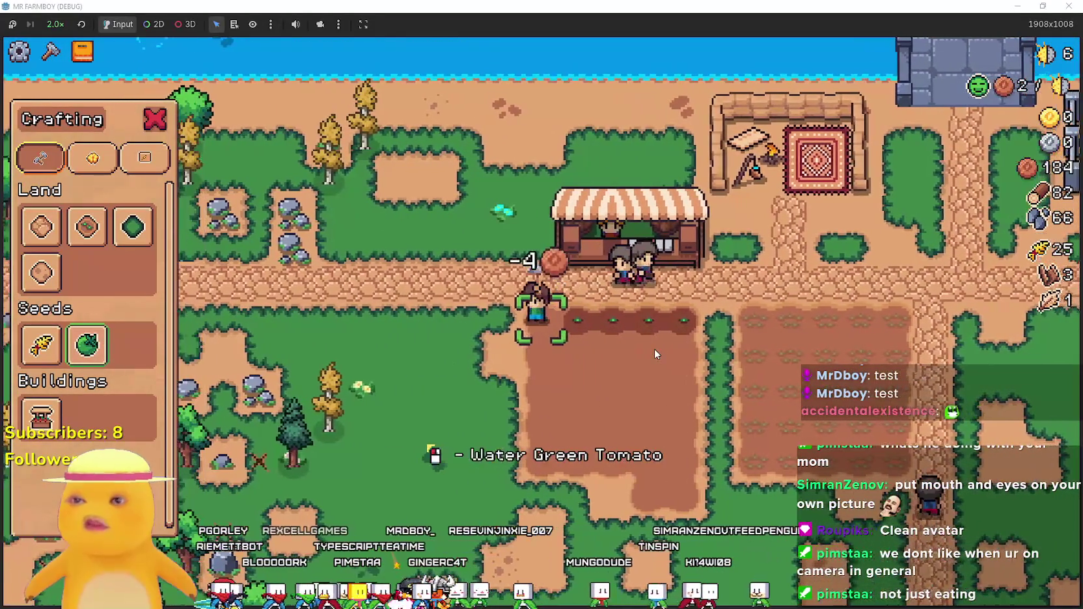
pyautogui.press('d')
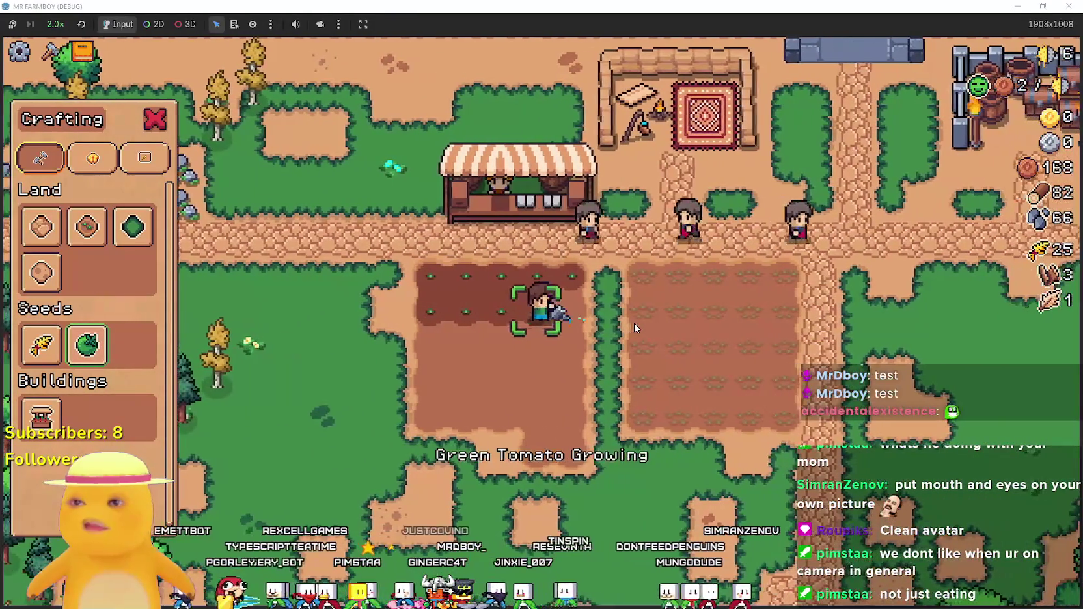
pyautogui.press('s')
pyautogui.press('a')
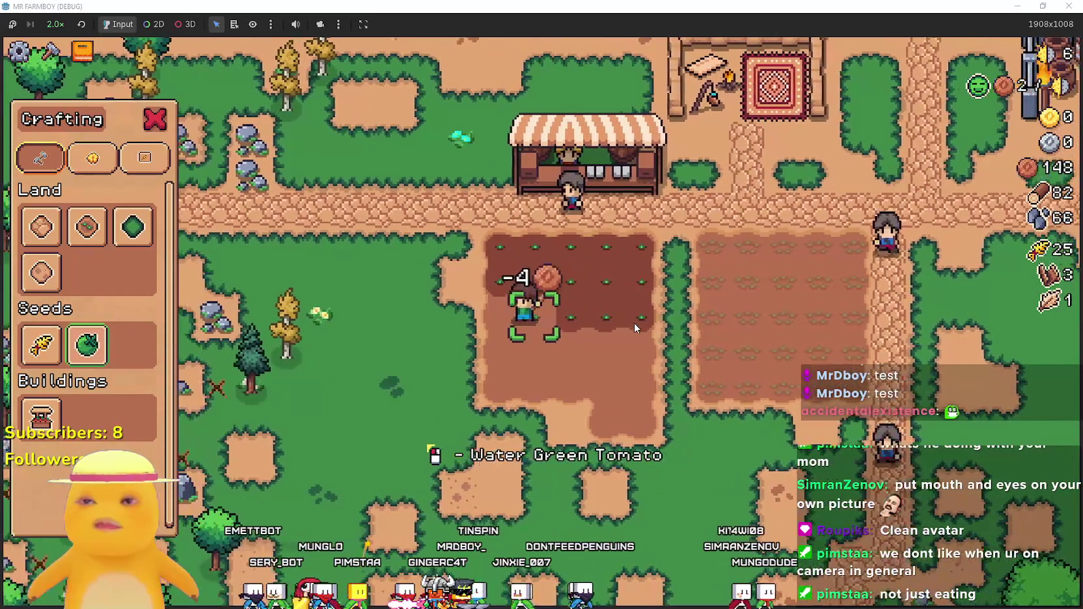
# Plant the fourth and fifth tomato rows, then head toward the empty field.
pyautogui.press('s')
pyautogui.press('d')
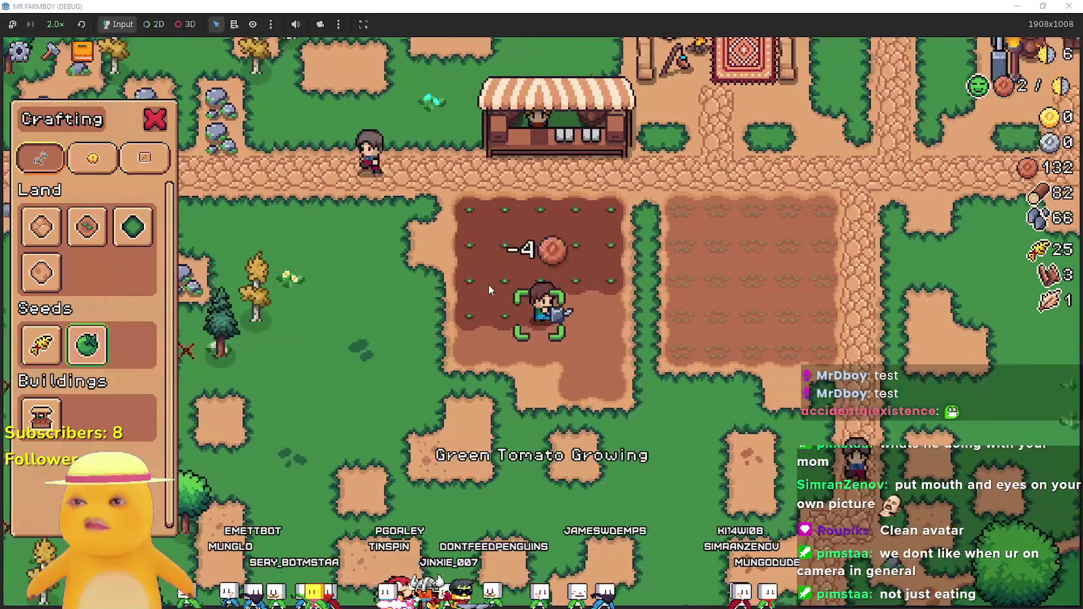
pyautogui.press('s')
pyautogui.press('a')
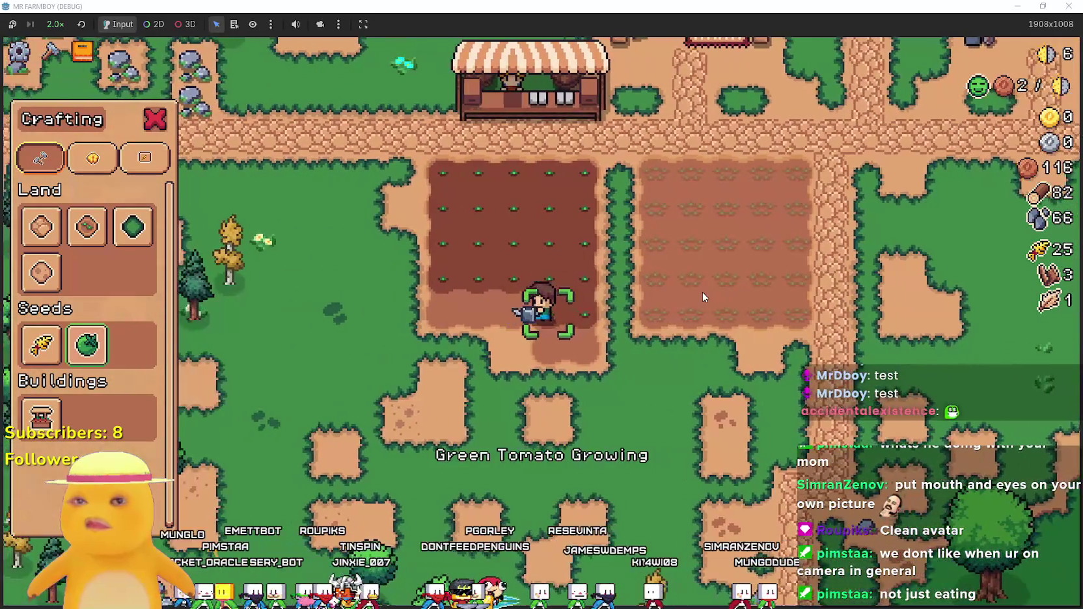
pyautogui.press('a')
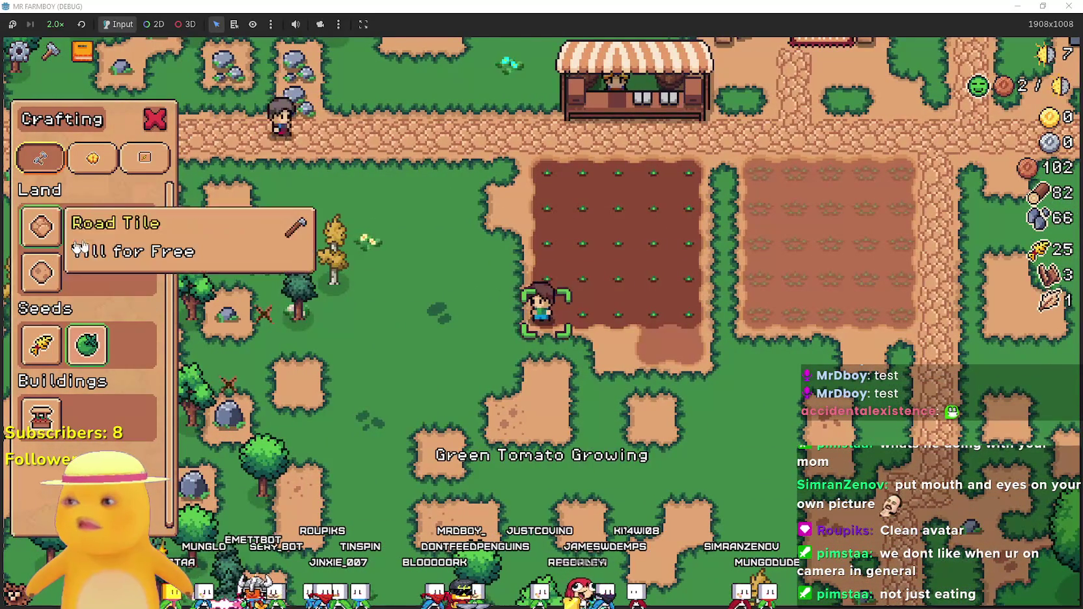
pyautogui.press('d')
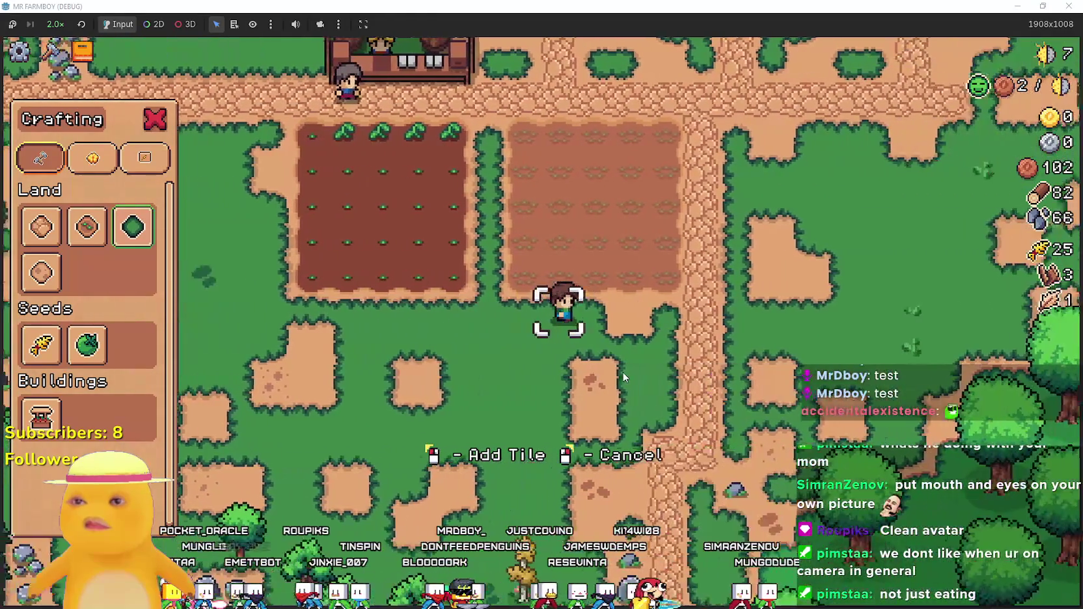
pyautogui.press('d')
pyautogui.press('a')
# Switch to wheat and sow the top two rows of the empty field.
pyautogui.rightClick(583, 366)
pyautogui.press('w')
pyautogui.click(692, 343)
pyautogui.press('d')
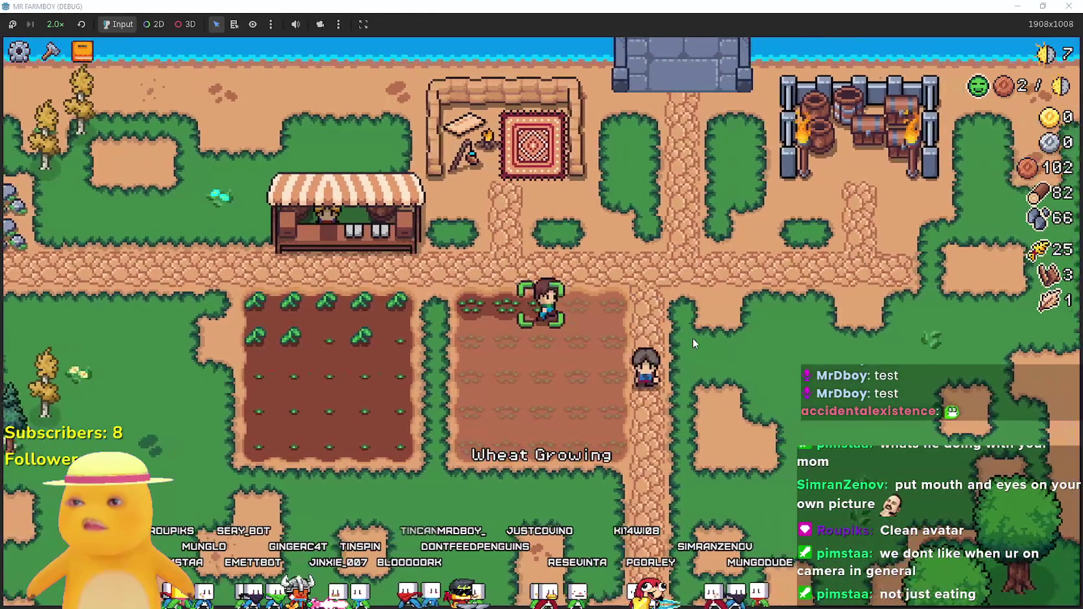
pyautogui.press('s')
pyautogui.press('a')
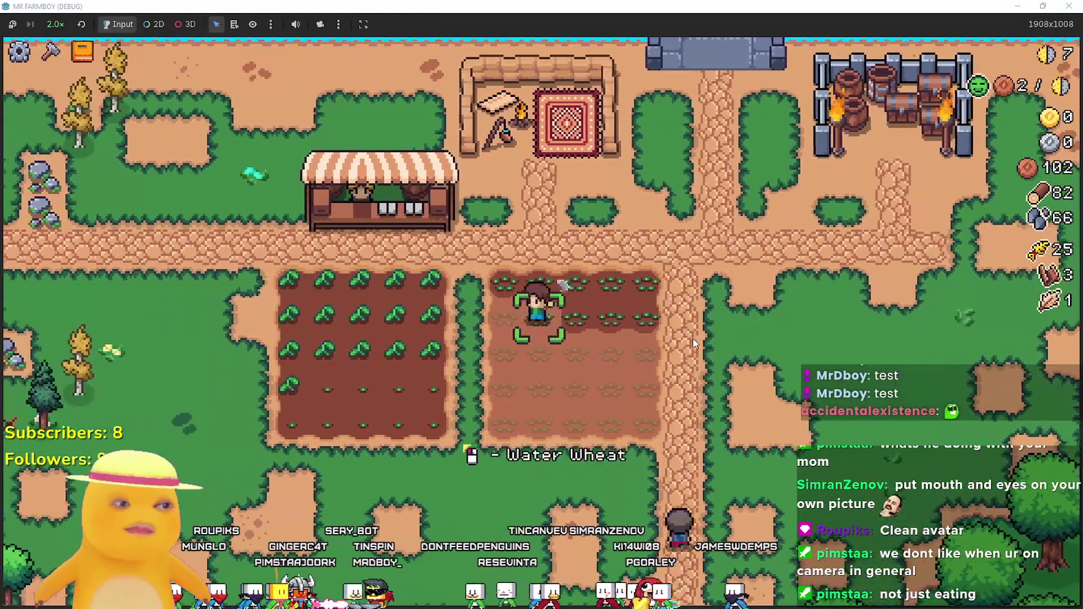
pyautogui.press('s')
# Water every row of the wheat seedlings down to the bottom row.
pyautogui.click(693, 343)
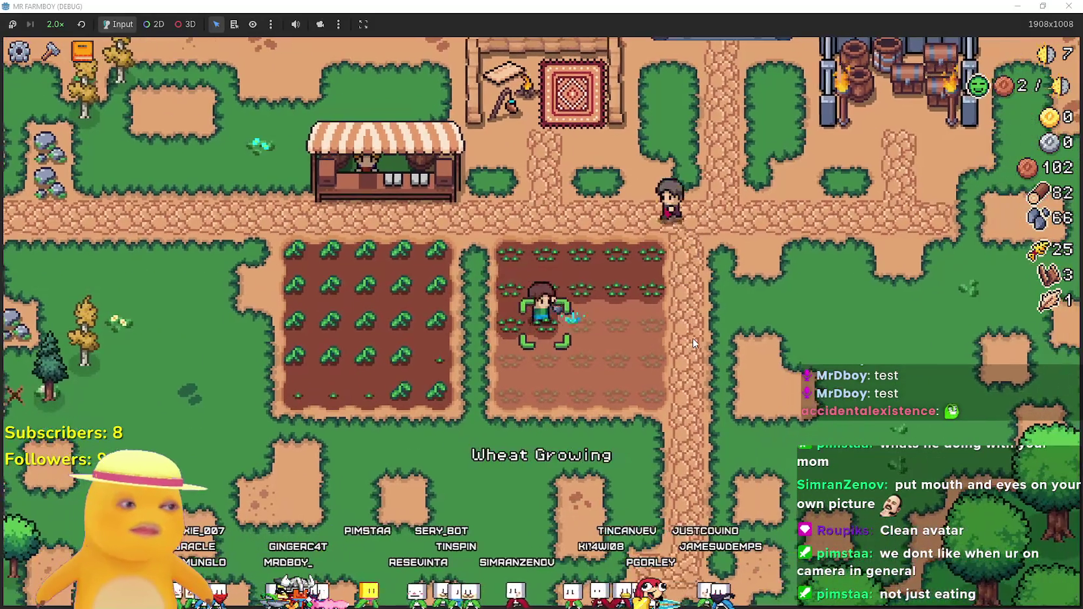
pyautogui.press('d')
pyautogui.press('s')
pyautogui.click(692, 343)
pyautogui.press('s')
pyautogui.press('a')
pyautogui.click(691, 343)
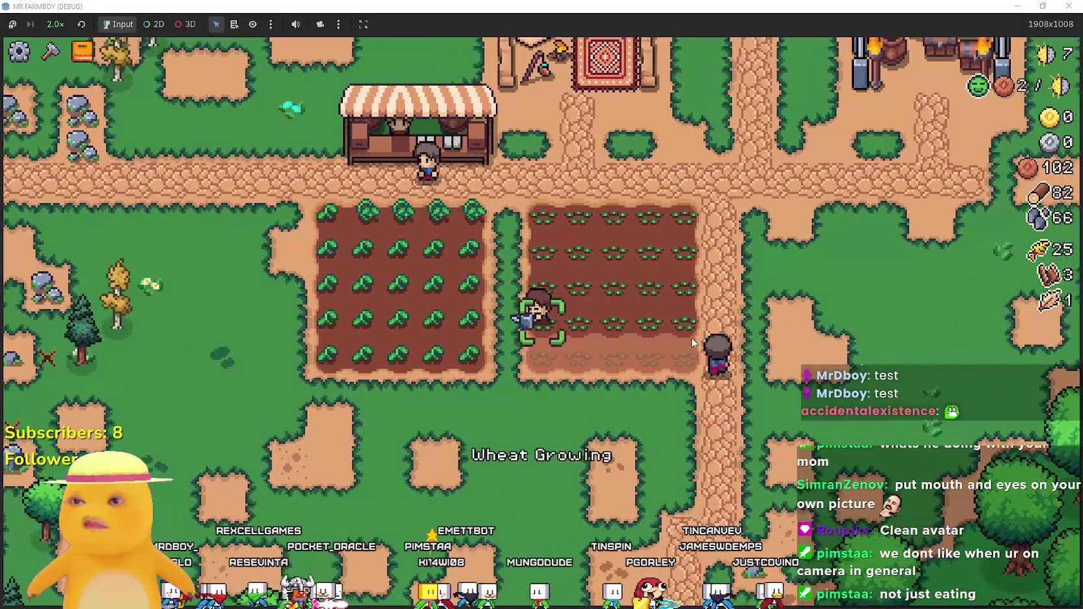
pyautogui.press('d')
pyautogui.click(594, 305)
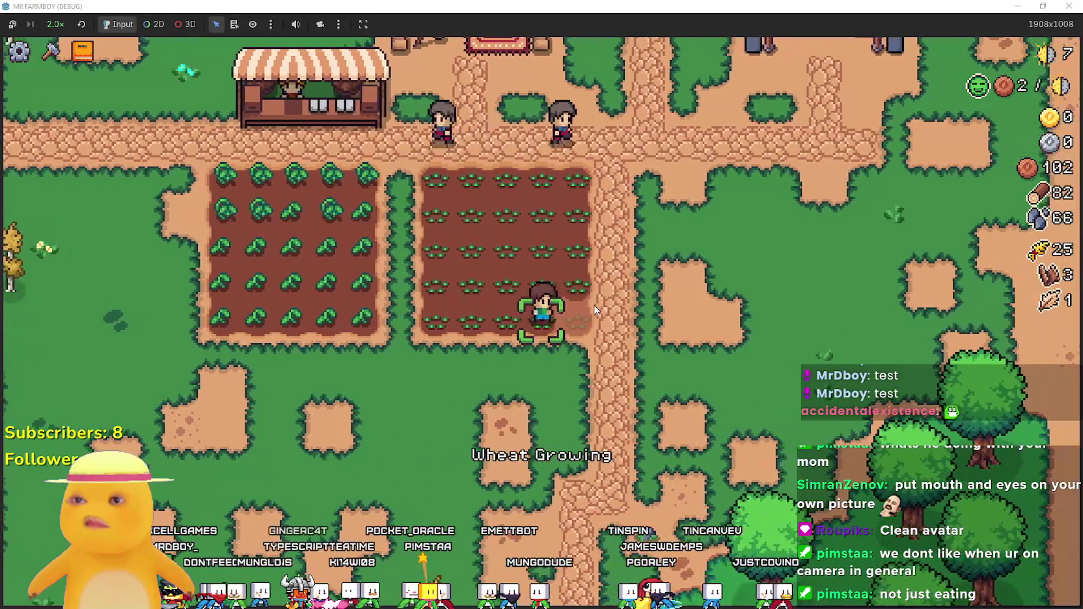
# Walk around the tomato field back to the path and exit tile-adding mode.
pyautogui.press('w')
pyautogui.press('c')
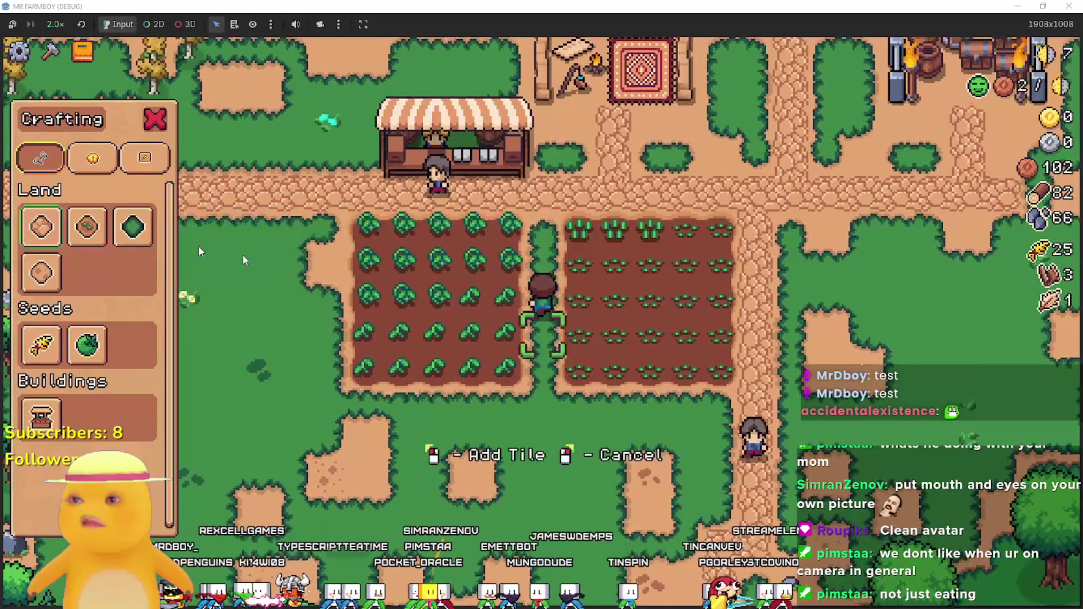
pyautogui.press('s')
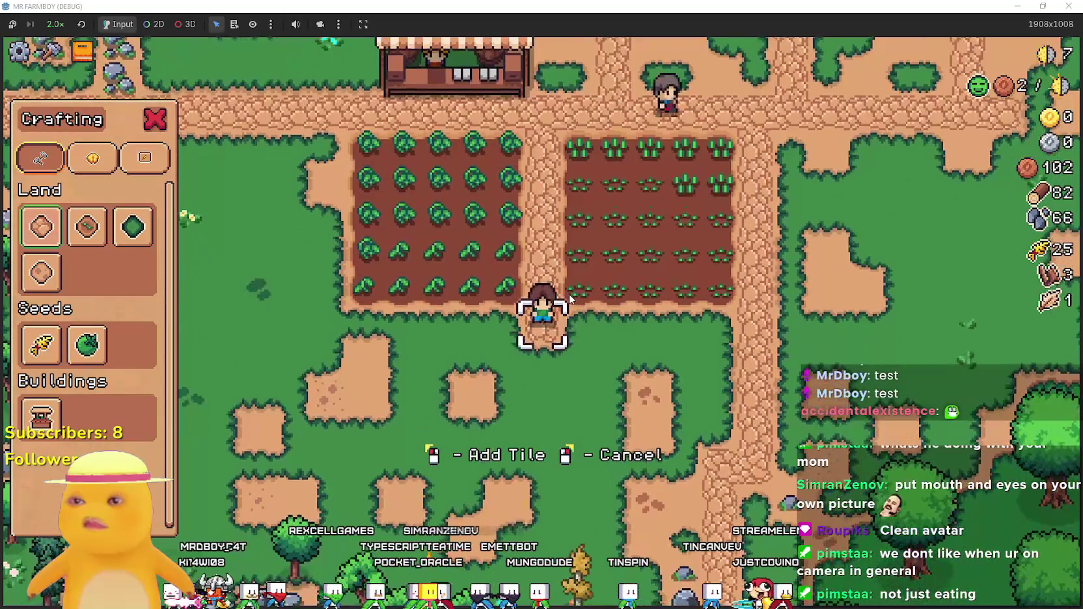
pyautogui.press('a')
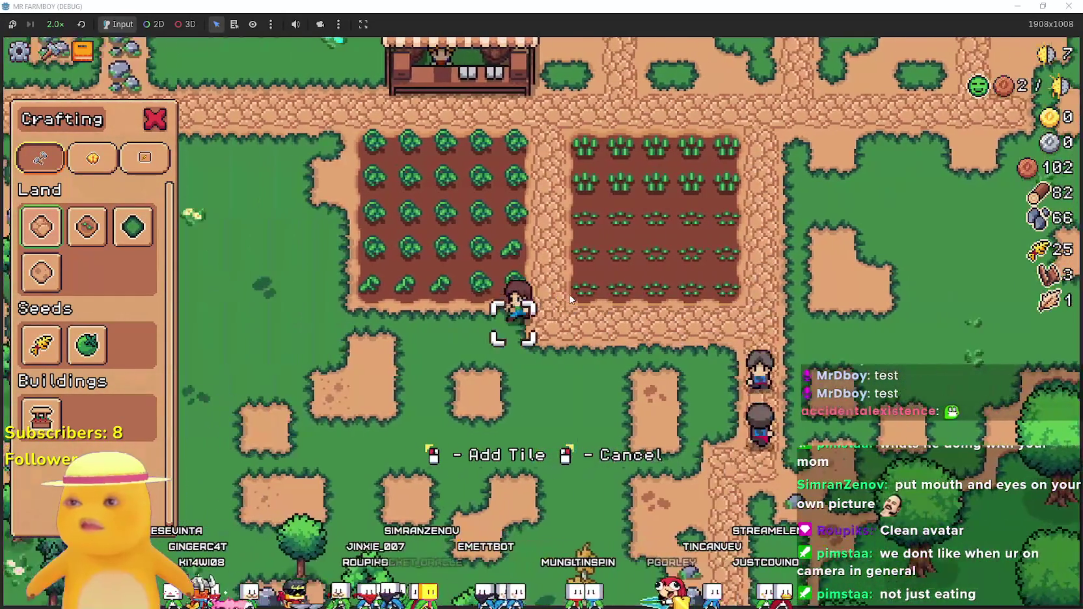
pyautogui.press('a')
pyautogui.press('w')
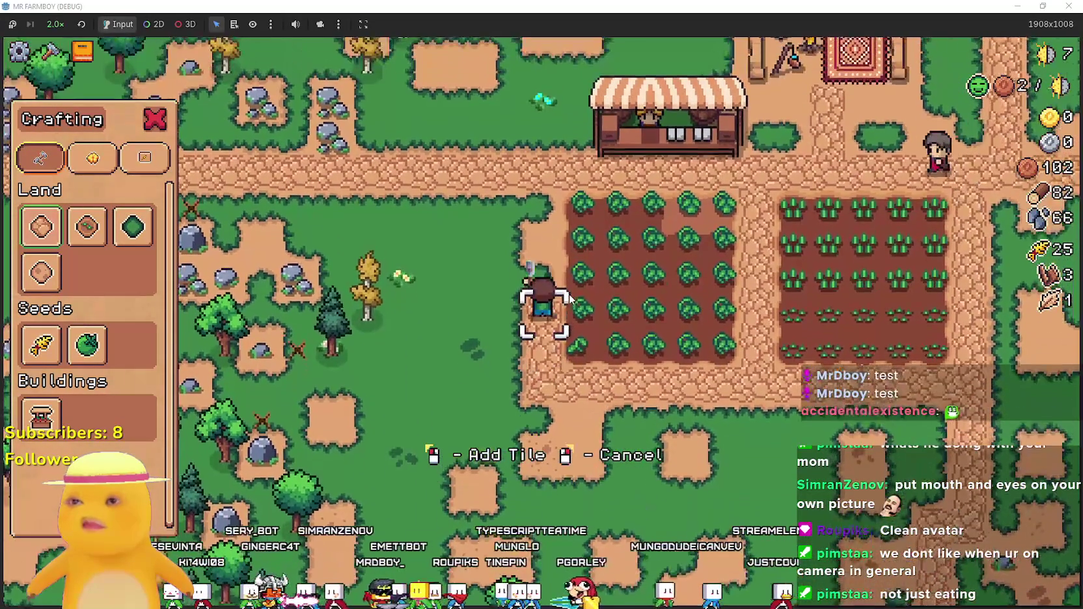
pyautogui.rightClick(570, 298)
# Walk between the fields and harvest the top two rows of tomatoes.
pyautogui.press('w')
pyautogui.press('d')
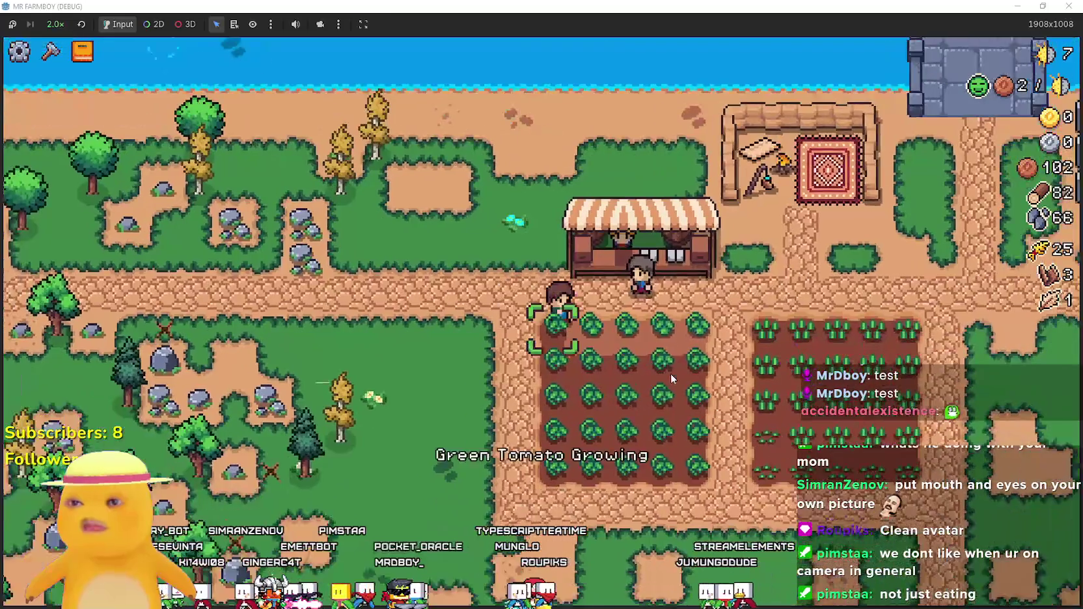
pyautogui.press('s')
pyautogui.press('a')
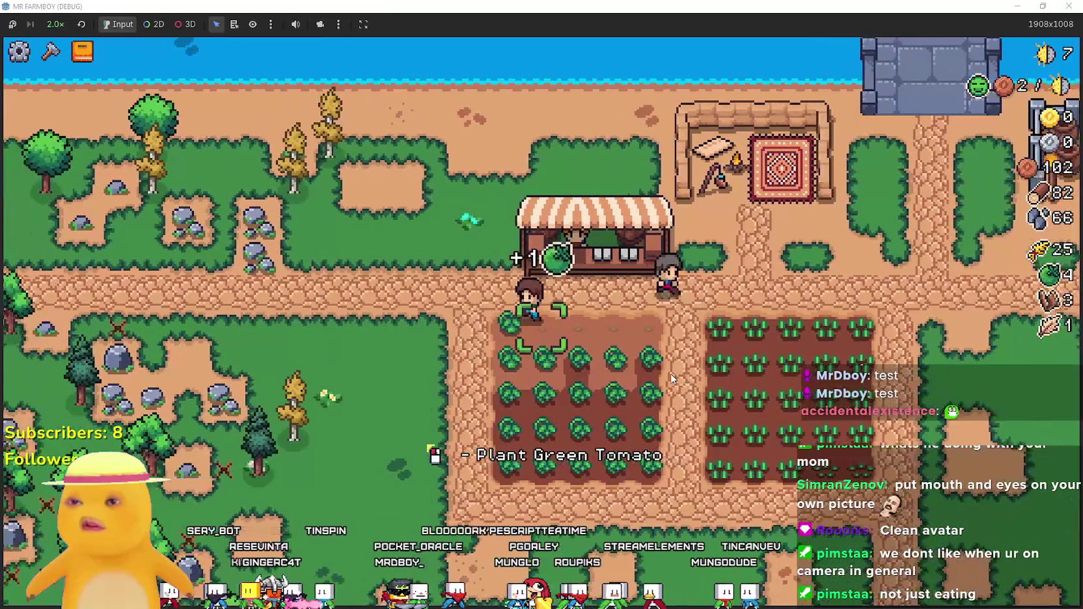
pyautogui.press('d')
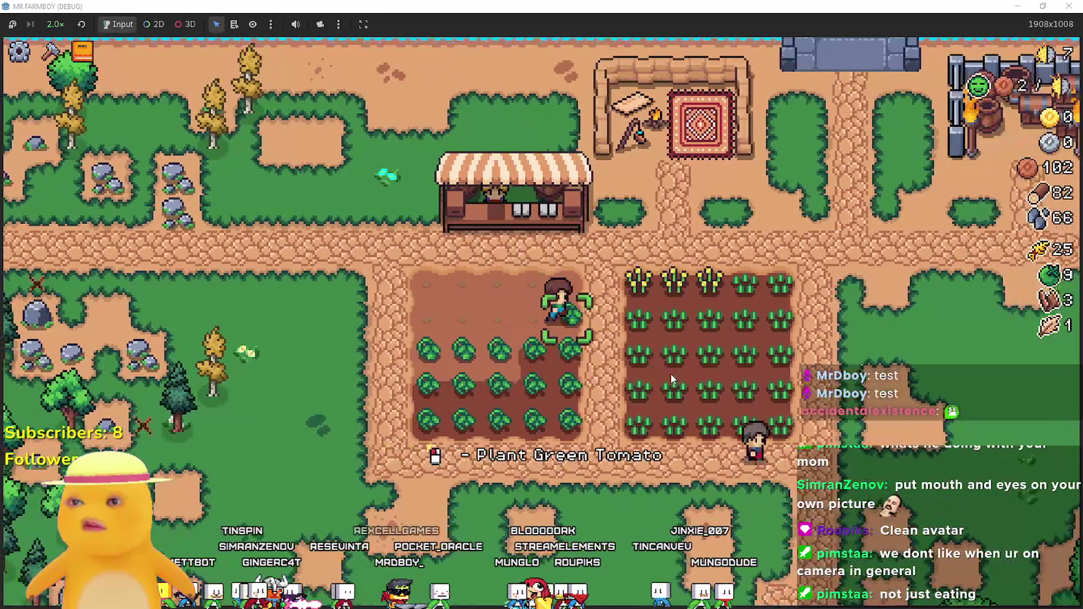
pyautogui.press('a')
pyautogui.press('s')
pyautogui.press('d')
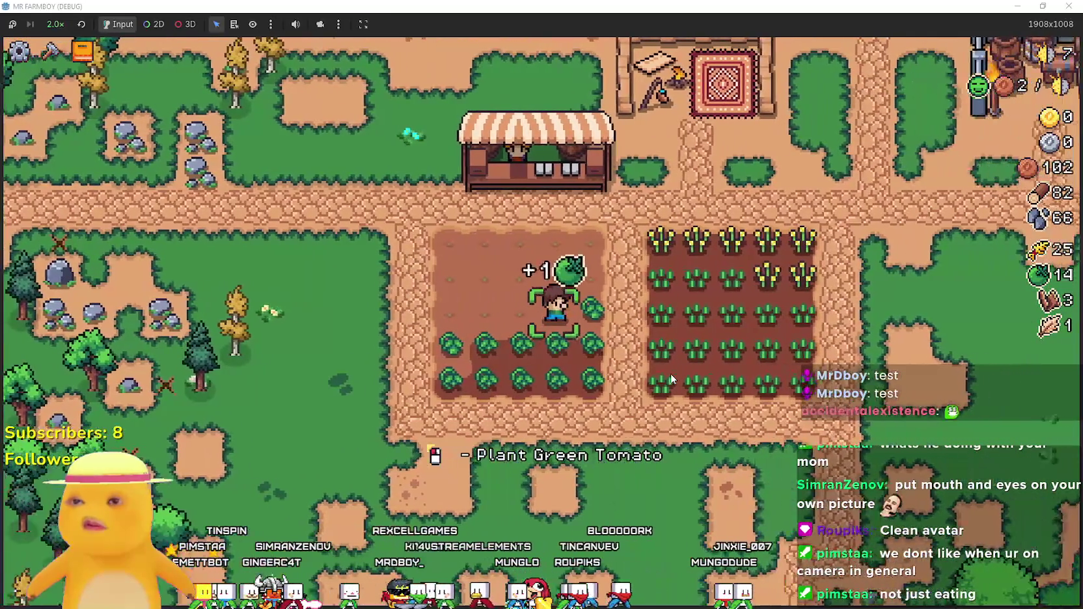
# Harvest the middle and bottom rows of the tomato field.
pyautogui.press('a')
pyautogui.press('d')
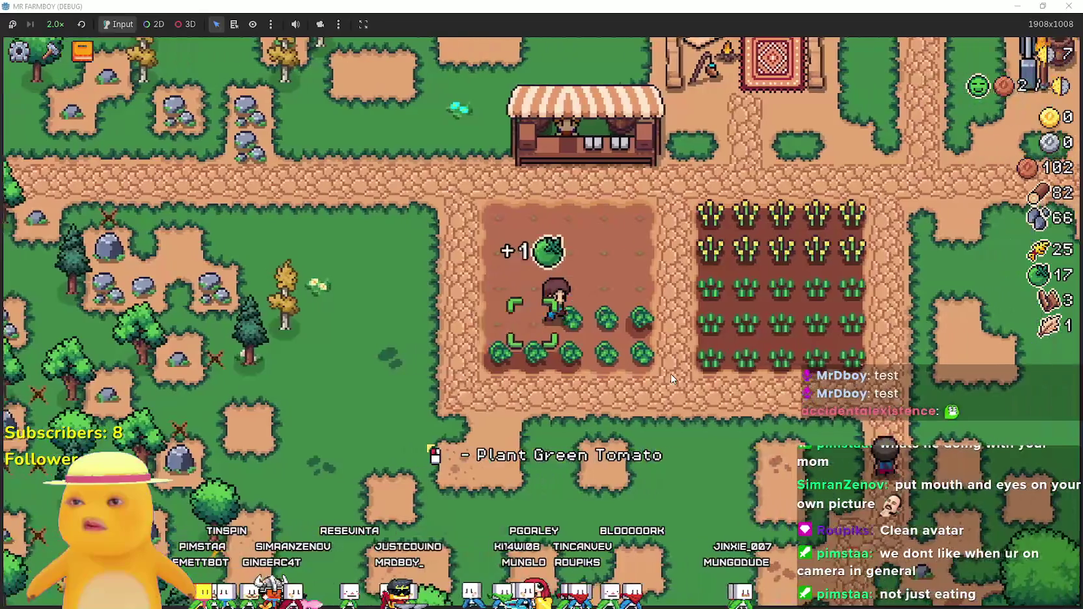
pyautogui.press('a')
pyautogui.press('d')
pyautogui.press('s')
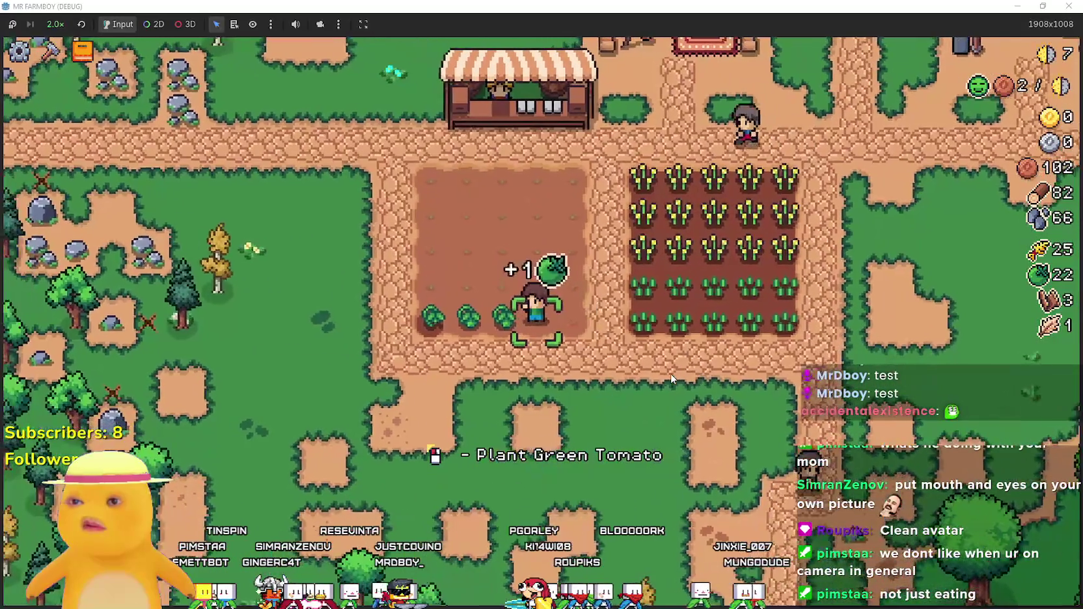
pyautogui.press('a')
# At the market stall, clear the sell queue and add wheat and green tomatoes.
pyautogui.press('w')
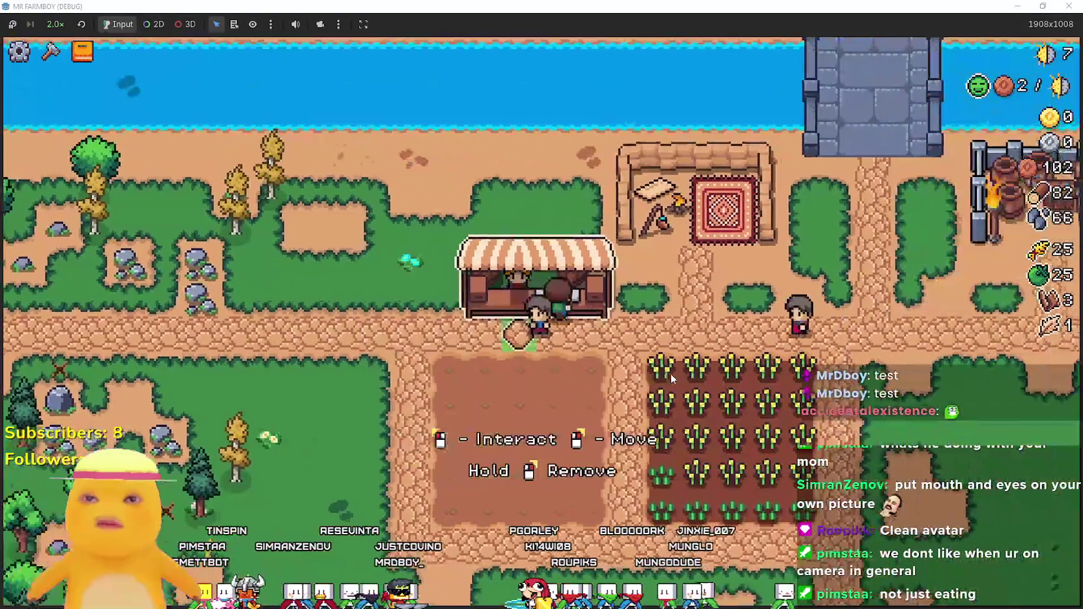
pyautogui.press('e')
pyautogui.click(530, 461)
pyautogui.click(486, 446)
pyautogui.click(474, 312)
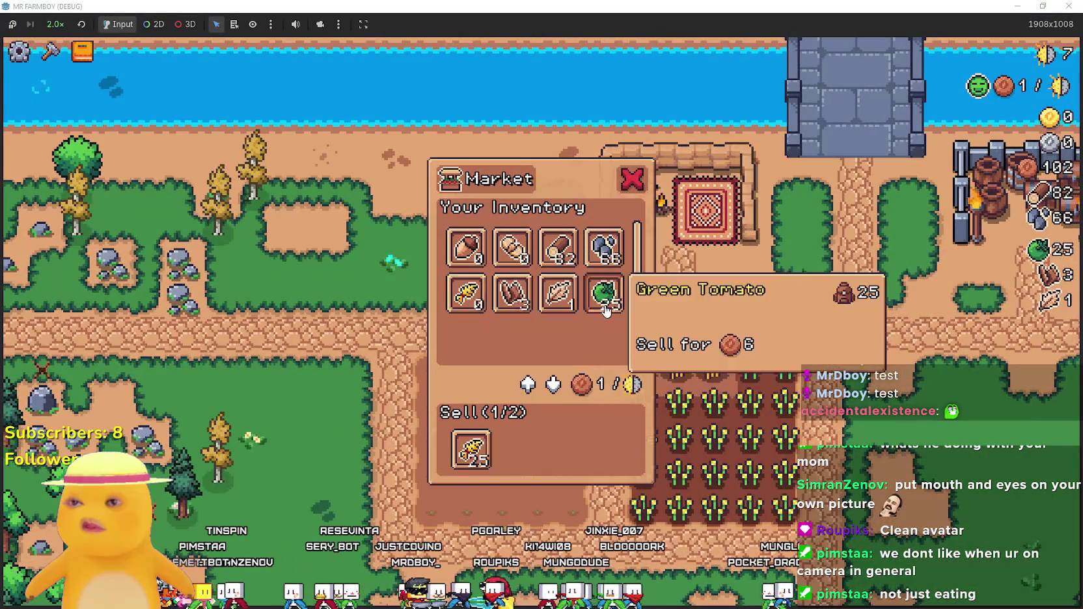
pyautogui.click(604, 302)
# Walk to the wheat field and harvest its top row of wheat.
pyautogui.press('s')
pyautogui.press('w')
pyautogui.press('e')
pyautogui.press('d')
pyautogui.press('a')
pyautogui.press('e')
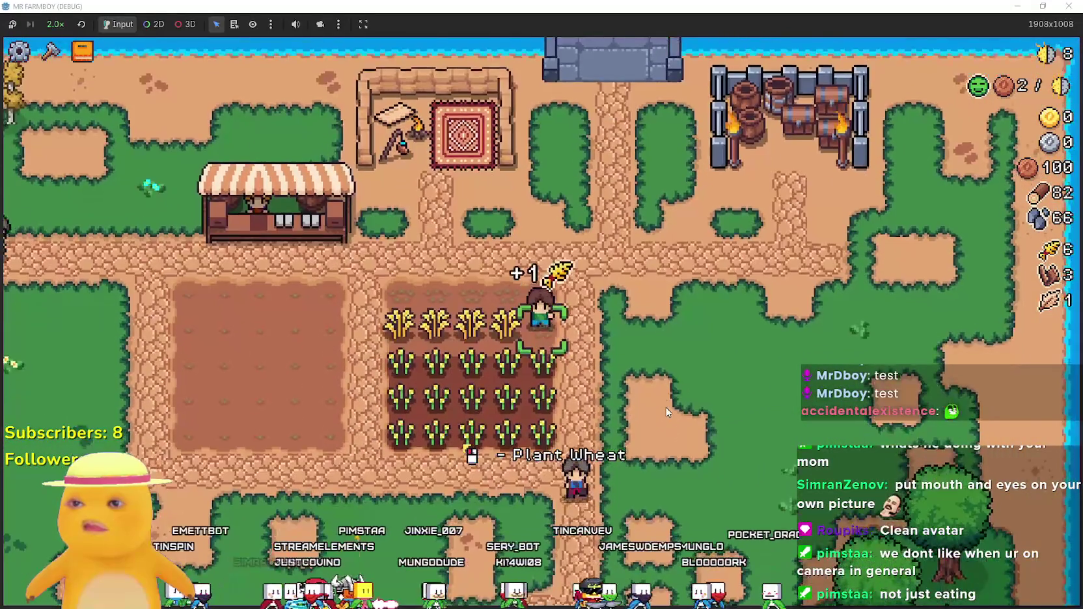
pyautogui.press('d')
pyautogui.press('e')
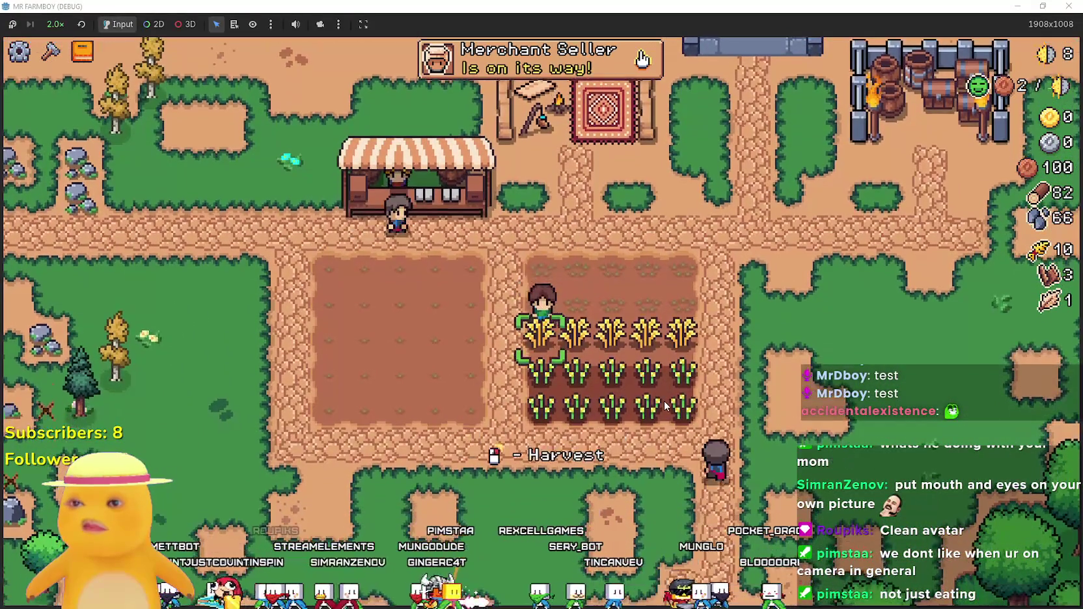
# Harvest the remaining wheat rows down to the last stalk.
pyautogui.press('s')
pyautogui.press('e')
pyautogui.press('a')
pyautogui.press('e')
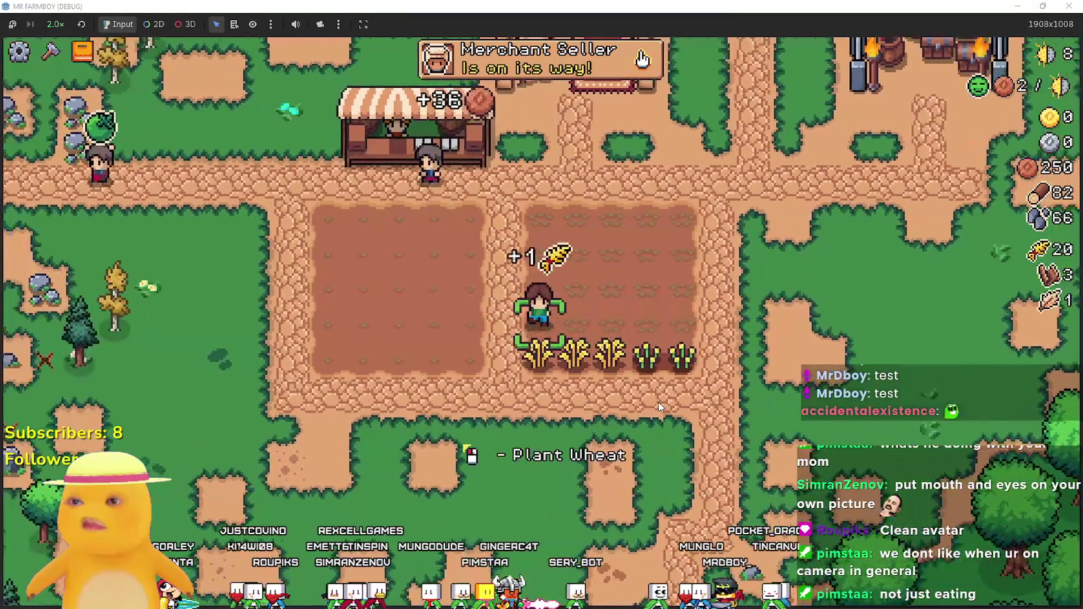
pyautogui.press('e')
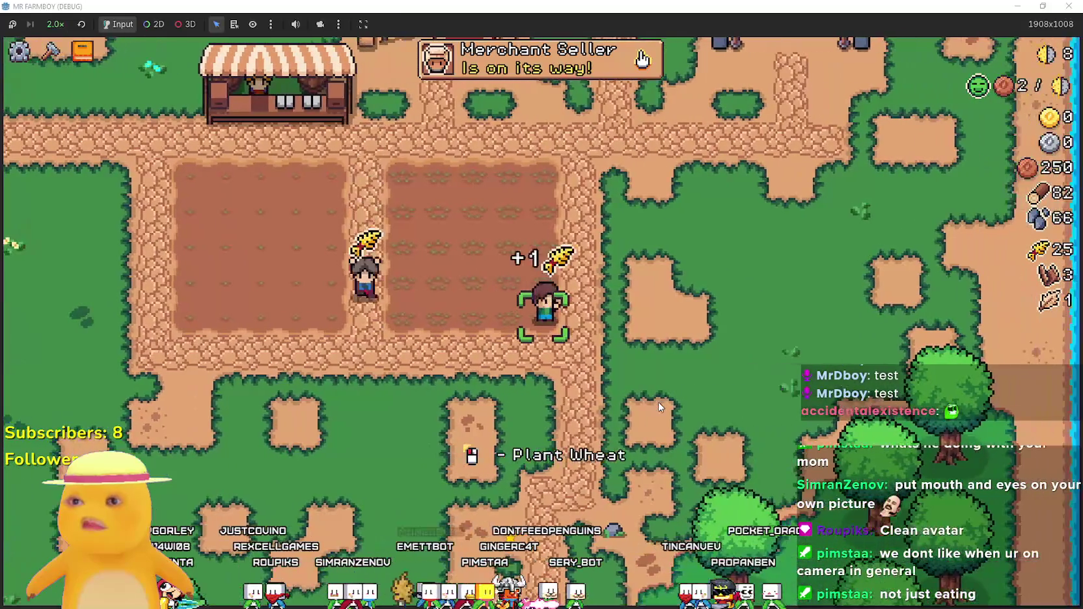
# Revisit the market, then review the Decorations and Crops/Land/Trees advancement tabs.
pyautogui.press('w')
pyautogui.press('e')
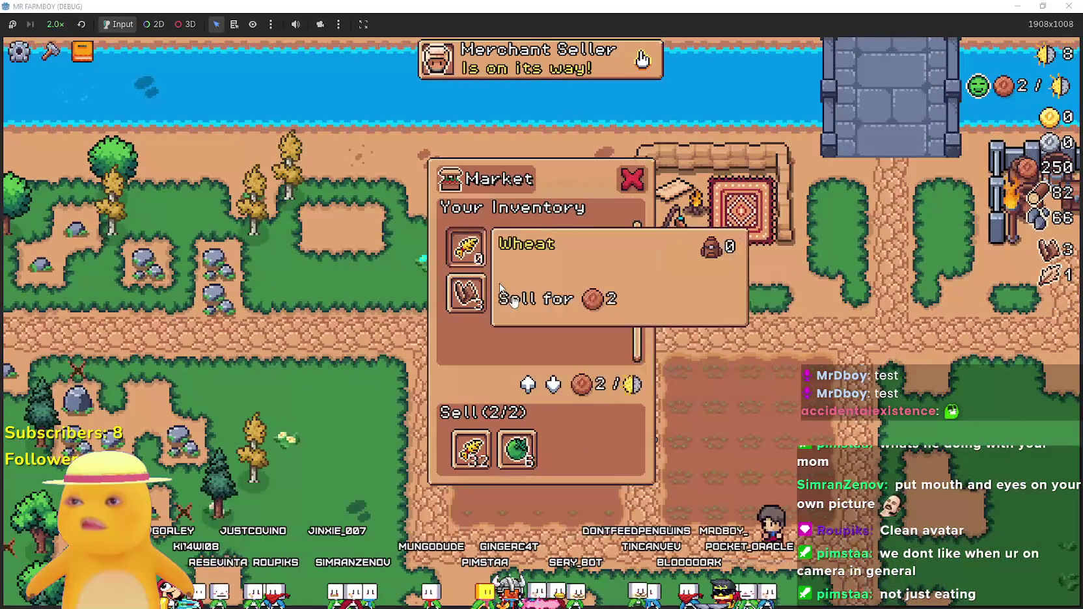
pyautogui.press('Escape')
pyautogui.press('Tab')
pyautogui.click(370, 149)
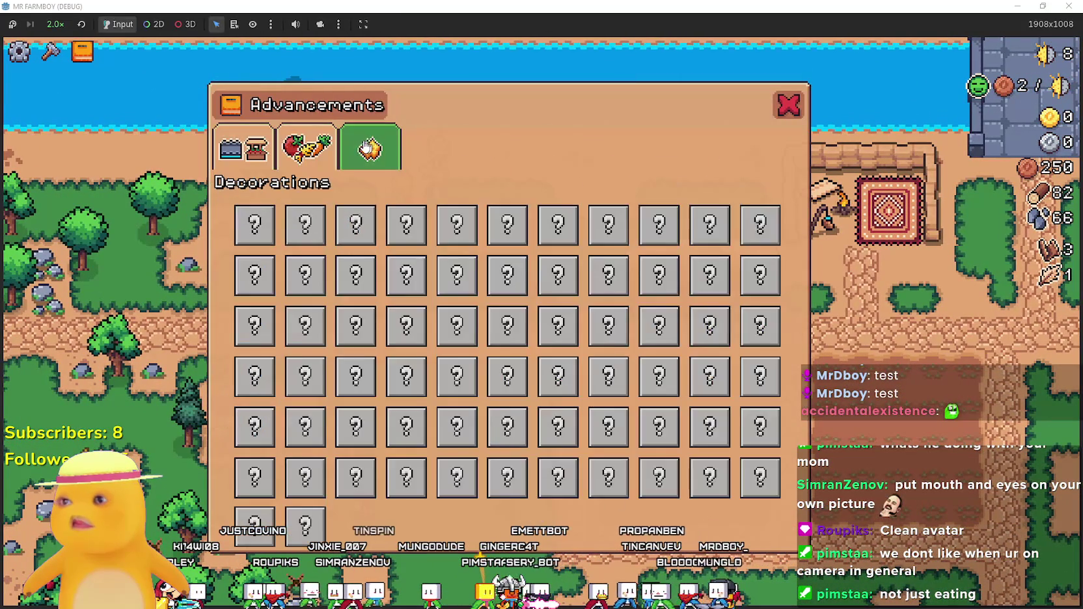
pyautogui.click(293, 149)
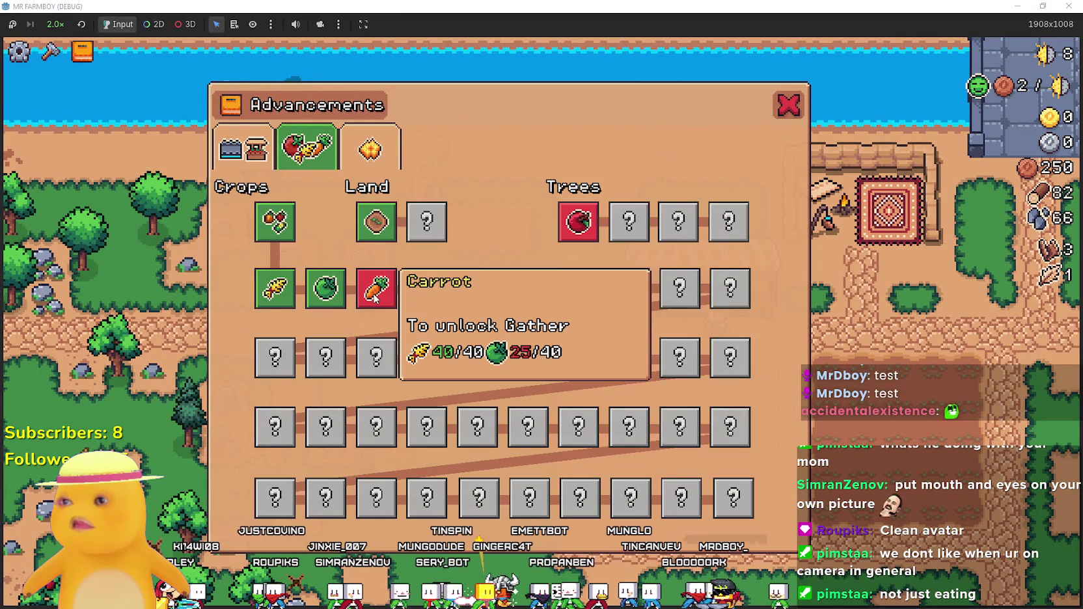
pyautogui.press('Escape')
# Plant green tomato seeds across the first rows of the field.
pyautogui.press('s')
pyautogui.press('e')
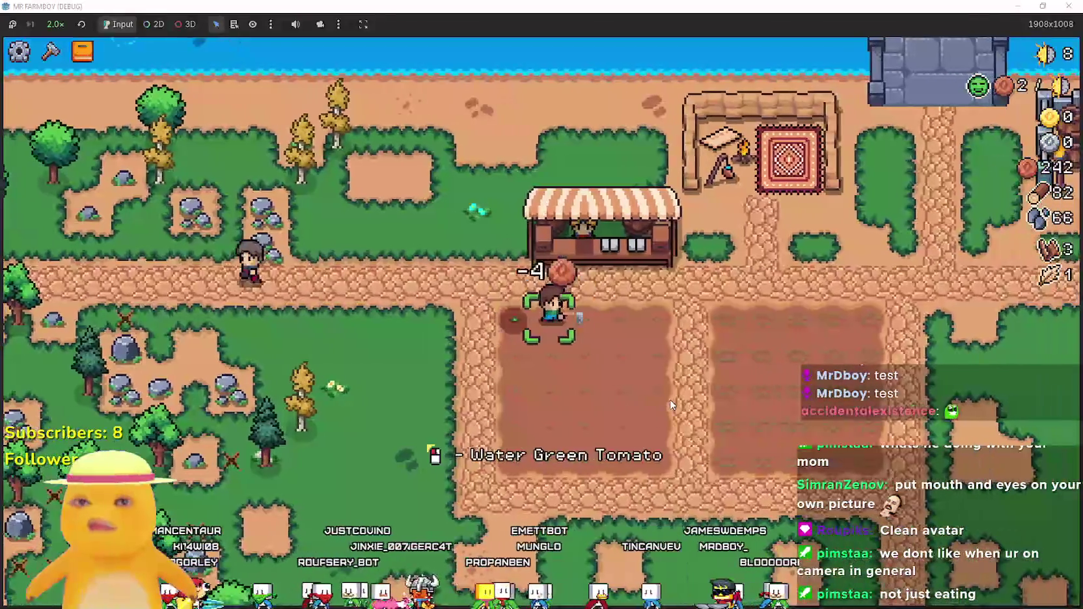
pyautogui.press('d')
pyautogui.press('e')
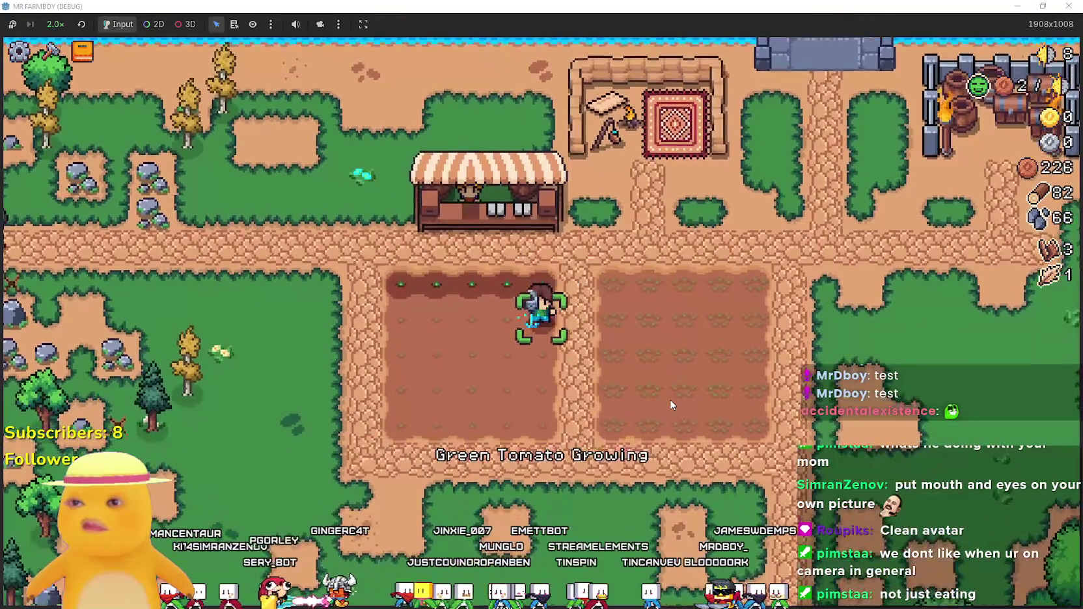
pyautogui.press('a')
pyautogui.press('e')
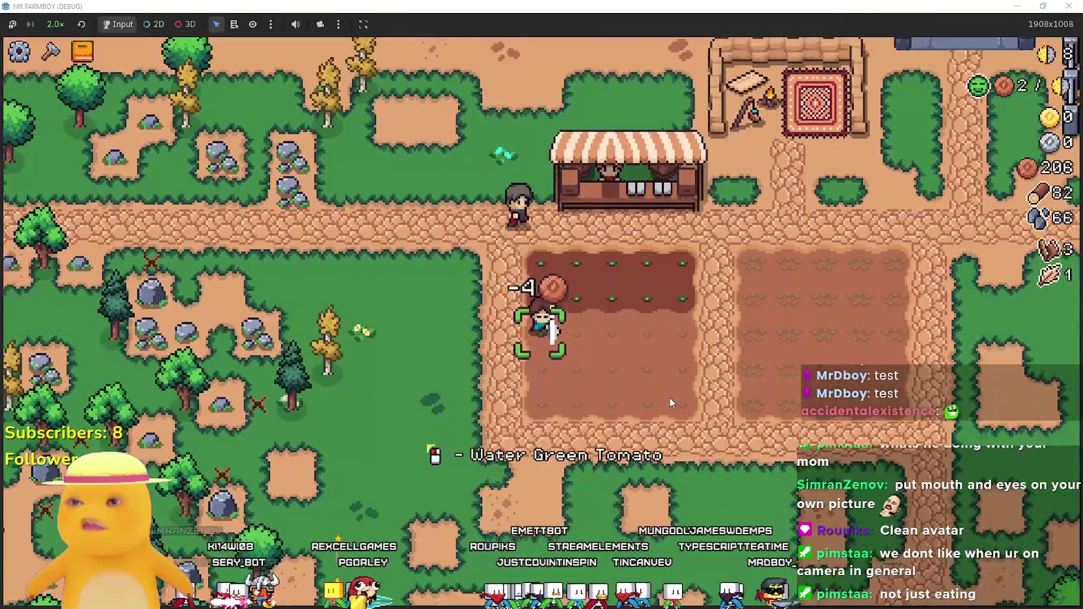
# Plant the remaining green tomato seeds across the rest of the field.
pyautogui.press('d')
pyautogui.press('e')
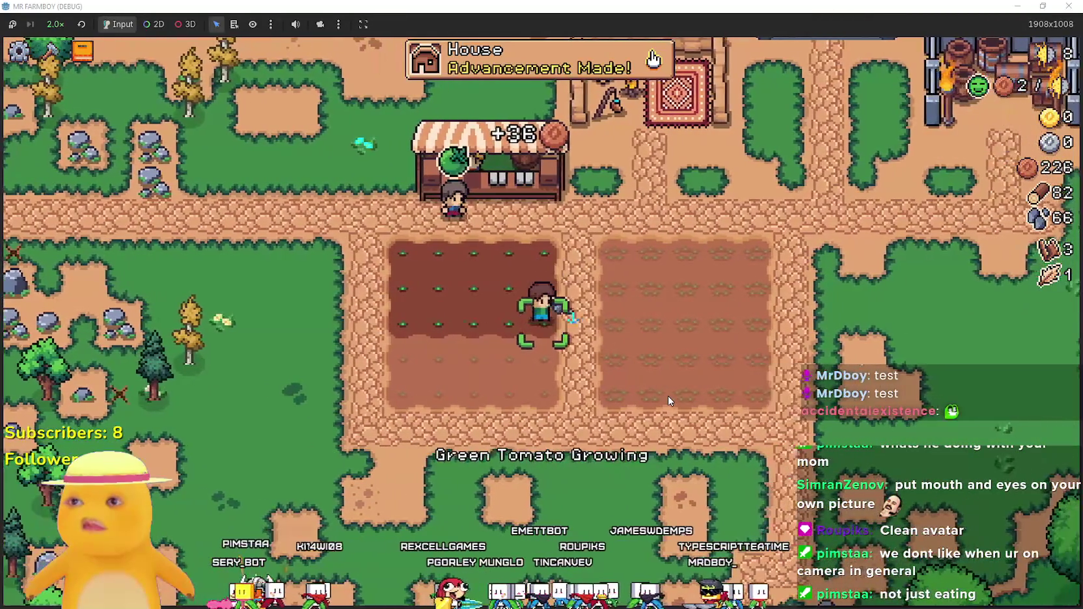
pyautogui.press('a')
pyautogui.press('e')
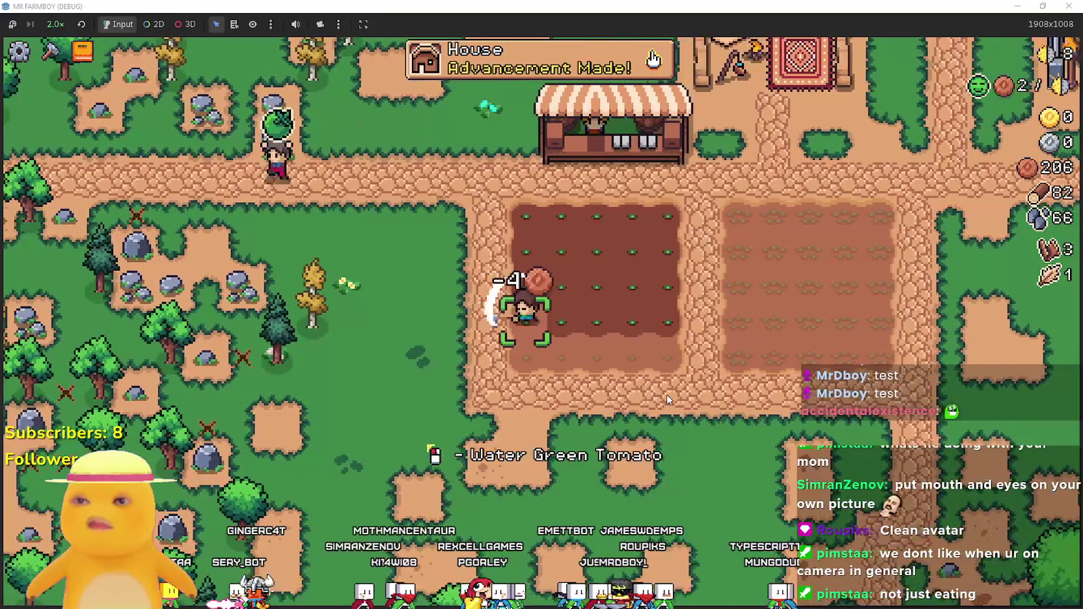
pyautogui.press('d')
pyautogui.press('e')
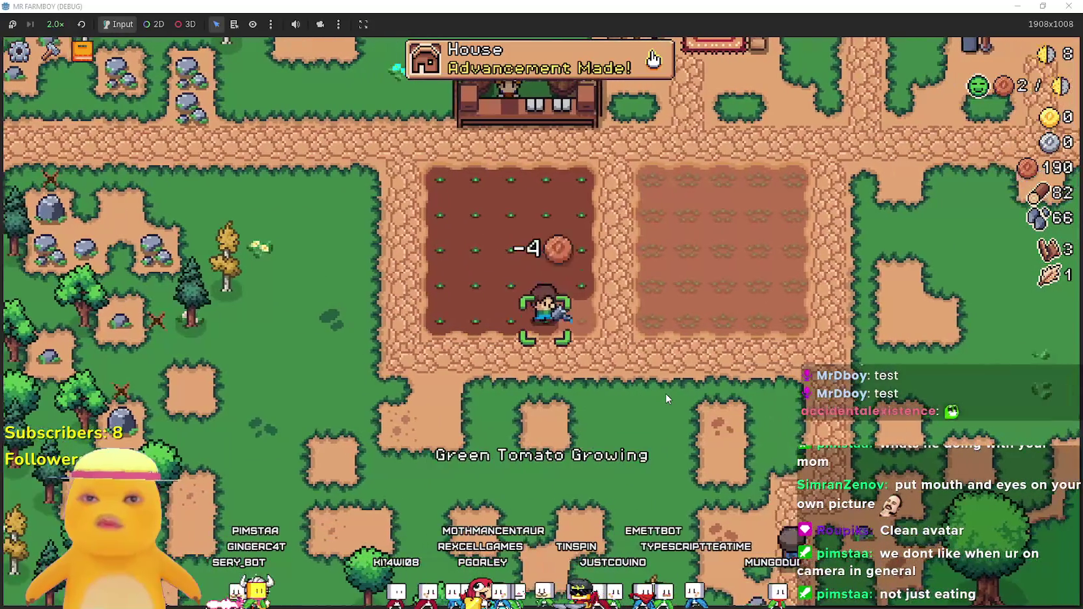
pyautogui.press('d')
# Select the House from Crafting and build it next to the market stall.
pyautogui.press('c')
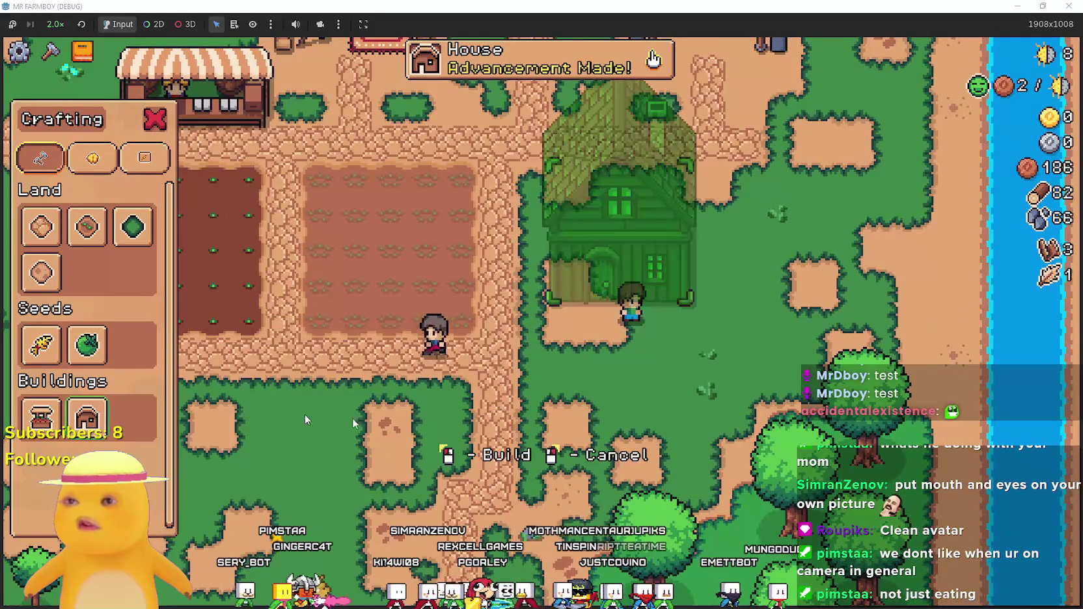
pyautogui.press('a')
pyautogui.press('w')
pyautogui.click(731, 435)
# Walk up to the new house and inspect its hireable Farmer worker.
pyautogui.press('c')
pyautogui.press('a')
pyautogui.press('w')
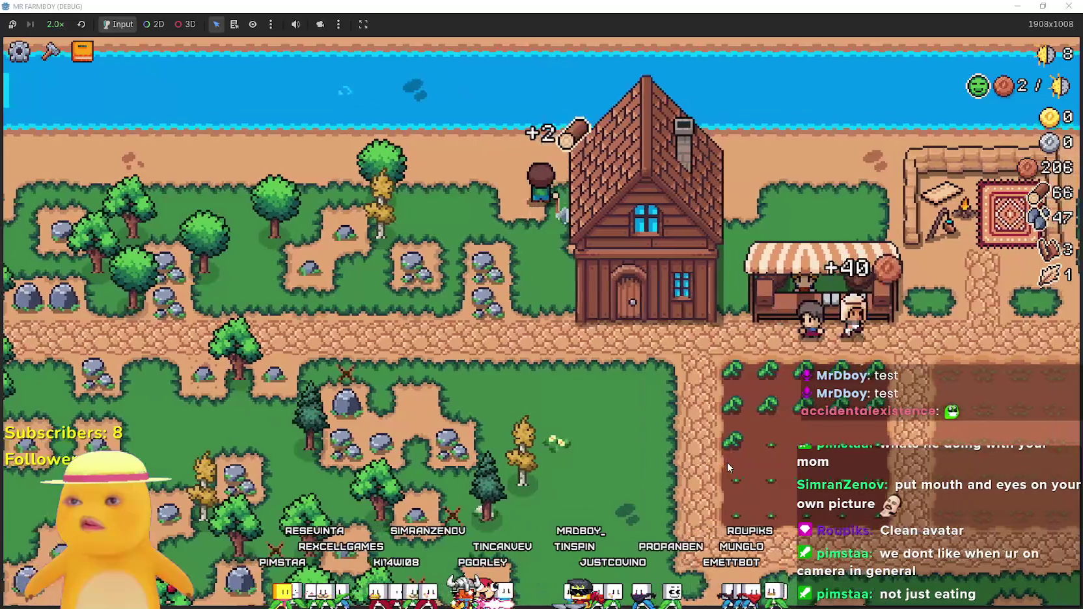
pyautogui.press('s')
pyautogui.press('e')
pyautogui.moveTo(459, 266)
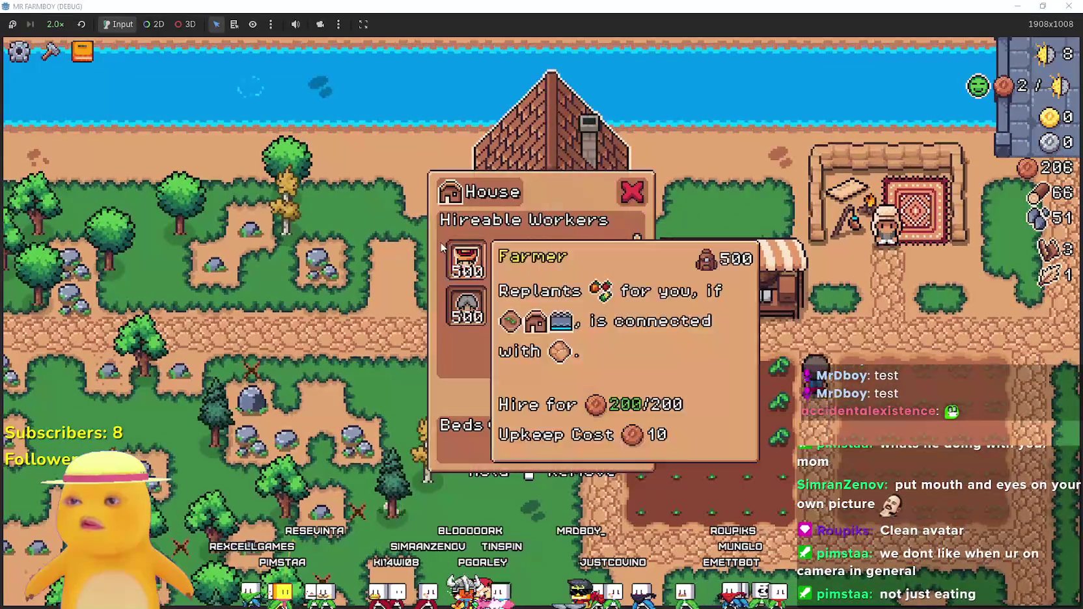
pyautogui.press('s')
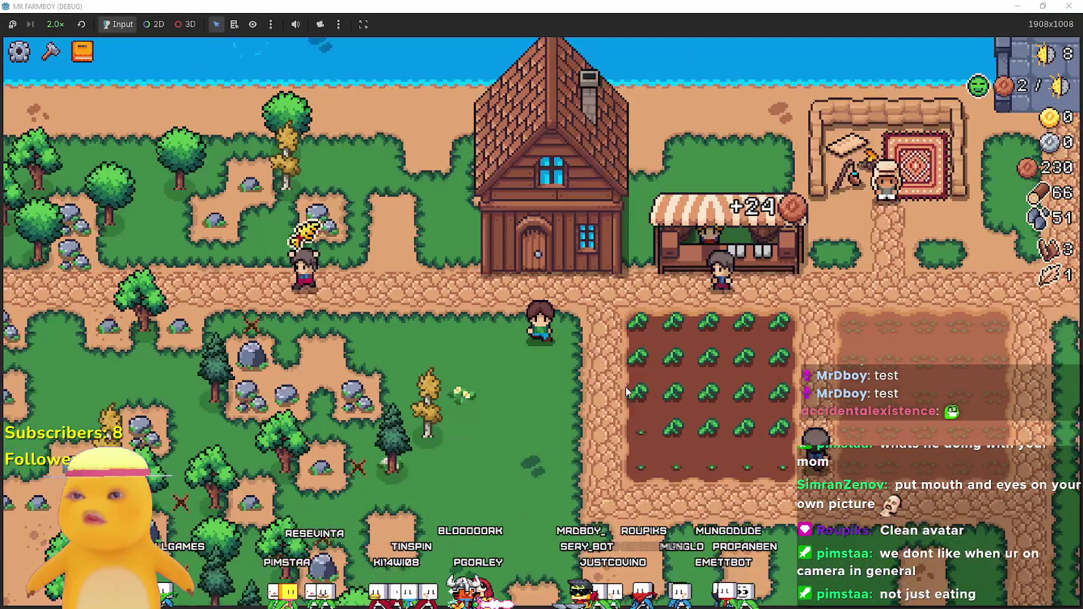
# Review the Workers and Buildings advancement tabs, then close Advancements.
pyautogui.press('Tab')
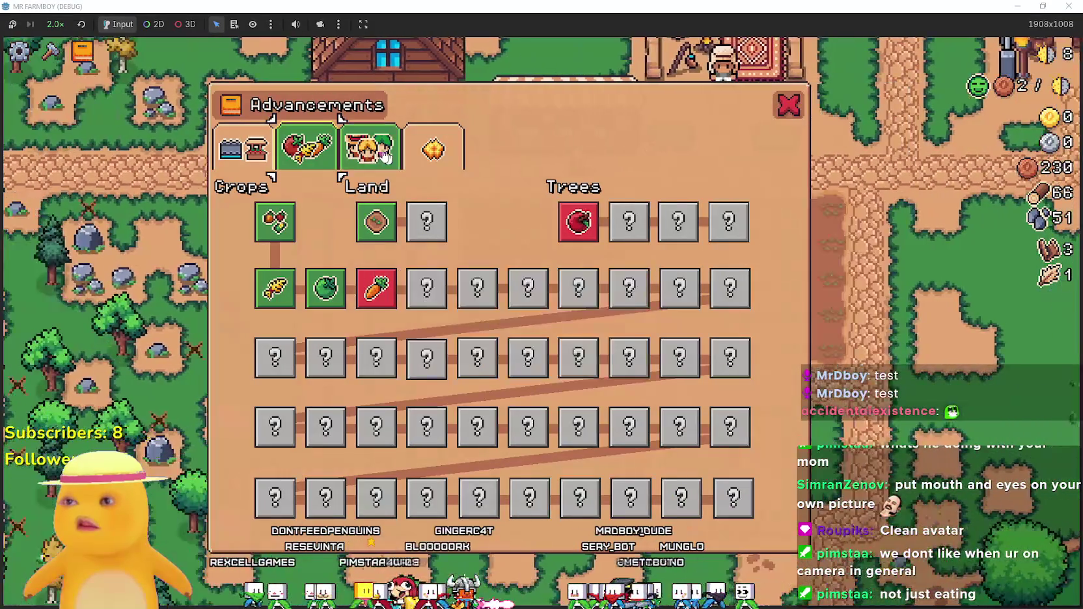
pyautogui.click(391, 158)
pyautogui.press('Tab')
pyautogui.press('Tab')
pyautogui.click(244, 148)
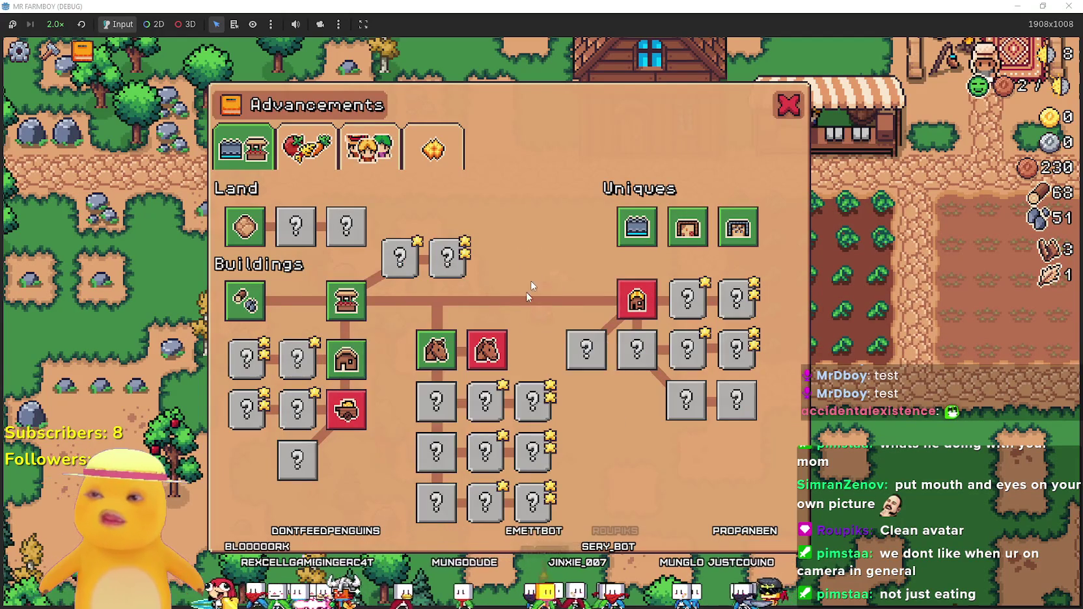
pyautogui.press('Tab')
# Visit the Merchant Seller, look over its wares including the Chicken, then close it.
pyautogui.press('d')
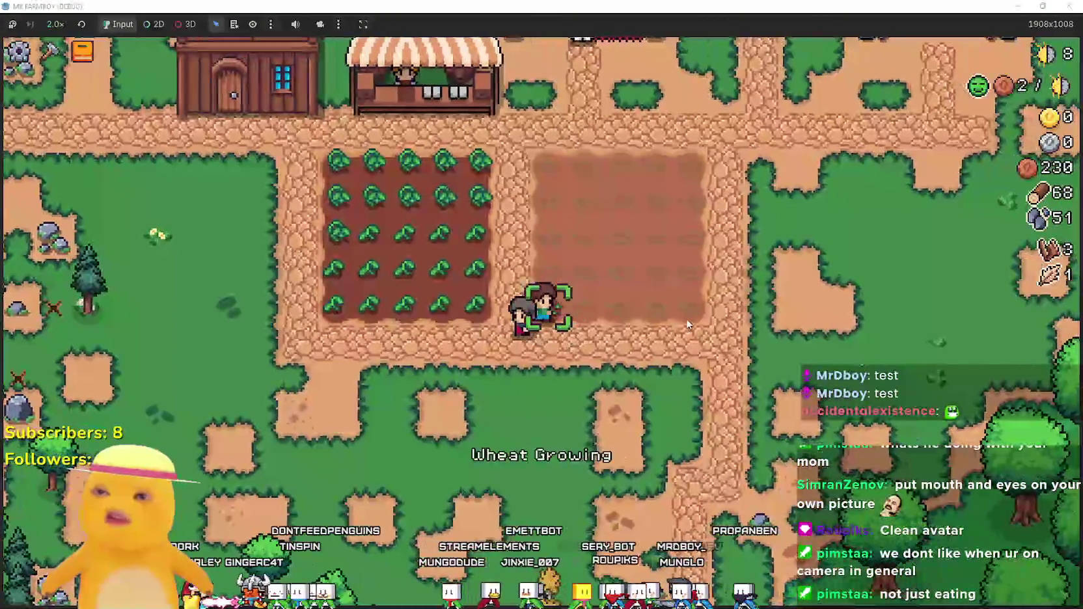
pyautogui.press('w')
pyautogui.press('a')
pyautogui.press('e')
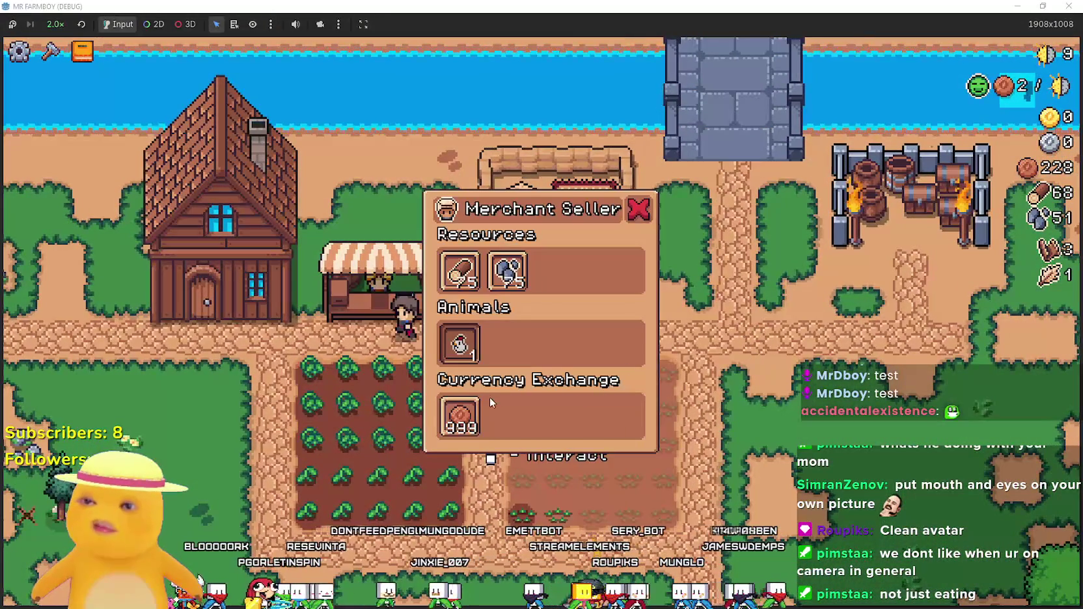
pyautogui.moveTo(502, 279)
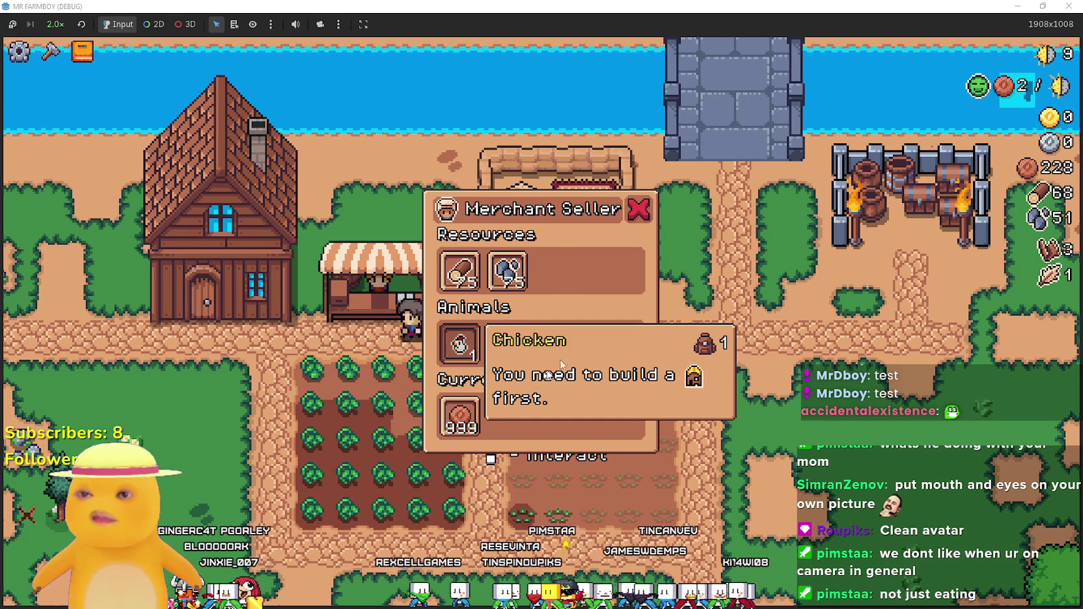
pyautogui.press('e')
# Harvest every green tomato row in the left field, reaching 25 tomatoes, then open crafting.
pyautogui.press('s')
pyautogui.press('d')
pyautogui.press('w')
pyautogui.press('a')
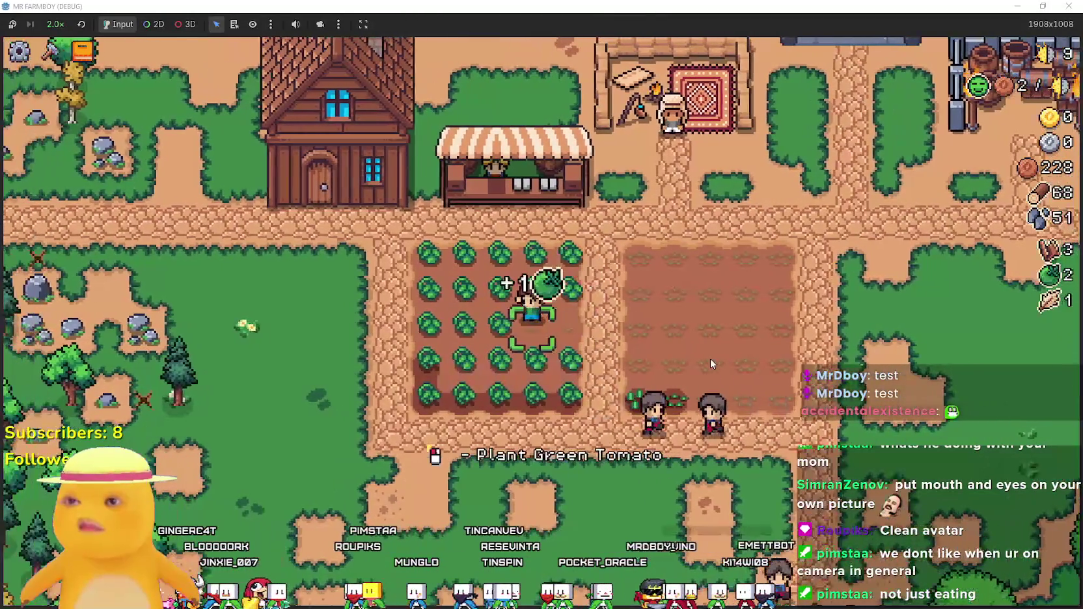
pyautogui.press('a')
pyautogui.press('d')
pyautogui.press('w')
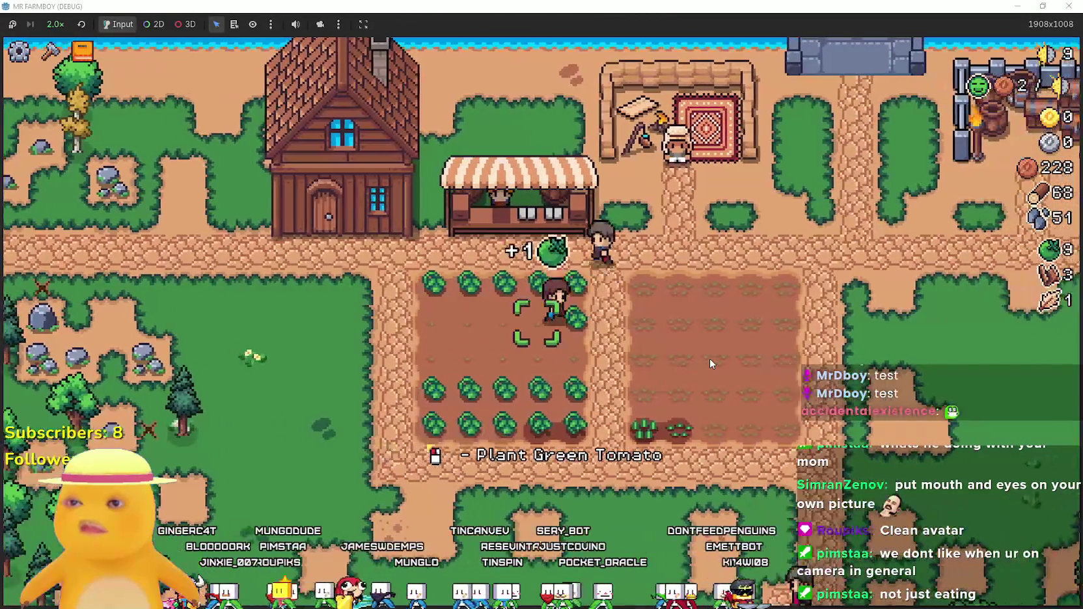
pyautogui.press('a')
pyautogui.press('s')
pyautogui.press('d')
pyautogui.press('s')
pyautogui.press('a')
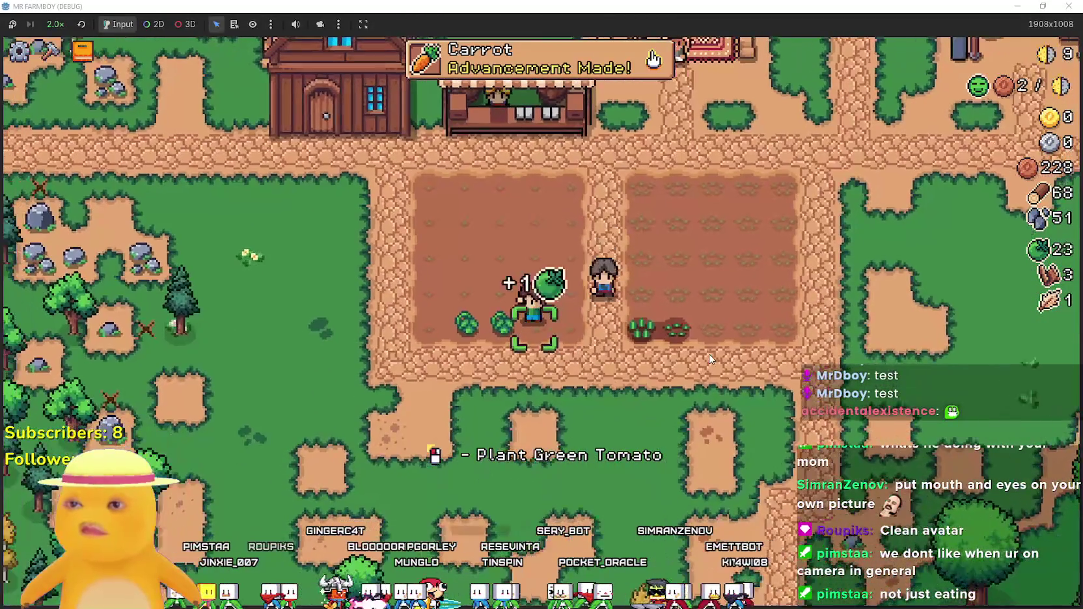
pyautogui.press('a')
pyautogui.press('c')
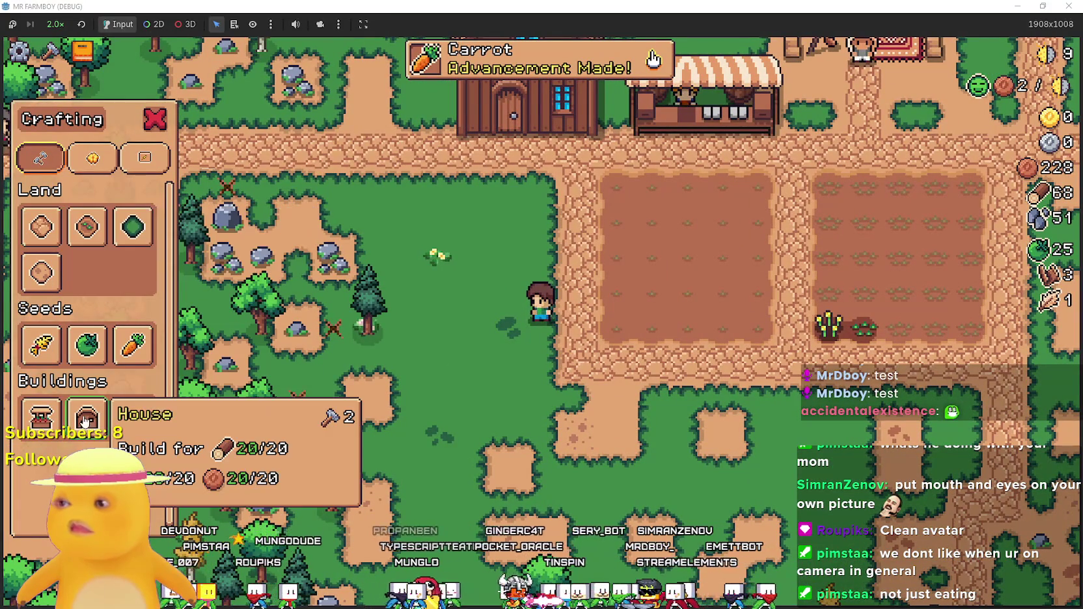
# Lay farm tiles over the remaining grass patch to turn it into farmland.
pyautogui.click(83, 227)
pyautogui.press('w')
pyautogui.press('s')
pyautogui.press('a')
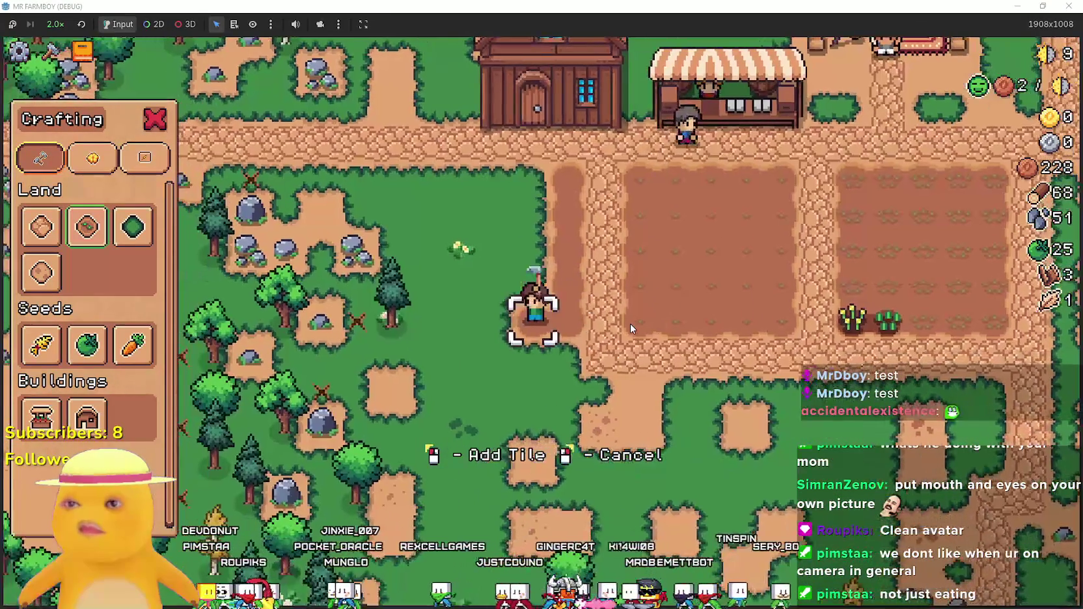
pyautogui.click(630, 323)
pyautogui.press('w')
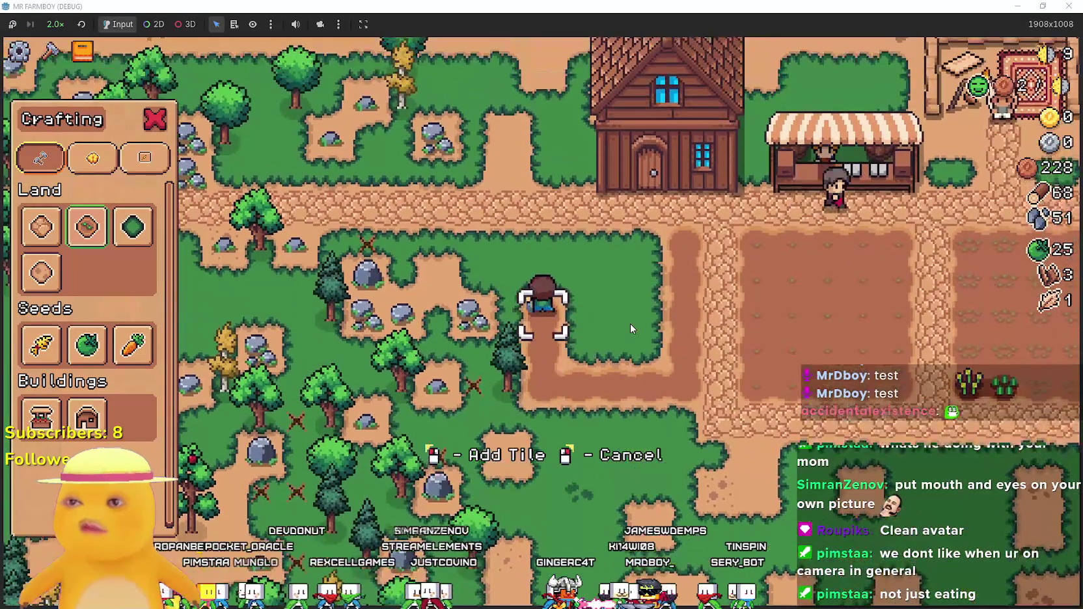
pyautogui.press('s')
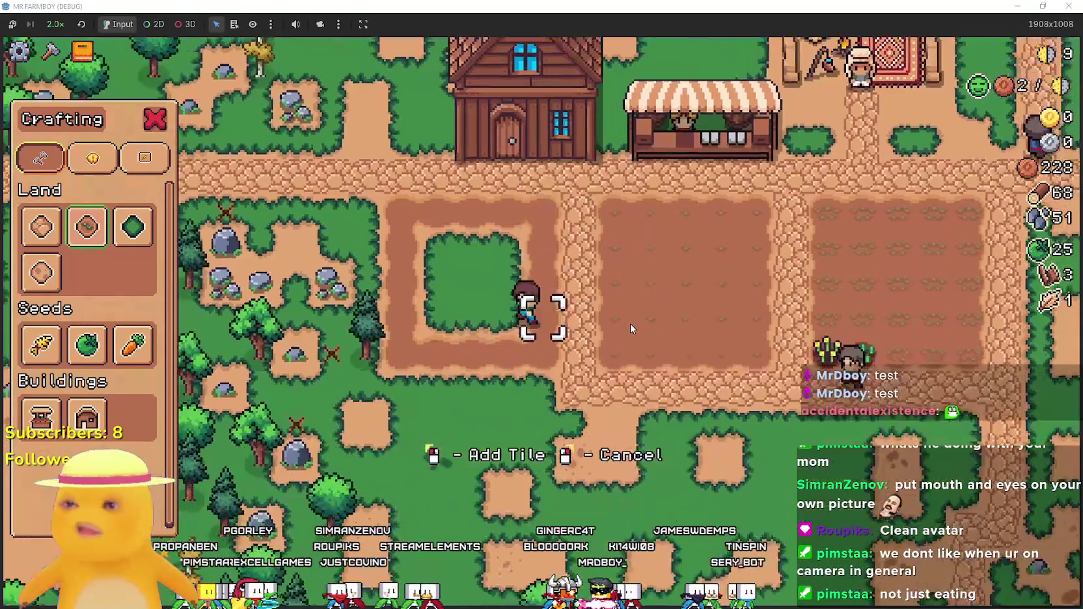
pyautogui.press('a')
pyautogui.press('w')
pyautogui.click(630, 323)
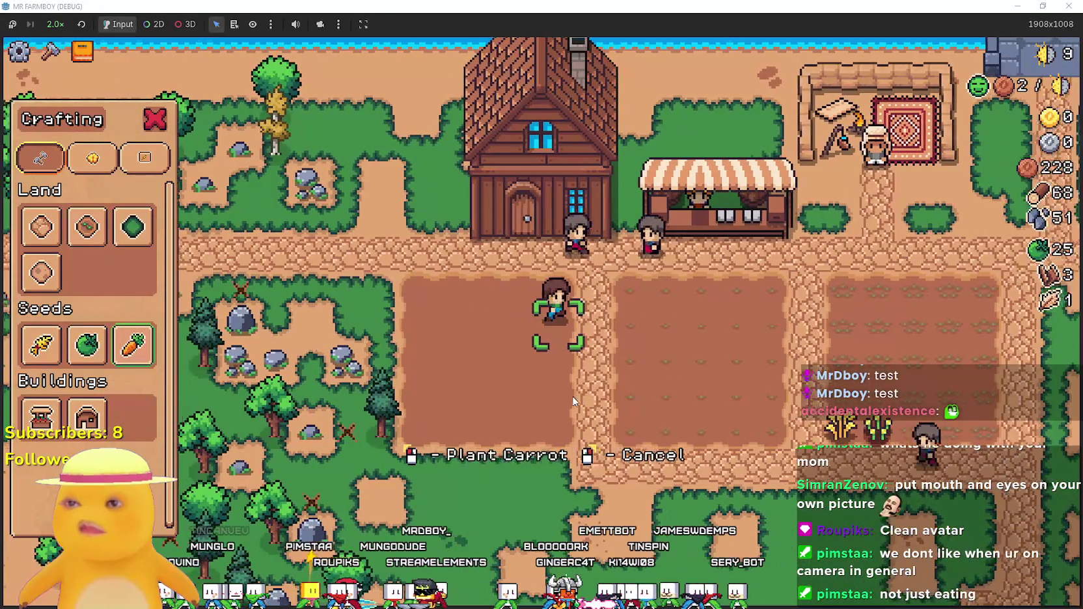
# Plant carrot seeds along the plot's top two rows.
pyautogui.click(573, 397)
pyautogui.press('w')
pyautogui.click(570, 396)
pyautogui.press('a')
pyautogui.click(570, 396)
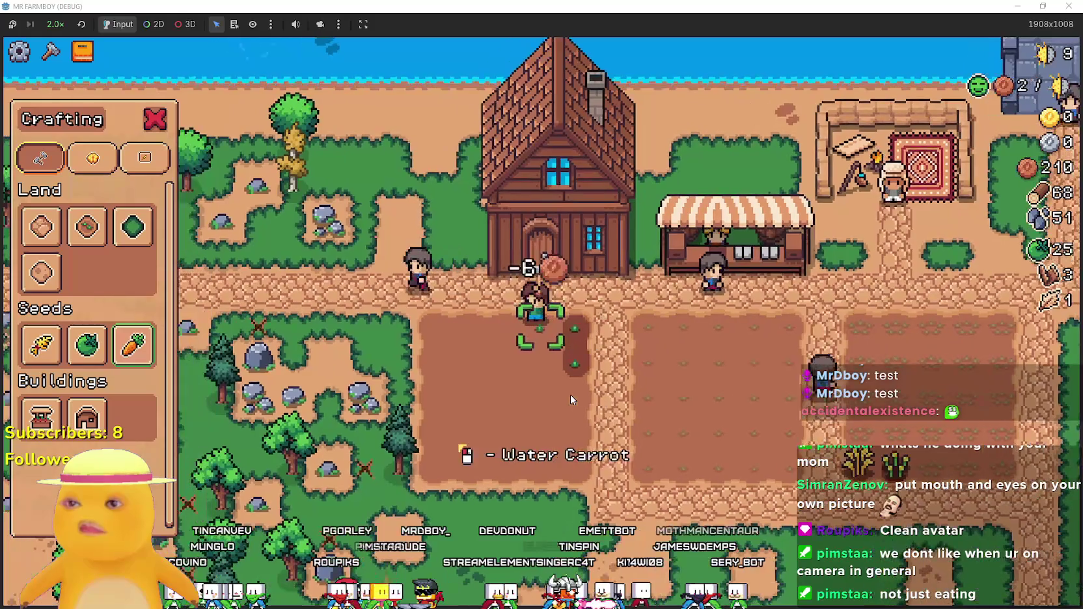
pyautogui.press('a')
pyautogui.click(569, 396)
pyautogui.click(567, 393)
pyautogui.press('a')
pyautogui.click(568, 393)
pyautogui.press('s')
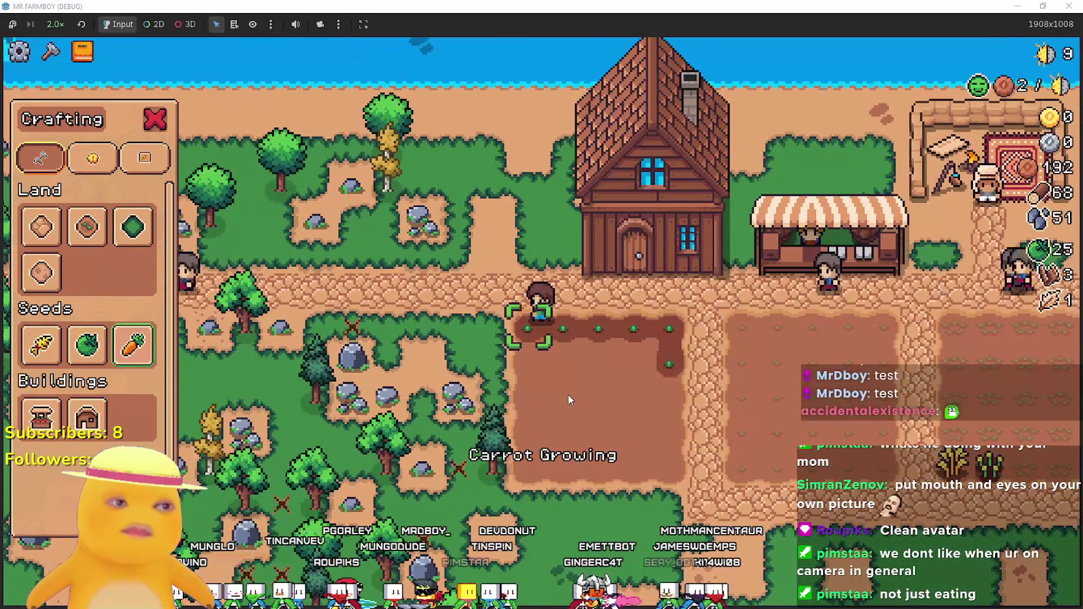
pyautogui.click(567, 393)
pyautogui.press('d')
pyautogui.click(568, 396)
pyautogui.press('d')
pyautogui.click(569, 396)
pyautogui.press('d')
pyautogui.click(568, 395)
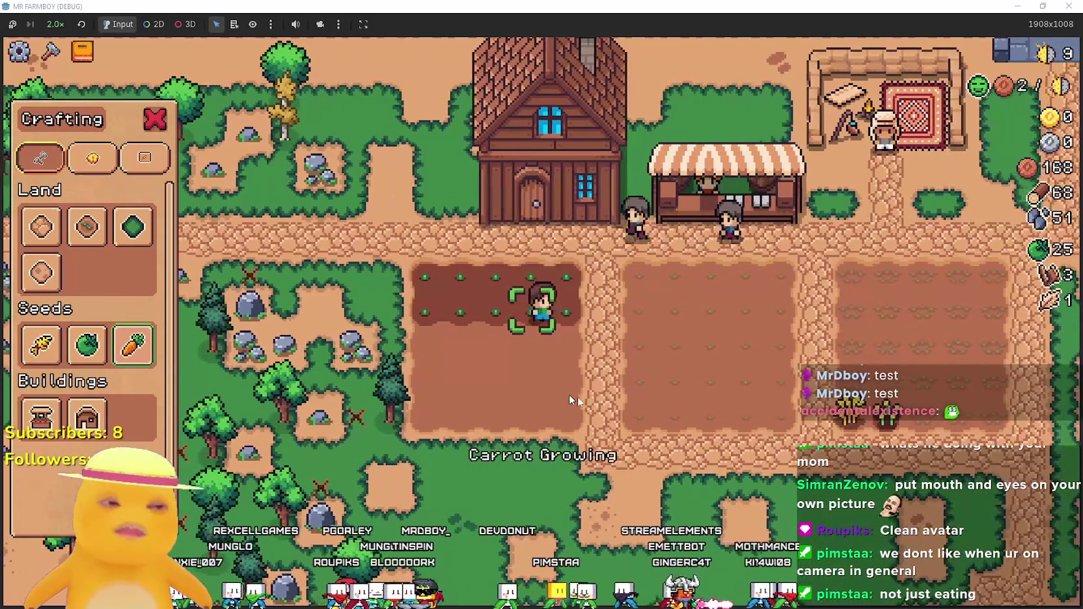
# Plant carrots across the plot's third and fourth rows.
pyautogui.press('s')
pyautogui.click(493, 354)
pyautogui.press('a')
pyautogui.click(499, 345)
pyautogui.press('a')
pyautogui.click(500, 345)
pyautogui.press('a')
pyautogui.click(502, 344)
pyautogui.press('s')
pyautogui.click(501, 344)
pyautogui.press('a')
pyautogui.click(501, 344)
pyautogui.press('d')
pyautogui.press('d')
pyautogui.click(501, 344)
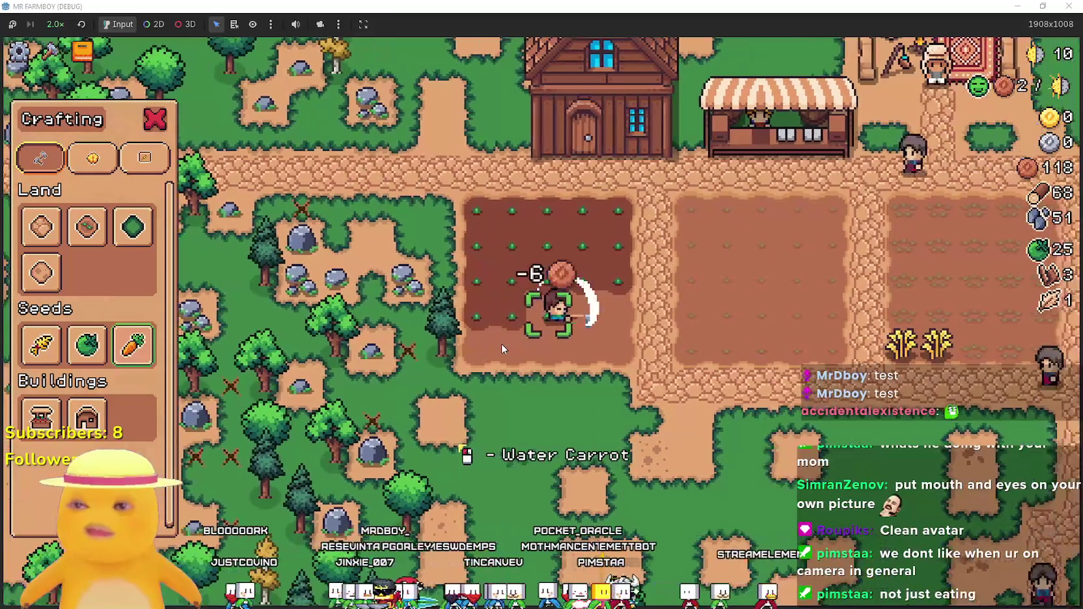
pyautogui.click(502, 345)
pyautogui.press('d')
pyautogui.click(504, 340)
pyautogui.press('d')
pyautogui.click(506, 341)
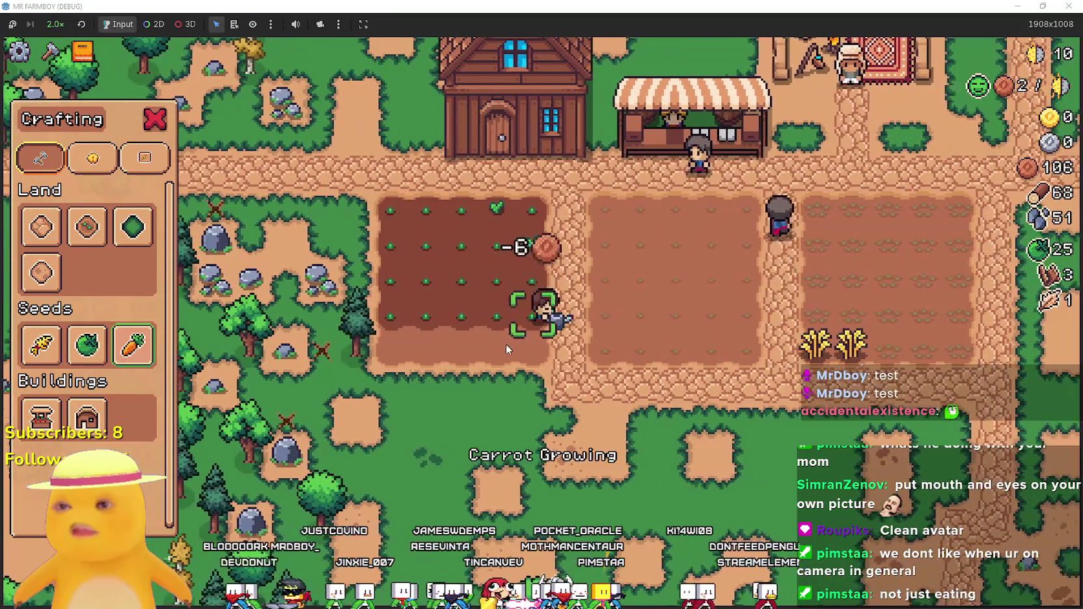
# Plant carrots along the fifth row, filling the last empty tile.
pyautogui.press('s')
pyautogui.click(507, 342)
pyautogui.press('a')
pyautogui.click(505, 347)
pyautogui.press('a')
pyautogui.click(505, 348)
pyautogui.press('a')
pyautogui.click(505, 347)
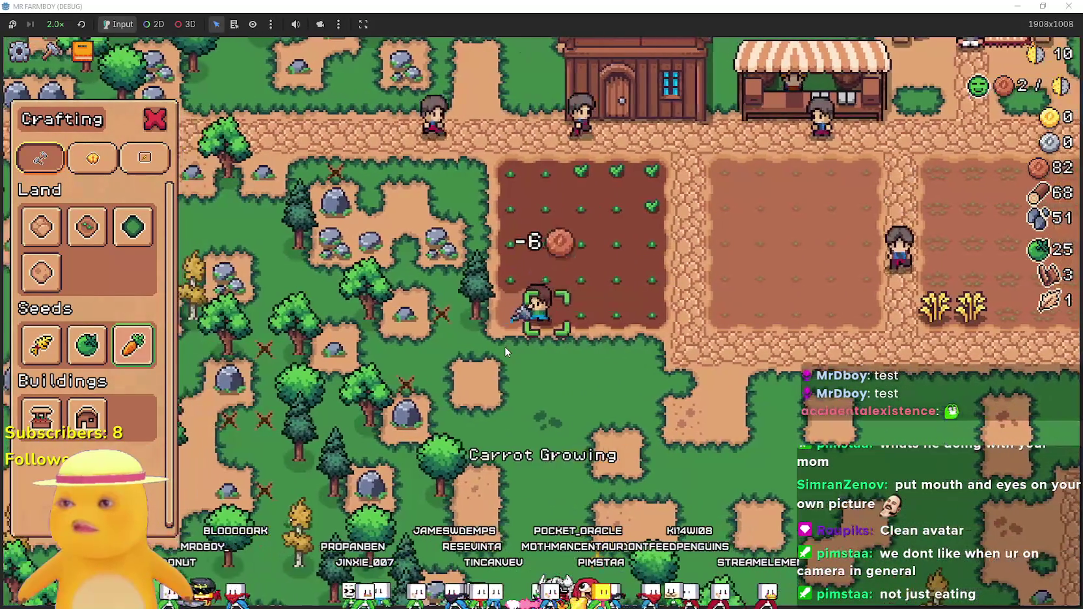
pyautogui.press('a')
pyautogui.click(504, 351)
# Walk off the plot to a nearby tree and chop it for wood.
pyautogui.press('d')
pyautogui.press('d')
pyautogui.press('d')
pyautogui.press('s')
pyautogui.press('s')
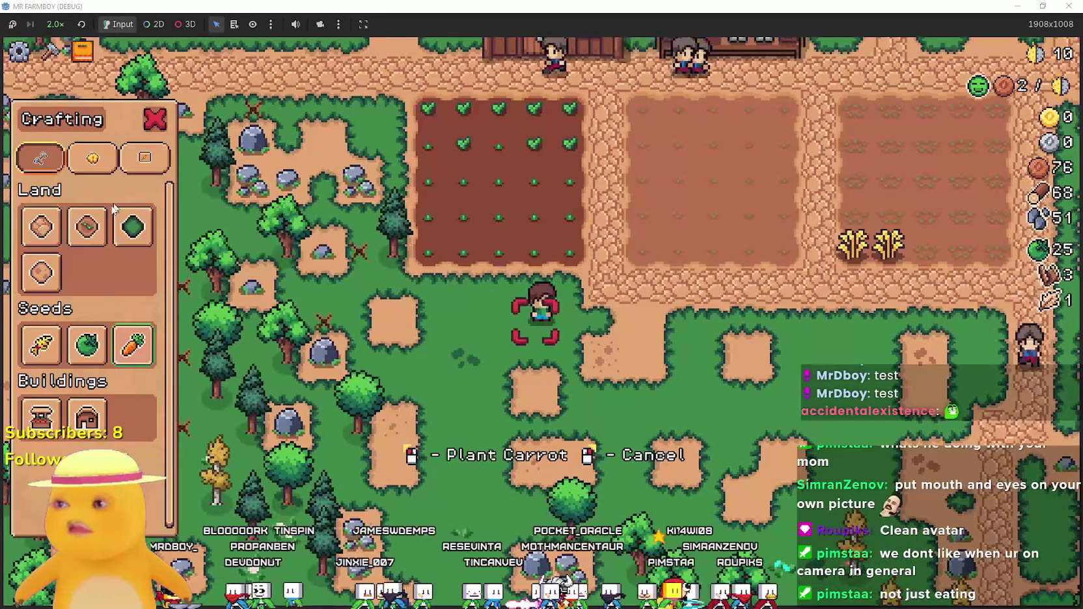
pyautogui.press('d')
pyautogui.press('w')
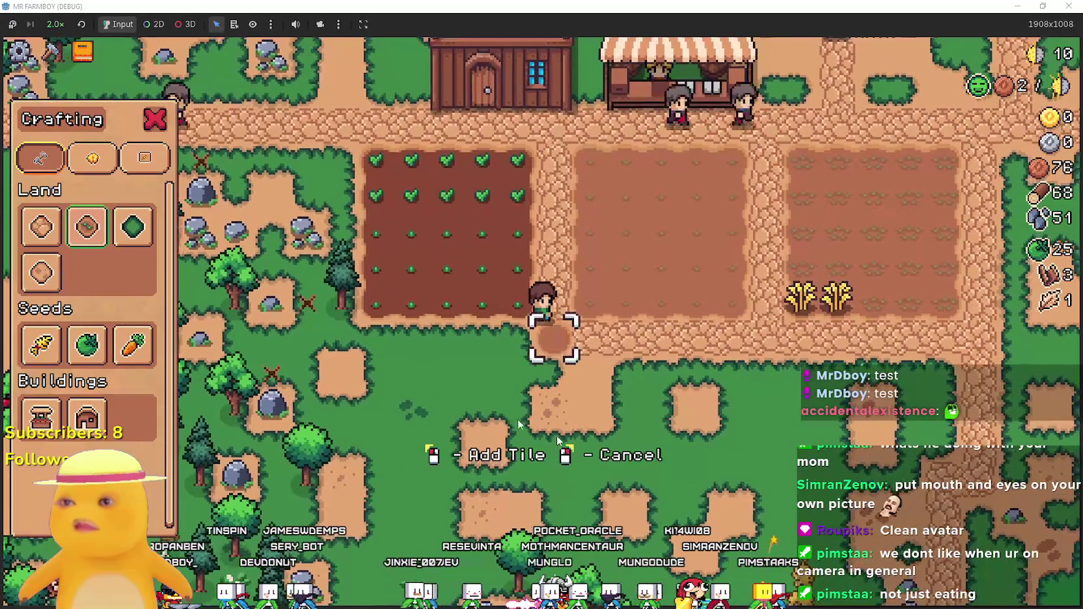
pyautogui.press('a')
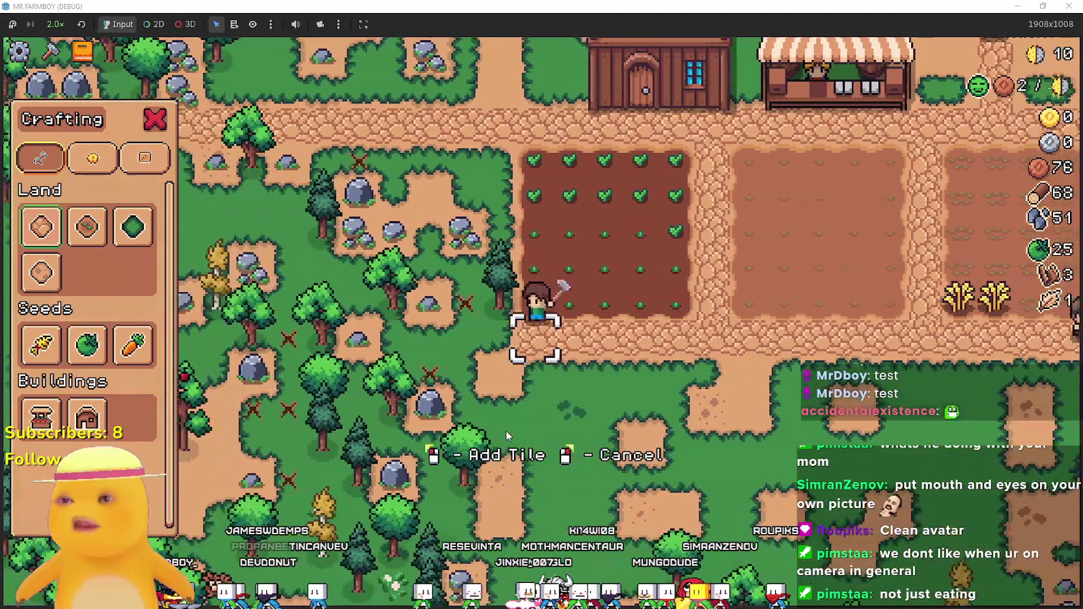
pyautogui.click(507, 432)
# Walk past the plots and along the house path to gather wood and mine the rocks.
pyautogui.press('w')
pyautogui.press('w')
pyautogui.press('w')
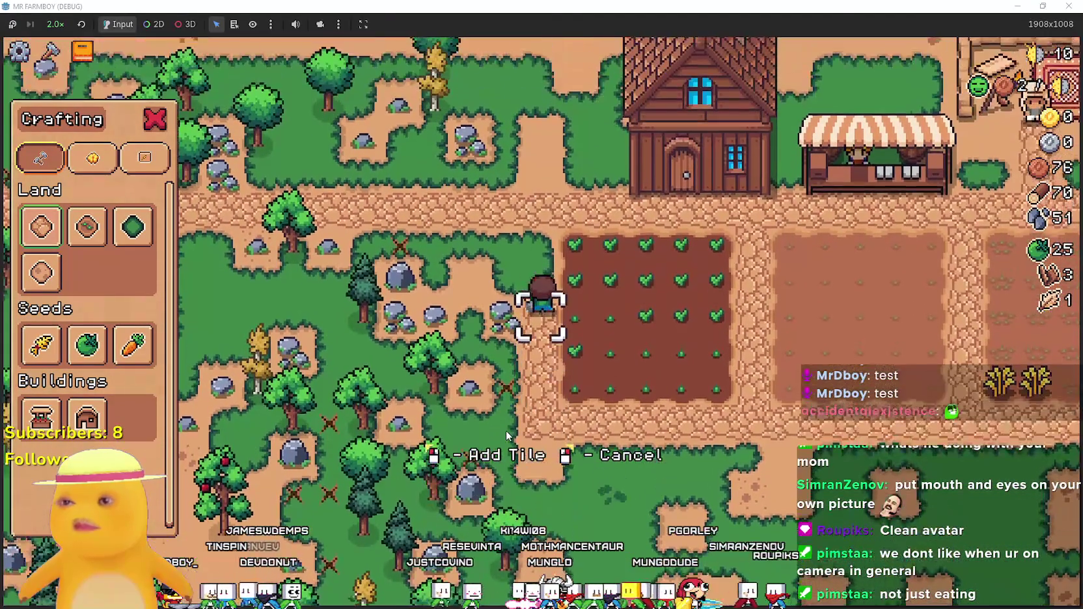
pyautogui.press('d')
pyautogui.press('s')
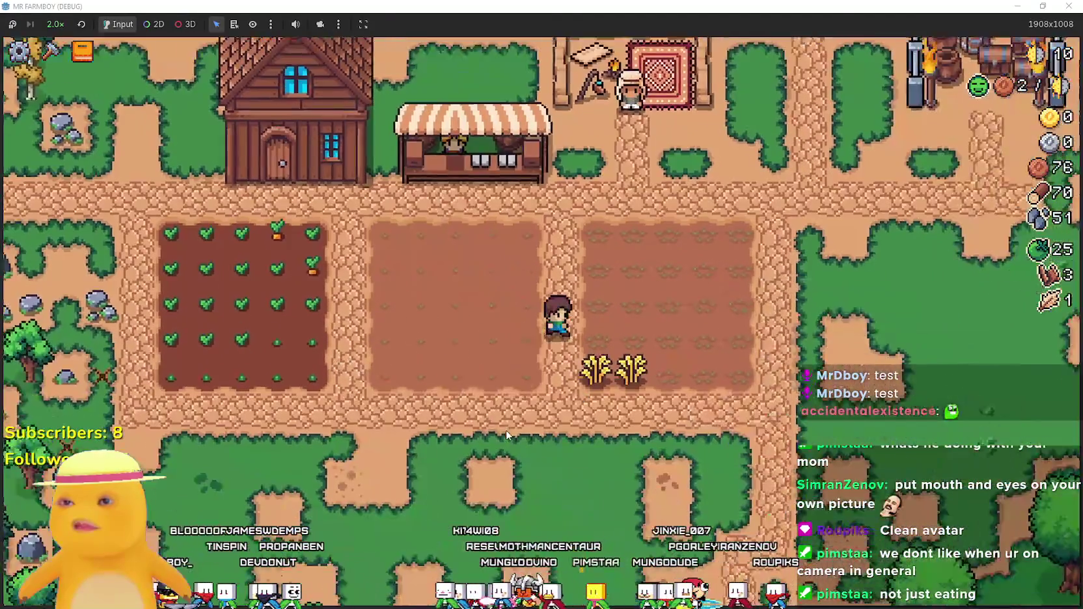
pyautogui.press('a')
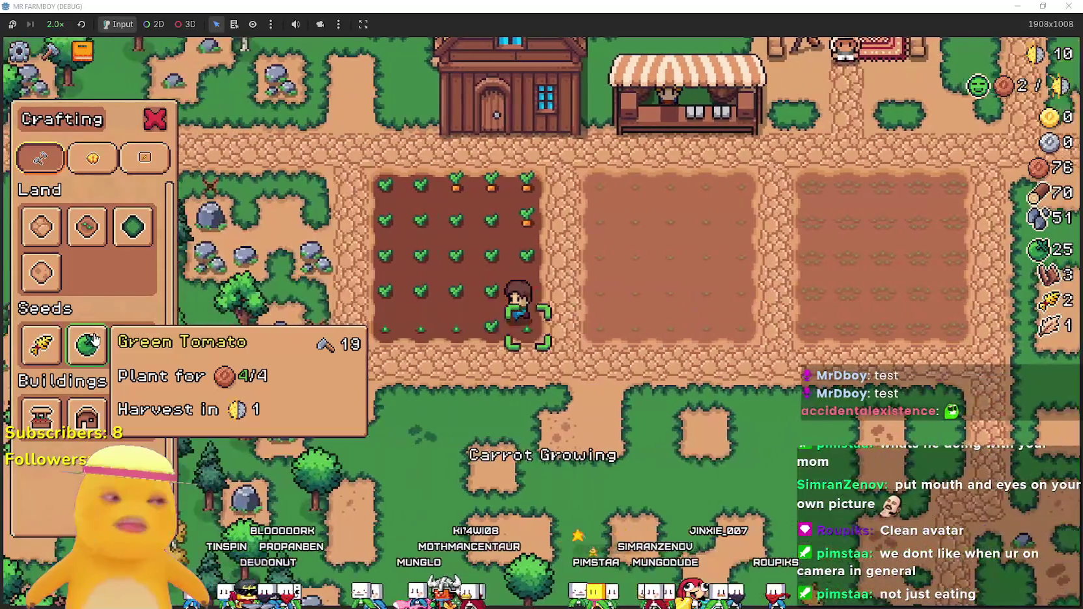
pyautogui.press('d')
pyautogui.press('a')
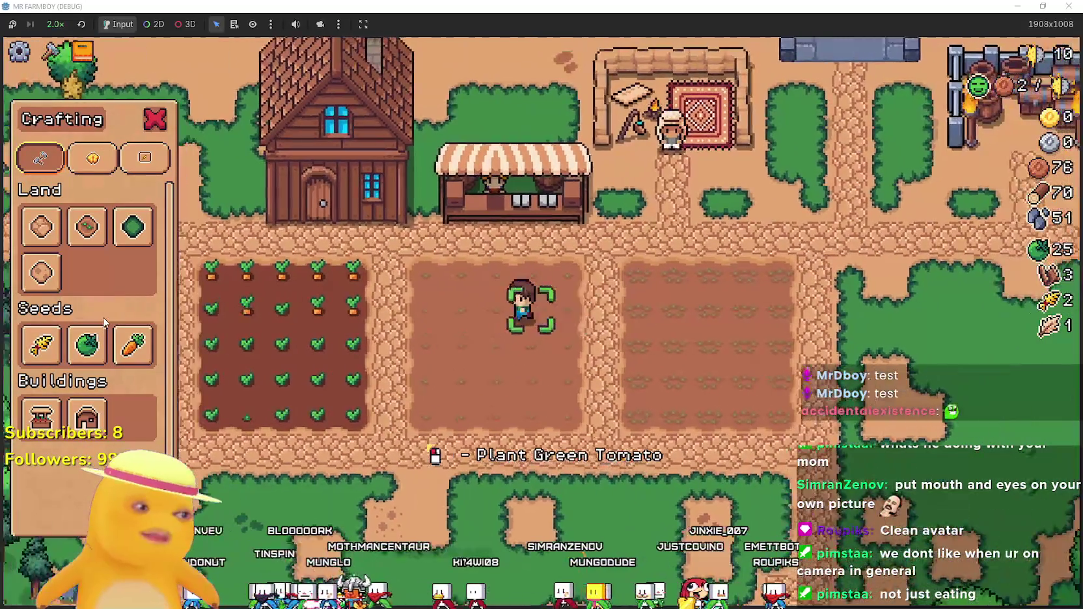
pyautogui.press('w')
pyautogui.press('a')
pyautogui.press('s')
pyautogui.press('a')
pyautogui.press('w')
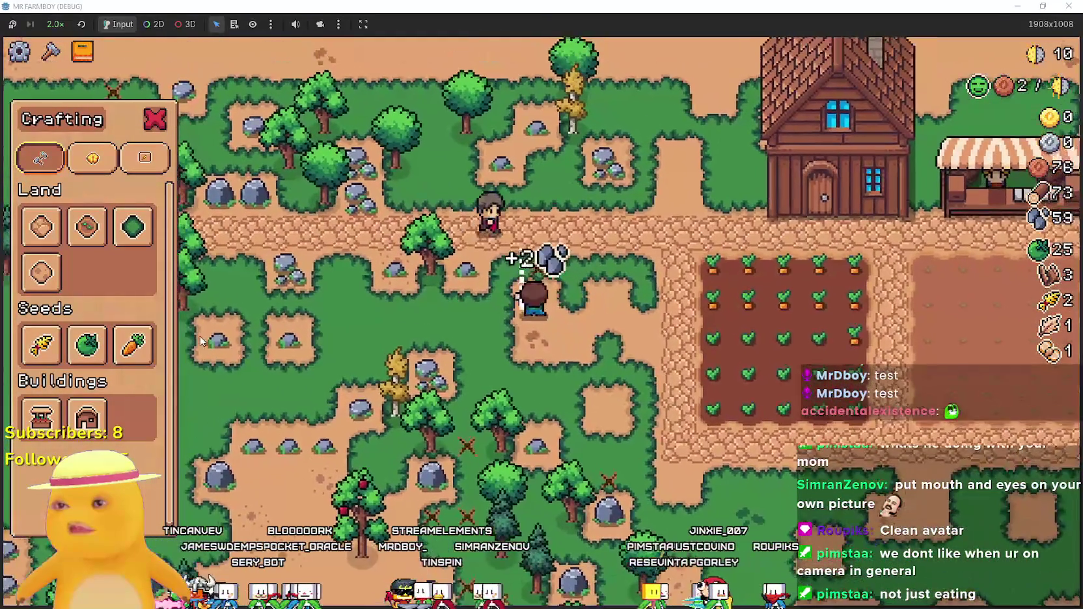
pyautogui.press('d')
pyautogui.press('w')
pyautogui.press('a')
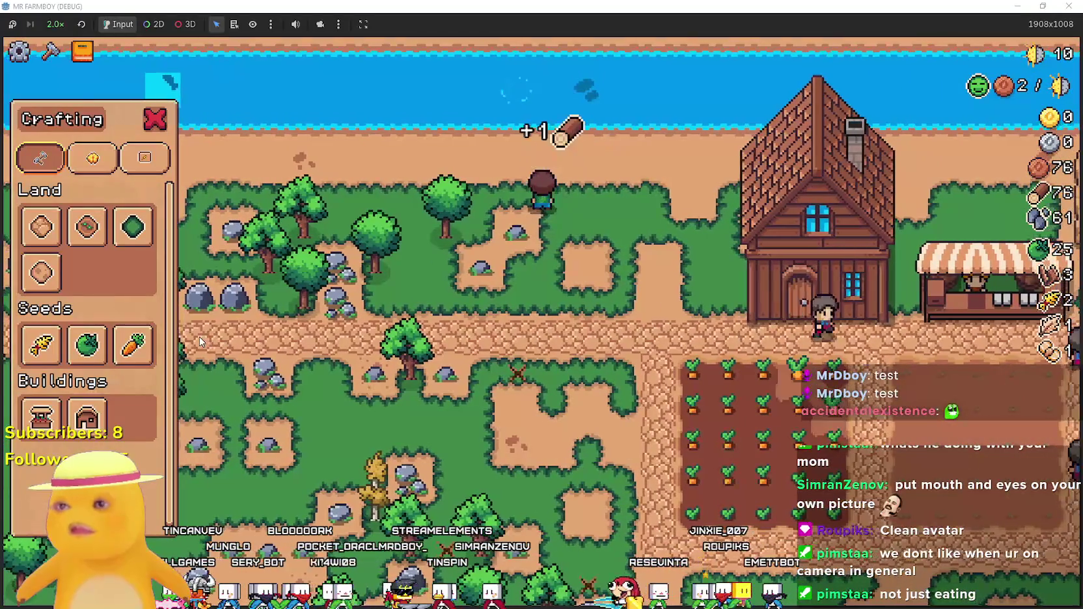
# Return to the carrot field and harvest the ripe carrots in its top row.
pyautogui.press('d')
pyautogui.press('s')
pyautogui.press('a')
pyautogui.press('s')
pyautogui.press('d')
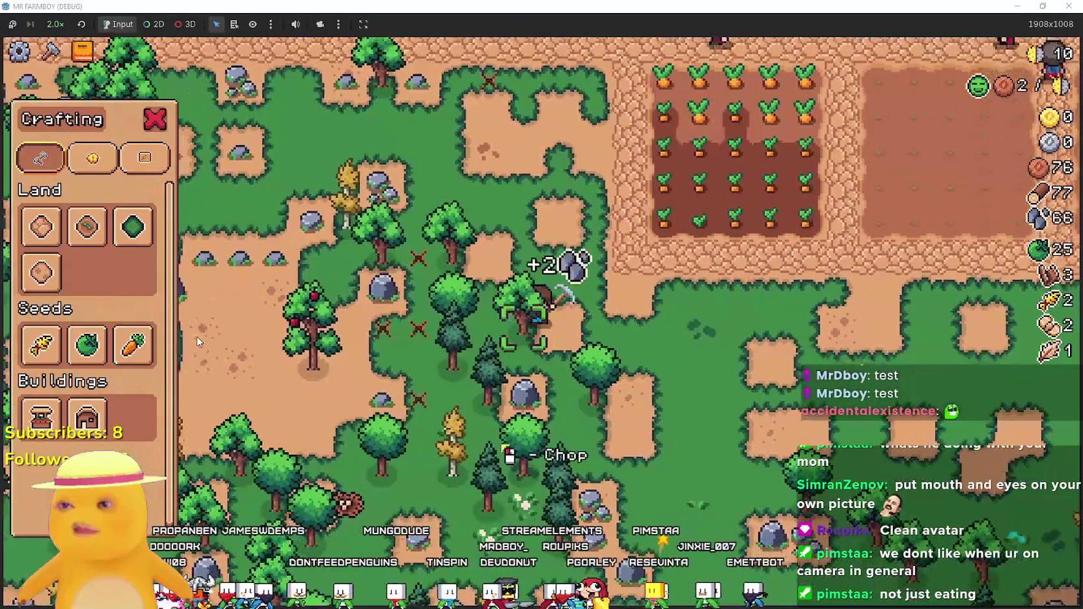
pyautogui.press('w')
pyautogui.press('w')
pyautogui.press('d')
pyautogui.click(481, 353)
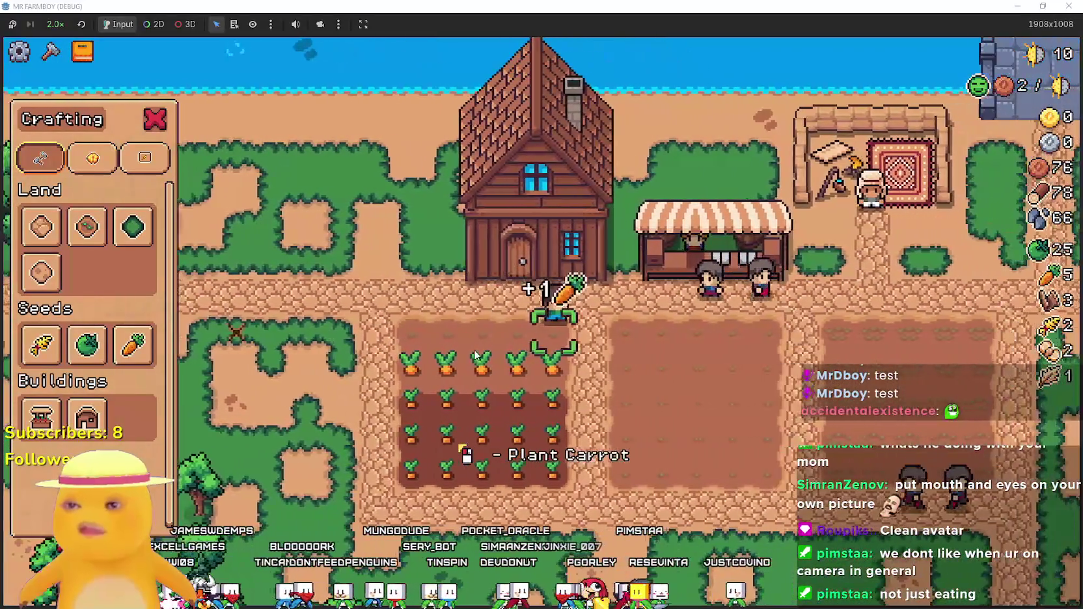
pyautogui.press('a')
pyautogui.click(475, 355)
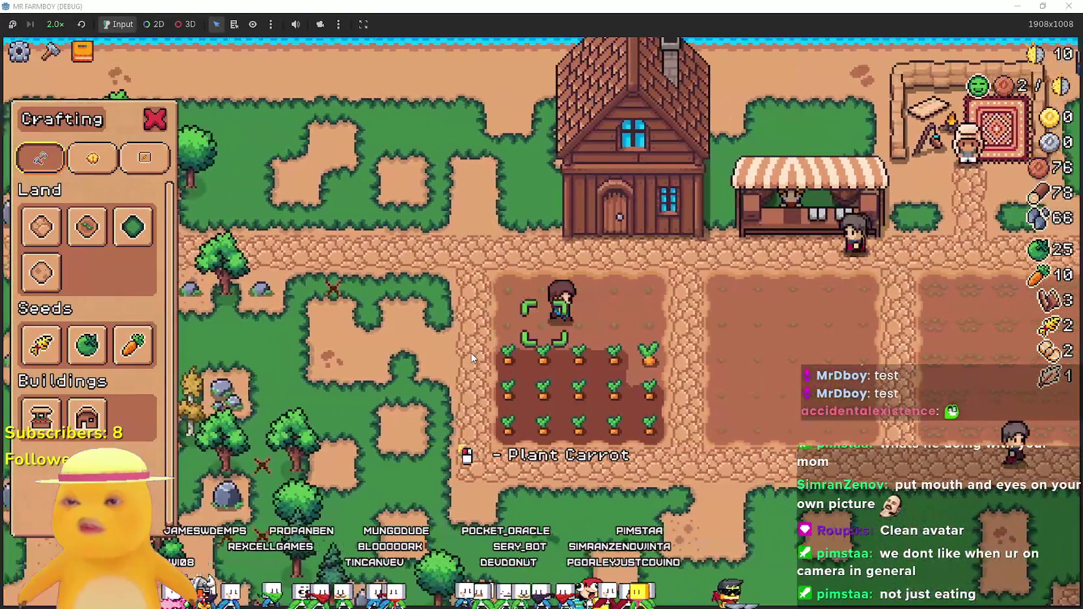
pyautogui.press('d')
pyautogui.click(469, 355)
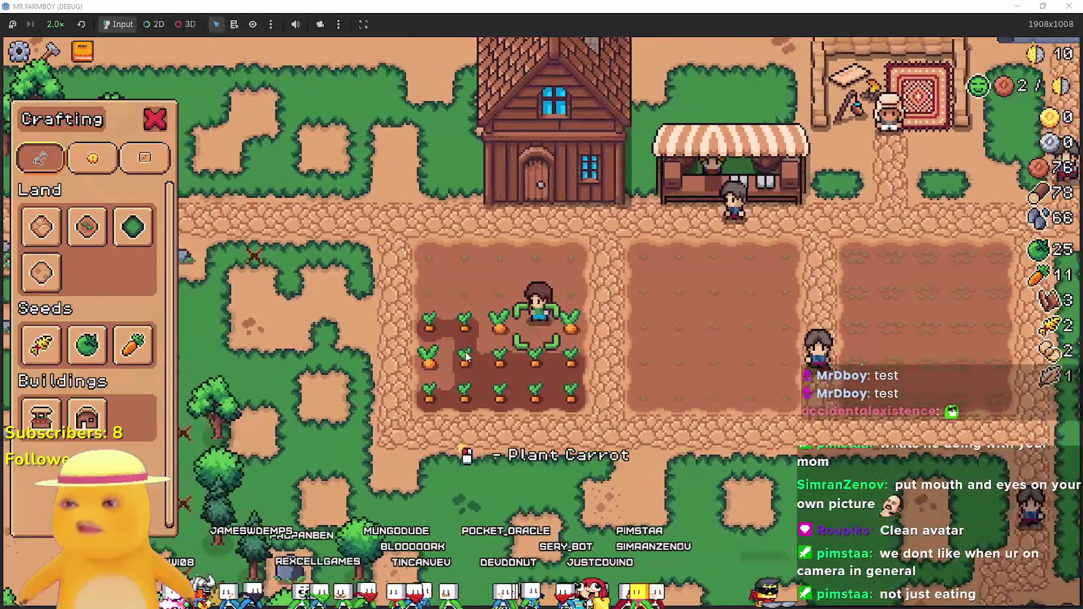
# Harvest the remaining carrots across the field, bringing the carrot count to 25.
pyautogui.press('a')
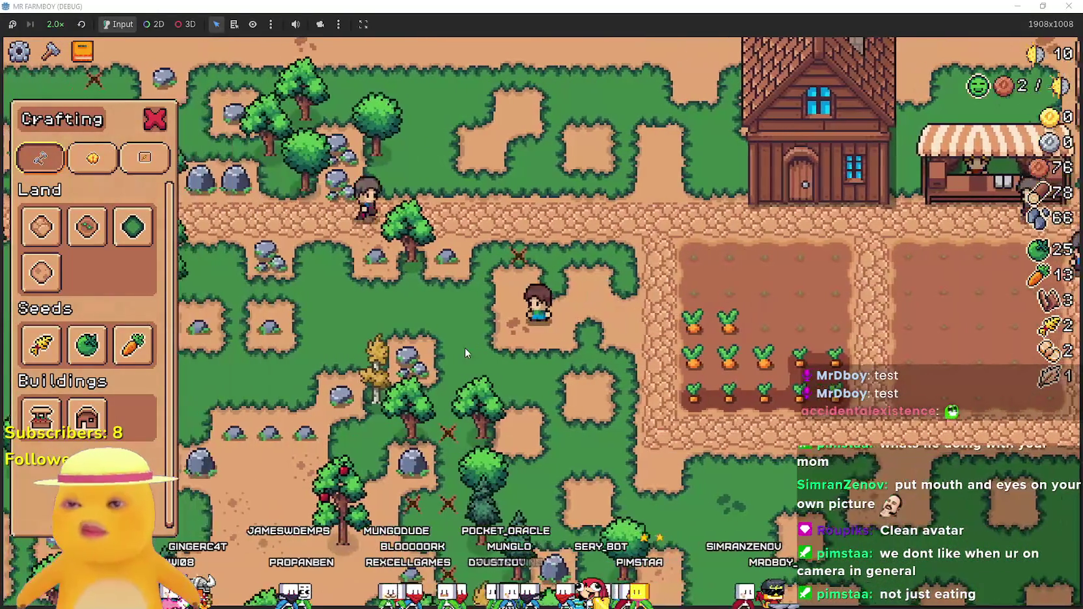
pyautogui.press('d')
pyautogui.press('a')
pyautogui.press('d')
pyautogui.press('w')
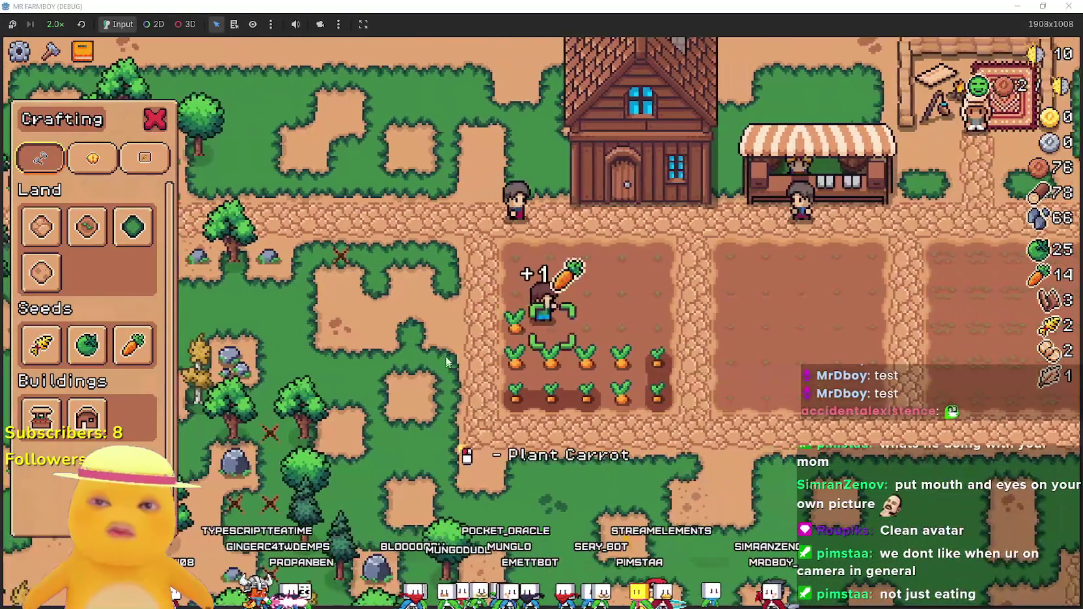
pyautogui.click(417, 342)
pyautogui.click(436, 359)
pyautogui.press('a')
pyautogui.press('w')
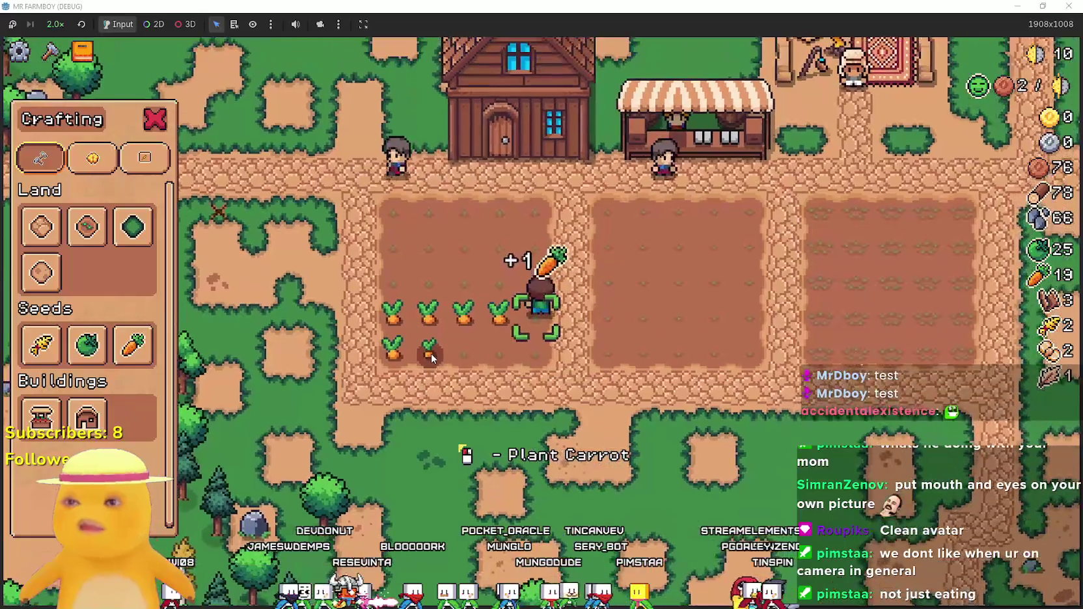
pyautogui.click(431, 354)
pyautogui.press('d')
pyautogui.click(431, 354)
# Open the newly unlocked Market to sell crops.
pyautogui.scroll(2, 431, 354)
pyautogui.press('w')
pyautogui.press('Escape')
pyautogui.scroll(-1, 805, 402)
pyautogui.click(805, 403)
pyautogui.press('Escape')
# Walk to the market stall and sell the queued carrots and green tomatoes.
pyautogui.press('d')
pyautogui.click(753, 384)
pyautogui.click(513, 456)
pyautogui.click(472, 450)
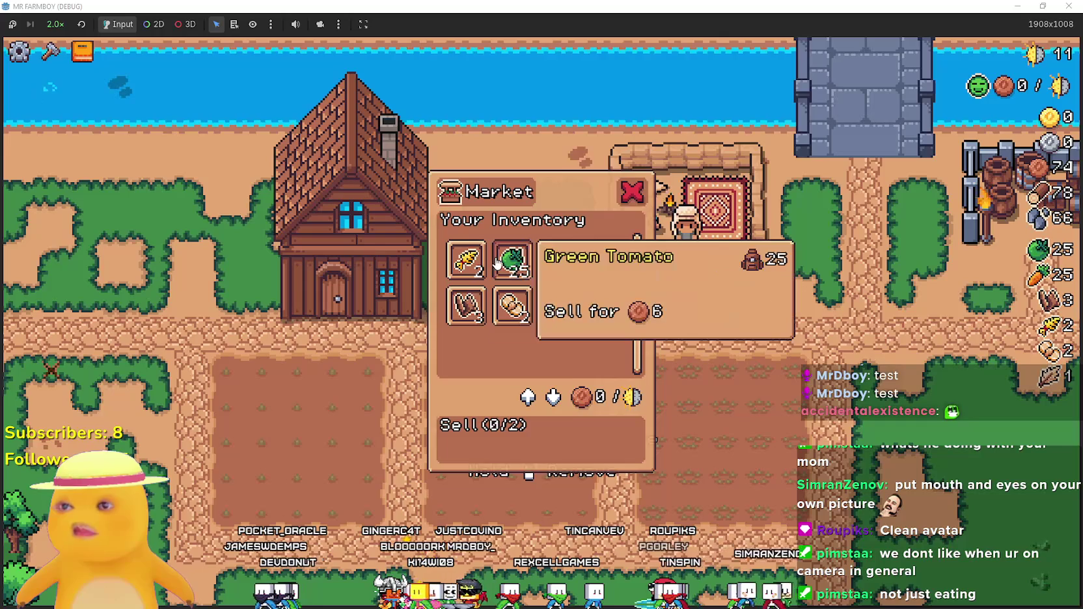
# Browse the Workers and Decorations advancement tabs, then close the Advancements panel.
pyautogui.press('Escape')
pyautogui.press('s')
pyautogui.press('c')
pyautogui.click(87, 417)
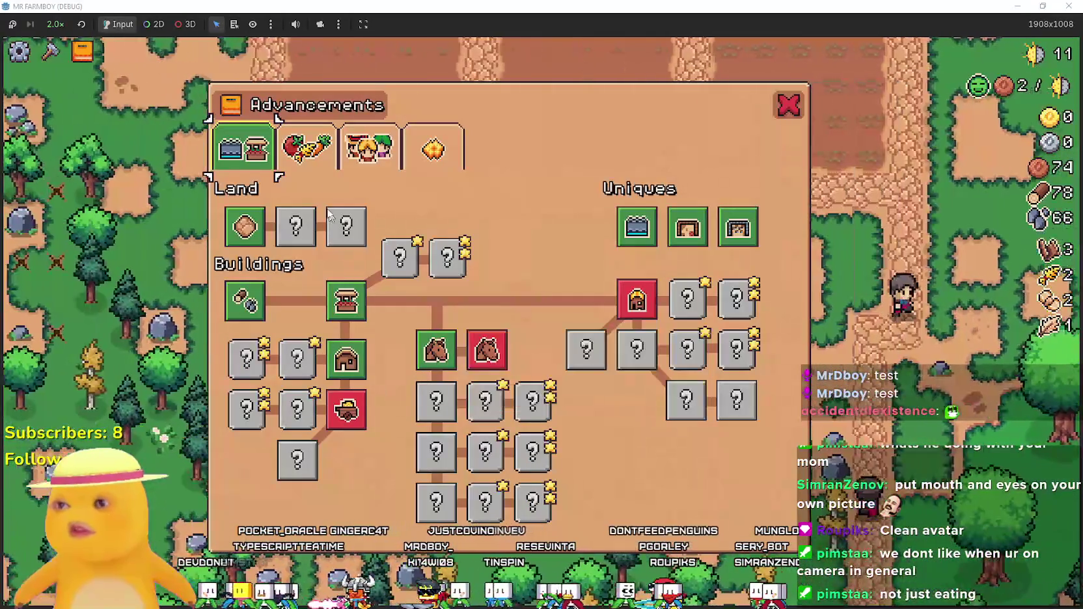
pyautogui.click(365, 149)
pyautogui.click(431, 149)
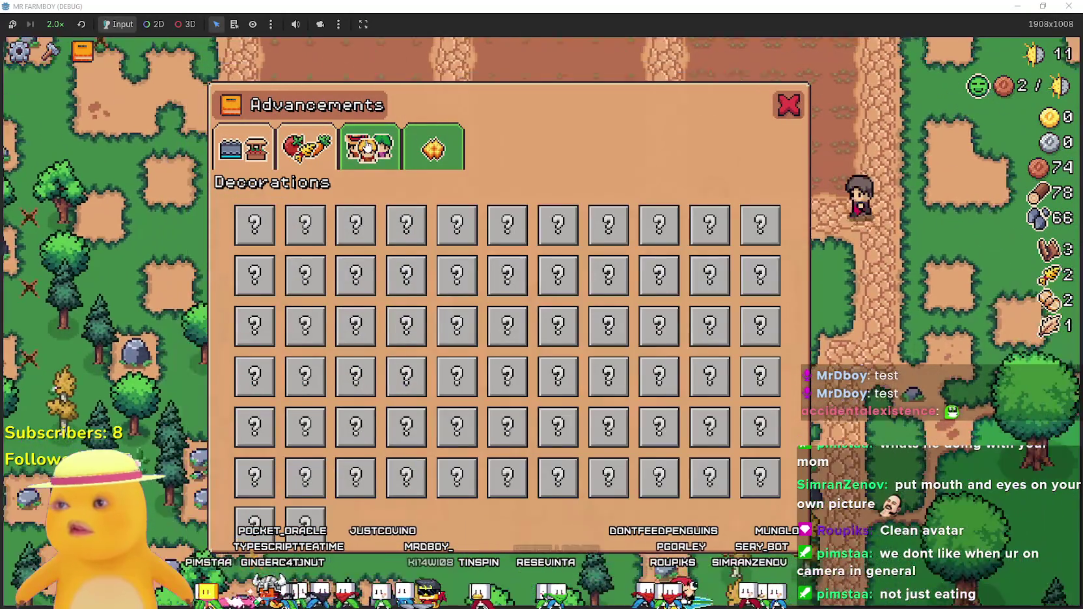
pyautogui.click(368, 147)
pyautogui.moveTo(264, 203)
pyautogui.click(790, 117)
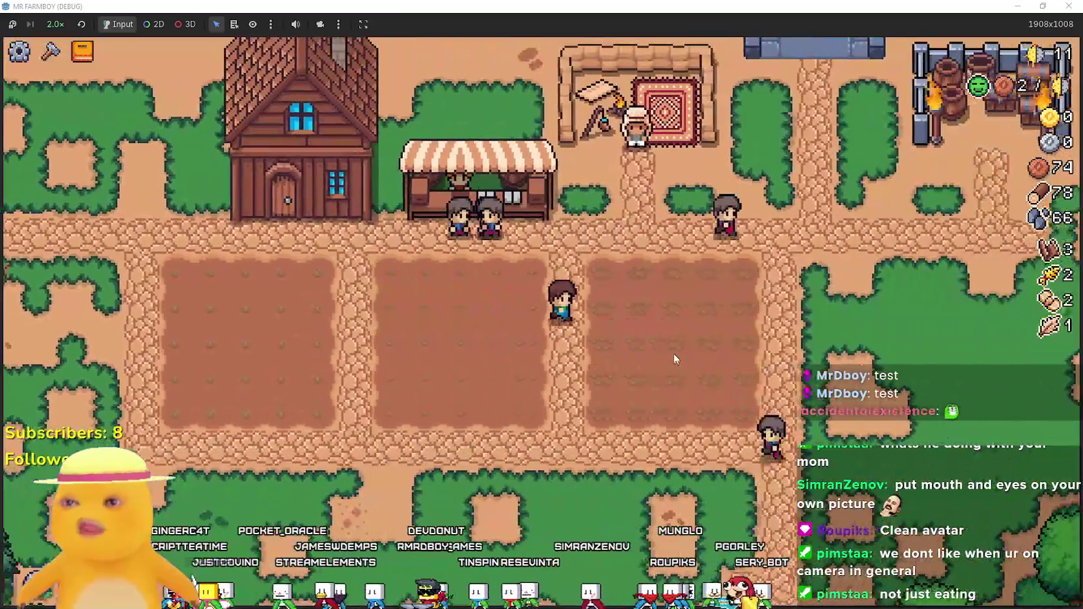
# Walk toward the fields and check the Buildings advancements.
pyautogui.press('s')
pyautogui.press('c')
pyautogui.press('b')
pyautogui.click(244, 148)
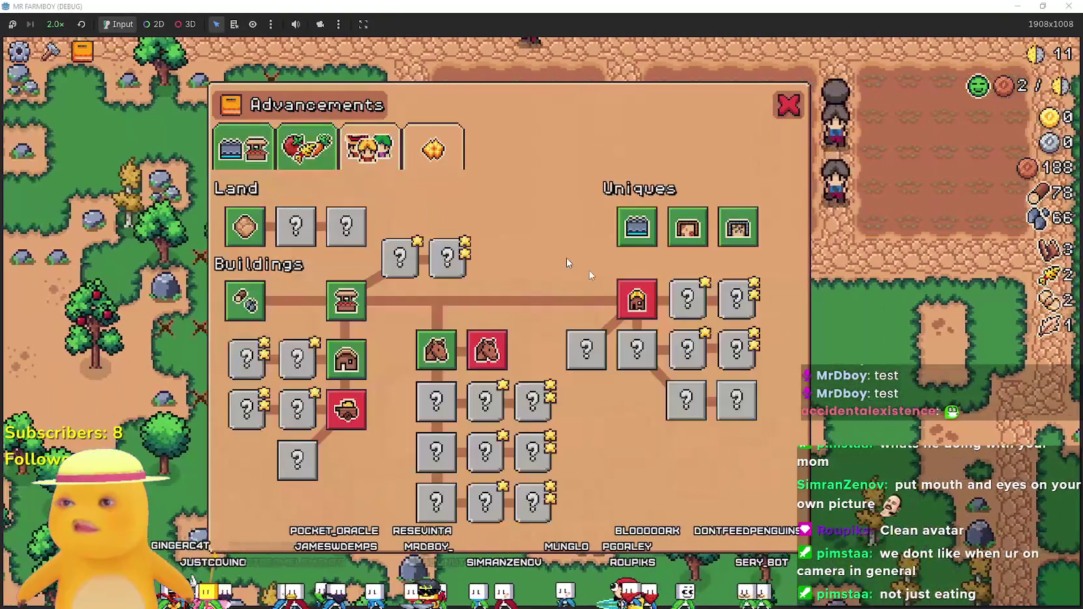
pyautogui.press('Escape')
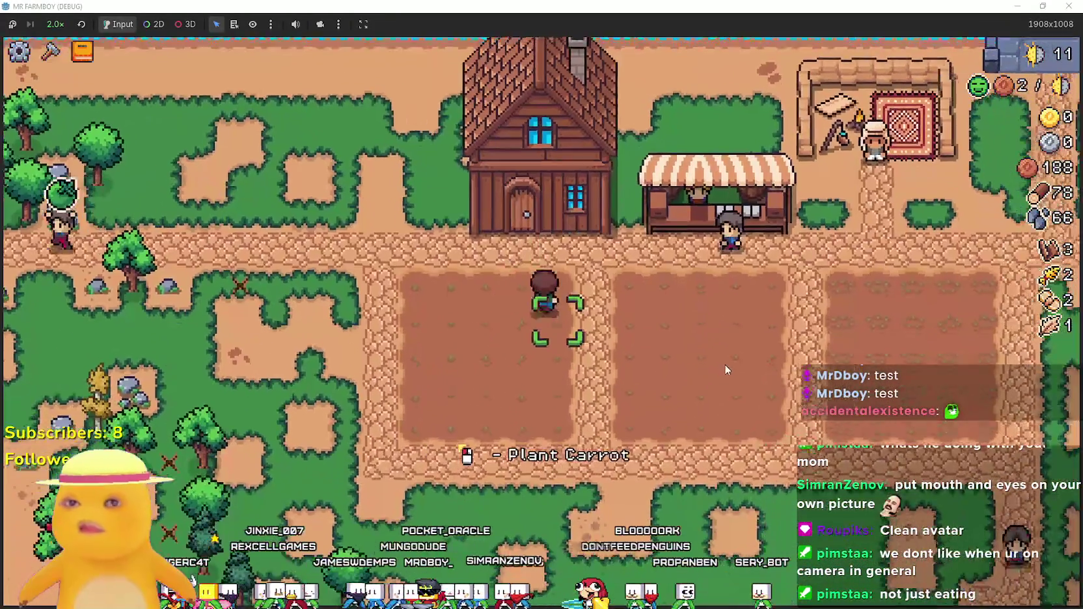
# Plant a row of carrots along the plot.
pyautogui.click(723, 365)
pyautogui.press('a')
pyautogui.click(702, 357)
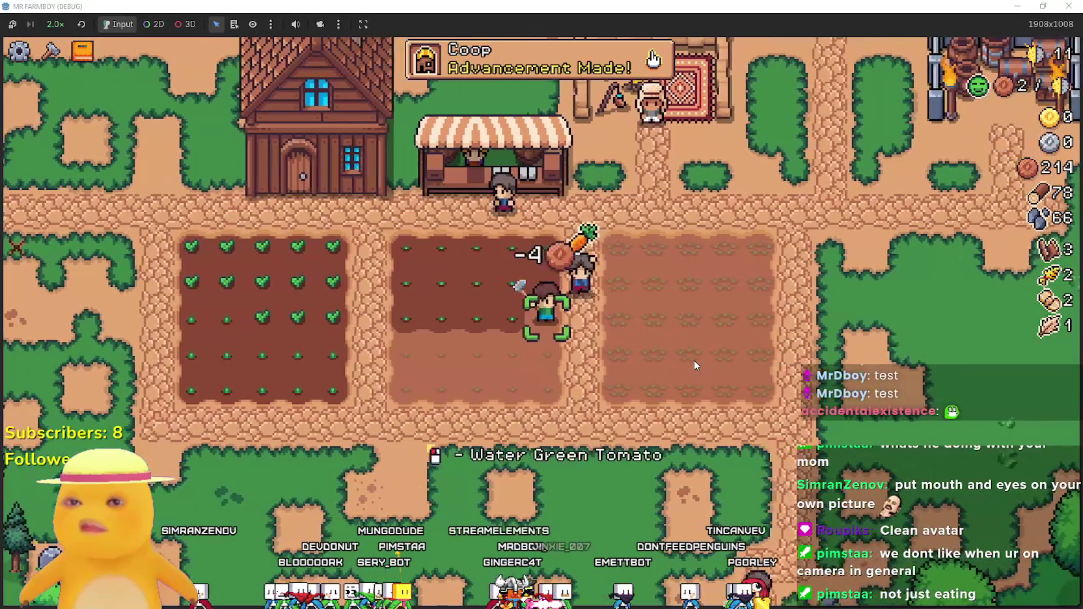
# Build a Coop to the right of the fields.
pyautogui.click(51, 51)
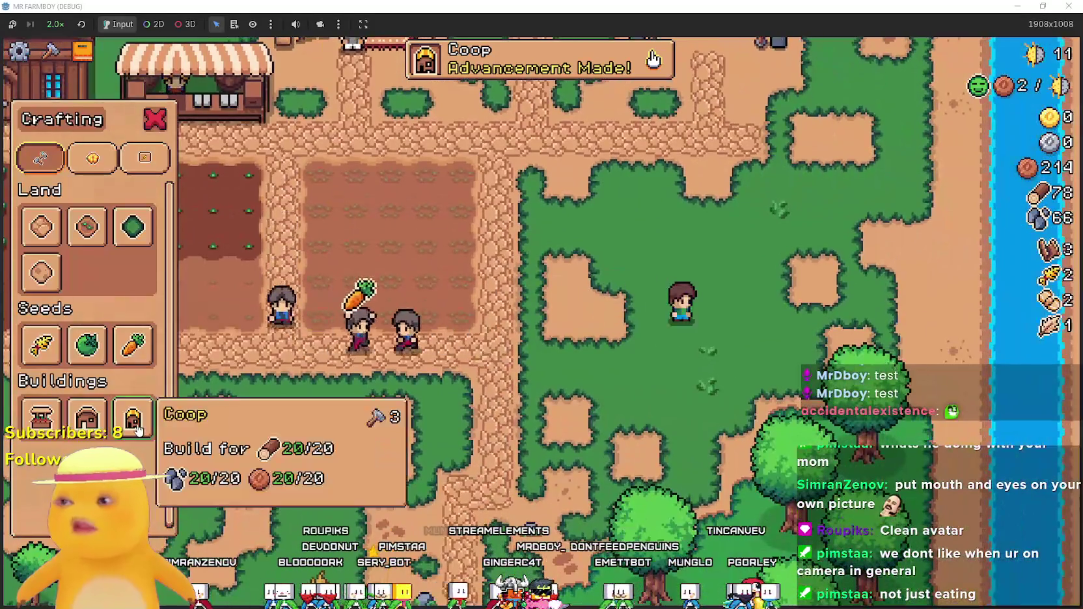
pyautogui.click(138, 428)
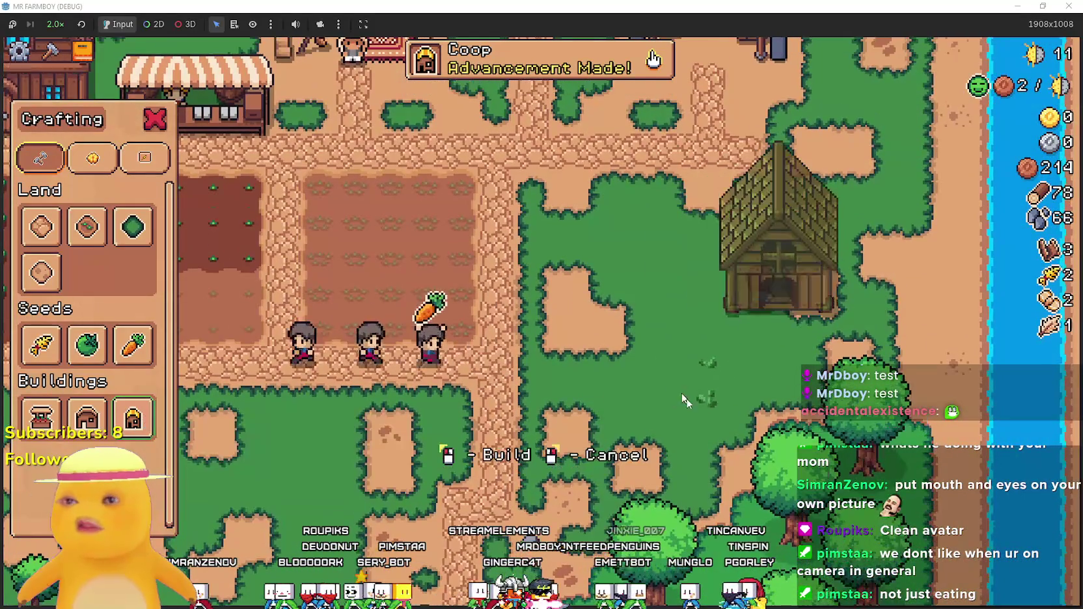
pyautogui.click(774, 400)
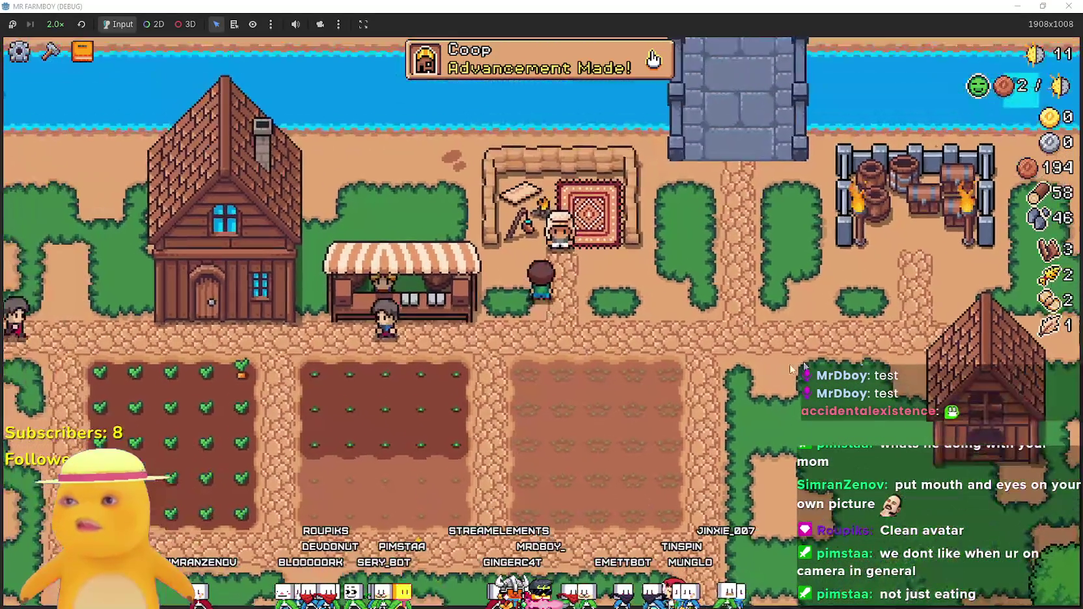
# Check the Animals advancements tab.
pyautogui.click(540, 59)
pyautogui.click(435, 151)
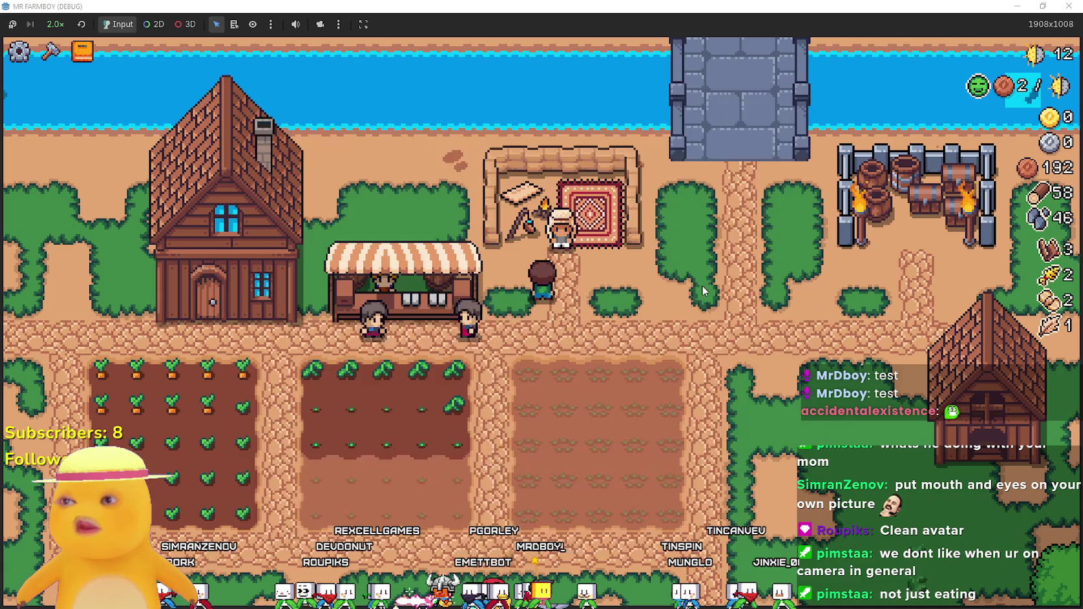
pyautogui.press('Escape')
# Walk up to the merchant and buy a chicken.
pyautogui.press('w')
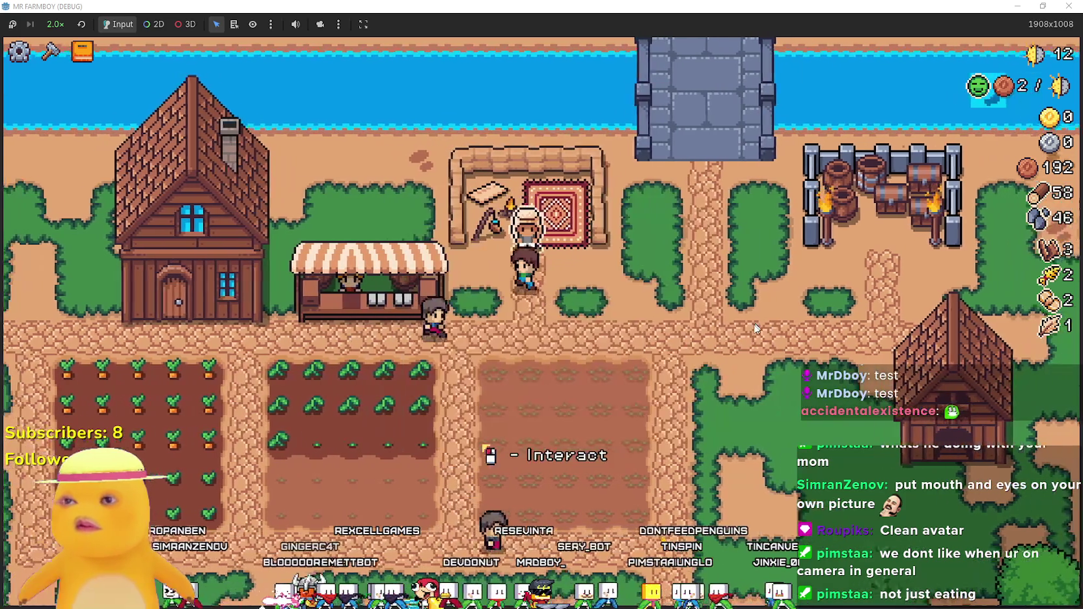
pyautogui.click(755, 328)
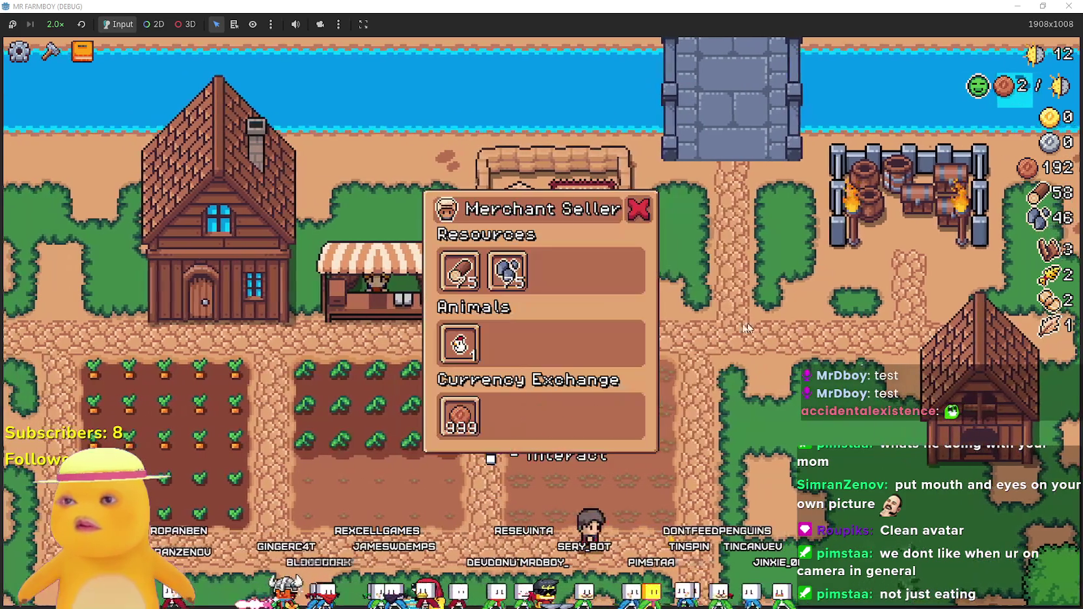
pyautogui.click(479, 345)
pyautogui.press('d')
pyautogui.press('s')
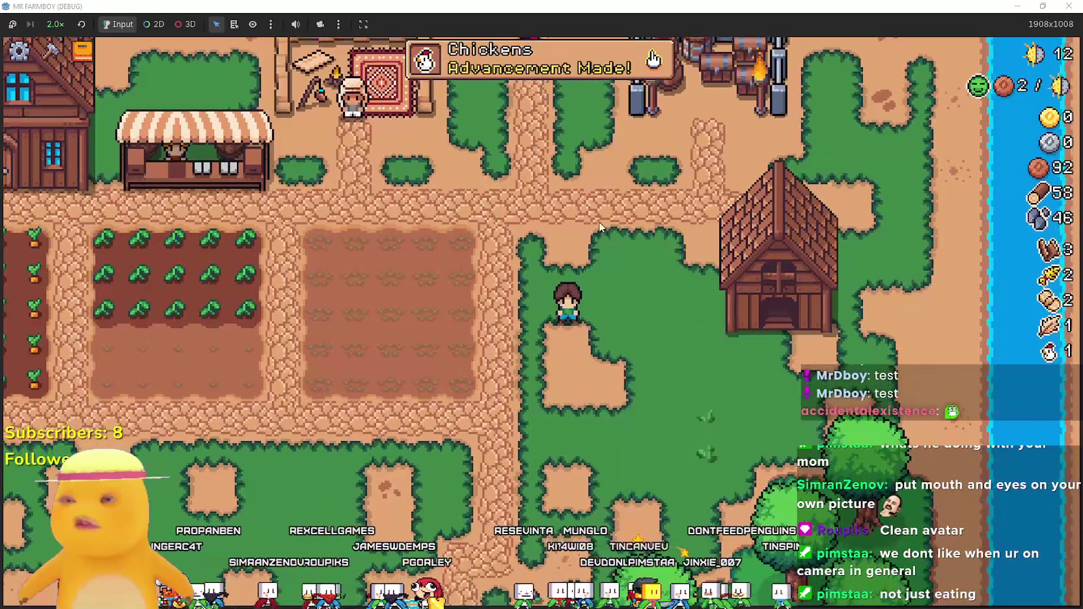
# View the Animals advancements after the Chickens unlock, pause the game, and switch back to the editor.
pyautogui.click(514, 63)
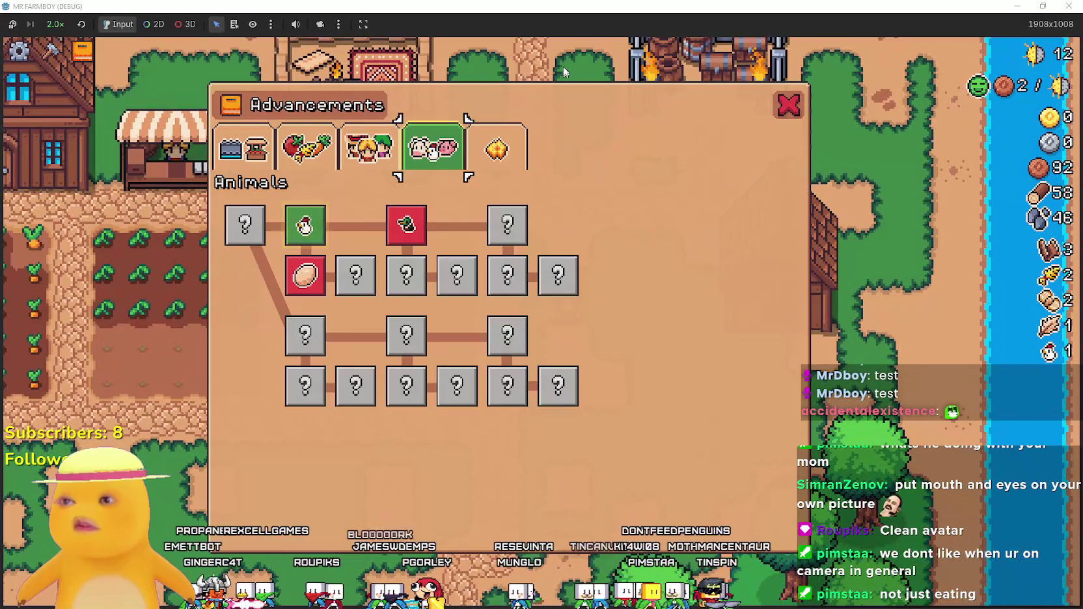
pyautogui.click(786, 104)
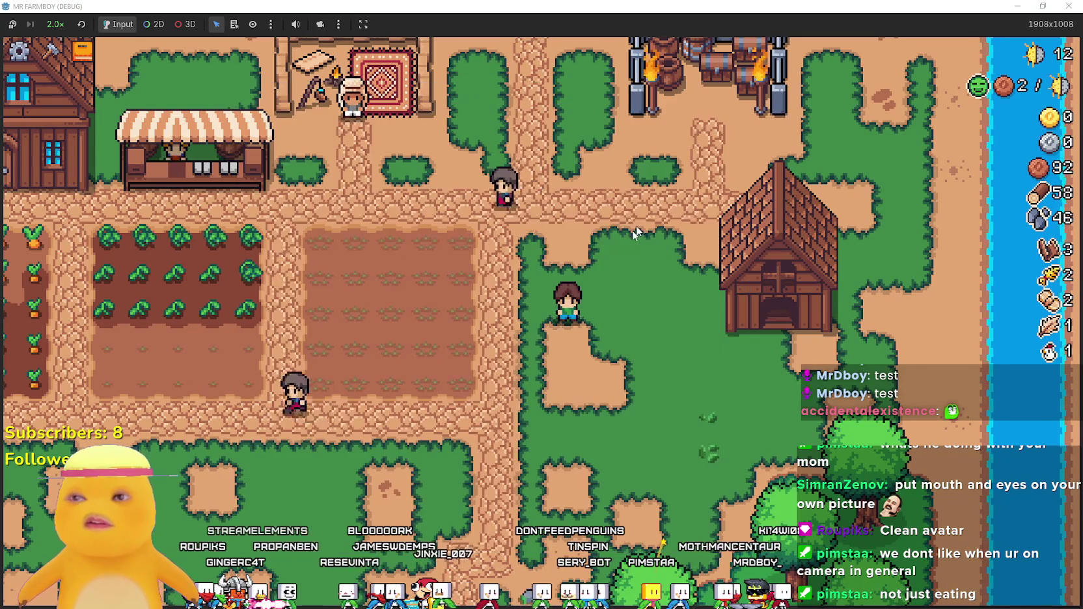
pyautogui.press('Escape')
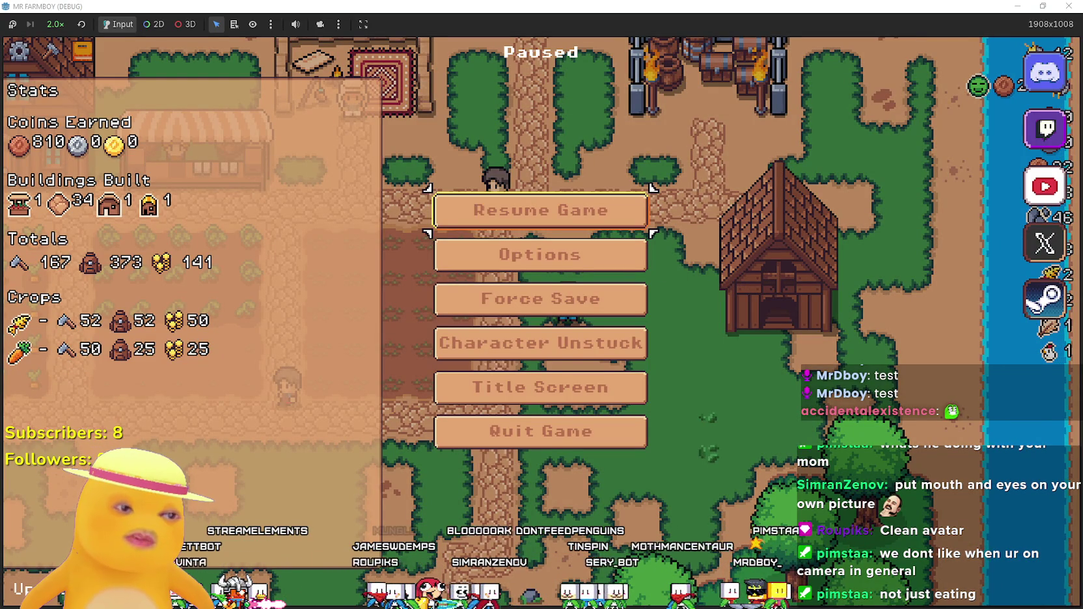
pyautogui.hotkey('alt', 'Tab')
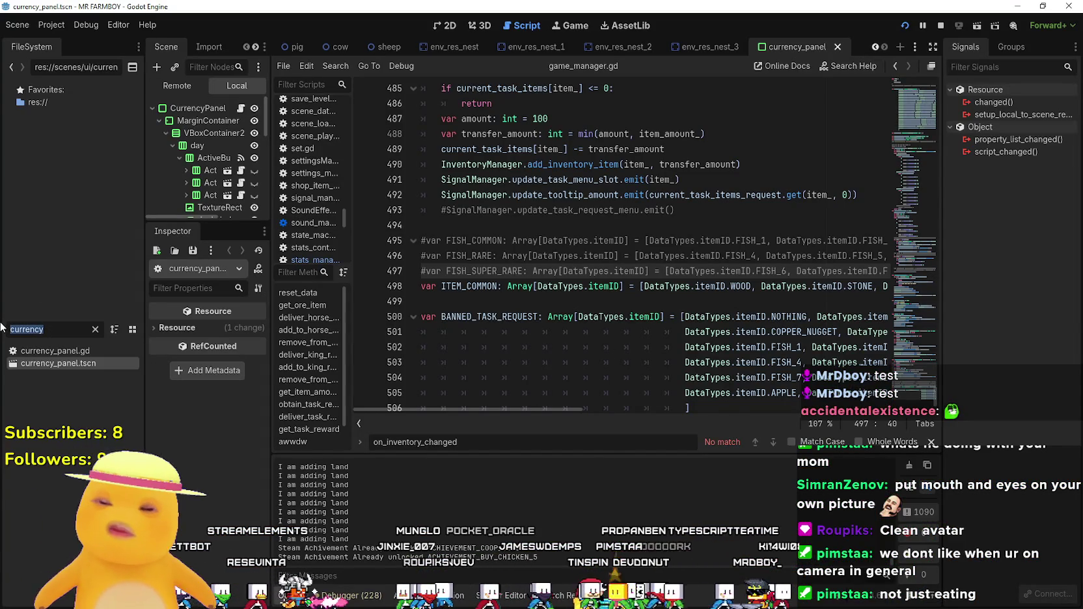
# Filter FileSystem for 'adva' and open AdvancementSystem.tscn in the 2D view.
pyautogui.write('adva')
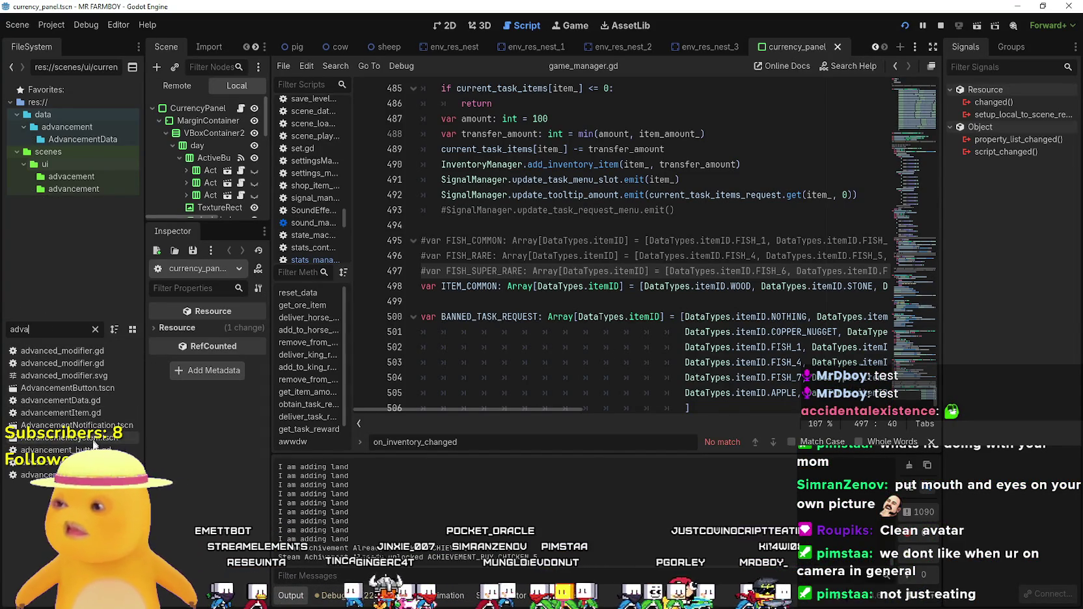
pyautogui.doubleClick(91, 438)
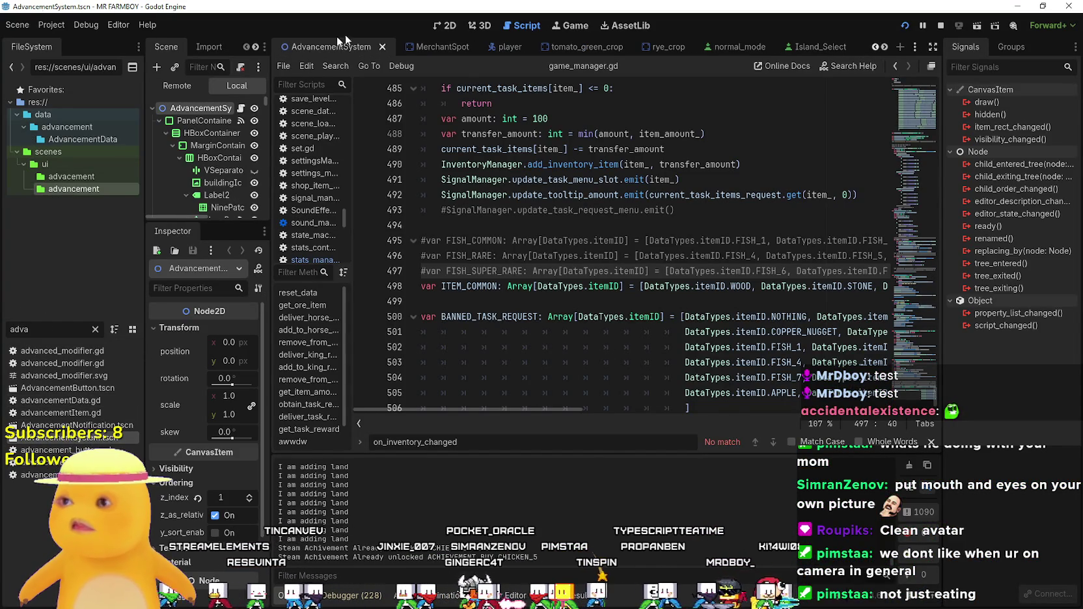
pyautogui.click(439, 25)
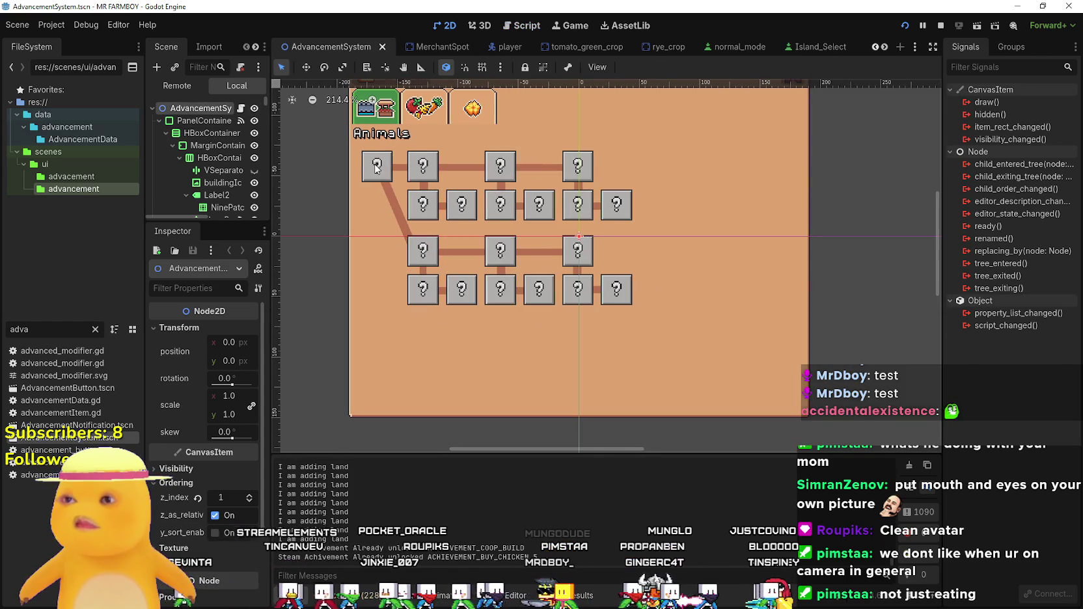
# Select the Animal Tile advancement button and open its parent node picker.
pyautogui.click(376, 168)
pyautogui.moveTo(278, 472); pyautogui.dragTo(407, 467)
pyautogui.click(336, 366)
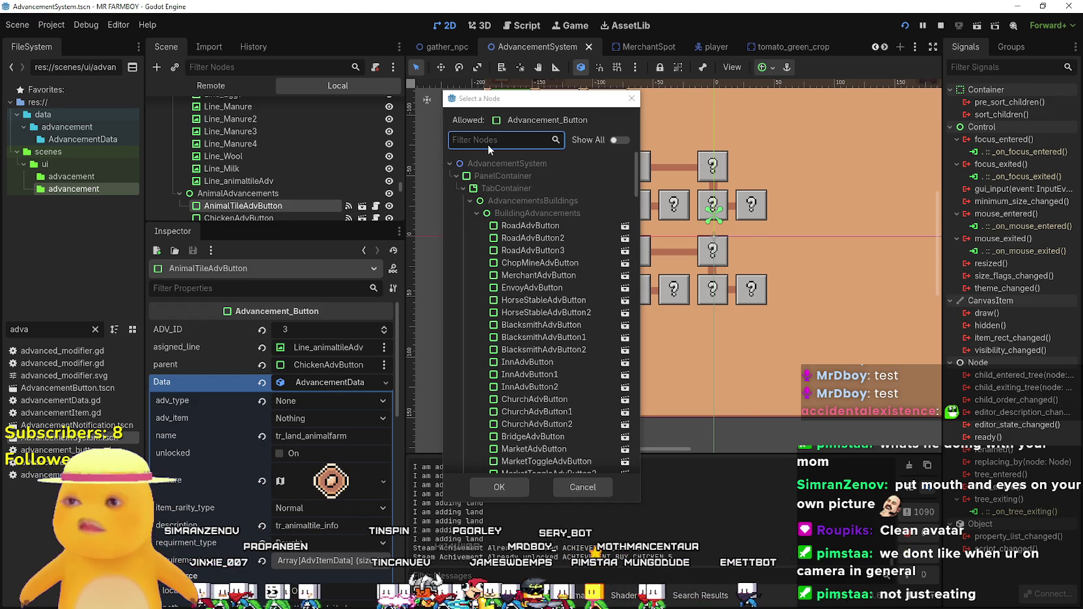
# Set AnimalTileAdvButton's parent to CoopAdvButton and save the scene.
pyautogui.write('coop')
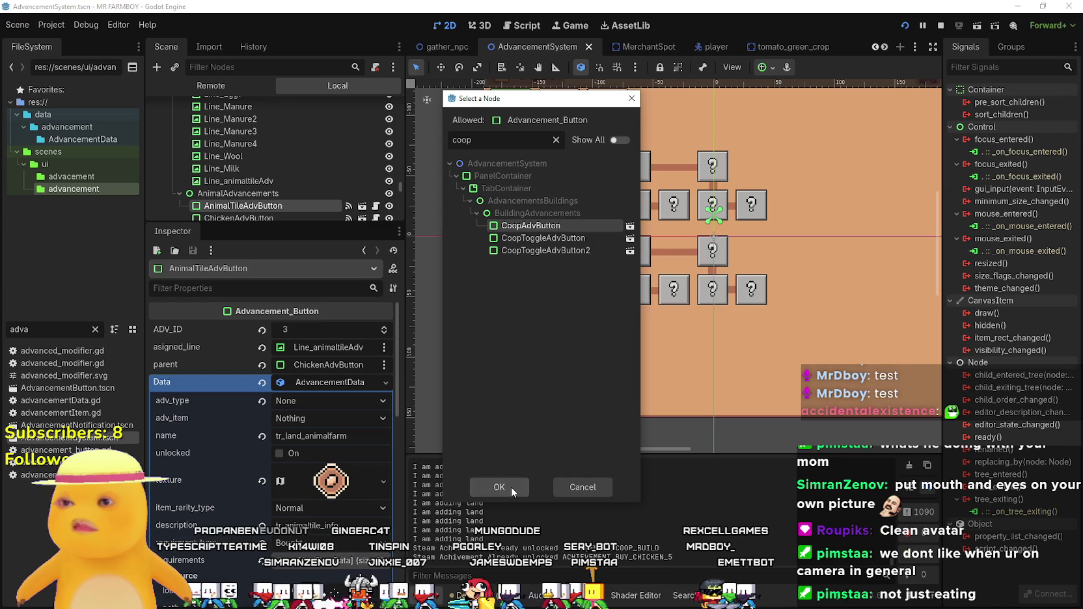
pyautogui.click(511, 487)
pyautogui.hotkey('ctrl', 's')
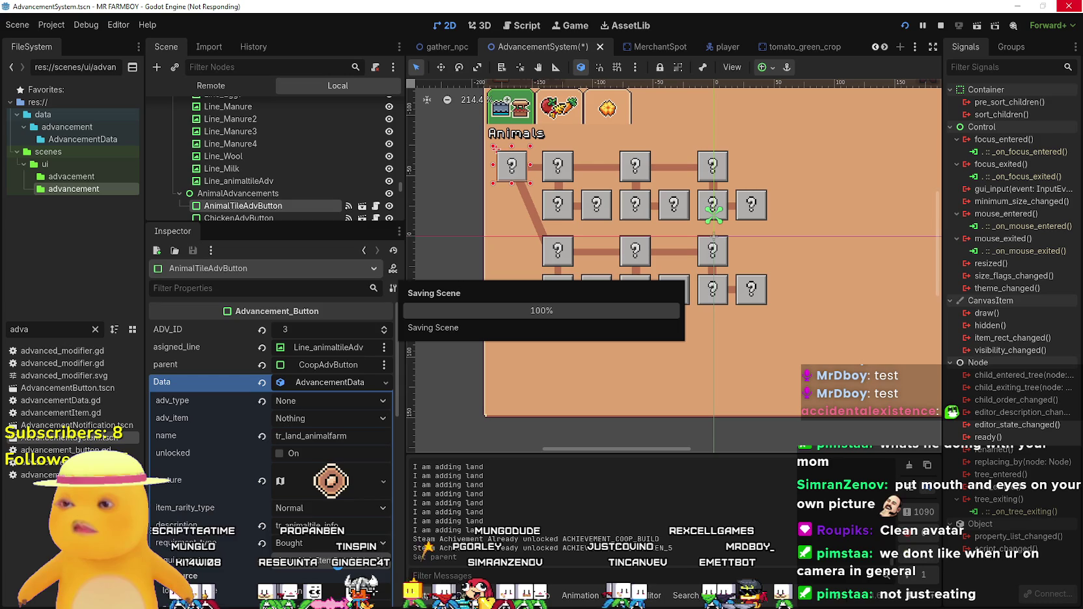
# Expand the advancement's requirements array, then return to the running game.
pyautogui.click(338, 561)
pyautogui.scroll(-3, 332, 521)
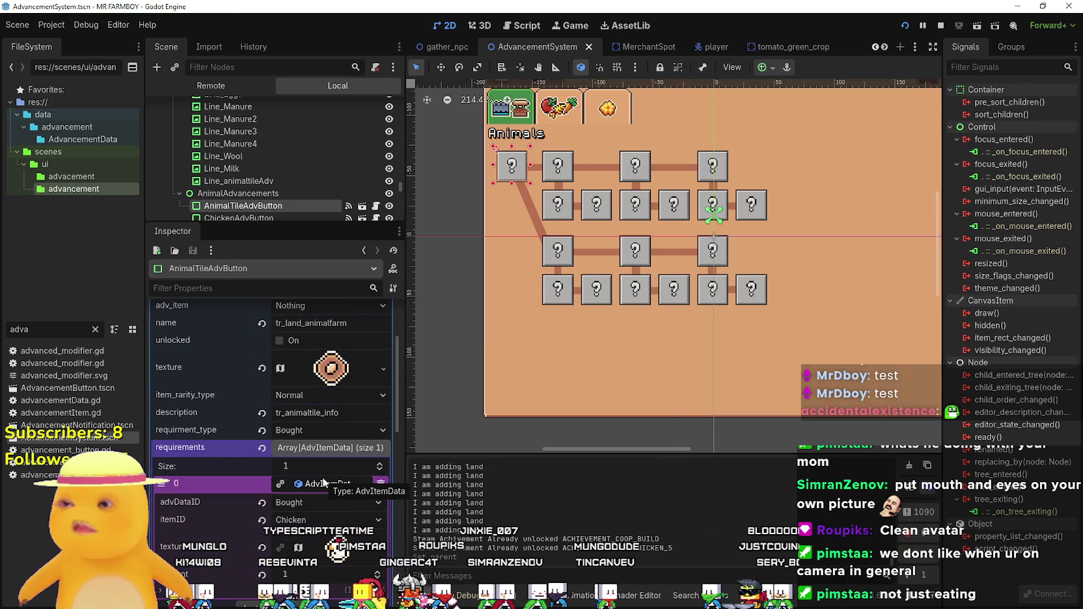
pyautogui.scroll(3, 336, 365)
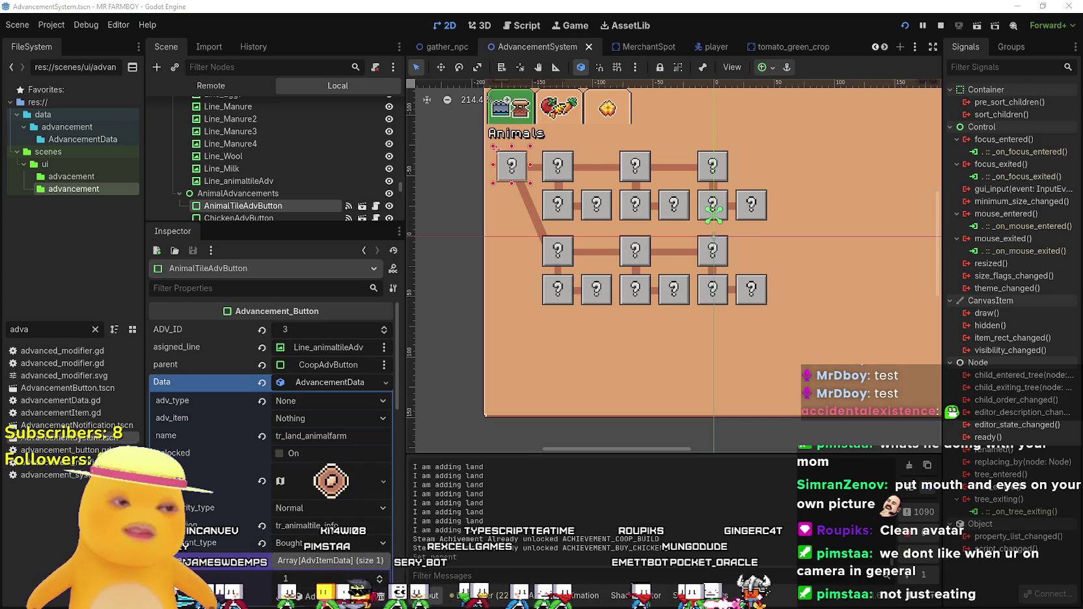
pyautogui.hotkey('alt', 'Tab')
# Go back to the title screen and load Save 3.
pyautogui.press('Escape')
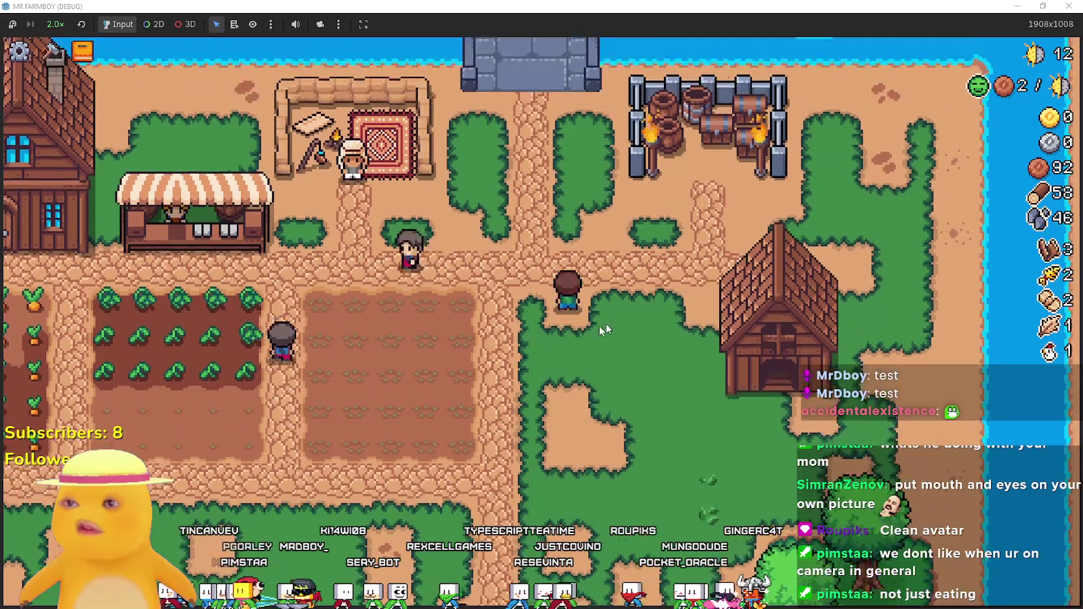
pyautogui.press('Tab')
pyautogui.press('Tab')
pyautogui.press('Escape')
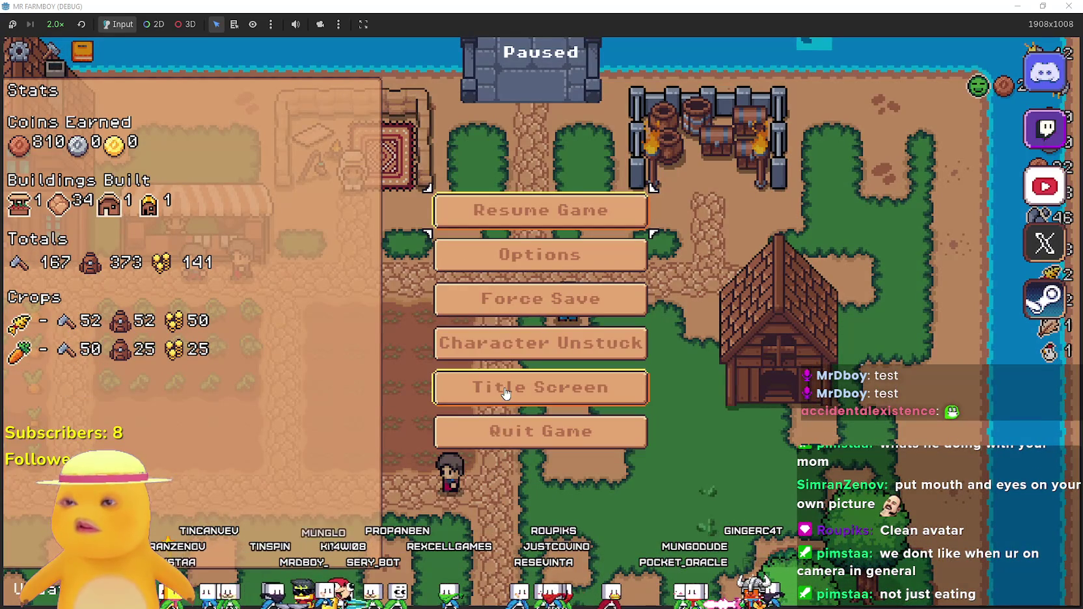
pyautogui.press('Return')
pyautogui.click(540, 273)
pyautogui.click(559, 365)
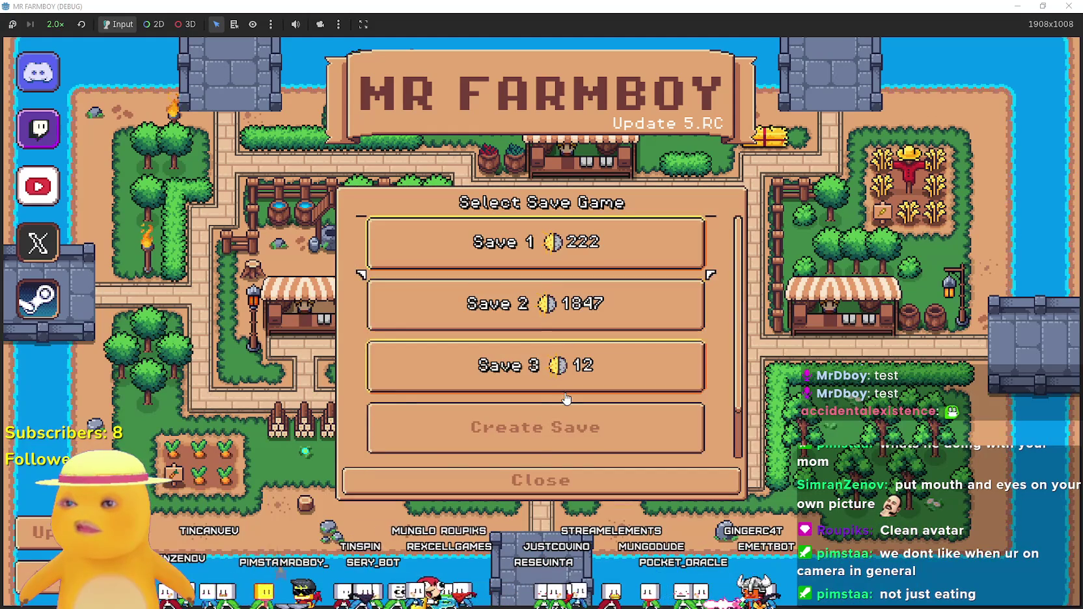
pyautogui.click(473, 381)
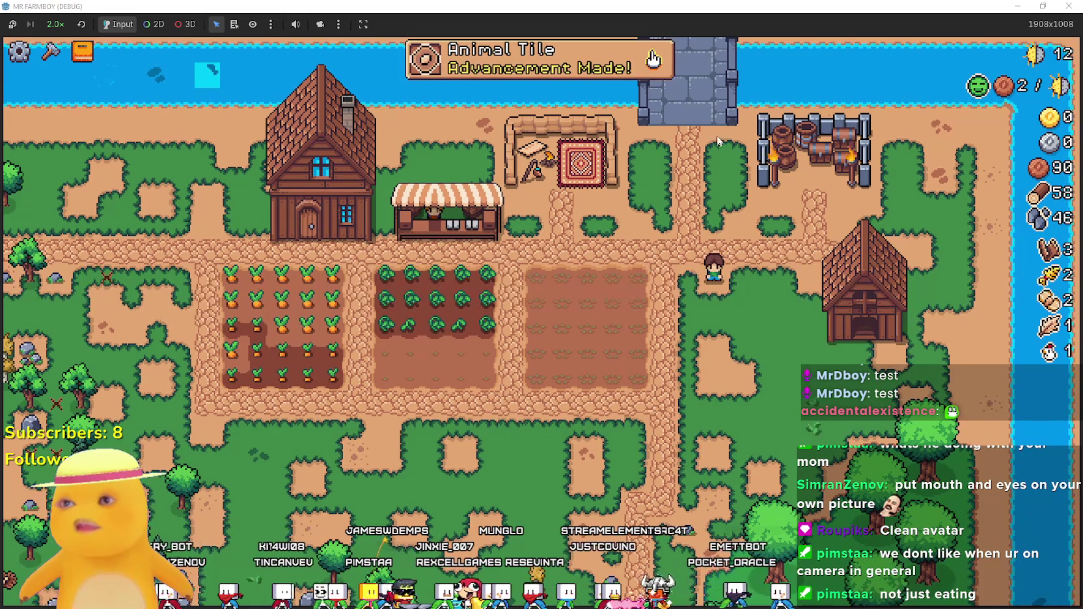
# Confirm Animal Tile is unlocked, browsing the Animals, Buildings and Workers advancement tabs.
pyautogui.click(653, 60)
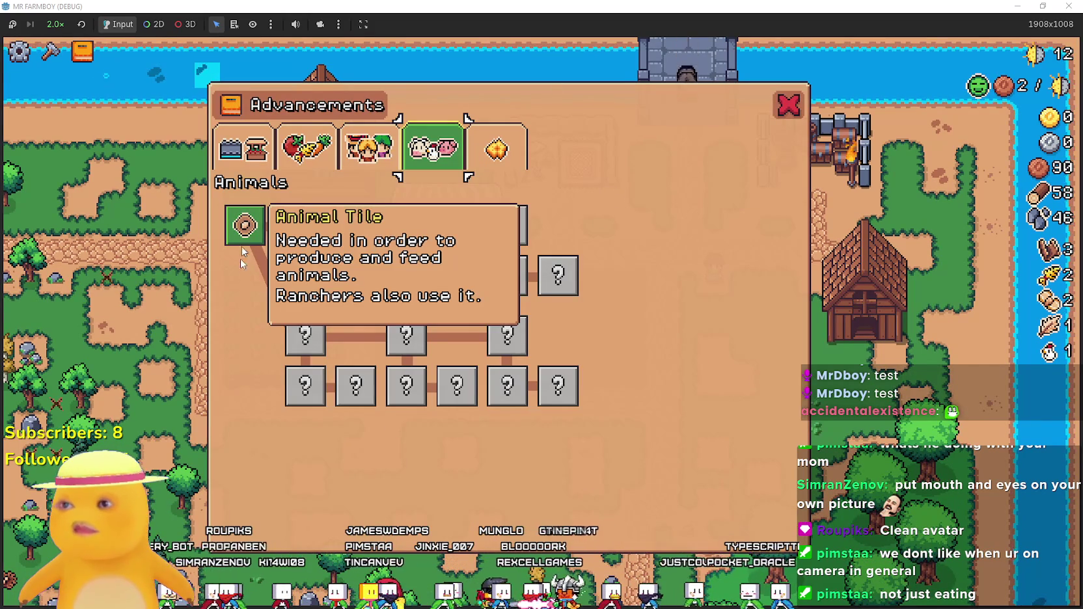
pyautogui.moveTo(293, 226)
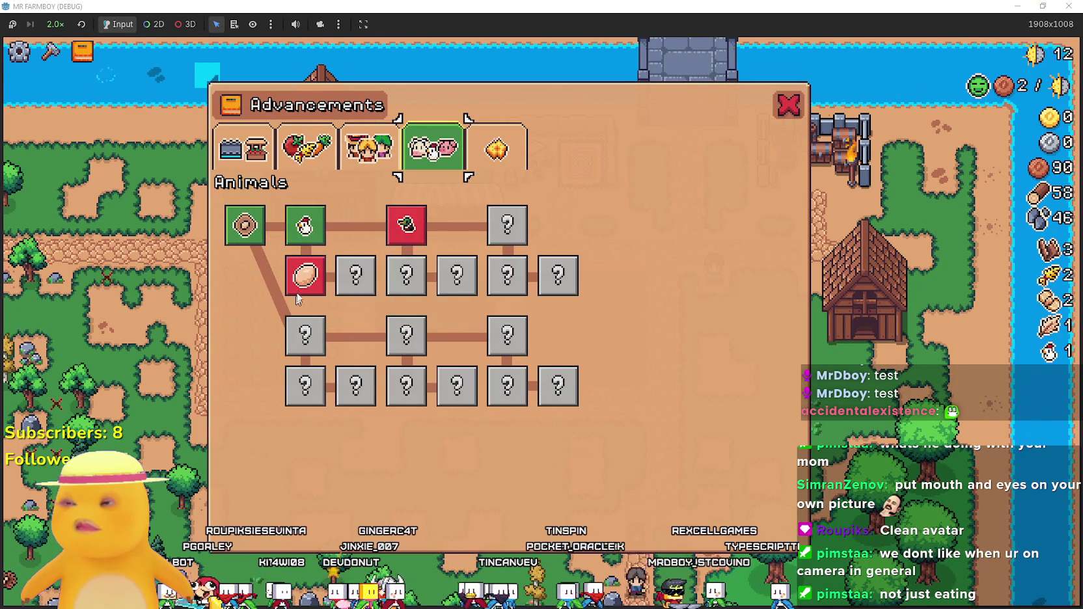
pyautogui.click(372, 153)
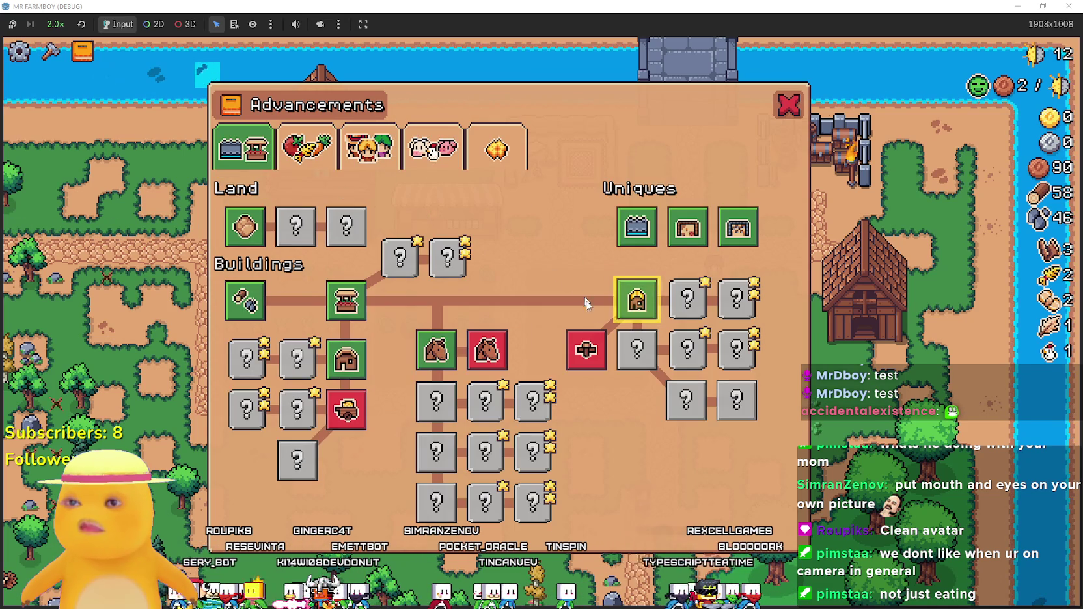
pyautogui.moveTo(635, 306)
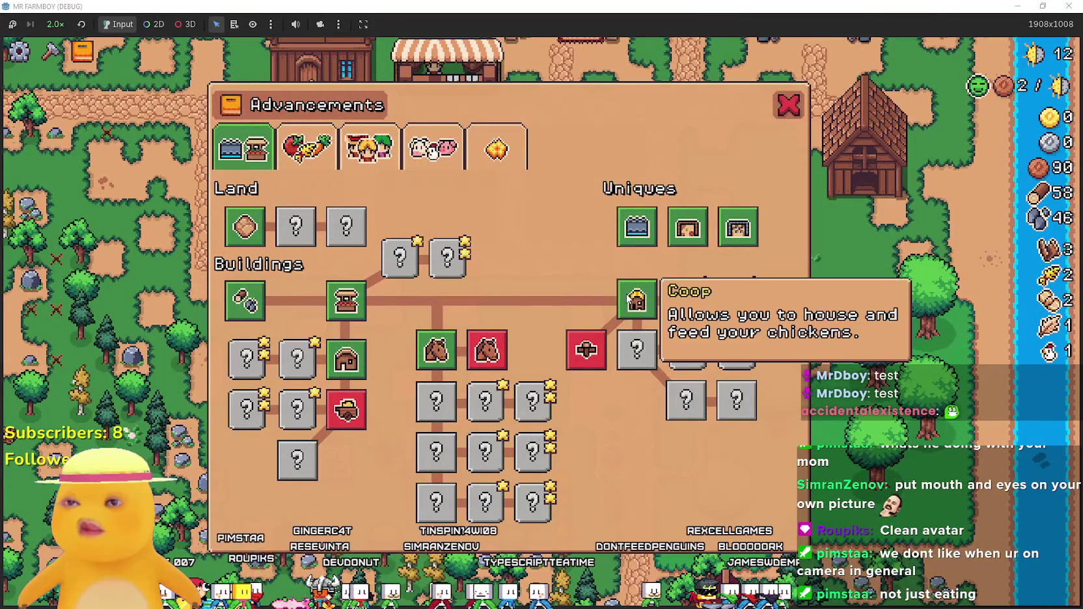
pyautogui.click(362, 156)
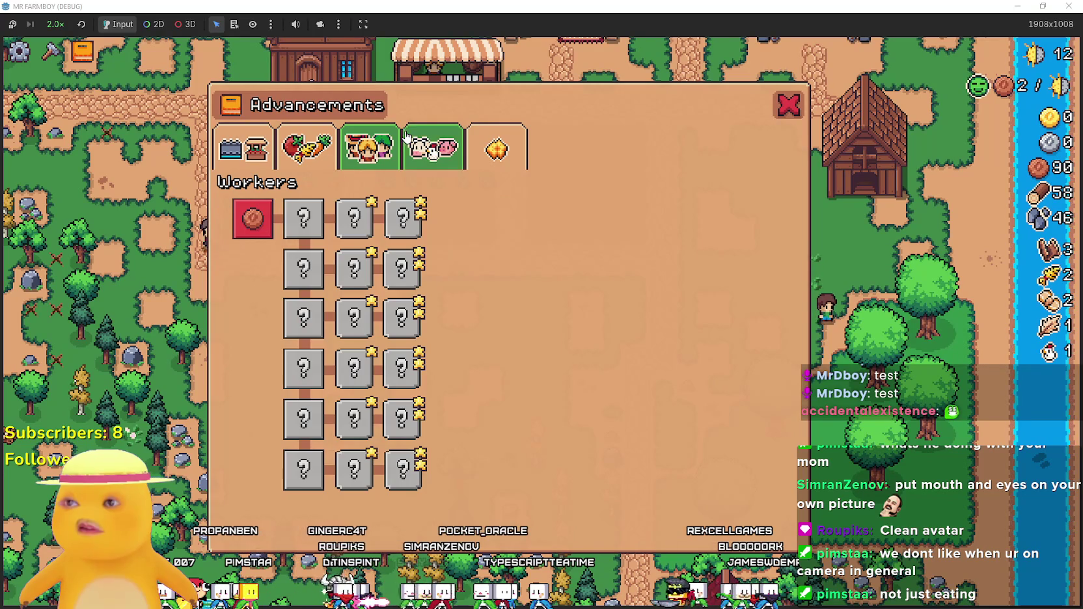
pyautogui.click(430, 157)
pyautogui.moveTo(247, 236)
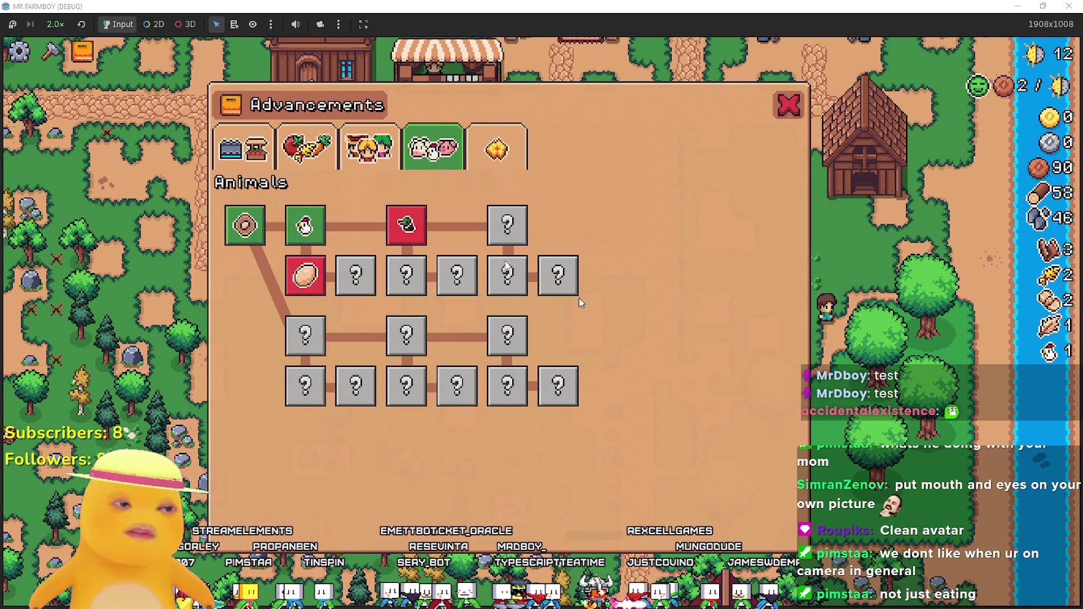
pyautogui.moveTo(406, 223)
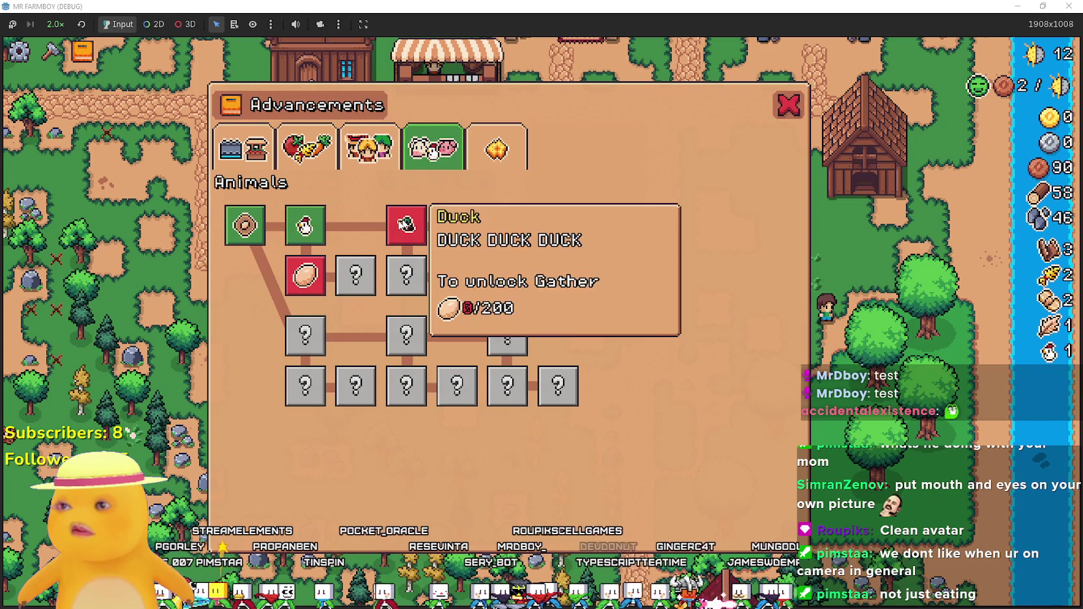
pyautogui.click(788, 107)
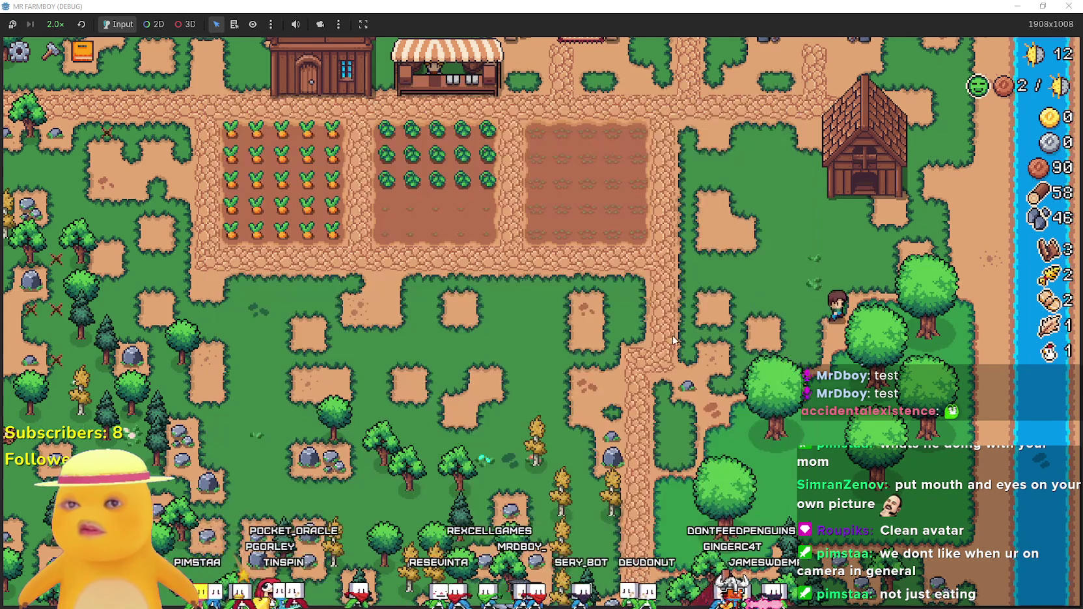
# Harvest a row of cabbages, walk toward the wheat plot, and quit the game.
pyautogui.press('a')
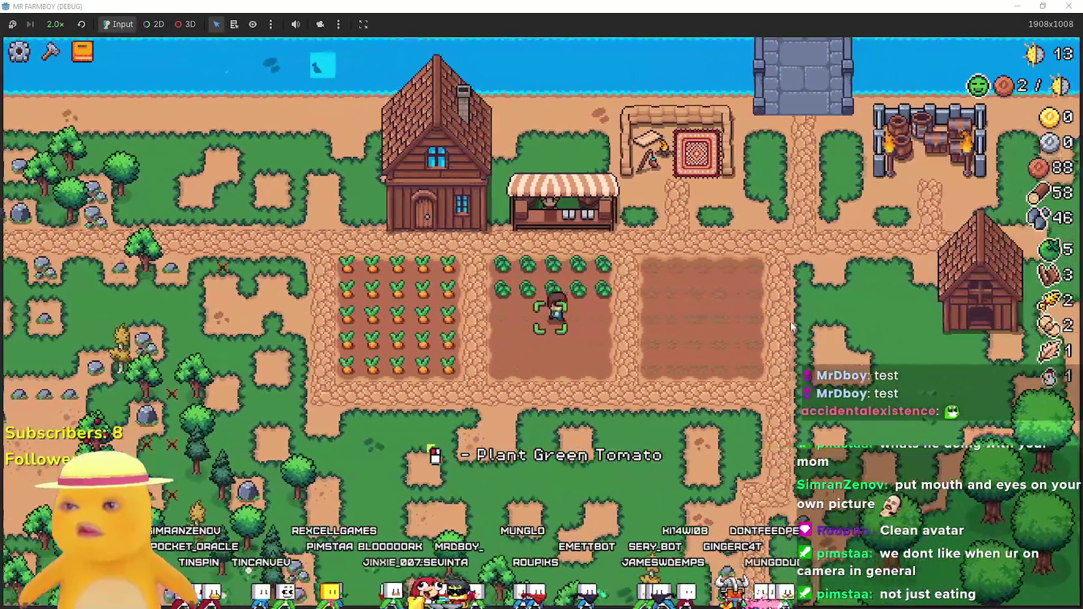
pyautogui.press('d')
pyautogui.press('Escape')
pyautogui.press('Escape')
pyautogui.press('w')
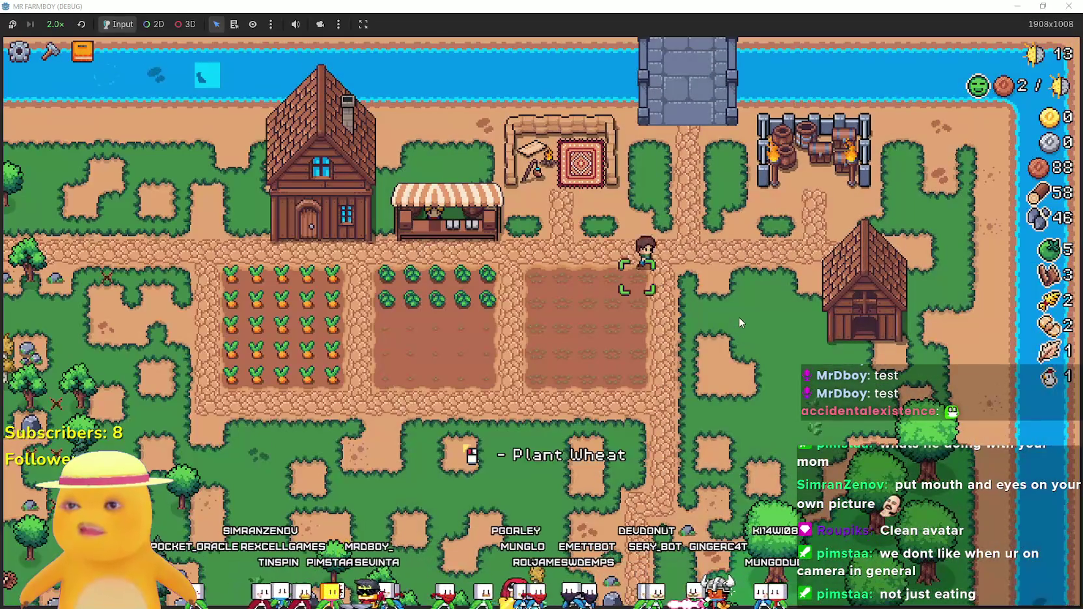
pyautogui.press('Escape')
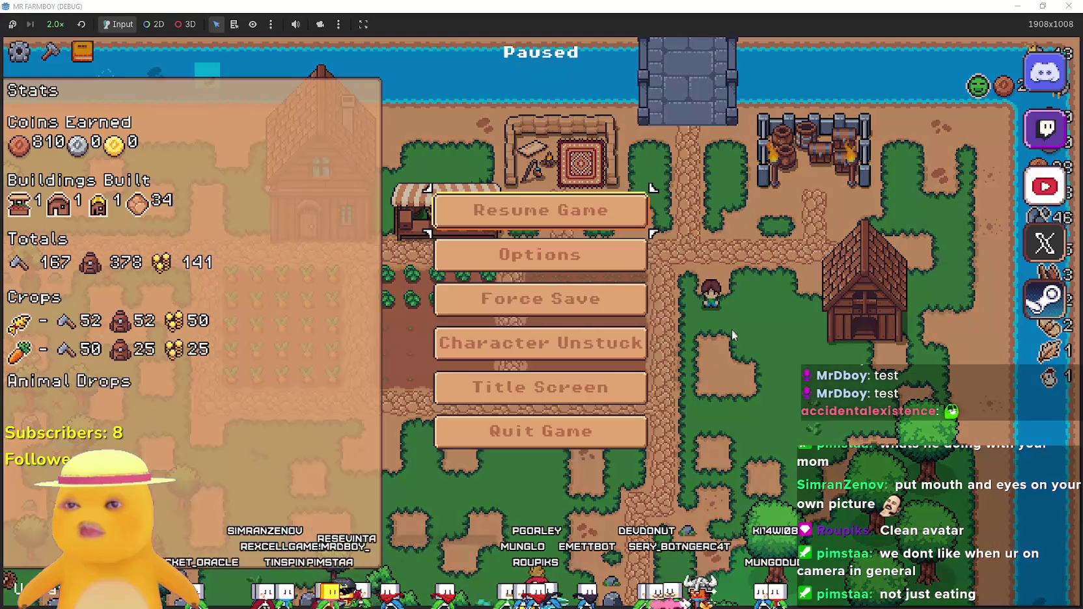
pyautogui.click(573, 427)
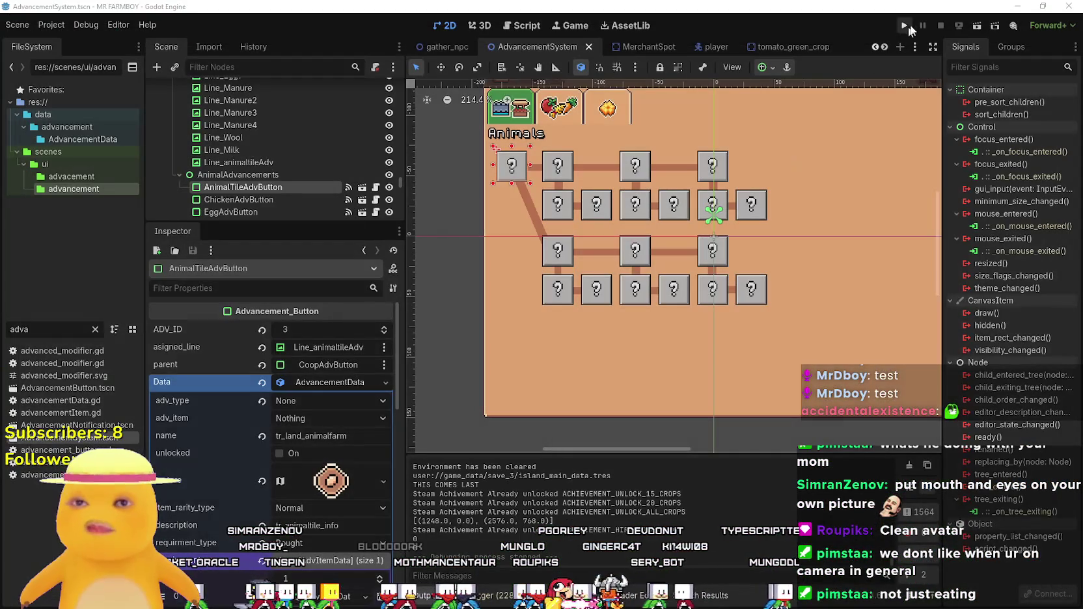
# Relaunch the game, delete Save 3, and create a new Balanced Economy save.
pyautogui.press('F5')
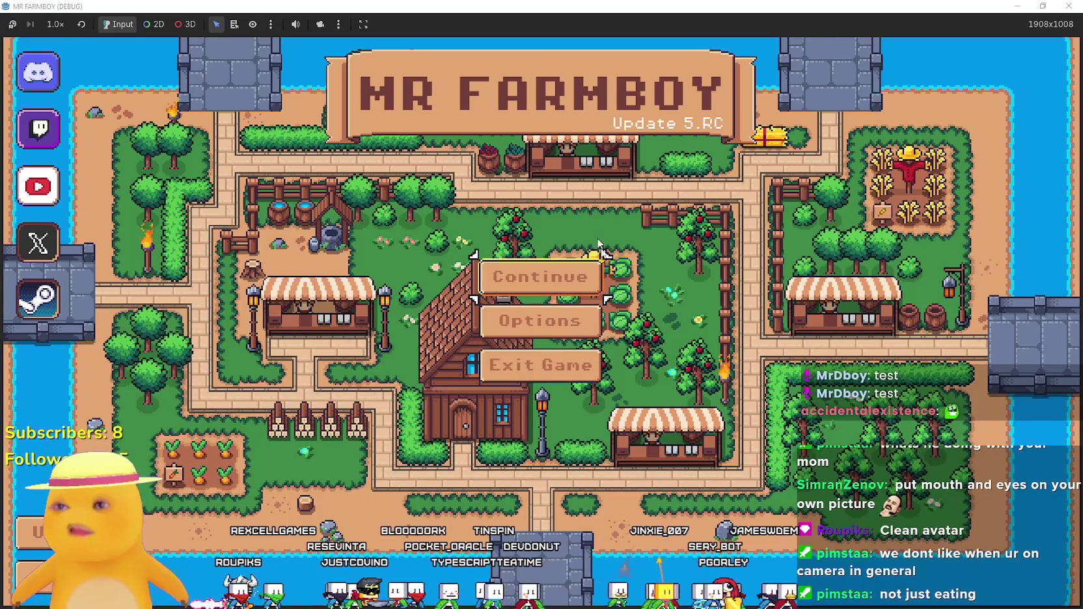
pyautogui.click(561, 277)
pyautogui.click(579, 375)
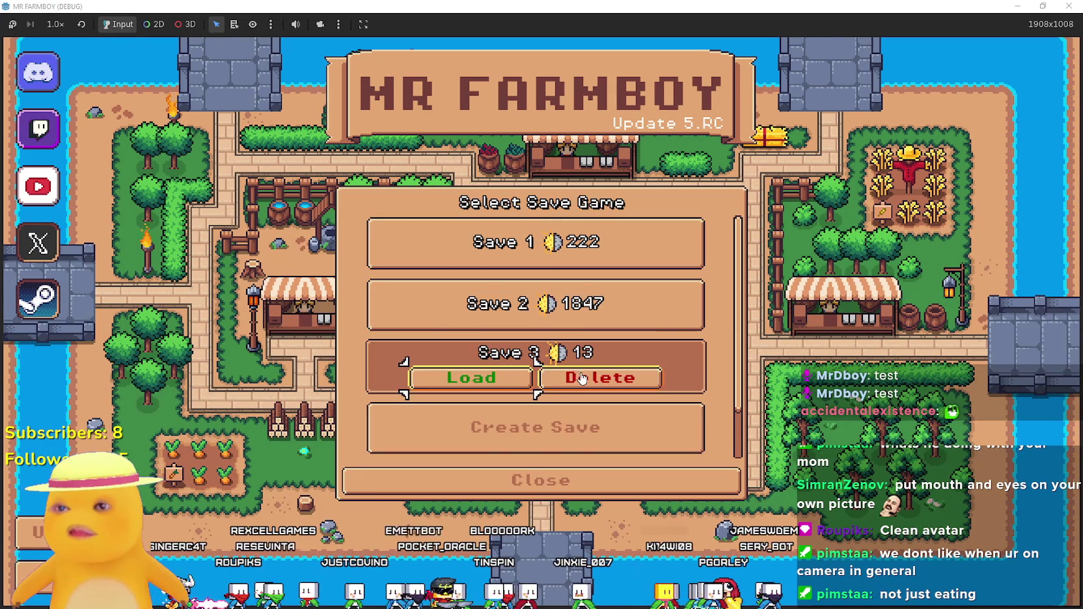
pyautogui.click(581, 379)
pyautogui.click(471, 358)
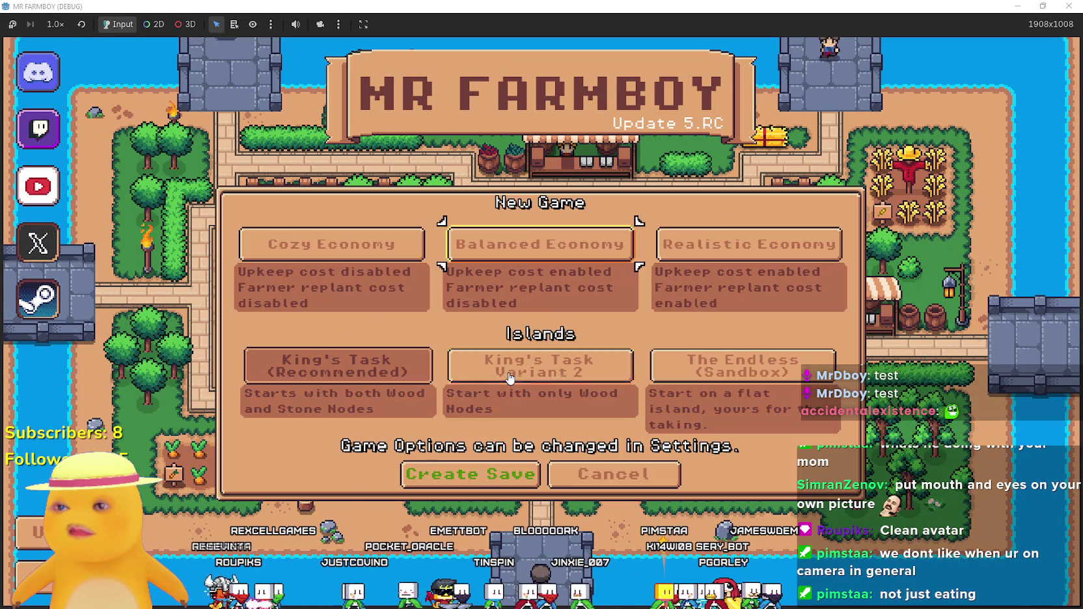
pyautogui.click(500, 245)
pyautogui.click(479, 474)
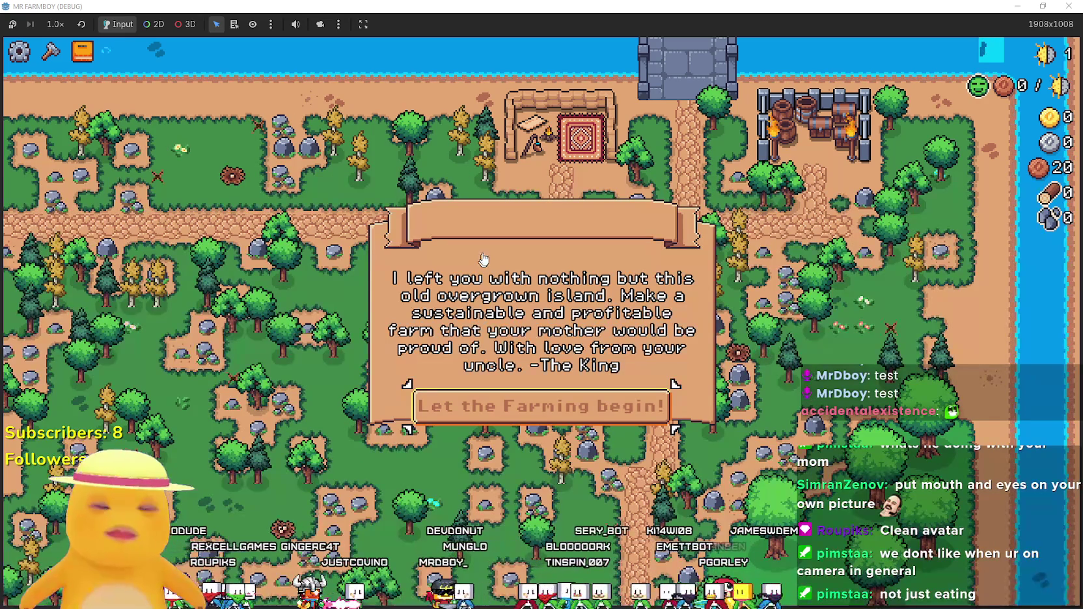
# Dismiss the King's letter and set the game speed to 2.0×.
pyautogui.click(576, 425)
pyautogui.click(46, 24)
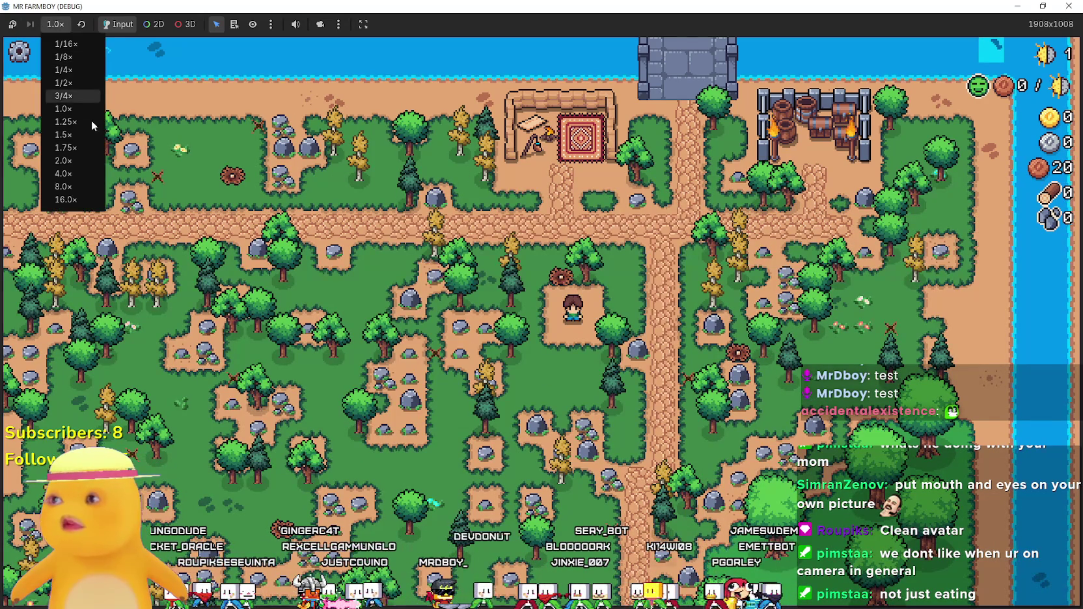
pyautogui.click(67, 161)
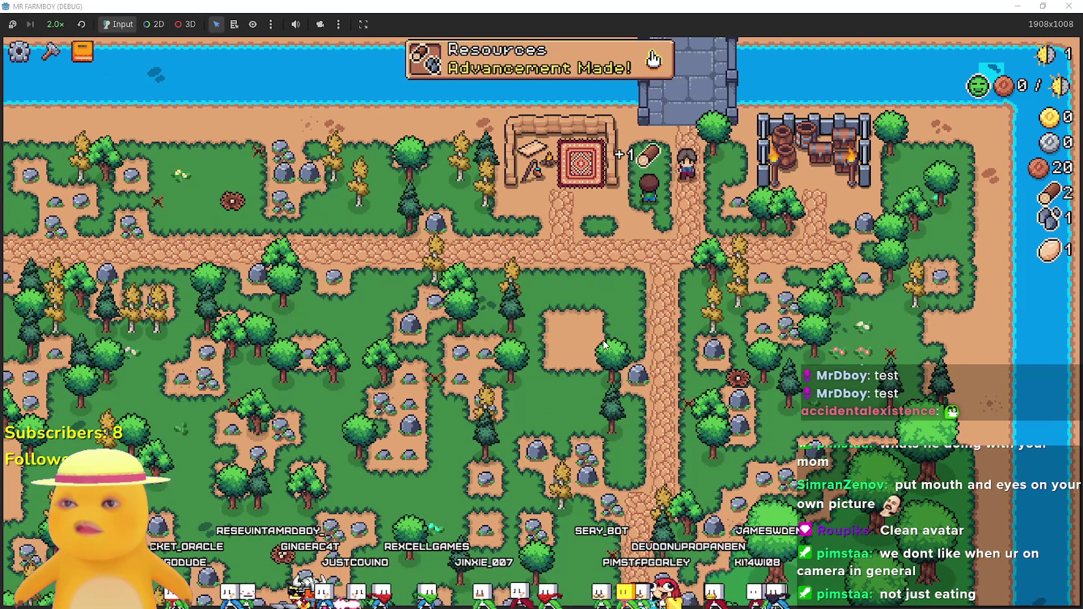
# View the crops advancements, then close the Advancements tree.
pyautogui.click(449, 65)
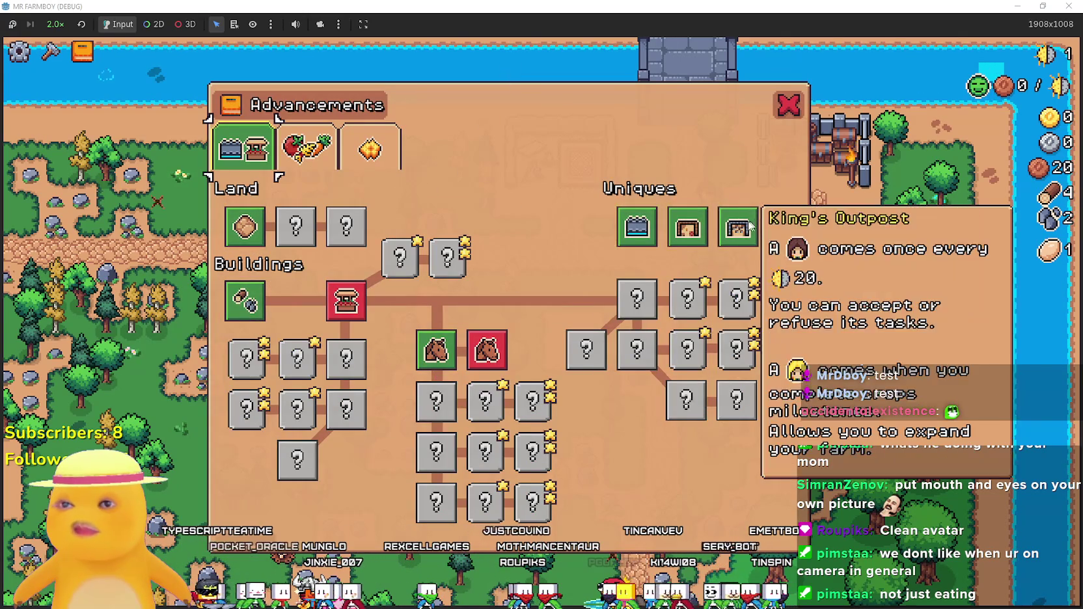
pyautogui.click(301, 158)
pyautogui.click(789, 104)
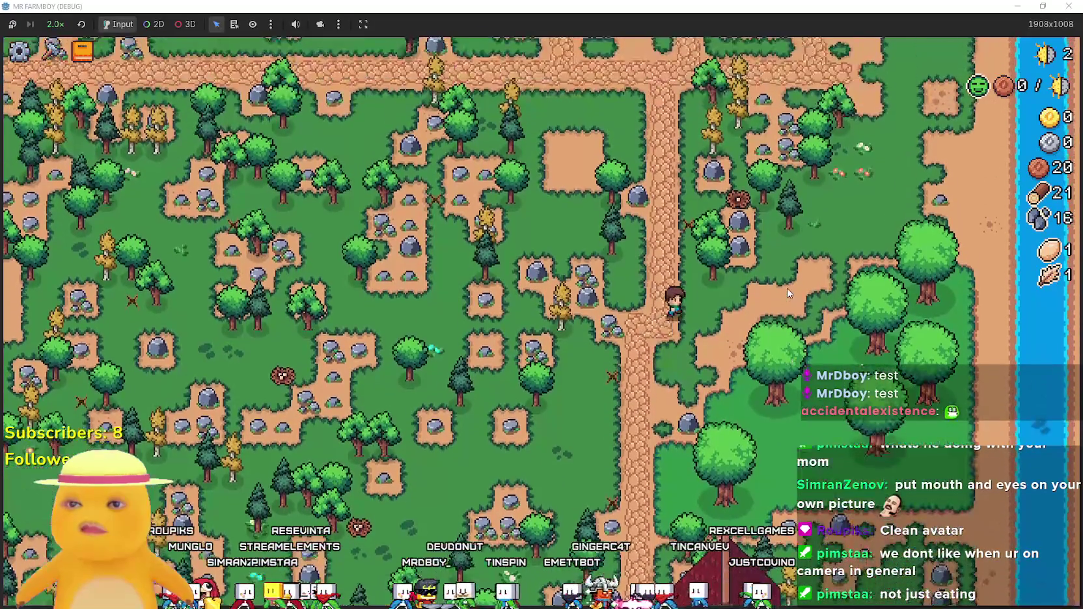
# Pause the game to see the Stats totals of 41 with no coins.
pyautogui.press('Escape')
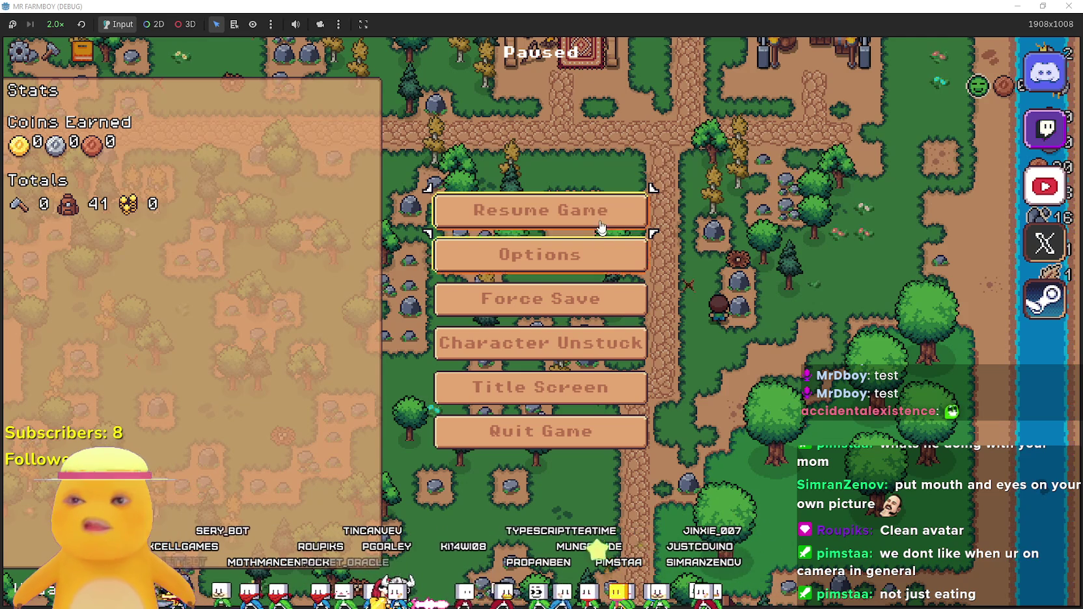
# Resume the game and walk around gathering wood and stone.
pyautogui.press('Escape')
pyautogui.press('w')
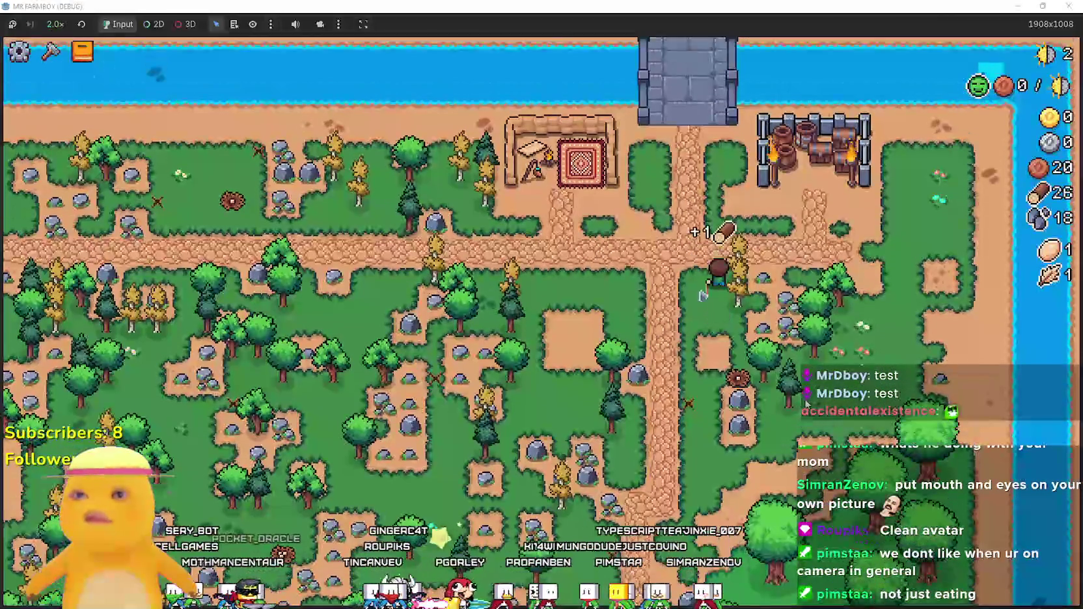
pyautogui.press('d')
pyautogui.press('w')
pyautogui.press('w')
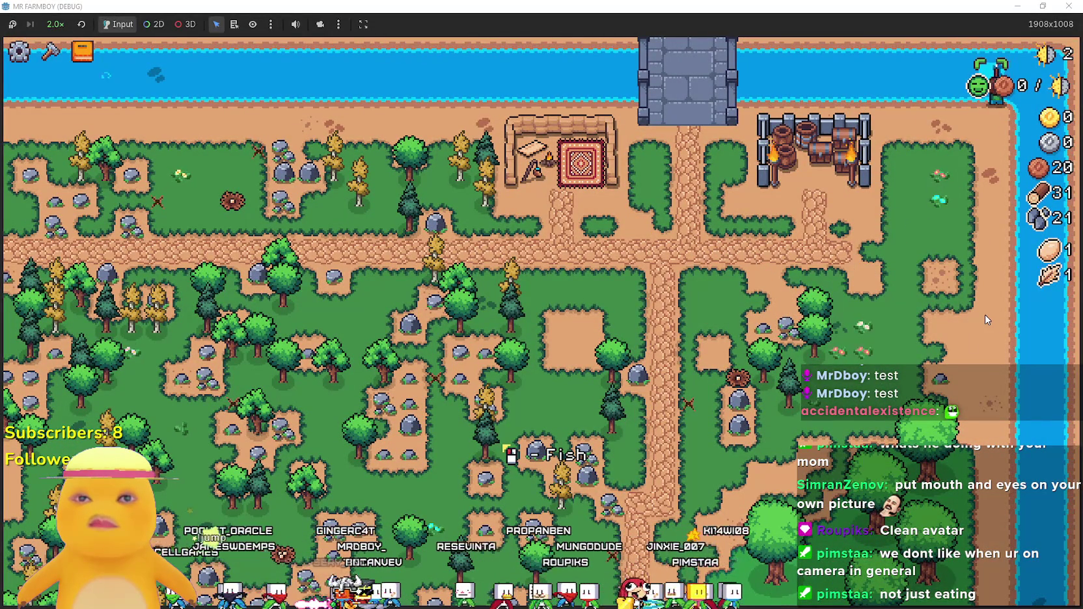
pyautogui.press('s')
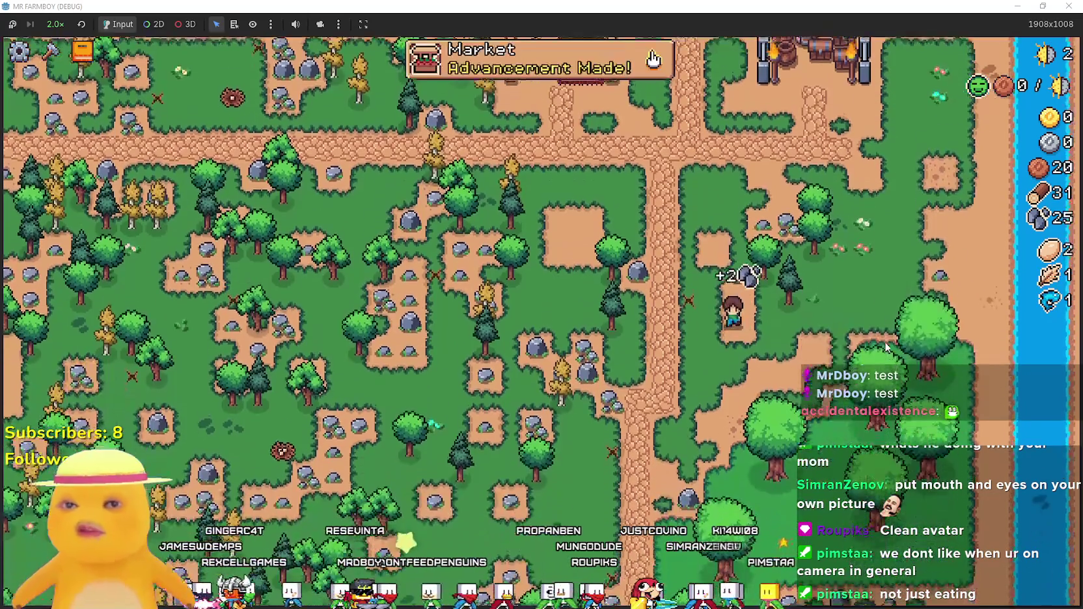
pyautogui.press('a')
pyautogui.press('w')
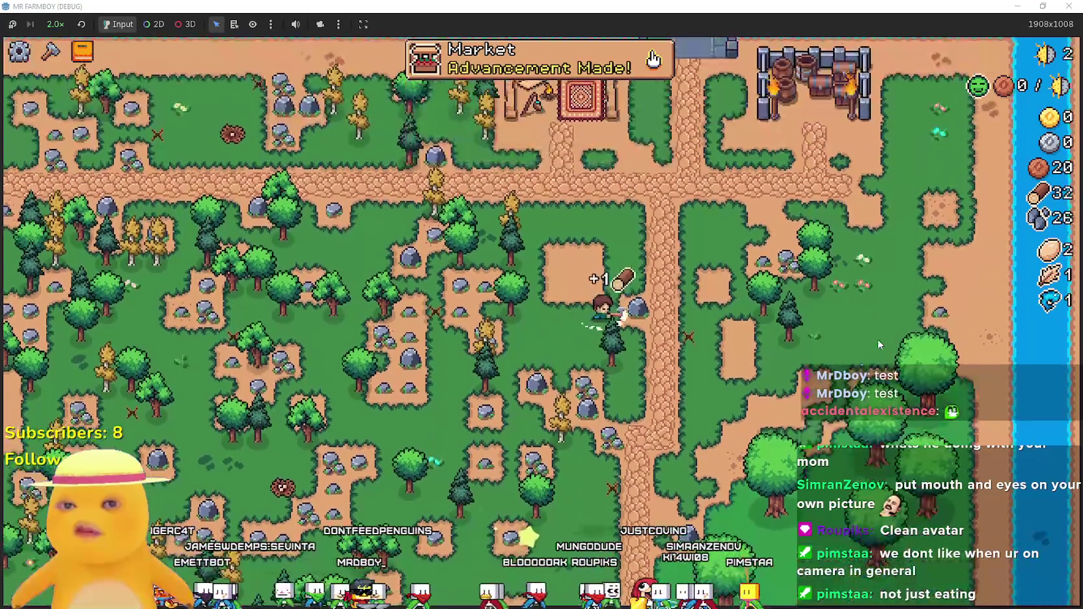
pyautogui.press('w')
# Start placing a Market building, then cancel the placement.
pyautogui.press('c')
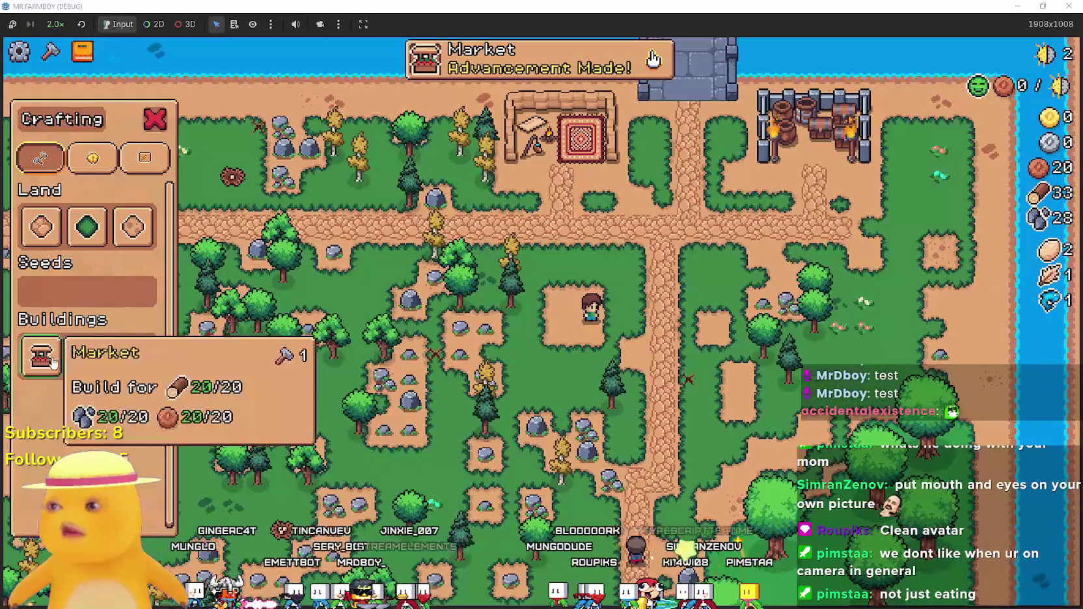
pyautogui.press('space')
pyautogui.press('w')
pyautogui.press('s')
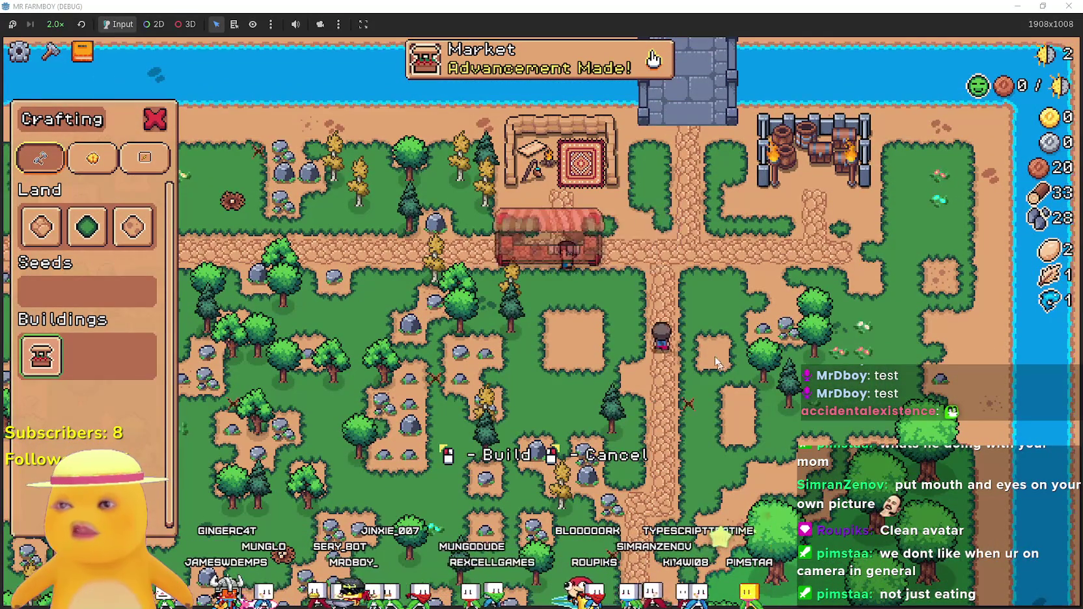
pyautogui.press('a')
pyautogui.press('c')
# Mine more rocks up-left and chop trees to the right.
pyautogui.press('w')
pyautogui.press('a')
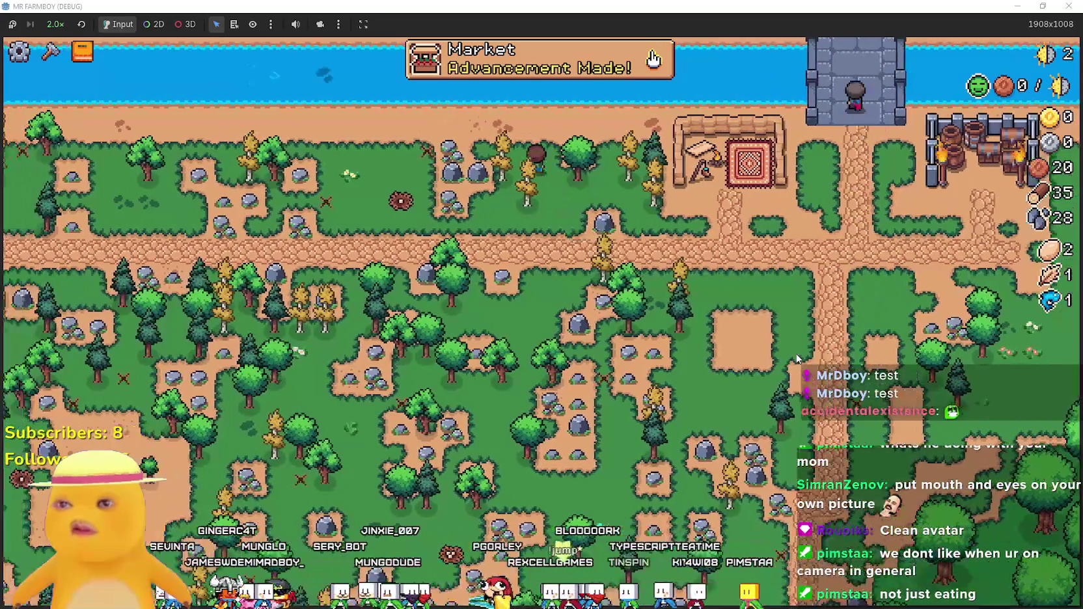
pyautogui.press('s')
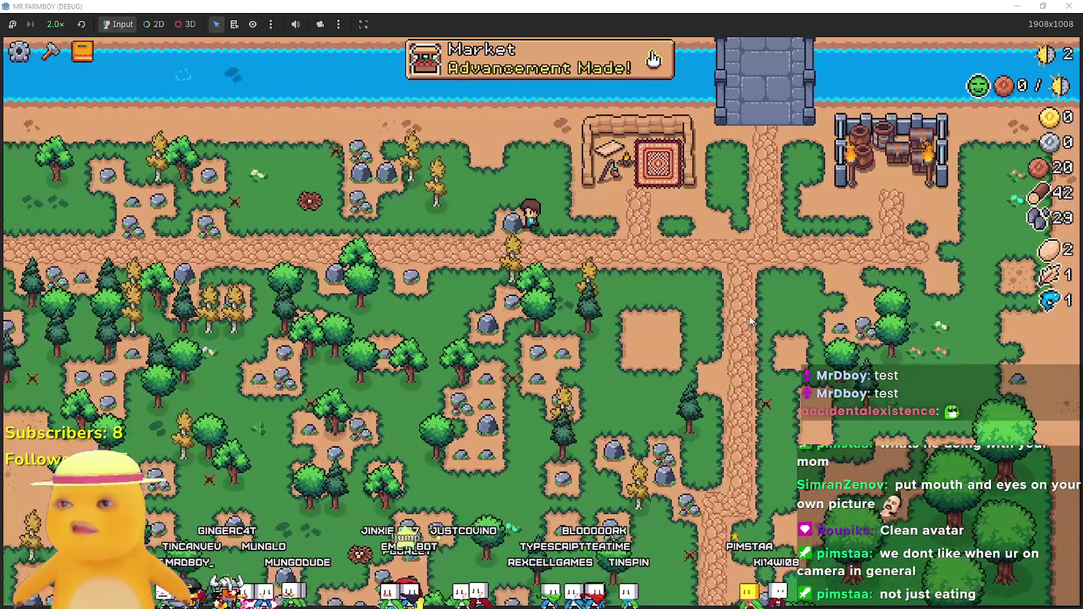
pyautogui.press('s')
pyautogui.press('d')
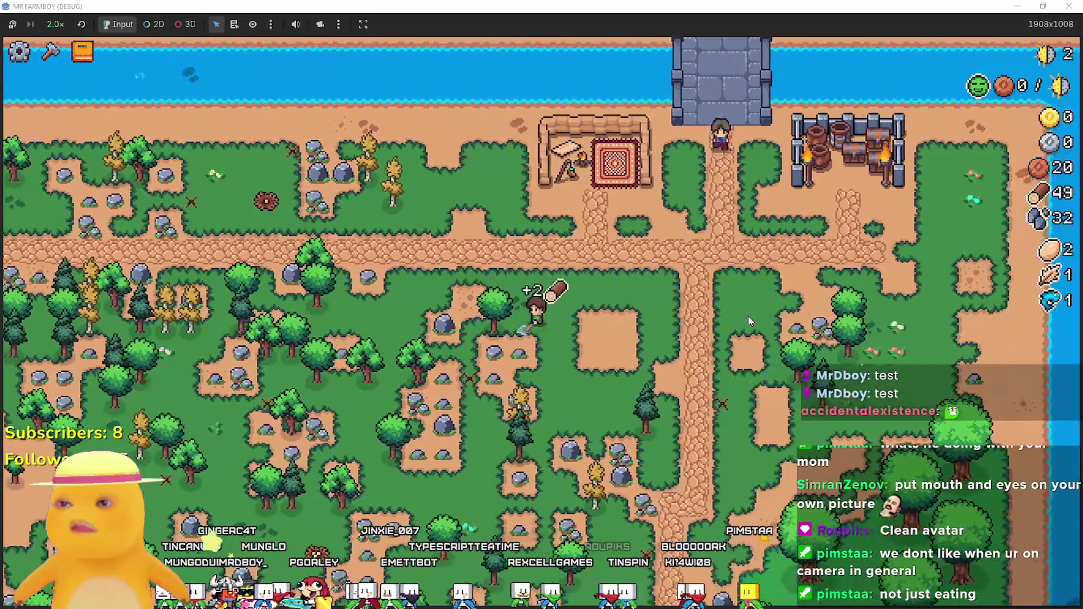
pyautogui.press('a')
# Build the Market beside the road and queue a fish for sale.
pyautogui.press('c')
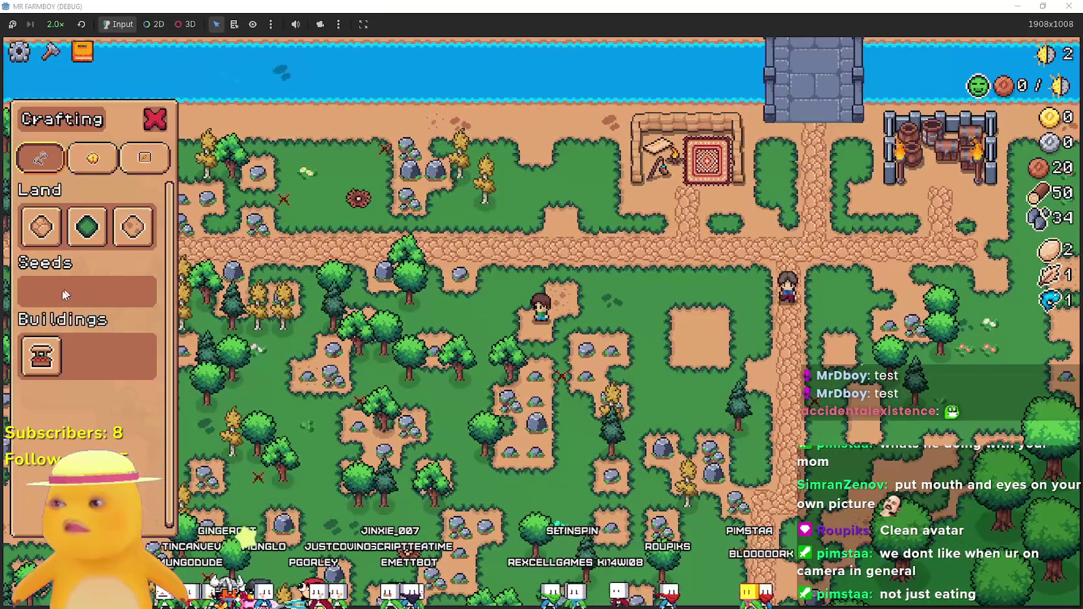
pyautogui.click(38, 365)
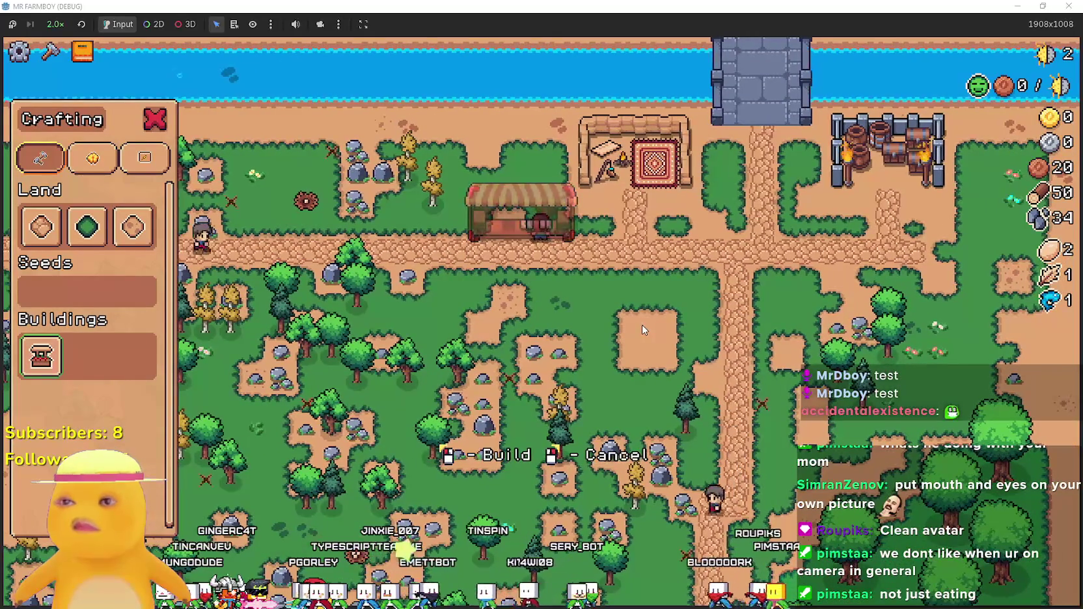
pyautogui.click(633, 318)
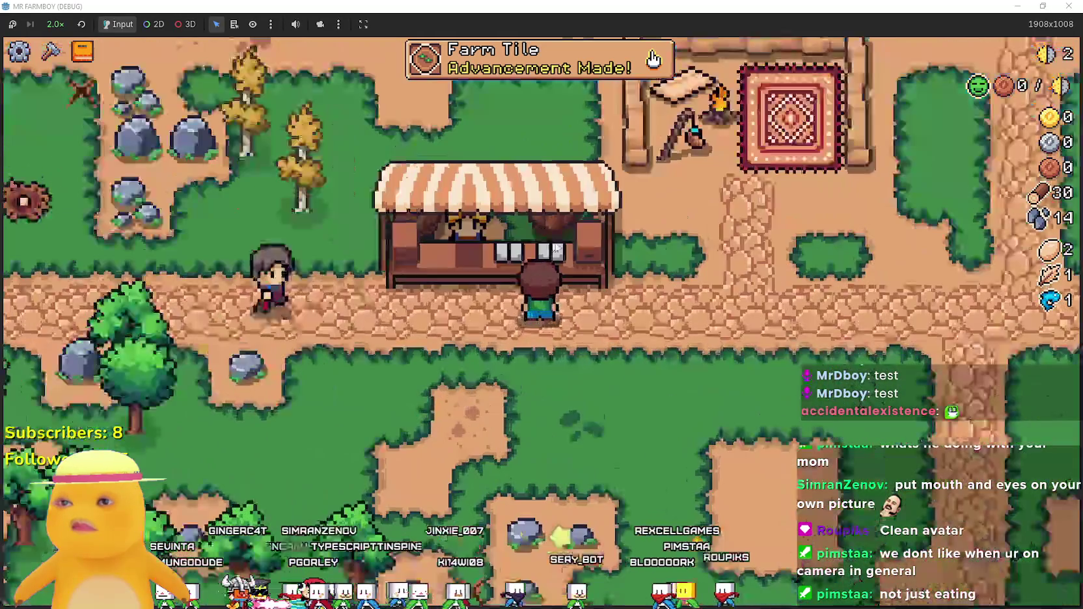
pyautogui.press('w')
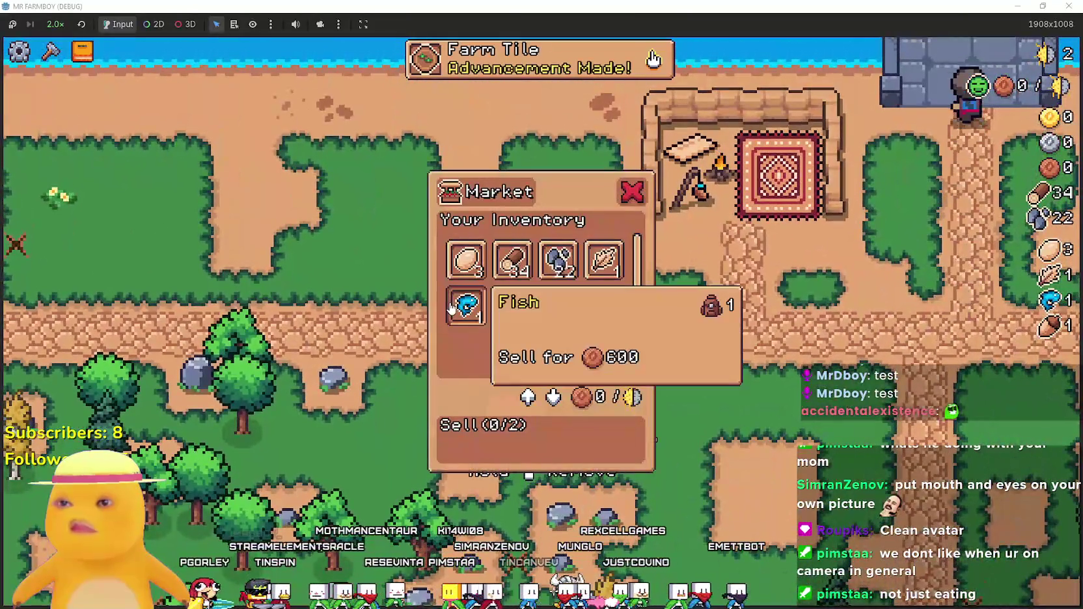
pyautogui.click(451, 308)
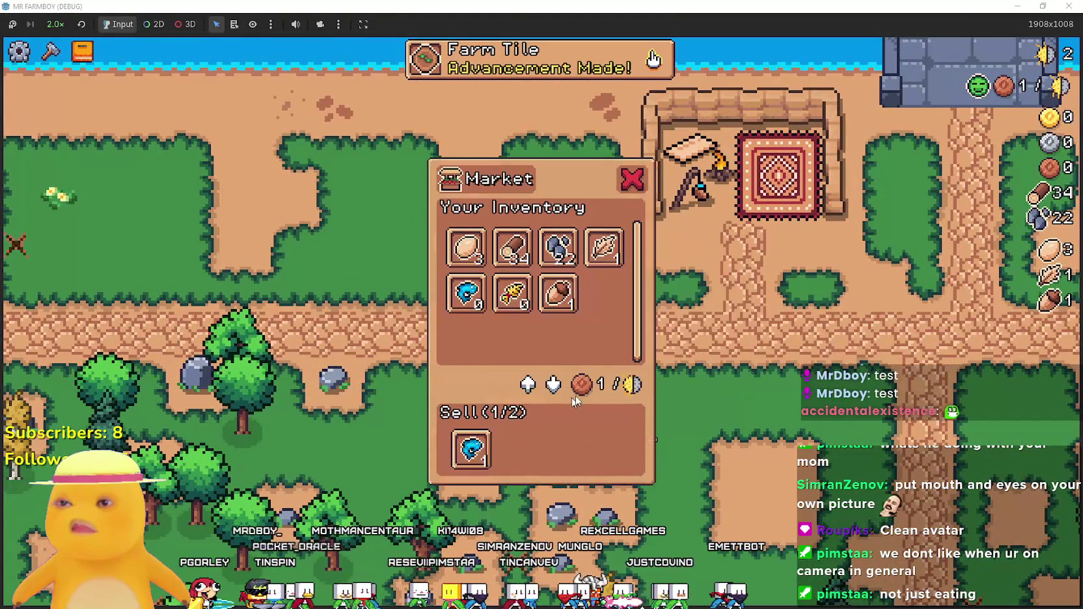
# Sell the Market goods for 600 (coins to 660), check Wheat in Advancements, select Farm Tile.
pyautogui.click(456, 252)
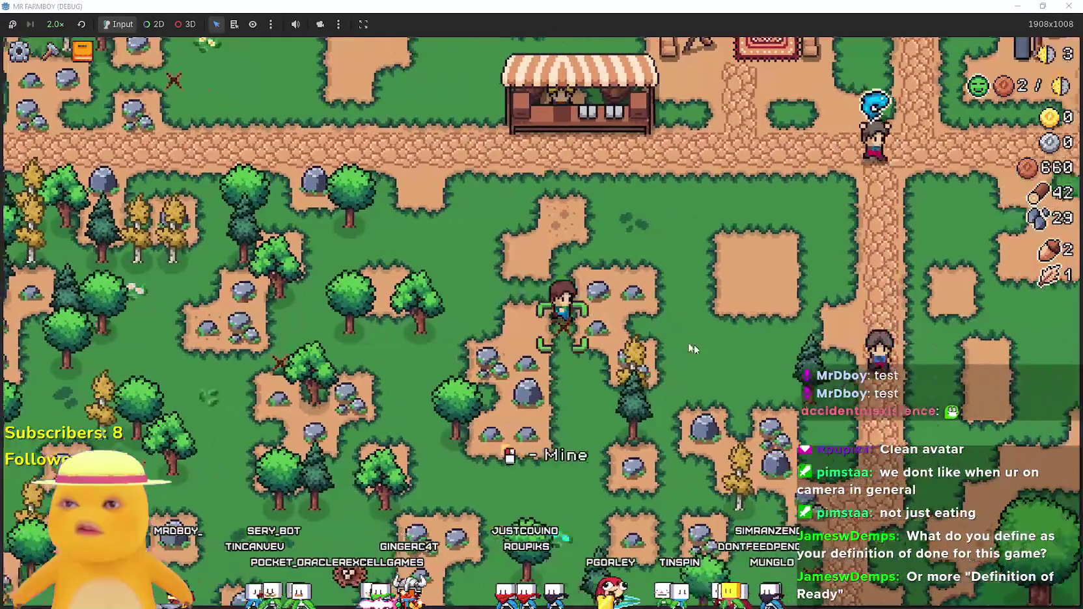
pyautogui.press('Tab')
pyautogui.moveTo(290, 282)
pyautogui.press('Escape')
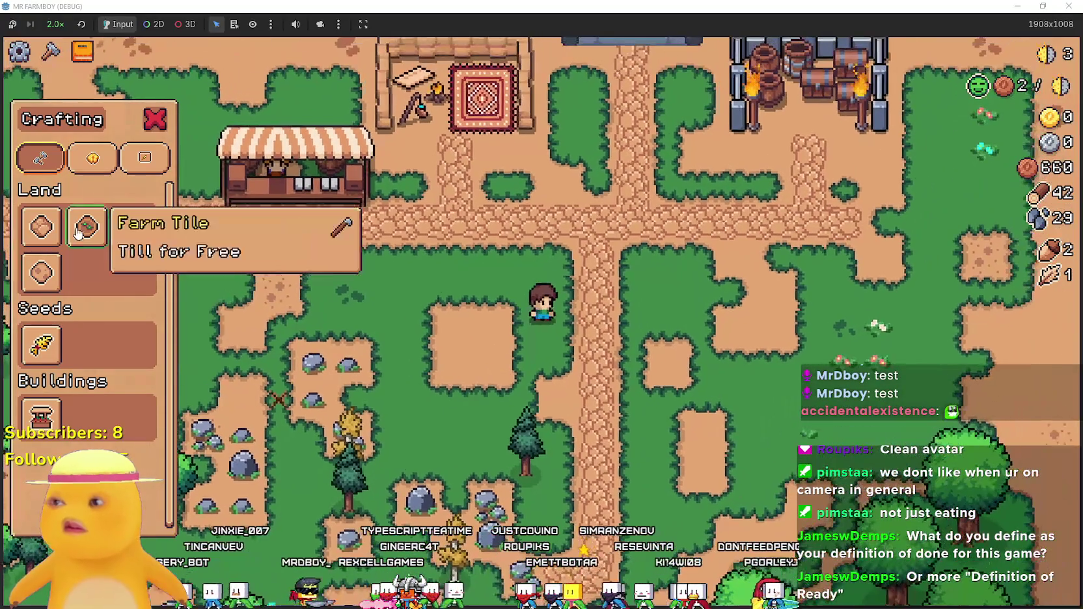
pyautogui.click(86, 227)
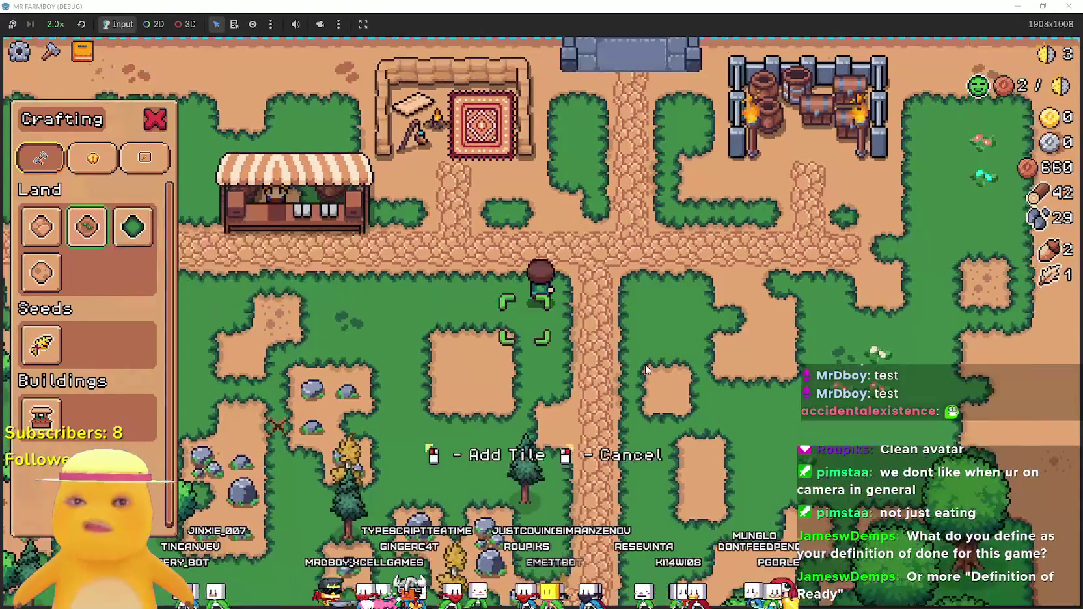
# Till a square plot with Farm Tiles next to the farmer and fill in its interior.
pyautogui.press('a')
pyautogui.click(41, 272)
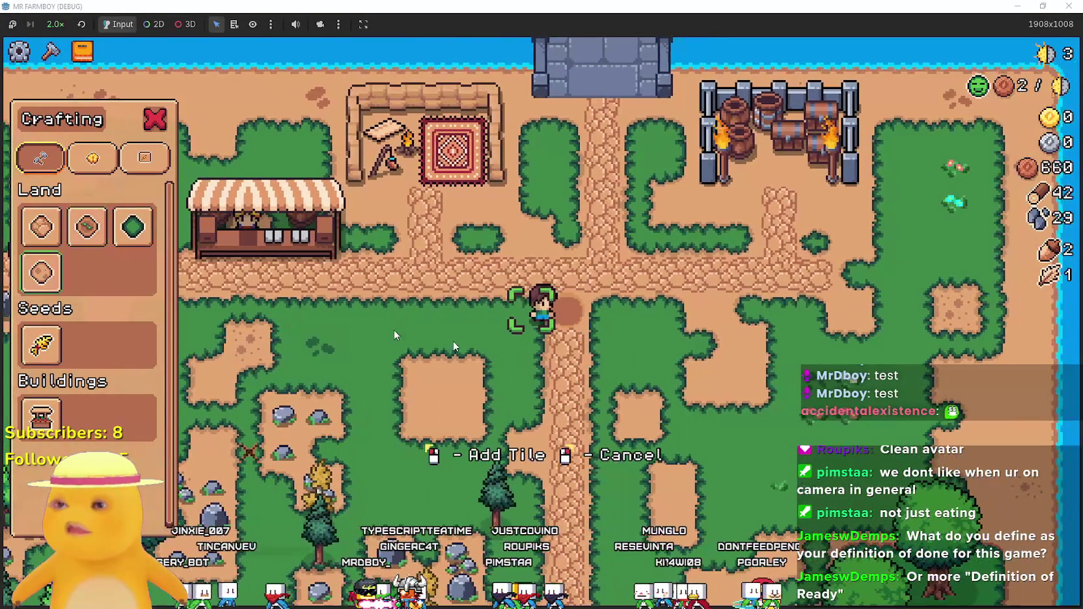
pyautogui.press('a')
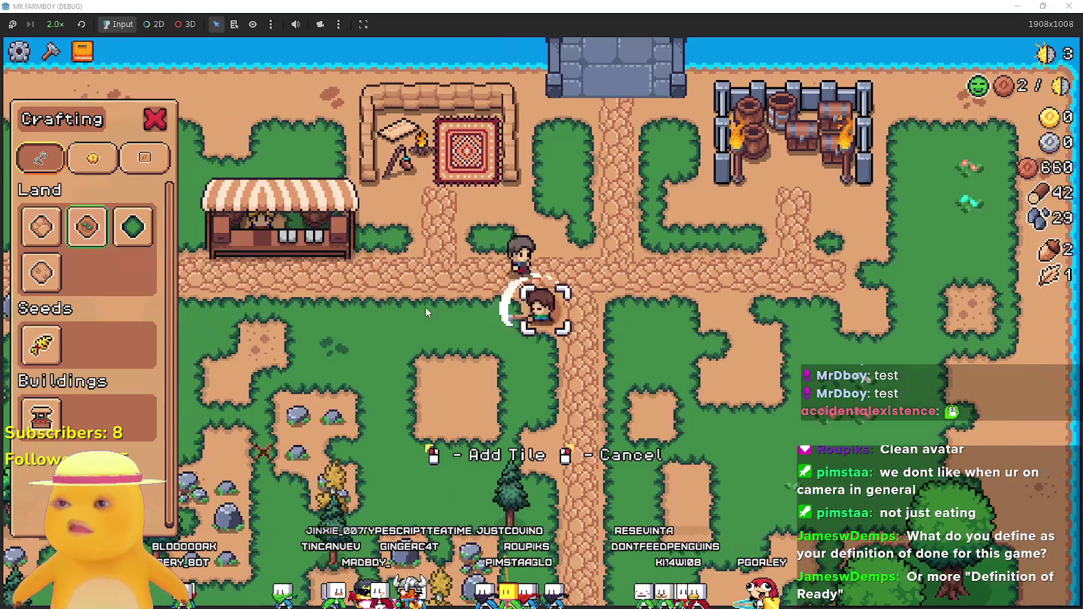
pyautogui.press('a')
pyautogui.click(426, 307)
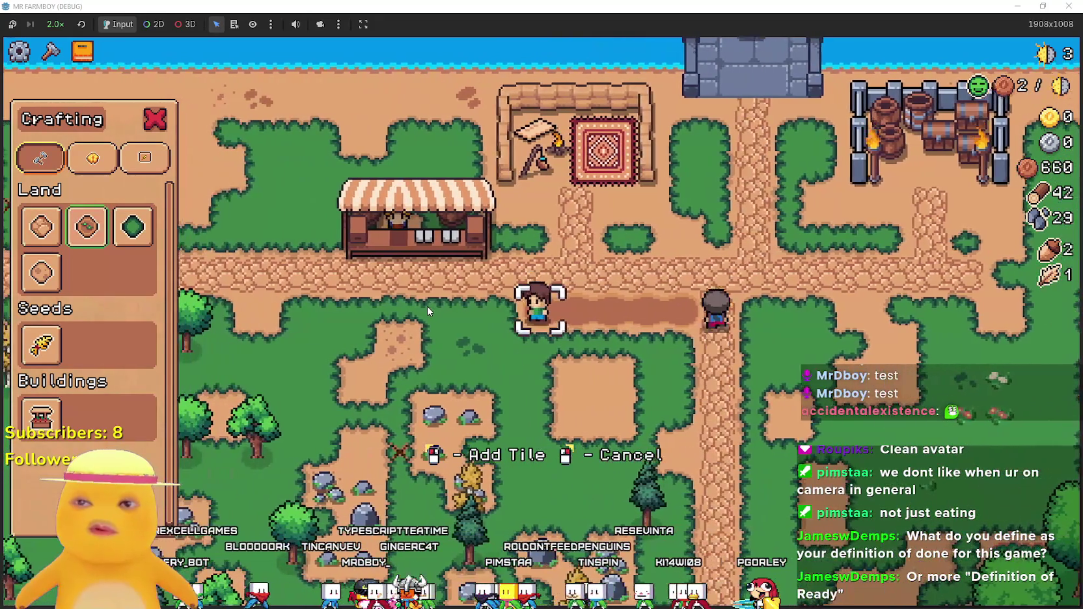
pyautogui.press('s')
pyautogui.click(427, 307)
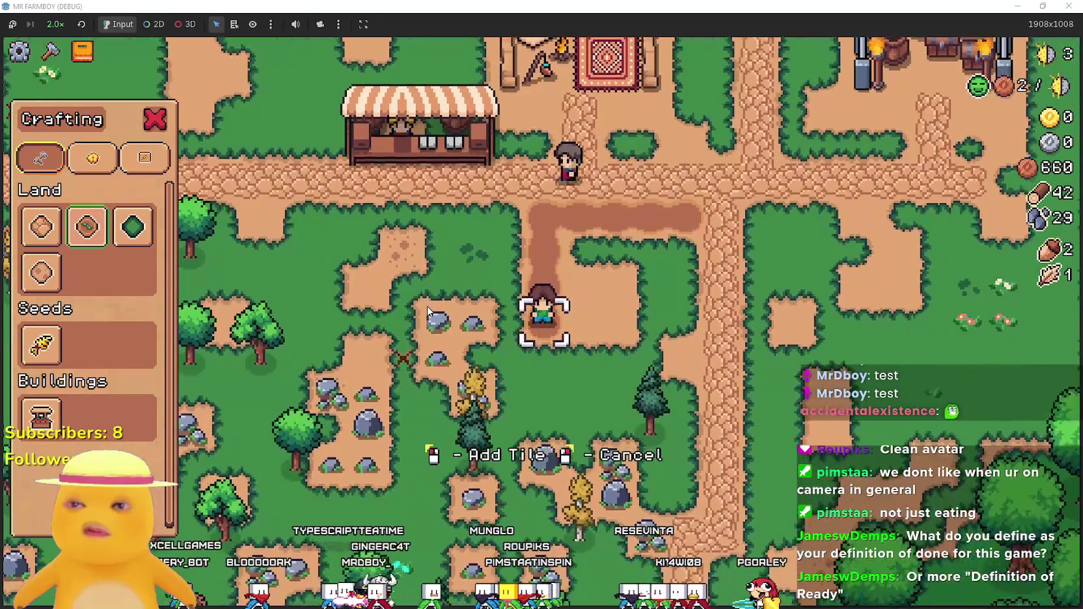
pyautogui.press('s')
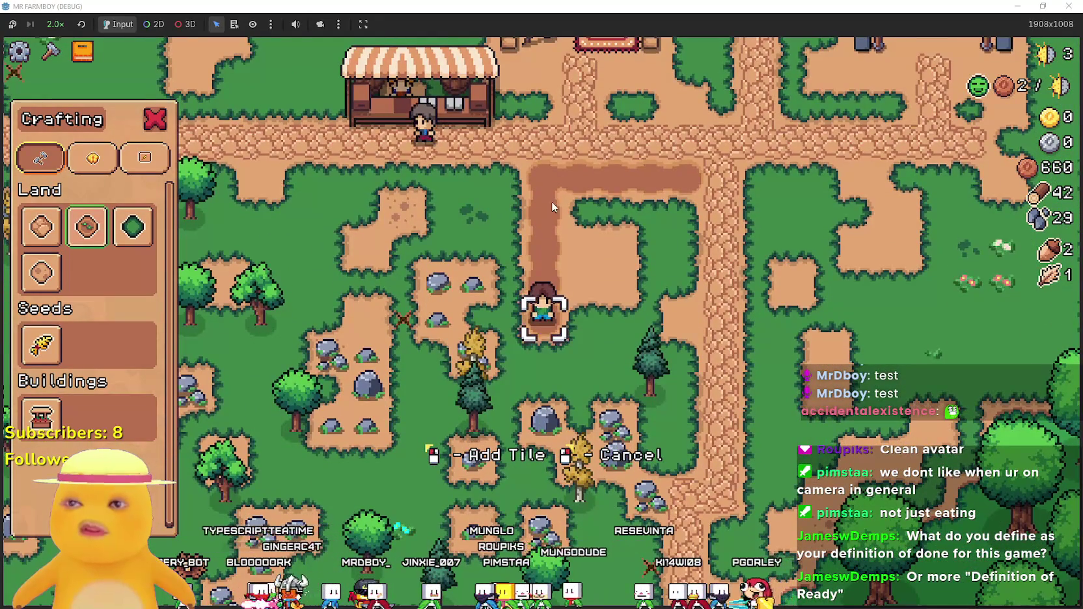
pyautogui.press('d')
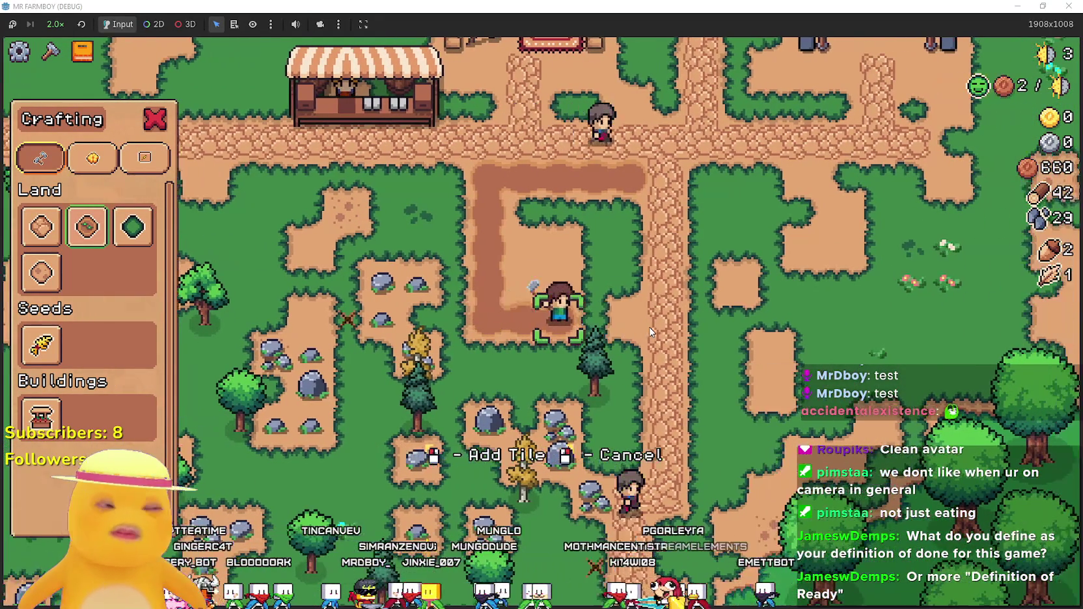
pyautogui.press('w')
pyautogui.press('a')
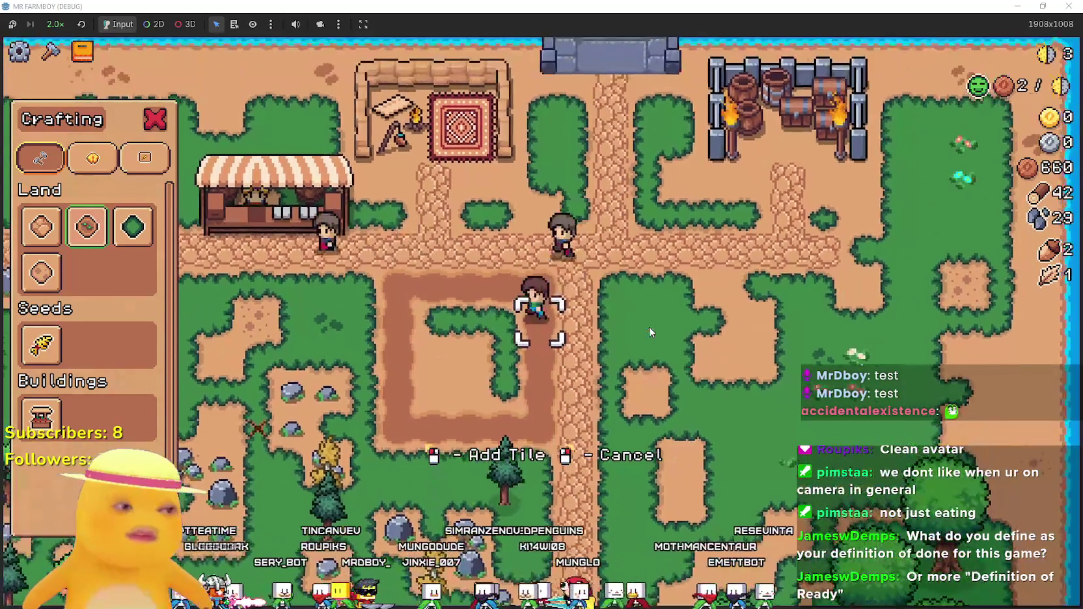
pyautogui.click(649, 332)
# Select wheat seeds and plant the first rows of wheat across the tilled plot.
pyautogui.press('s')
pyautogui.press('a')
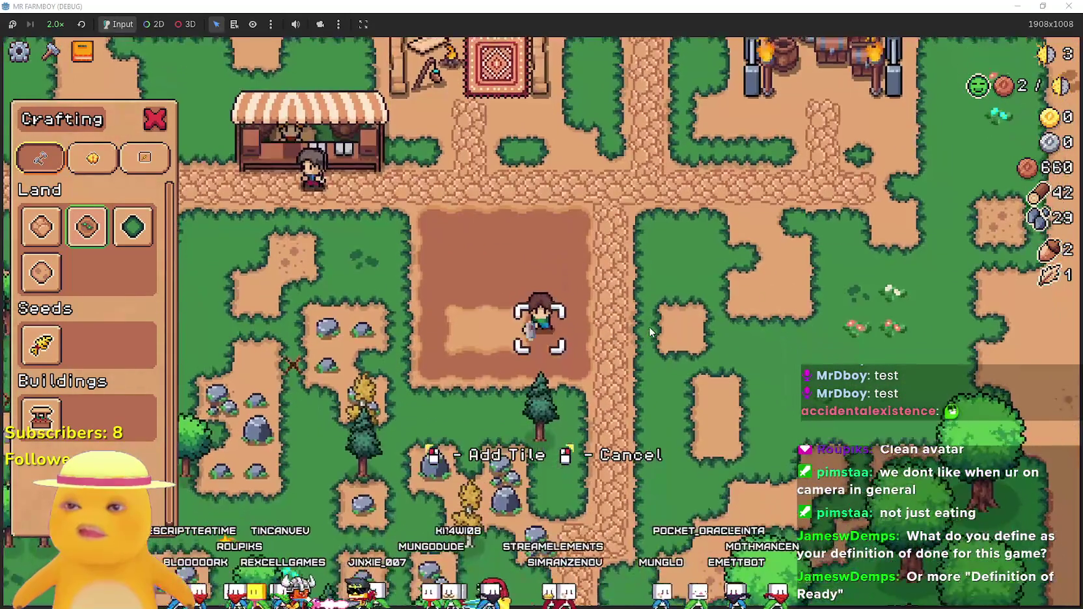
pyautogui.moveTo(58, 380)
pyautogui.press('w')
pyautogui.click(710, 383)
pyautogui.press('a')
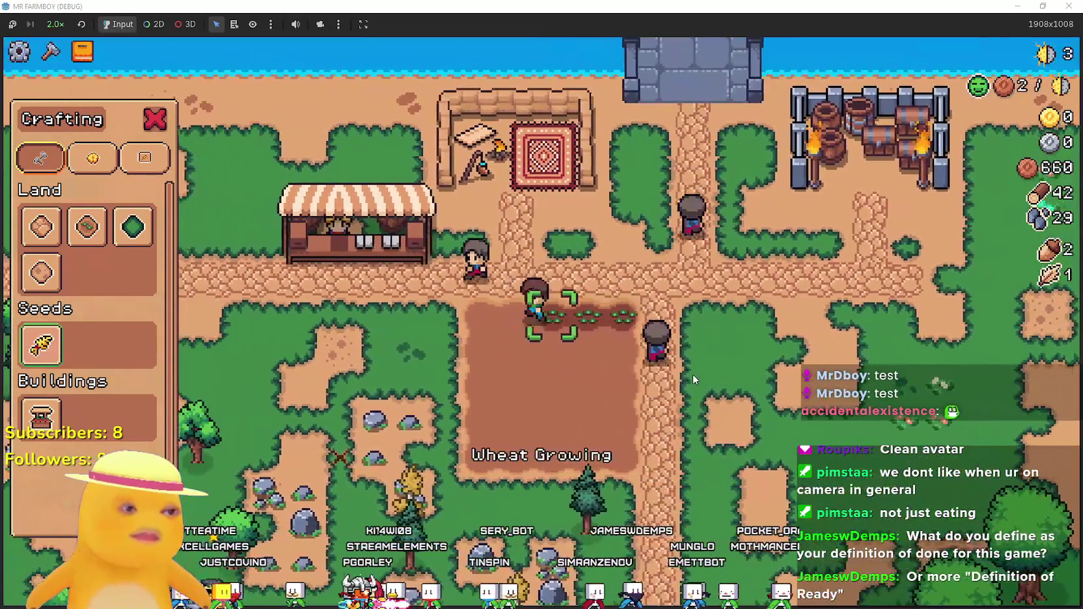
pyautogui.press('a')
pyautogui.click(692, 375)
pyautogui.press('s')
pyautogui.press('d')
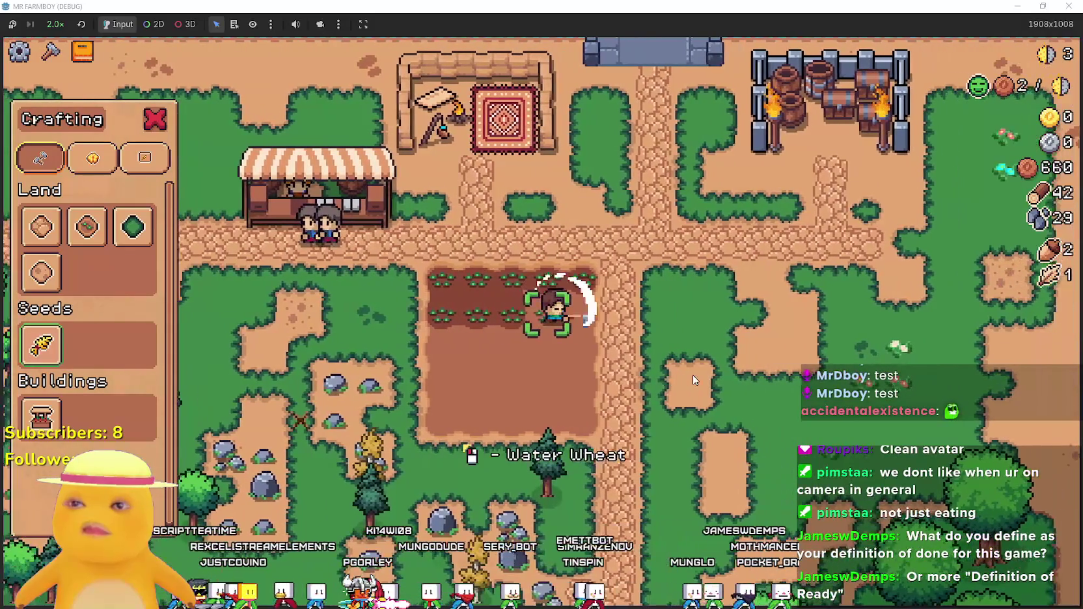
pyautogui.click(692, 375)
# Water the seedlings and sow the remaining rows until the plot is fully planted.
pyautogui.press('s')
pyautogui.press('a')
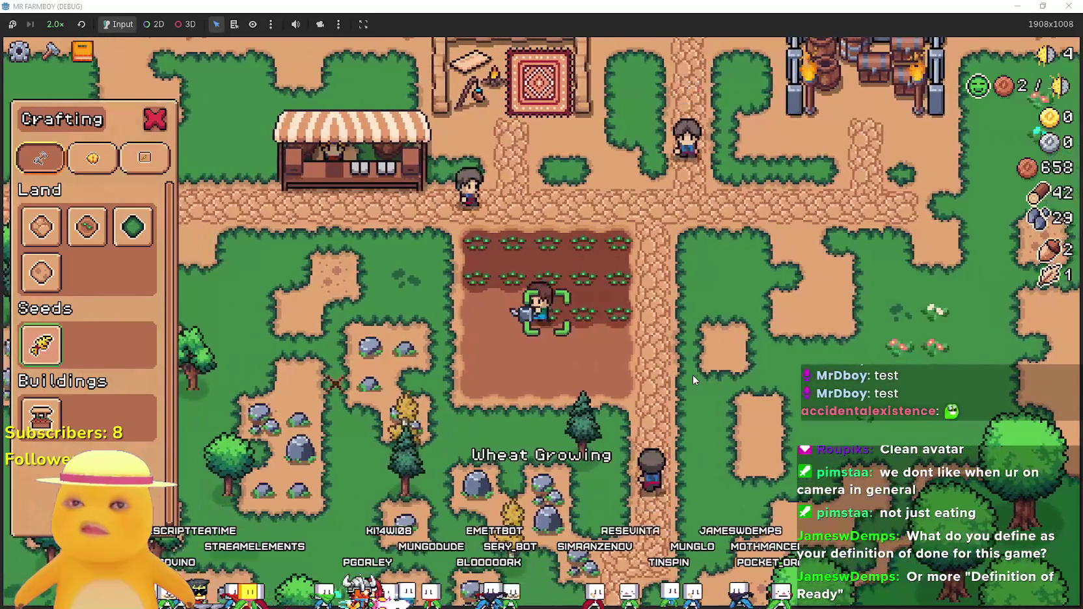
pyautogui.click(692, 375)
pyautogui.press('s')
pyautogui.press('d')
pyautogui.click(694, 381)
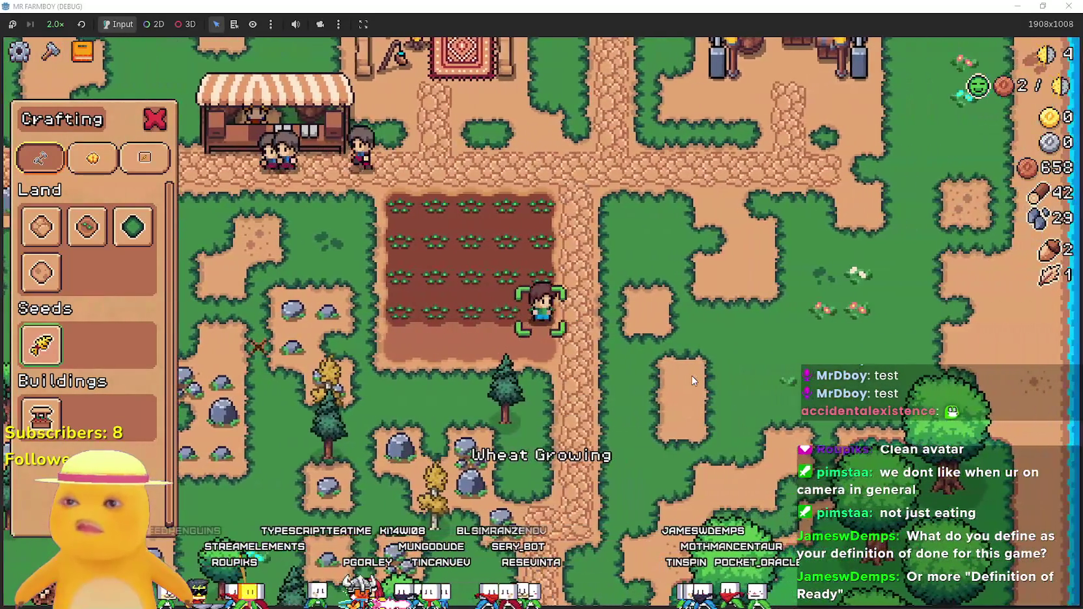
pyautogui.press('s')
pyautogui.press('a')
pyautogui.click(691, 377)
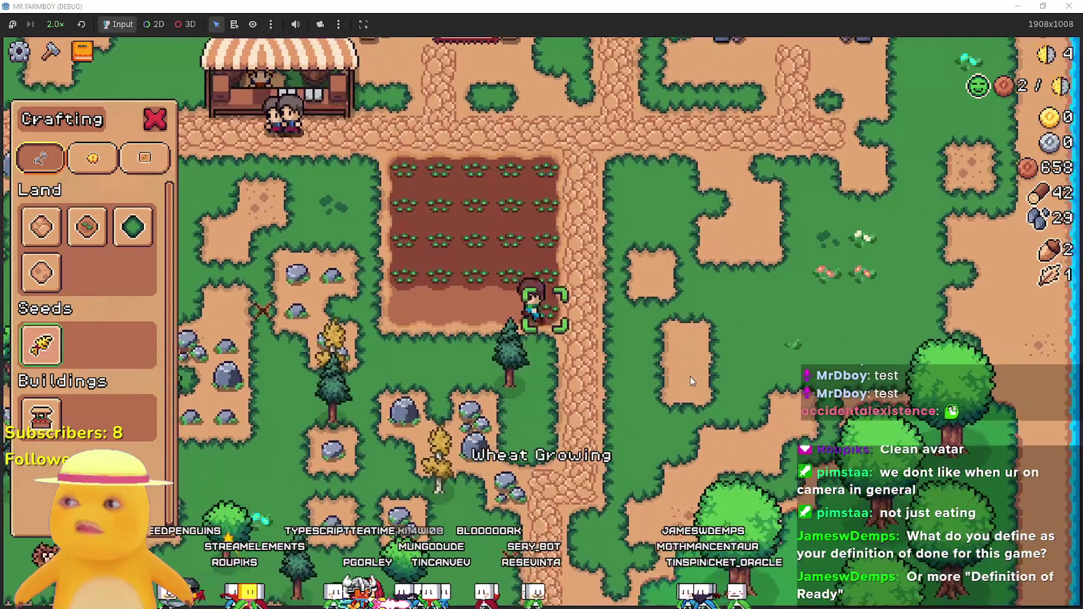
pyautogui.press('d')
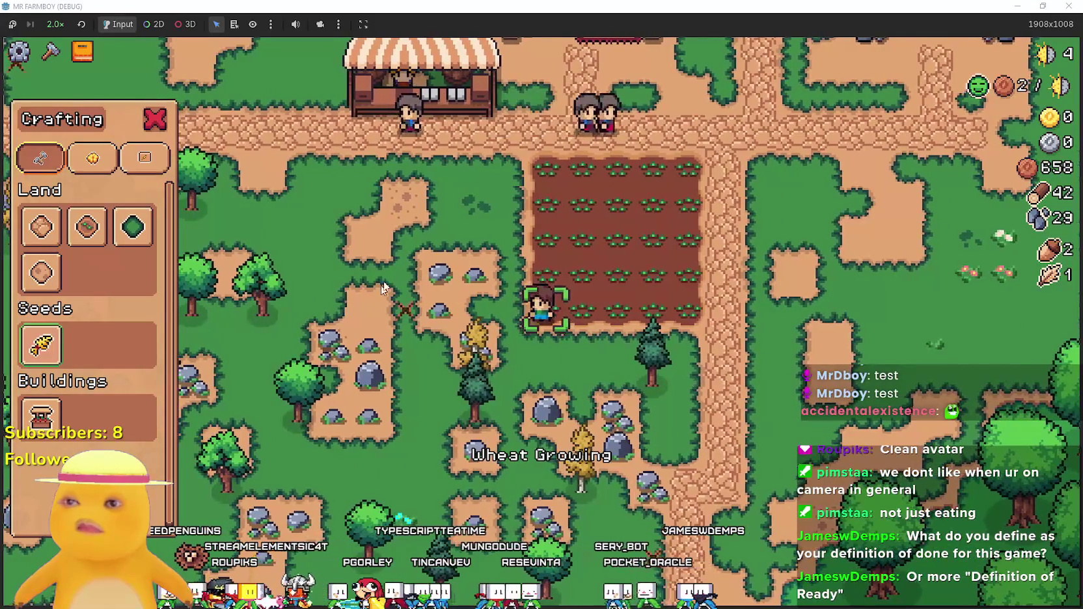
pyautogui.press('w')
# Bring up the advancements tree to check progress.
pyautogui.click(51, 52)
pyautogui.click(52, 52)
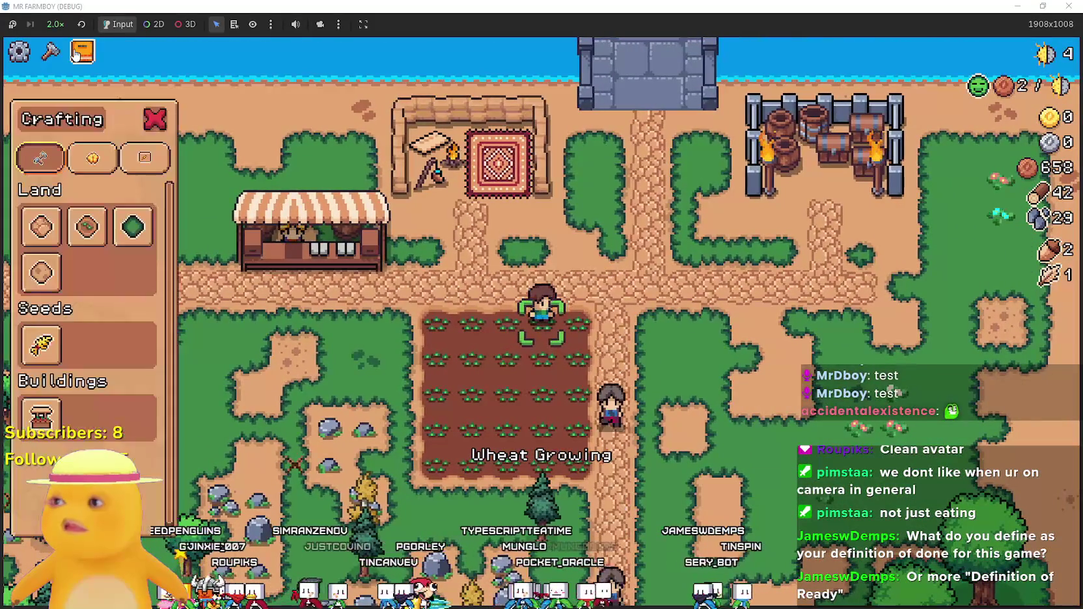
pyautogui.click(77, 55)
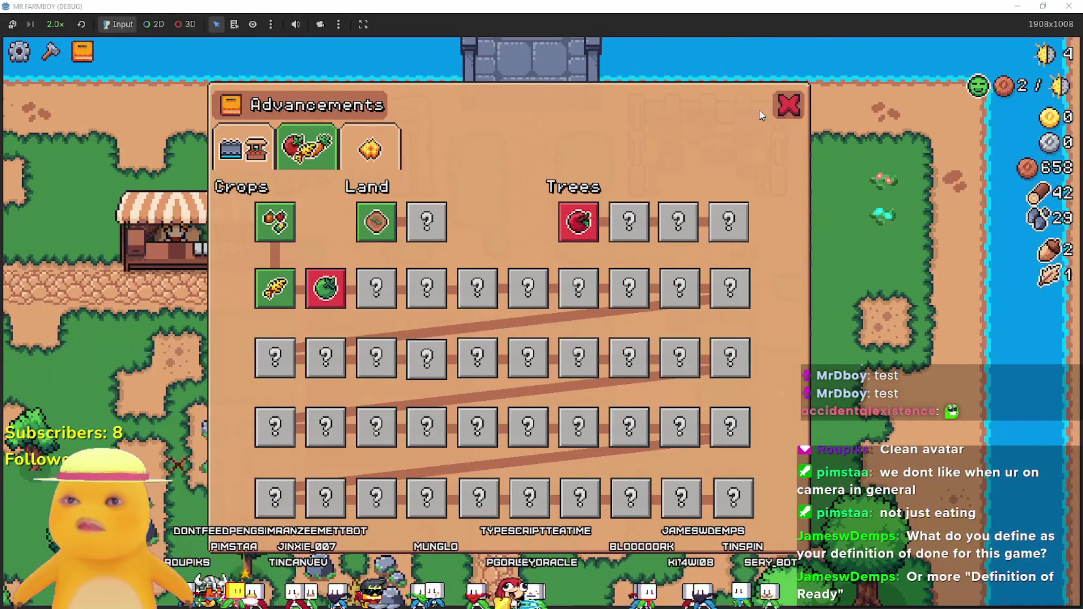
# Close Advancements, mine the nearby rocks up to 41 stone and 48 wood, then reopen Crafting.
pyautogui.click(786, 106)
pyautogui.press('a')
pyautogui.press('s')
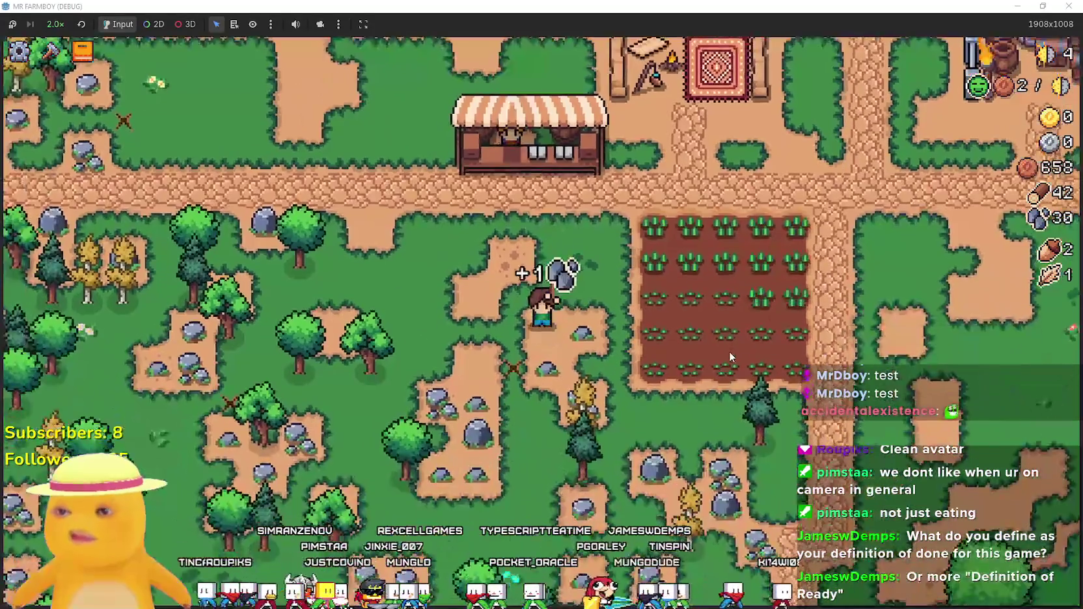
pyautogui.press('s')
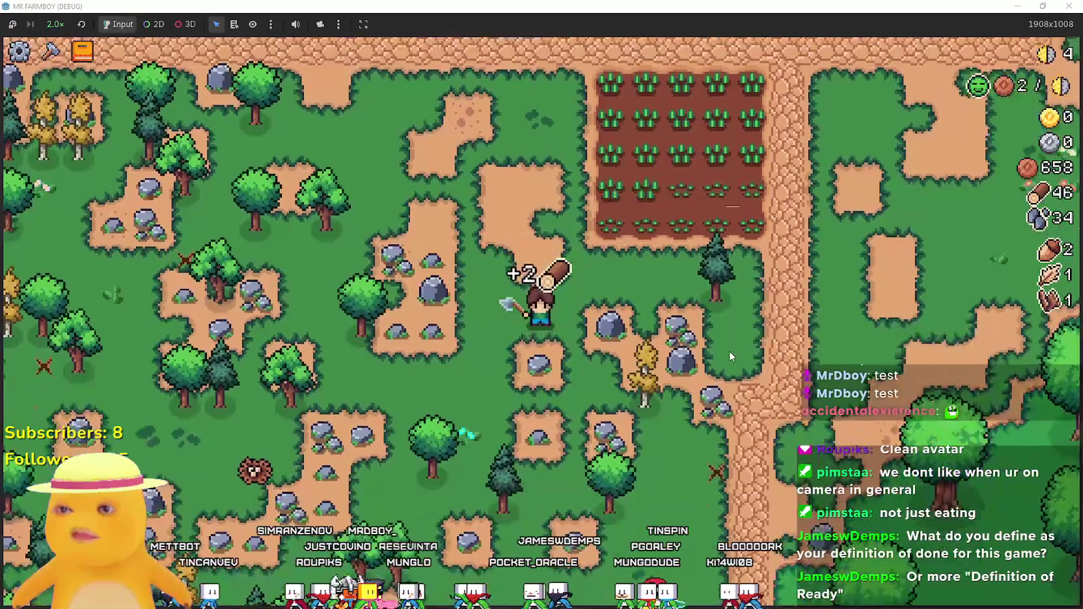
pyautogui.press('a')
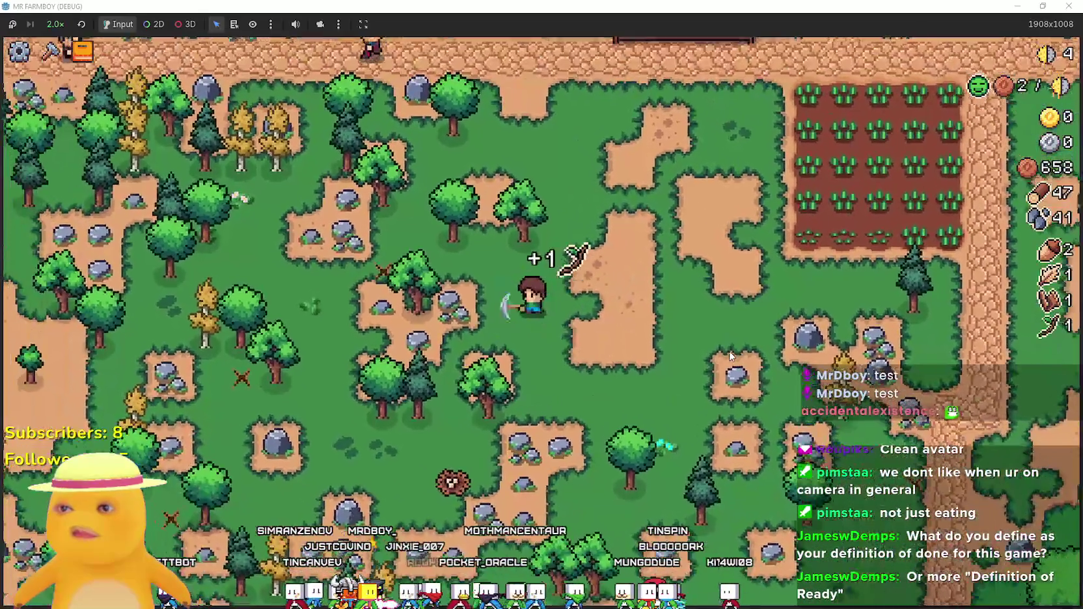
pyautogui.press('w')
pyautogui.click(50, 51)
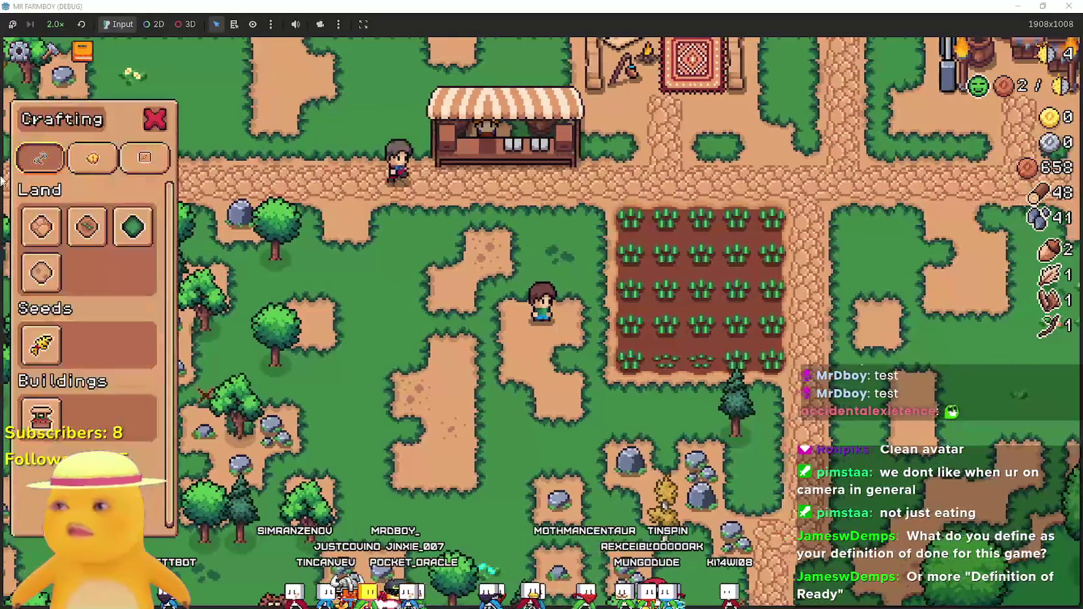
# Select the Farm Tile land item and position the farmer beside the wheat field.
pyautogui.click(44, 229)
pyautogui.press('d')
pyautogui.press('s')
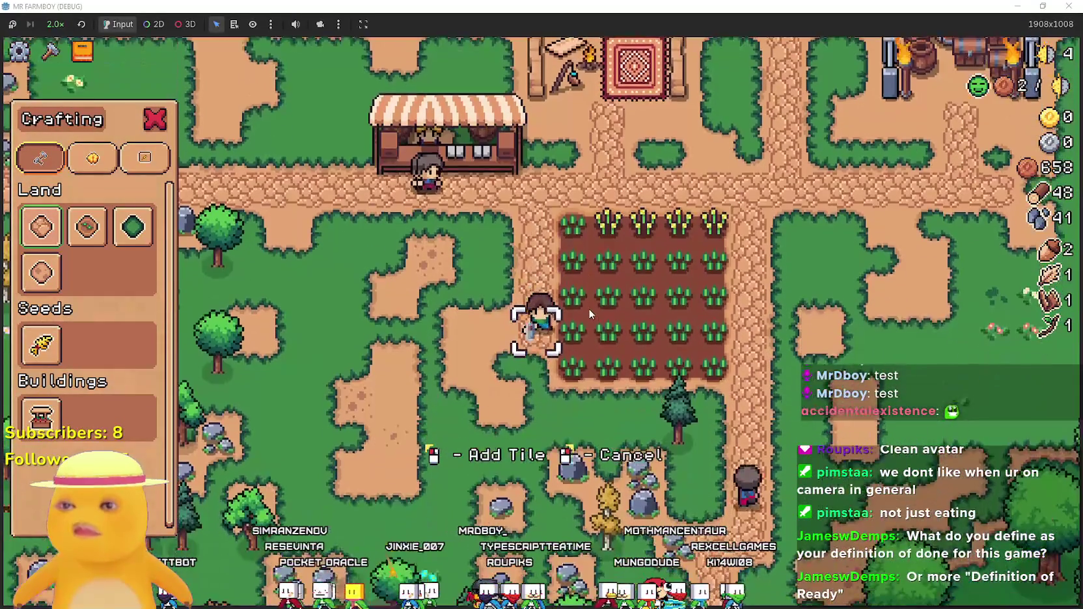
pyautogui.press('d')
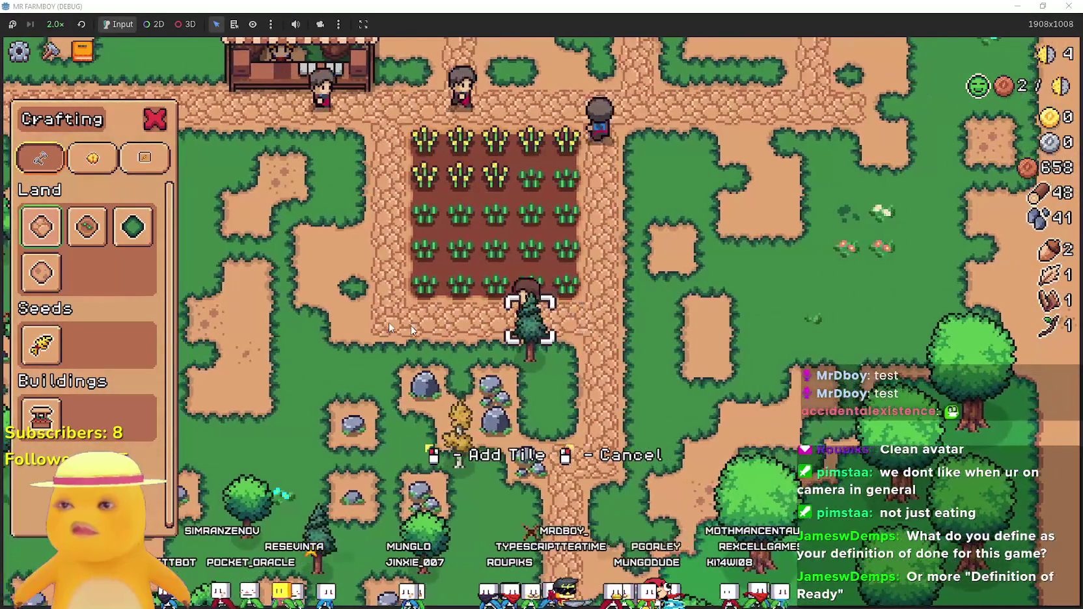
pyautogui.press('a')
pyautogui.click(97, 246)
pyautogui.press('w')
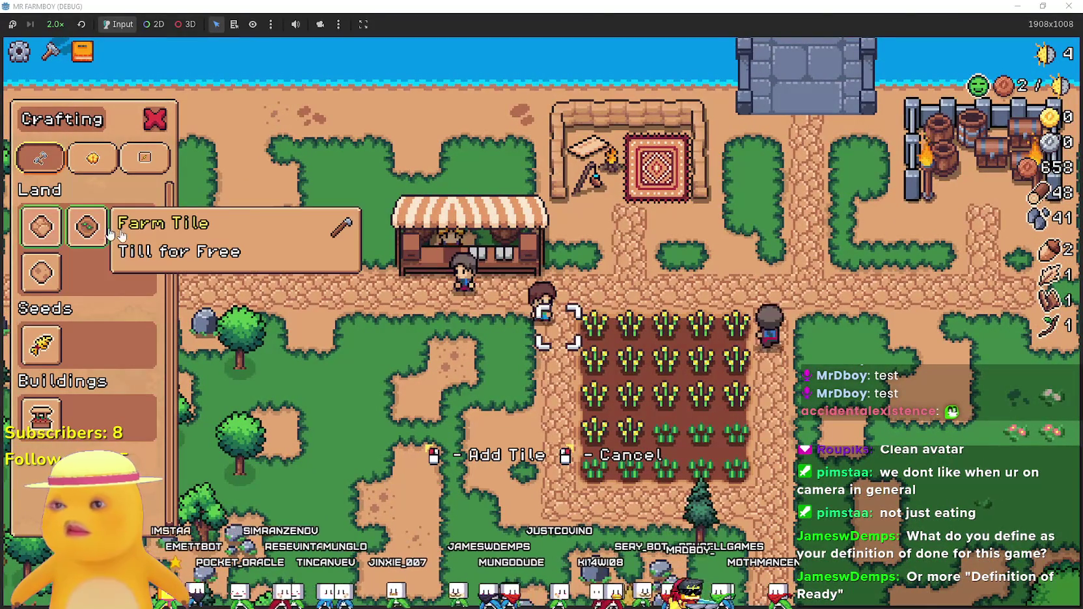
# Till a new square plot beside the wheat field, covering all its grass.
pyautogui.press('a')
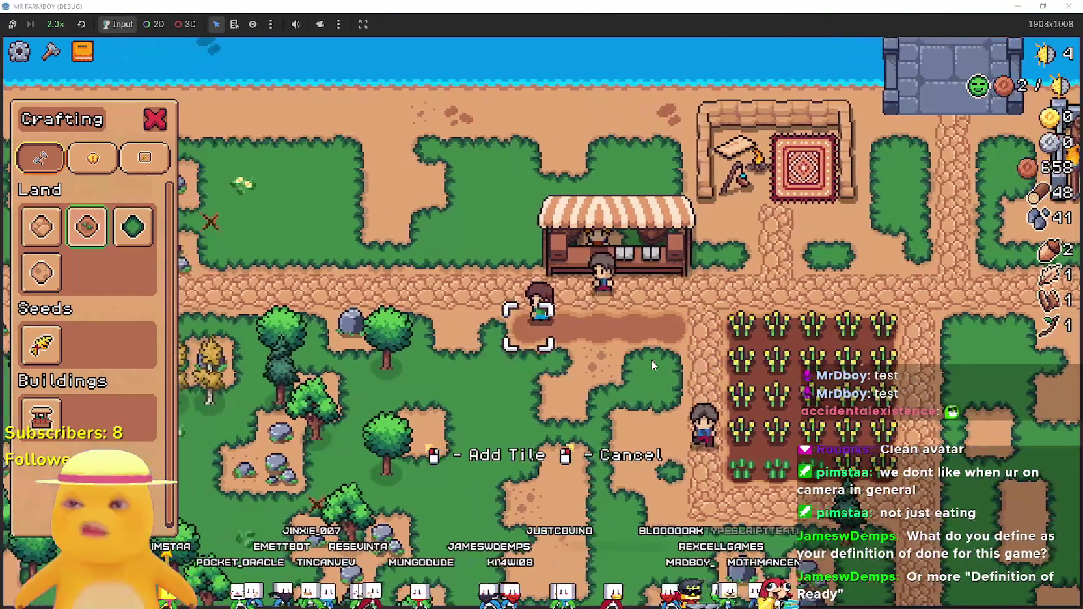
pyautogui.press('s')
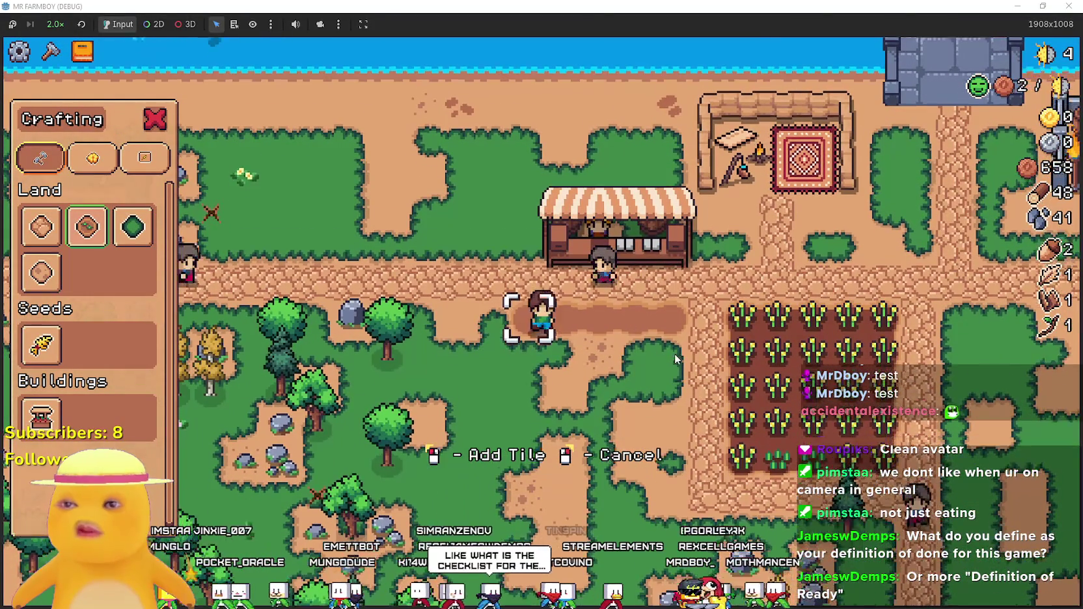
pyautogui.press('s')
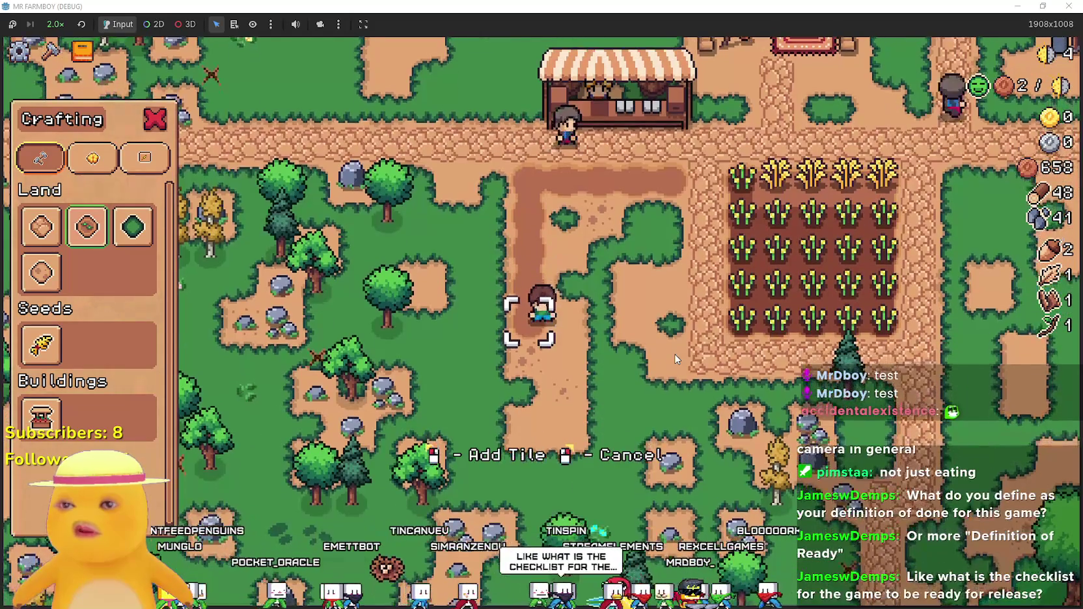
pyautogui.press('d')
pyautogui.press('w')
pyautogui.press('w')
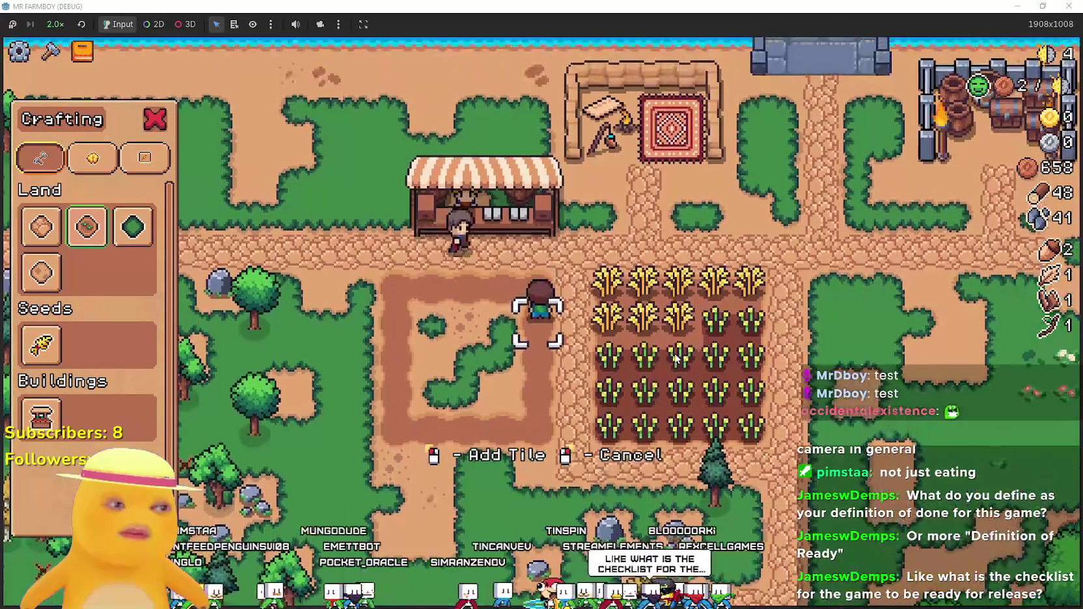
pyautogui.press('a')
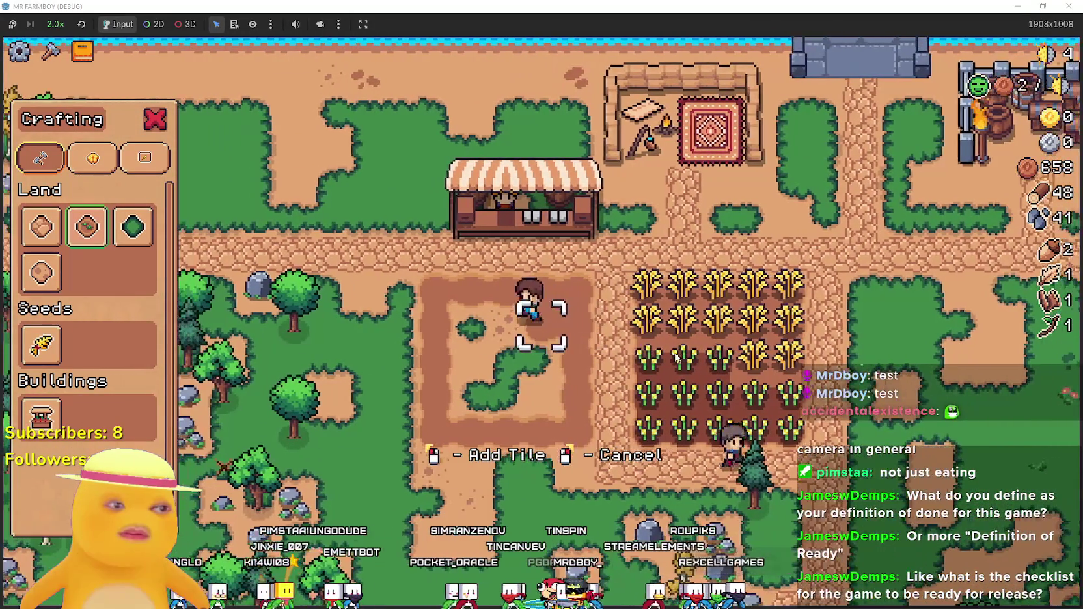
pyautogui.press('s')
pyautogui.press('d')
pyautogui.press('s')
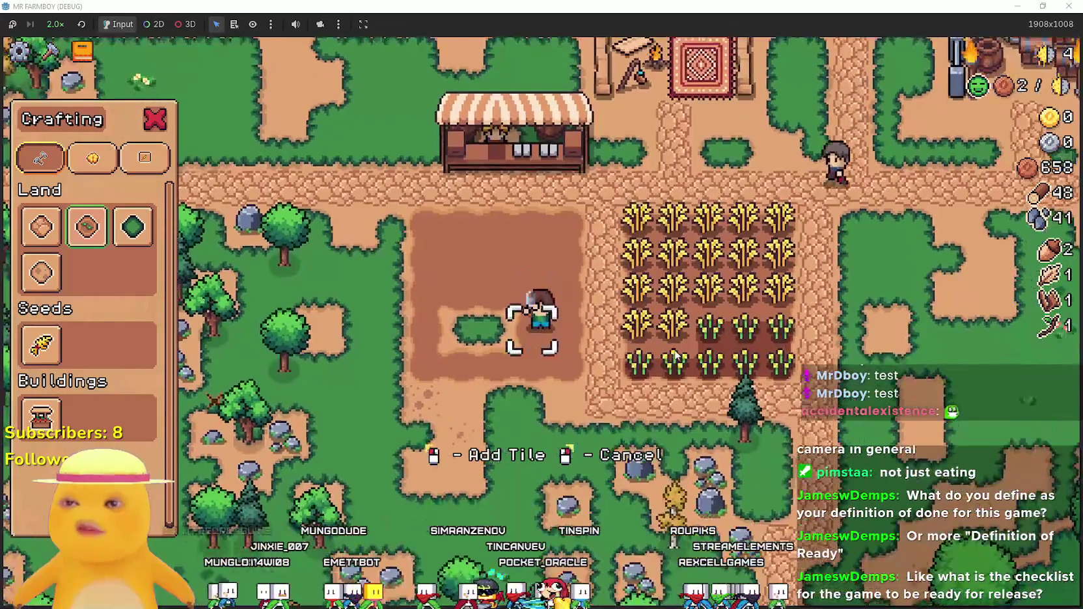
pyautogui.press('a')
pyautogui.press('s')
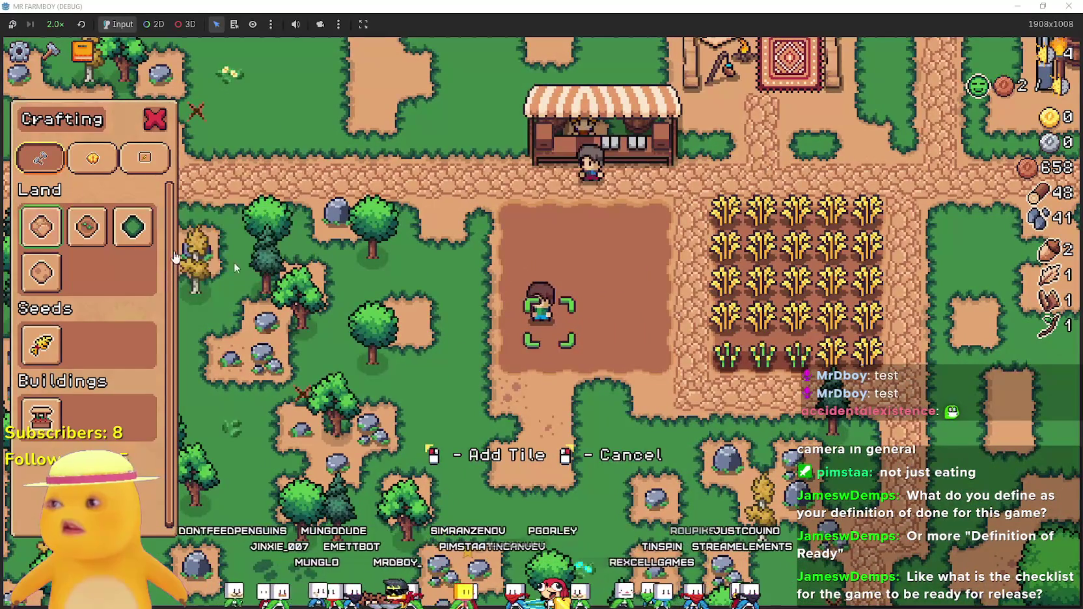
# Walk onto the wheat field and harvest its ripe top rows, reaching 10 wheat.
pyautogui.press('s')
pyautogui.press('a')
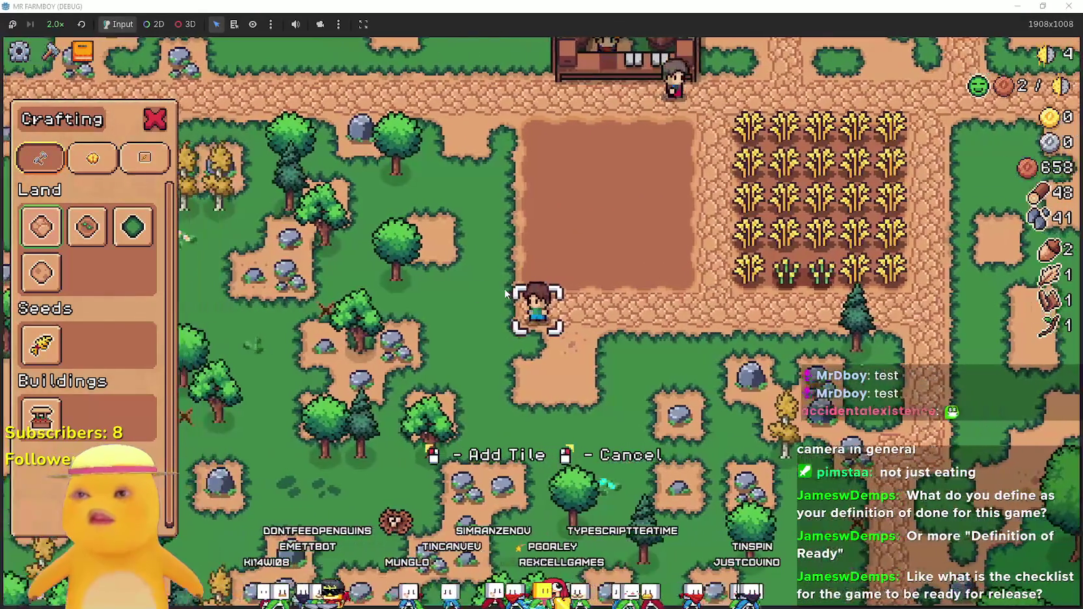
pyautogui.press('w')
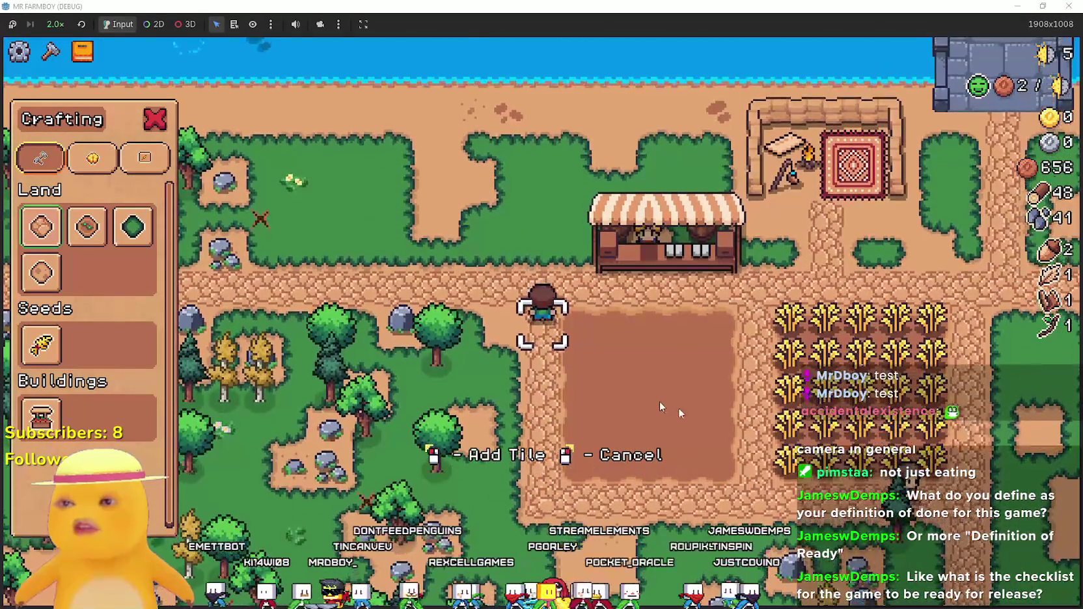
pyautogui.press('d')
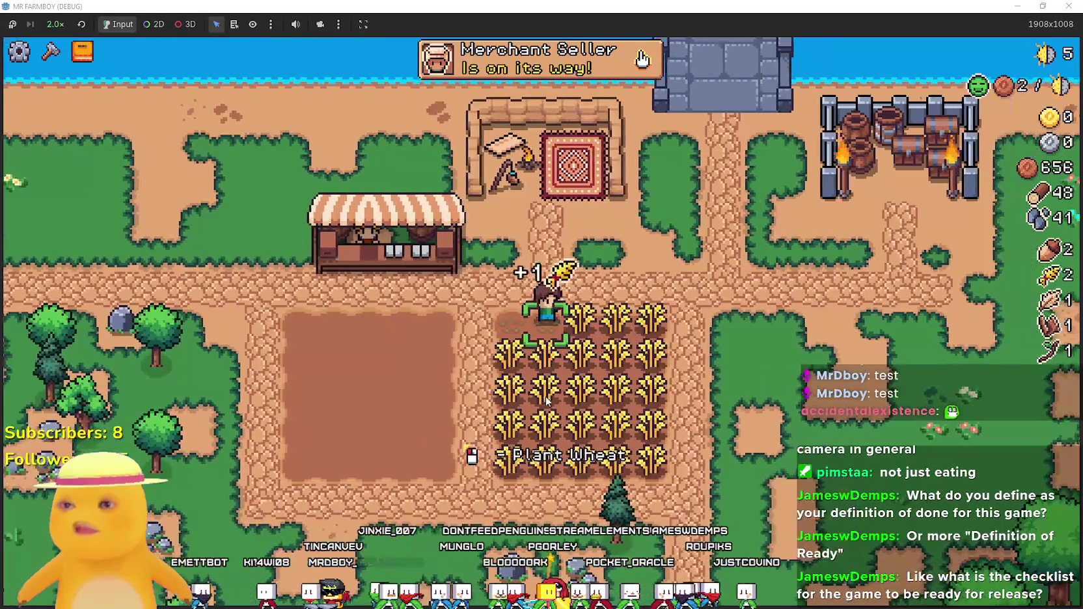
pyautogui.press('d')
pyautogui.press('s')
pyautogui.press('a')
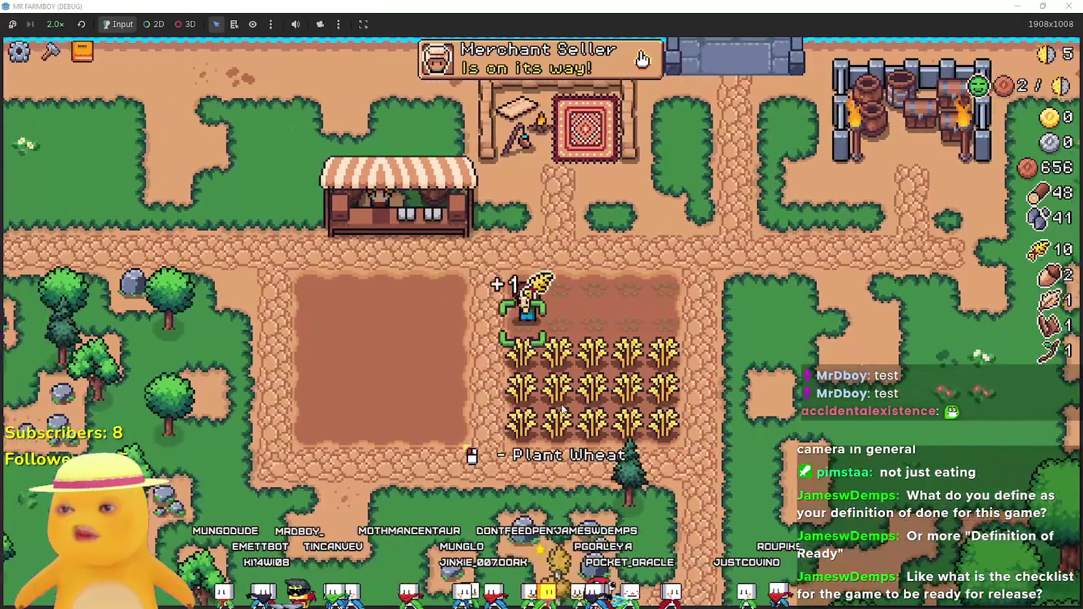